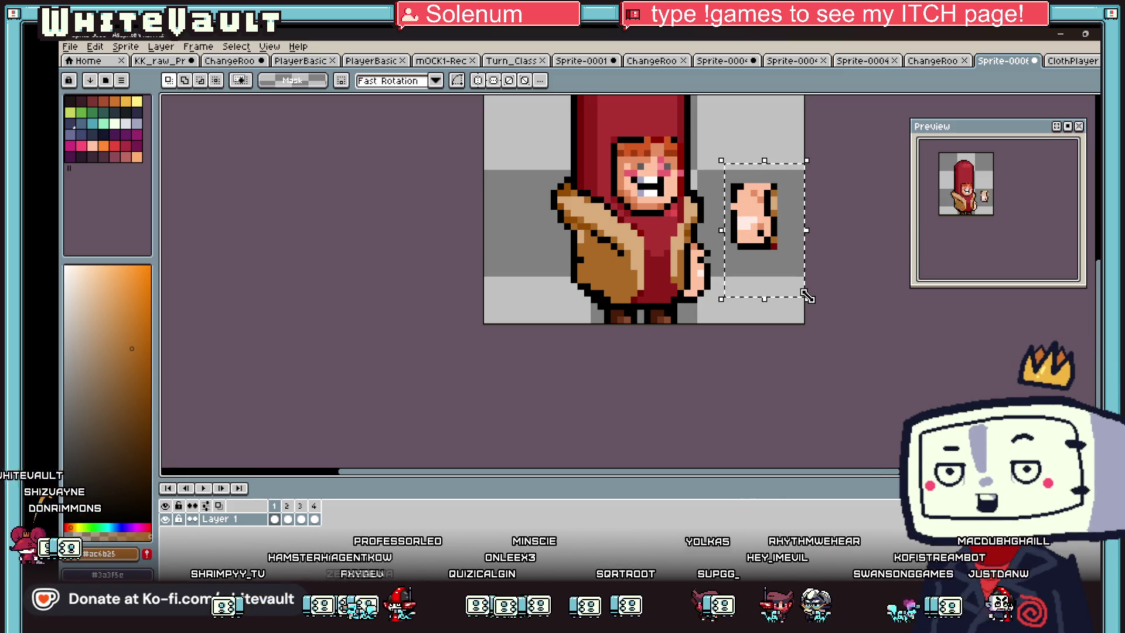
Step: Cut the loose hand piece from Layer 1 and paste it onto a new Layer 2
left_click(792, 245)
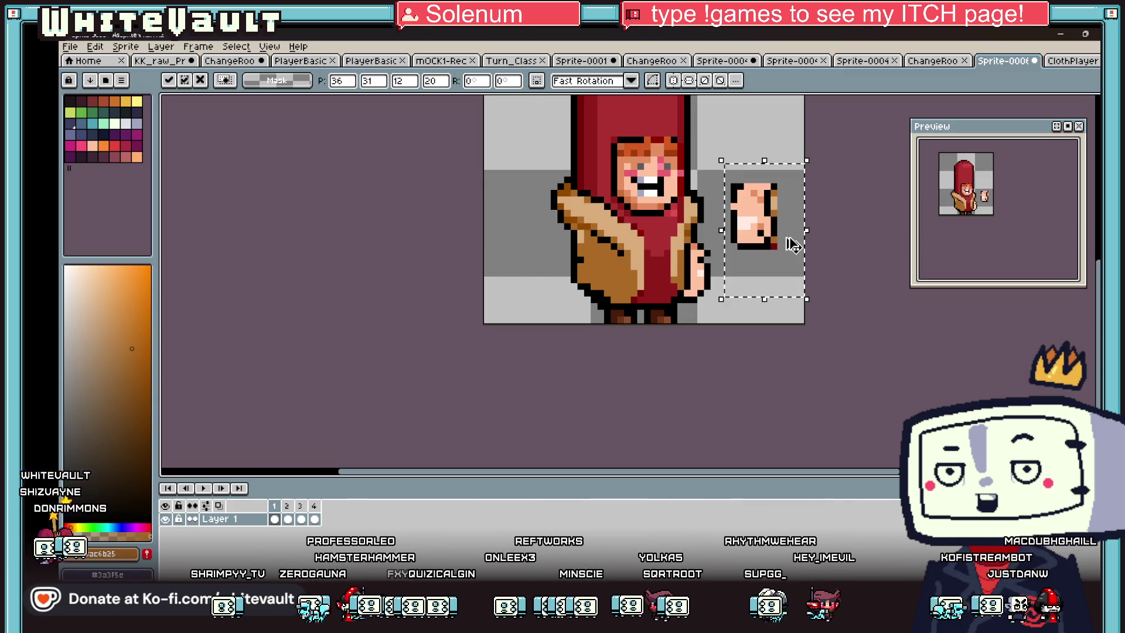
key("Delete")
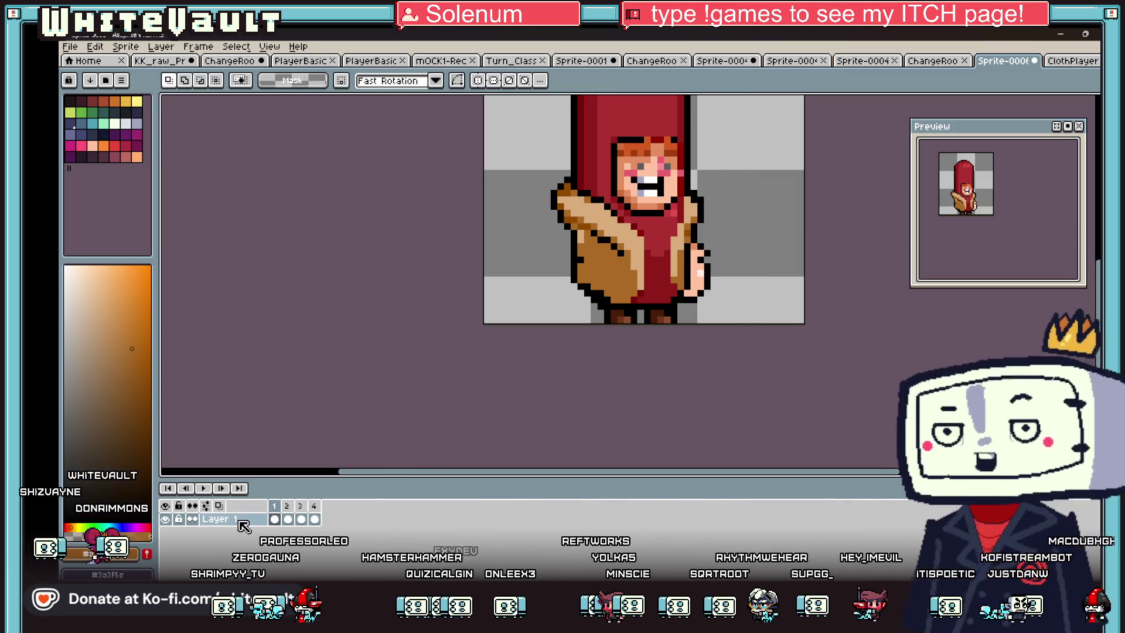
right_click(238, 519)
left_click(389, 513)
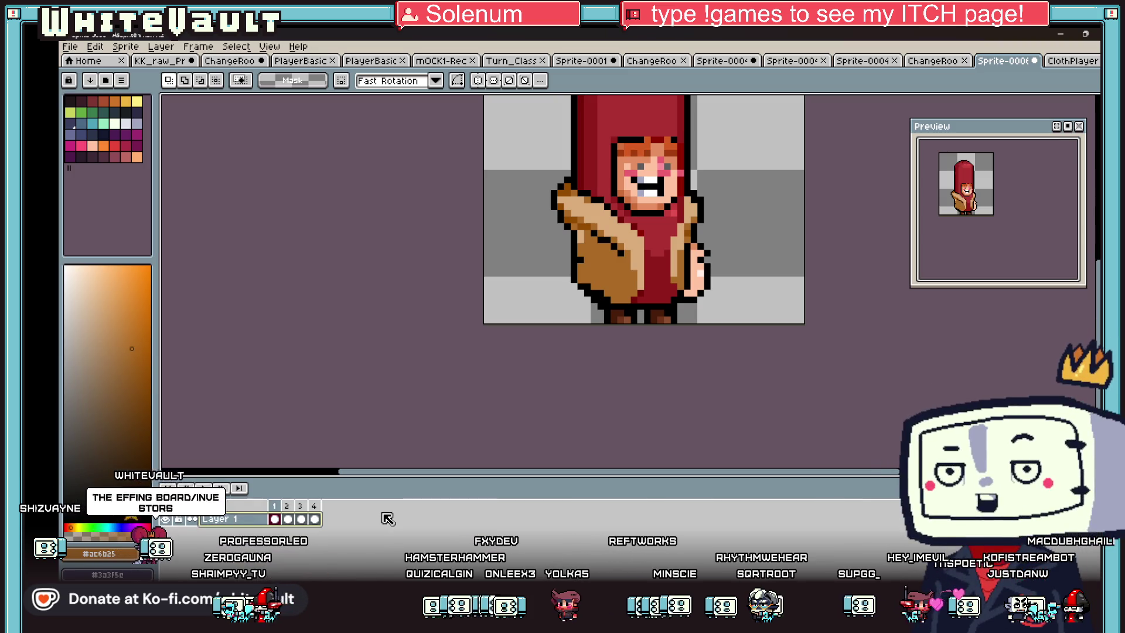
right_click(235, 519)
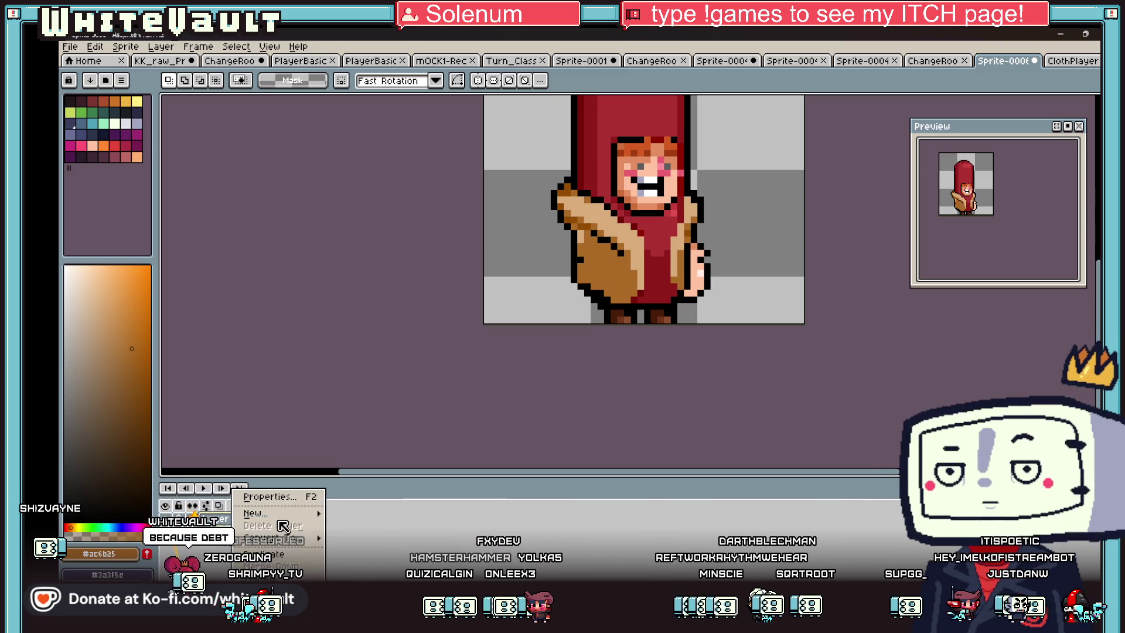
mouse_move(296, 514)
left_click(373, 513)
key("ctrl+v")
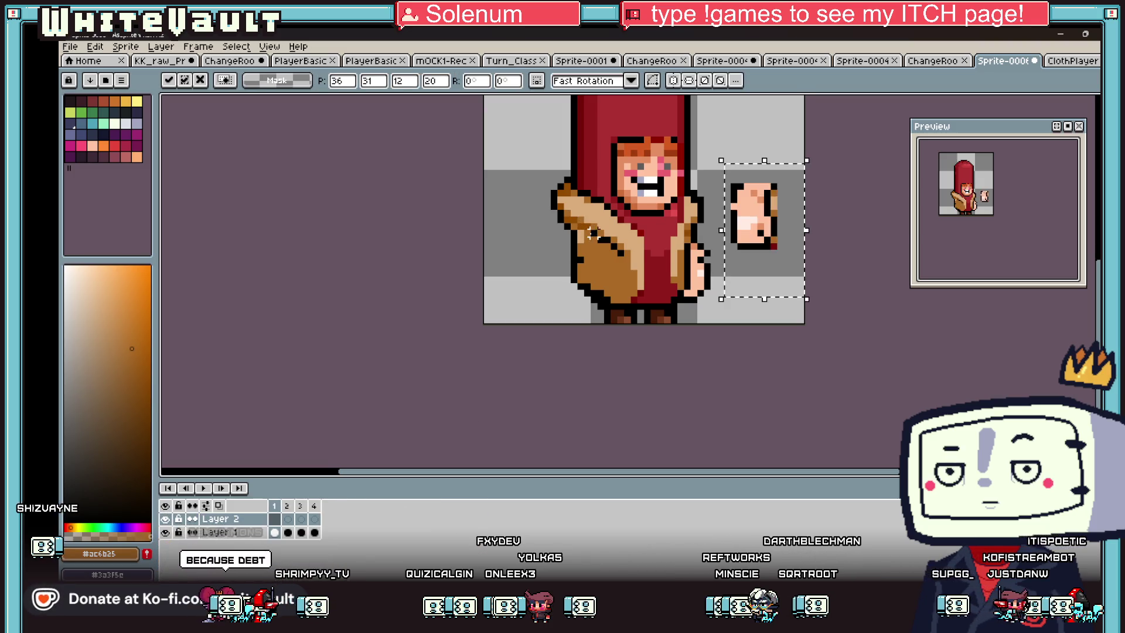
Step: Rotate the pasted hand 90° and place it across the front of the costume's body
scroll(621, 252, "down", 1)
left_click_drag(736, 254, 622, 253)
scroll(622, 253, "up", 1)
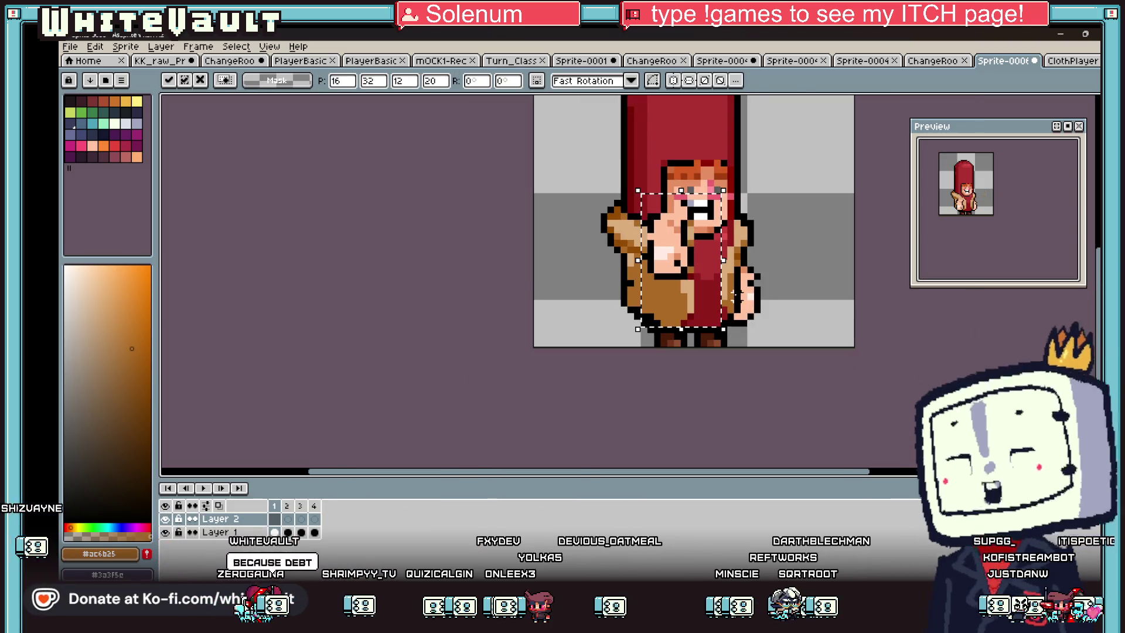
mouse_move(782, 342)
left_mouse_down()
mouse_move(779, 296)
mouse_move(719, 222)
left_mouse_up()
left_click_drag(660, 316, 700, 289)
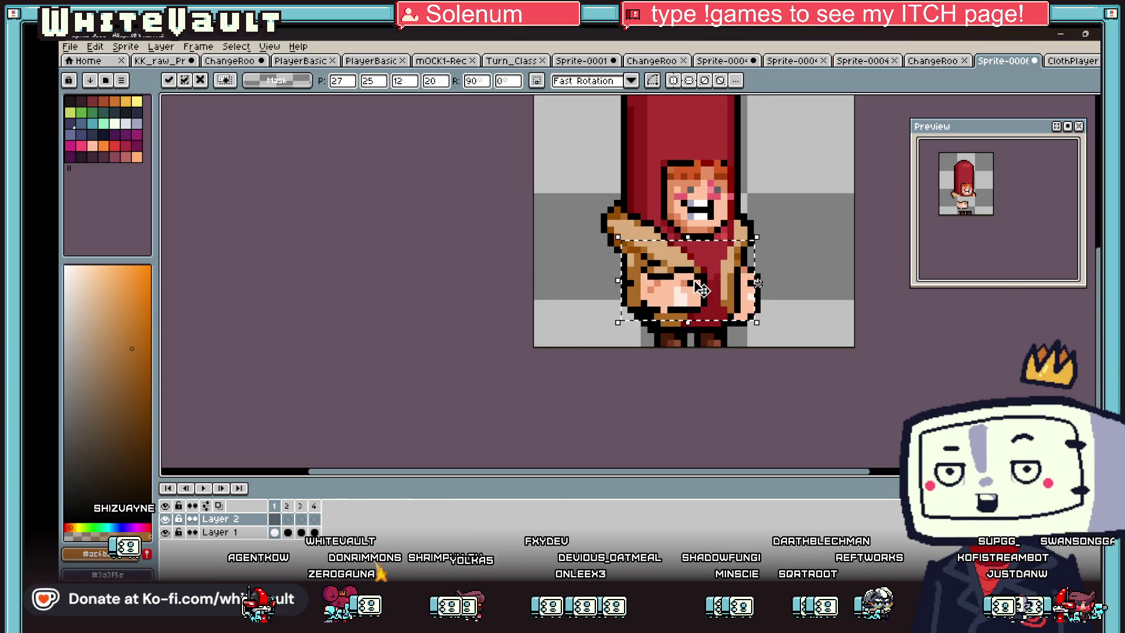
scroll(701, 289, "up", 1)
key("ctrl+d")
scroll(707, 276, "down", 2)
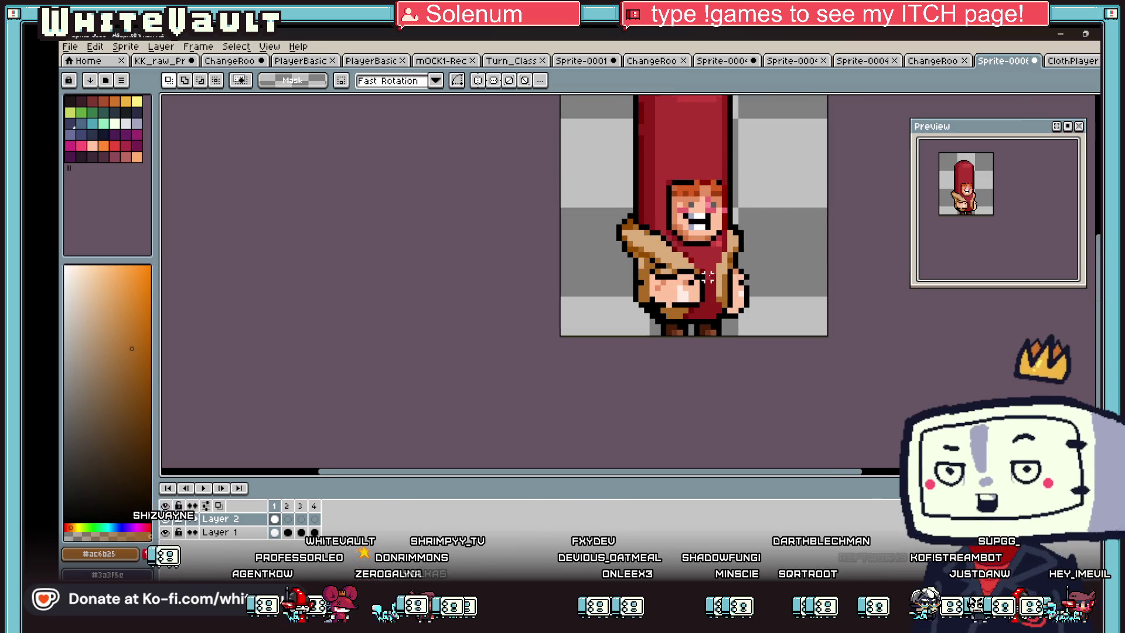
key("i")
scroll(708, 275, "up", 1)
Step: Paint stray hand pixels with the skin tone and fill outline gaps black
left_click(703, 278)
scroll(679, 281, "up", 1)
left_click(671, 283)
key("b")
left_click_drag(695, 291, 722, 291)
left_click(644, 398, "alt")
left_click(615, 398)
Step: Recolour the brown pixels around the hand with skin tone and black
key("ctrl+z")
left_click(535, 319, "alt")
left_click_drag(507, 318, 508, 345)
left_click(521, 247, "alt")
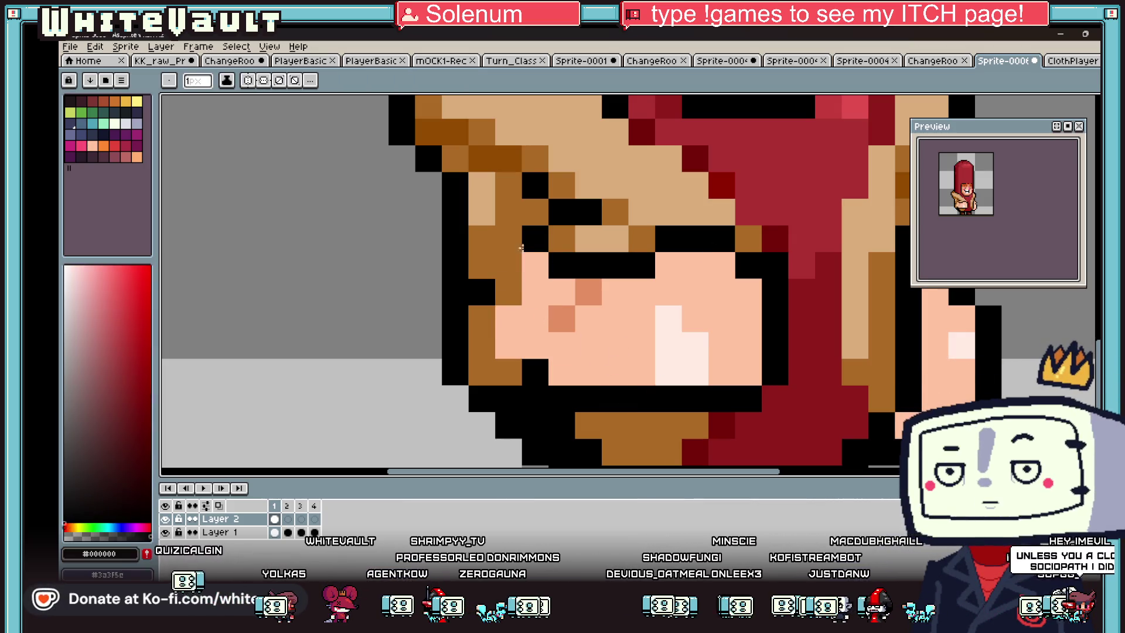
left_click(508, 265)
left_click(482, 318)
Step: Paint light highlight pixels on the hand, then sample a darker skin shade
scroll(614, 299, "down", 1)
key("i")
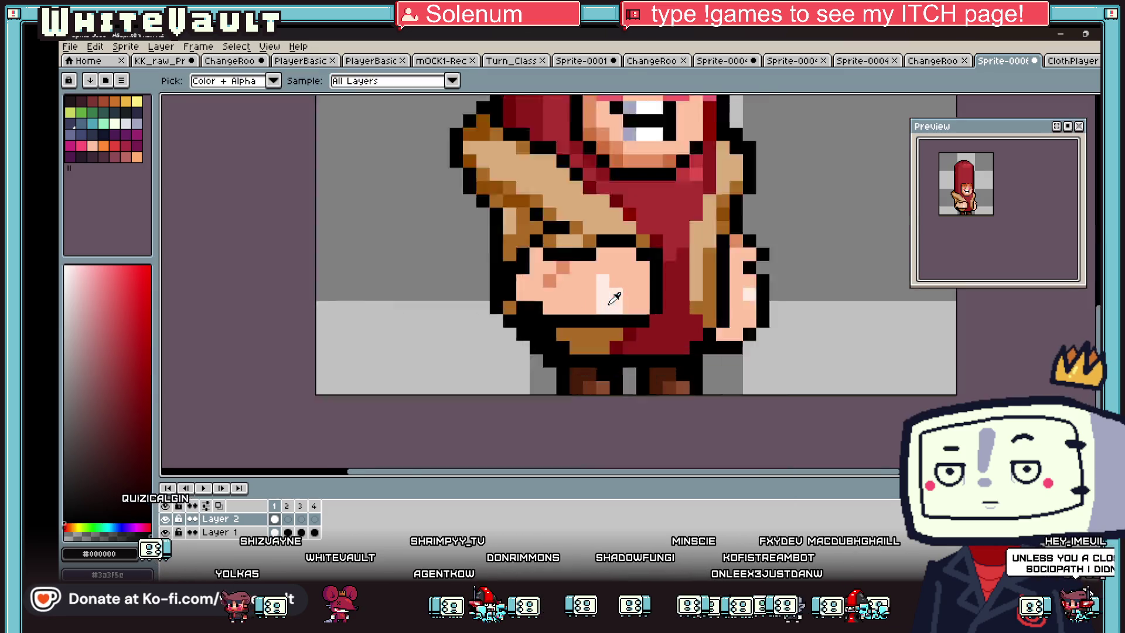
scroll(614, 299, "up", 1)
left_click(602, 276)
key("b")
left_click_drag(622, 230, 640, 251)
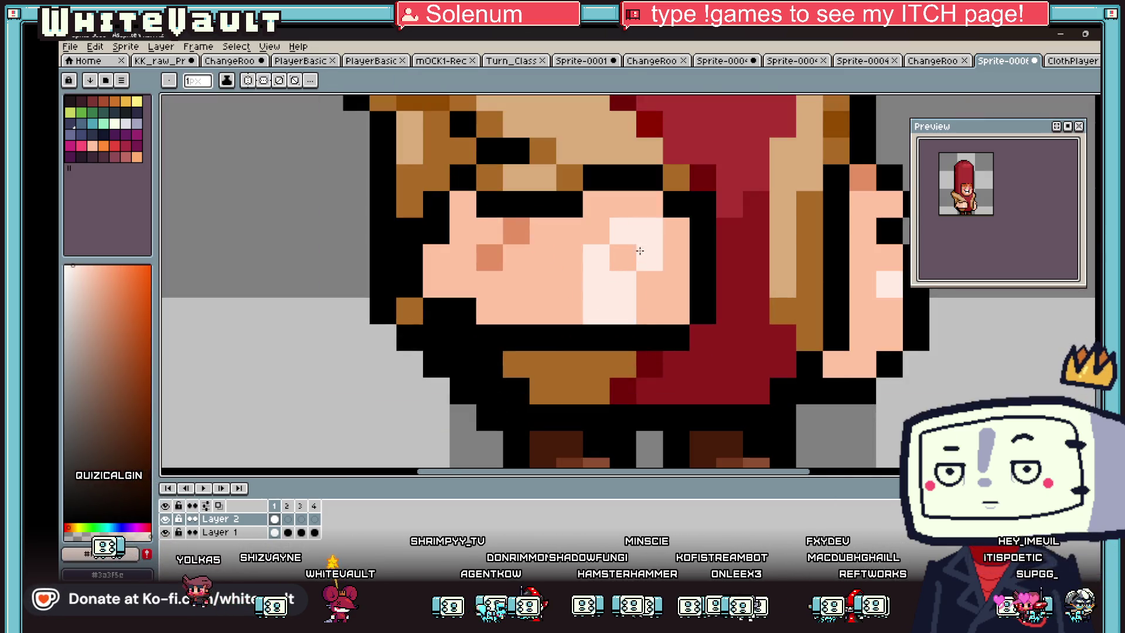
left_click(623, 258)
left_click(622, 297)
key("i")
scroll(608, 258, "down", 1)
left_click(604, 263)
scroll(600, 269, "up", 1)
key("b")
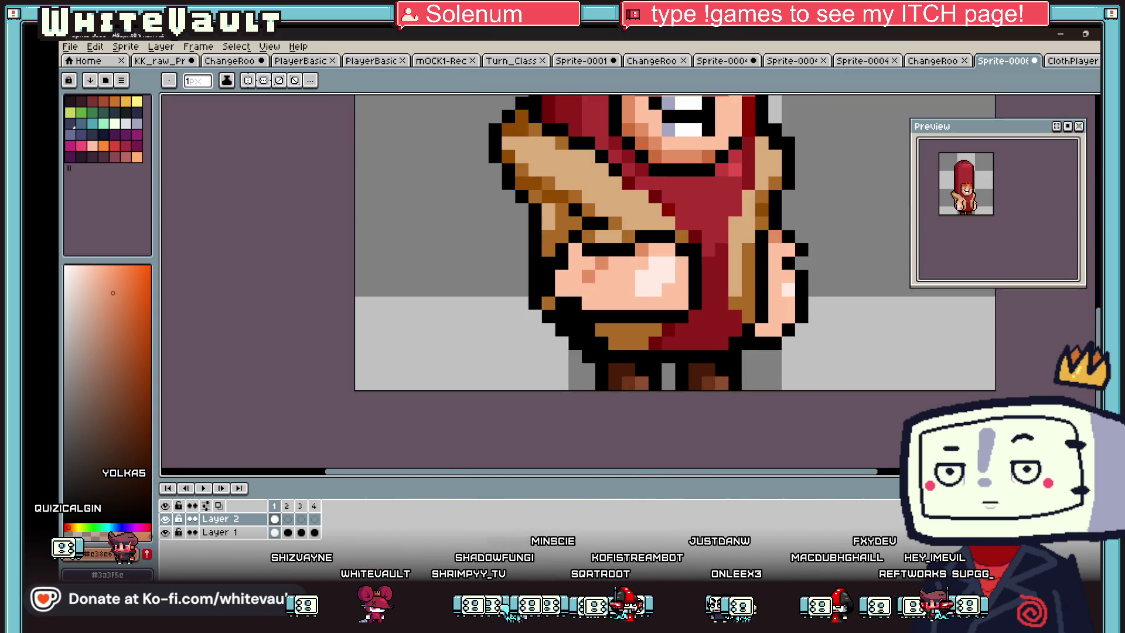
Step: Select the hand's block of pixels and nudge it up one pixel into place
key("m")
mouse_move(744, 200)
left_mouse_down()
mouse_move(635, 352)
mouse_move(610, 339)
left_mouse_up()
left_click(747, 317)
mouse_move(499, 339)
left_mouse_down()
mouse_move(690, 201)
mouse_move(771, 188)
left_mouse_up()
key("Up")
left_click(854, 303)
scroll(850, 304, "down", 2)
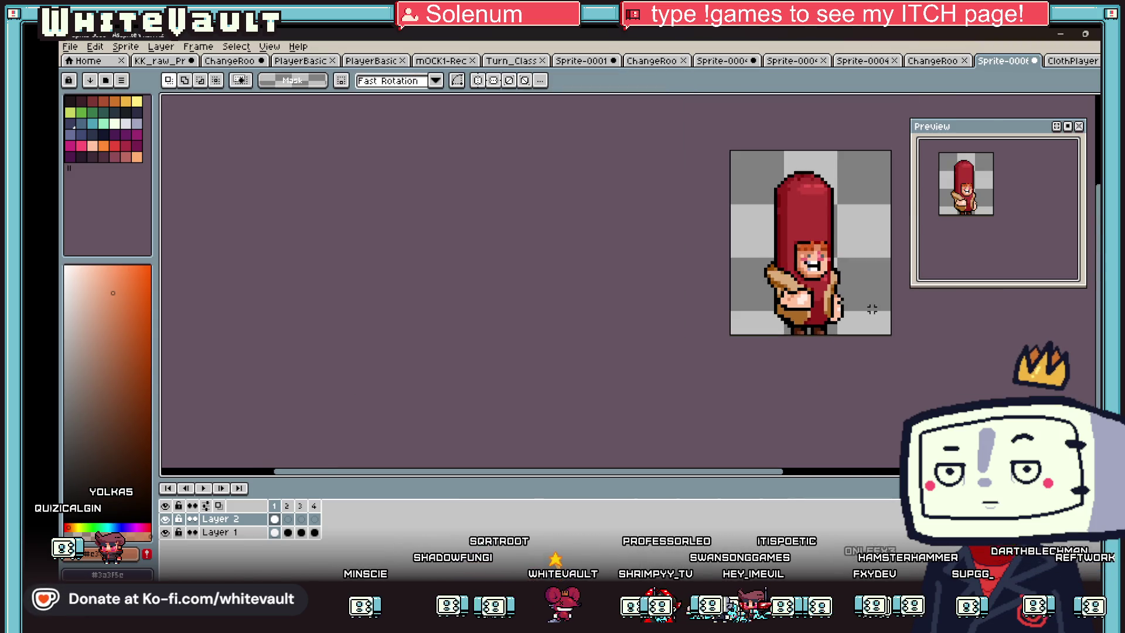
scroll(834, 307, "up", 1)
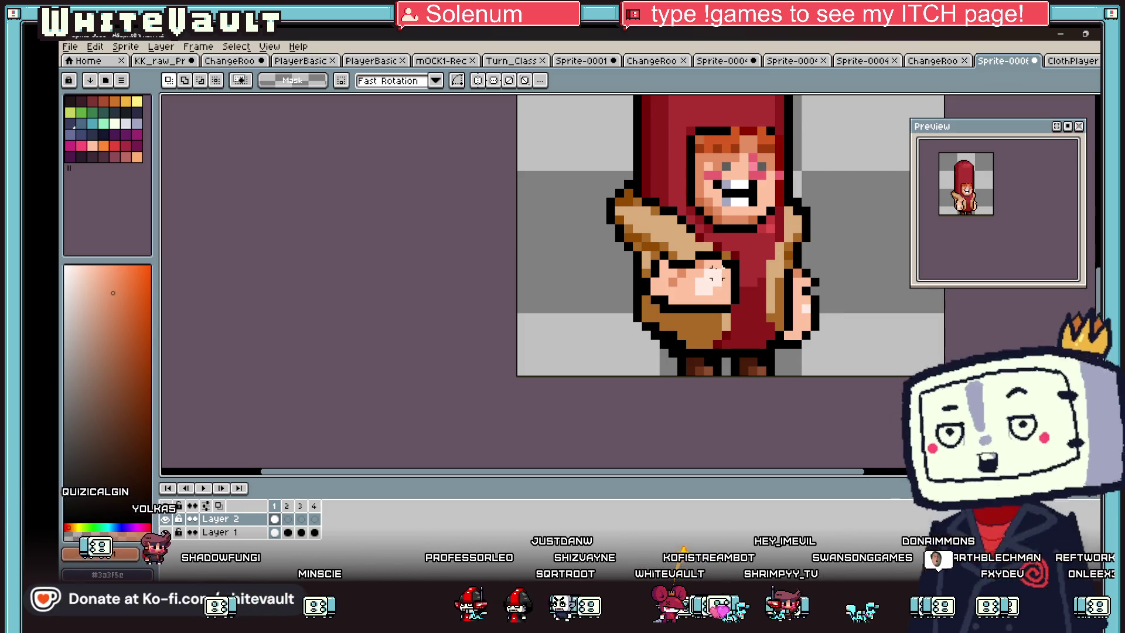
Step: Paint light hand pixels black or darker, and paint one pixel in the costume's tan
scroll(713, 273, "up", 3)
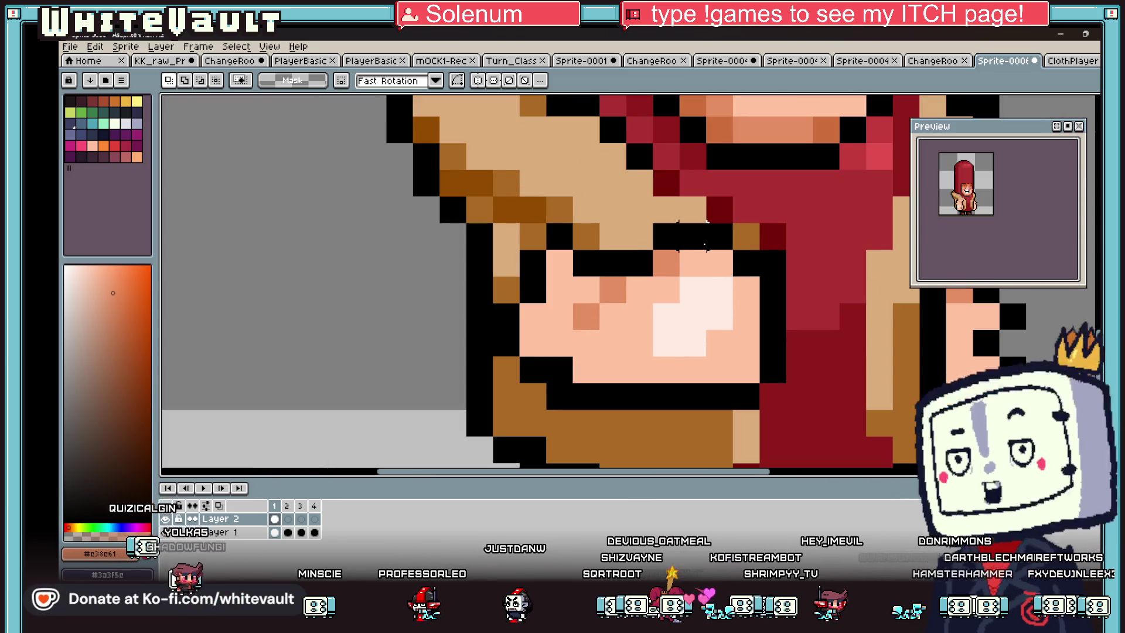
key("b")
left_click(639, 262, "alt")
left_click(666, 262)
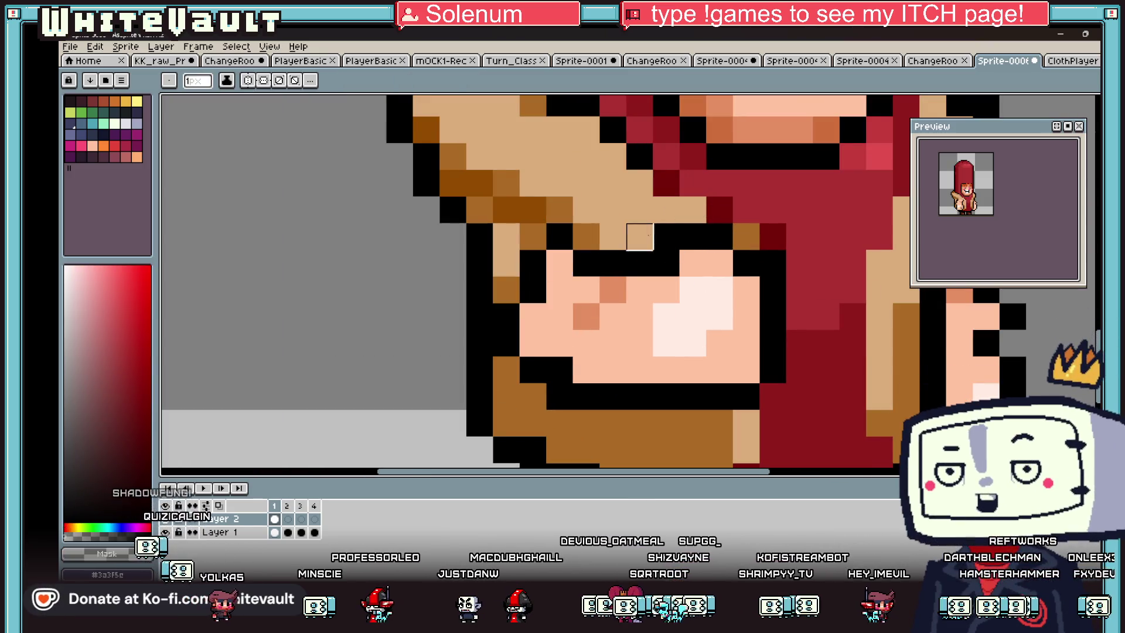
key("ctrl+z")
left_click(709, 294)
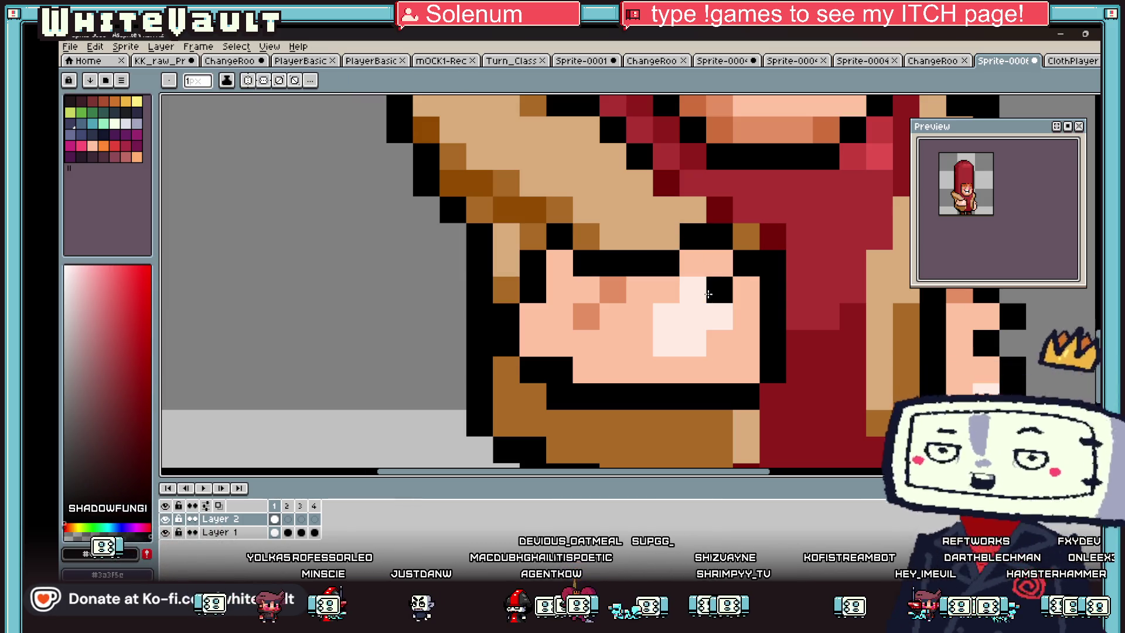
scroll(709, 294, "down", 5)
scroll(732, 283, "up", 4)
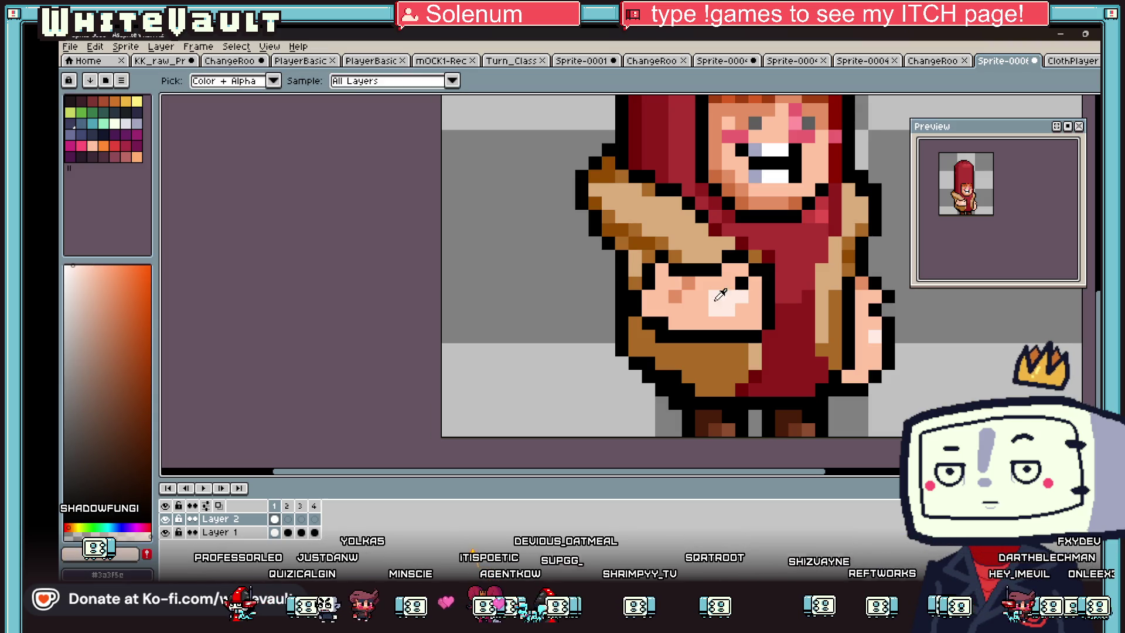
left_click(712, 292)
scroll(712, 292, "down", 3)
scroll(729, 281, "up", 3)
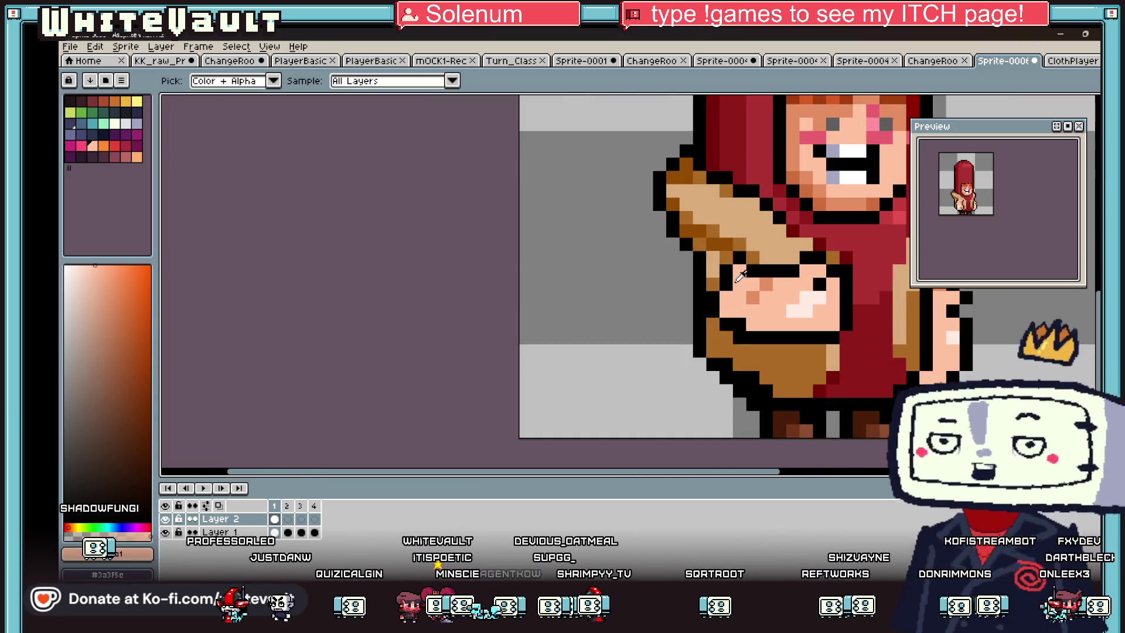
left_click(715, 281, "alt")
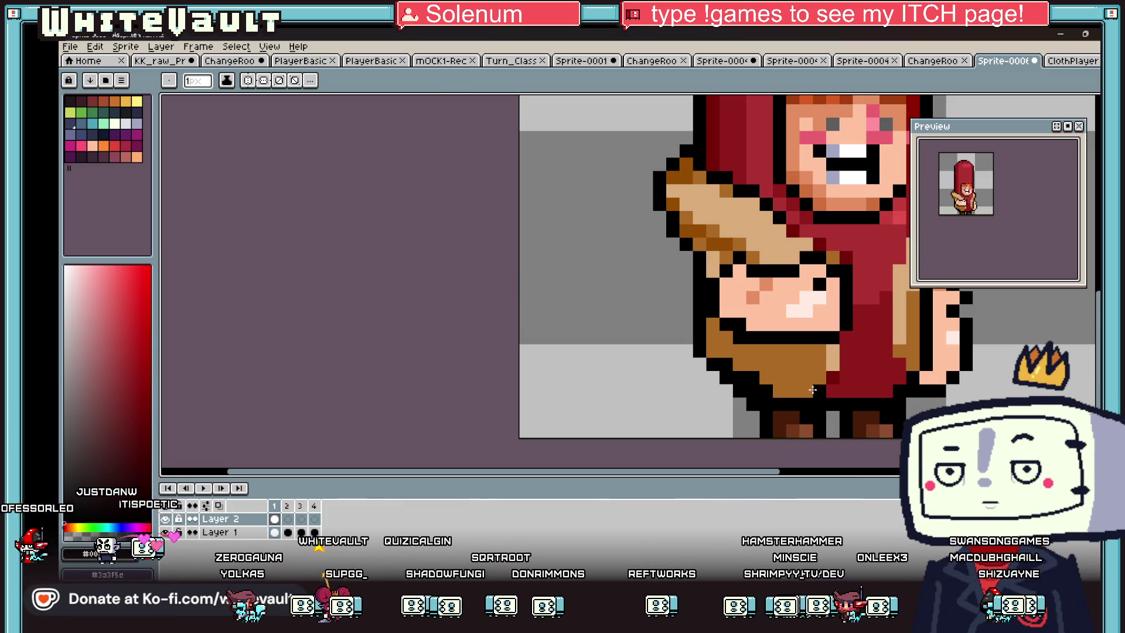
left_click(831, 352, "alt")
left_click(818, 360)
scroll(804, 378, "down", 3)
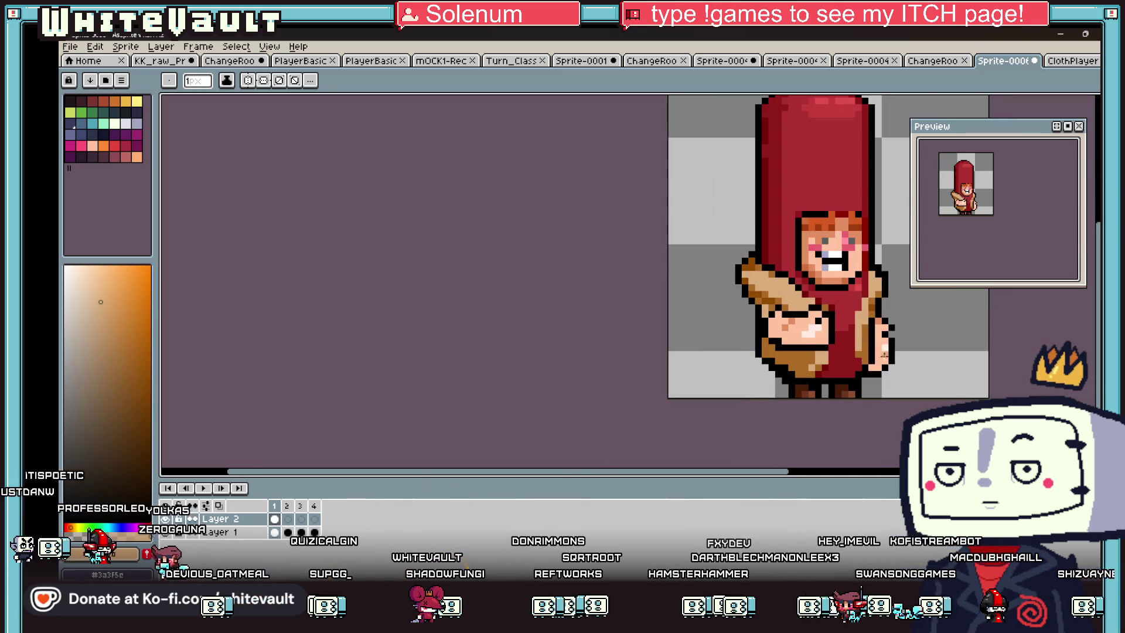
Step: Select the right-side hand on Layer 1, rotate it 90°, and set it against the body's right side
key("m")
left_click(276, 532)
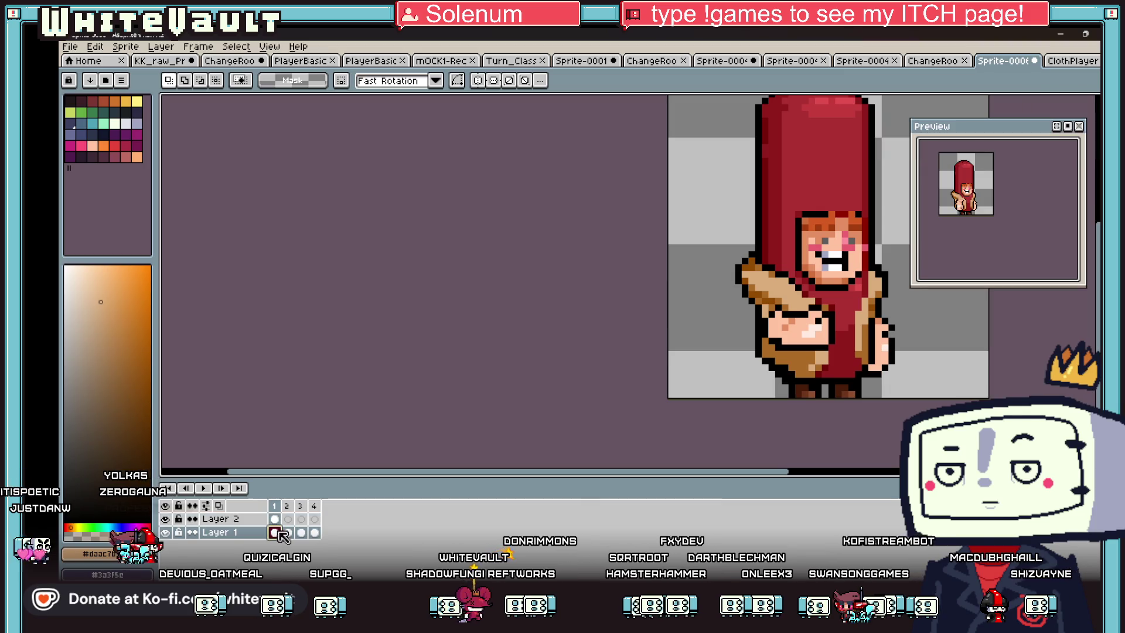
scroll(849, 322, "up", 2)
mouse_move(875, 314)
left_mouse_down()
mouse_move(916, 384)
mouse_move(855, 375)
left_mouse_up()
scroll(902, 370, "down", 1)
mouse_move(919, 324)
left_mouse_down()
mouse_move(944, 369)
mouse_move(921, 321)
left_mouse_up()
left_click_drag(879, 388, 945, 328)
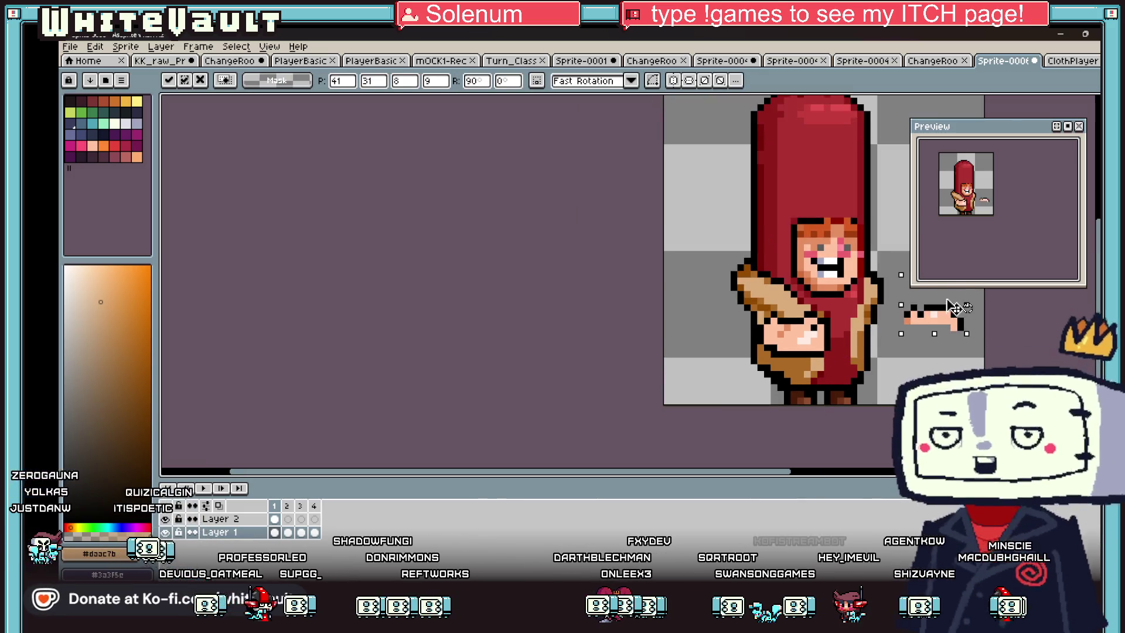
key("Return")
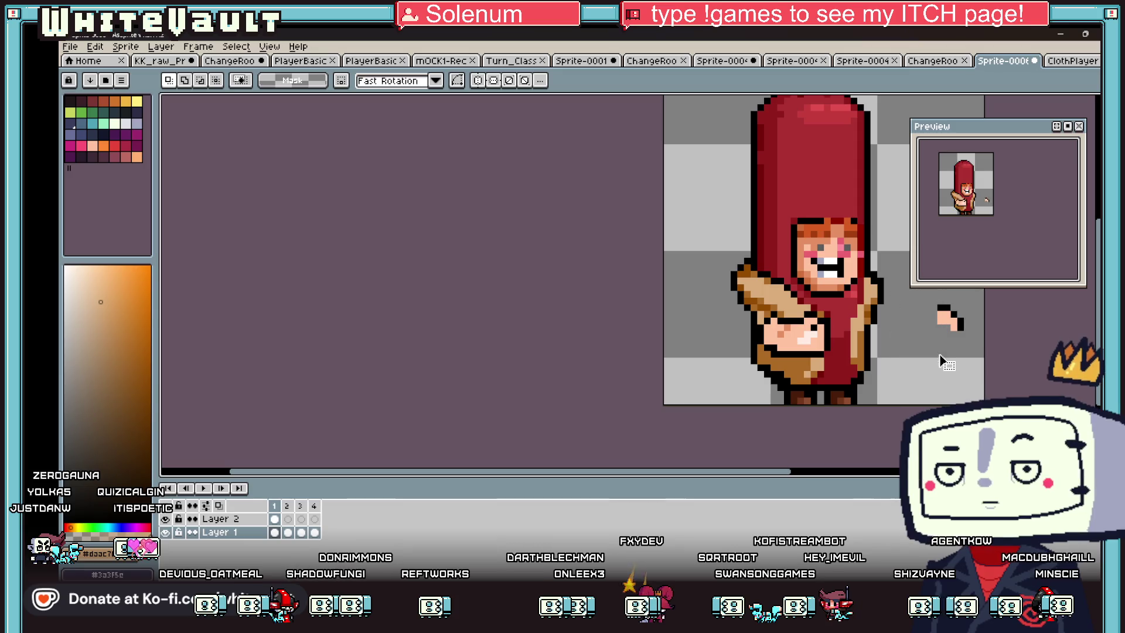
left_click_drag(925, 338, 901, 343)
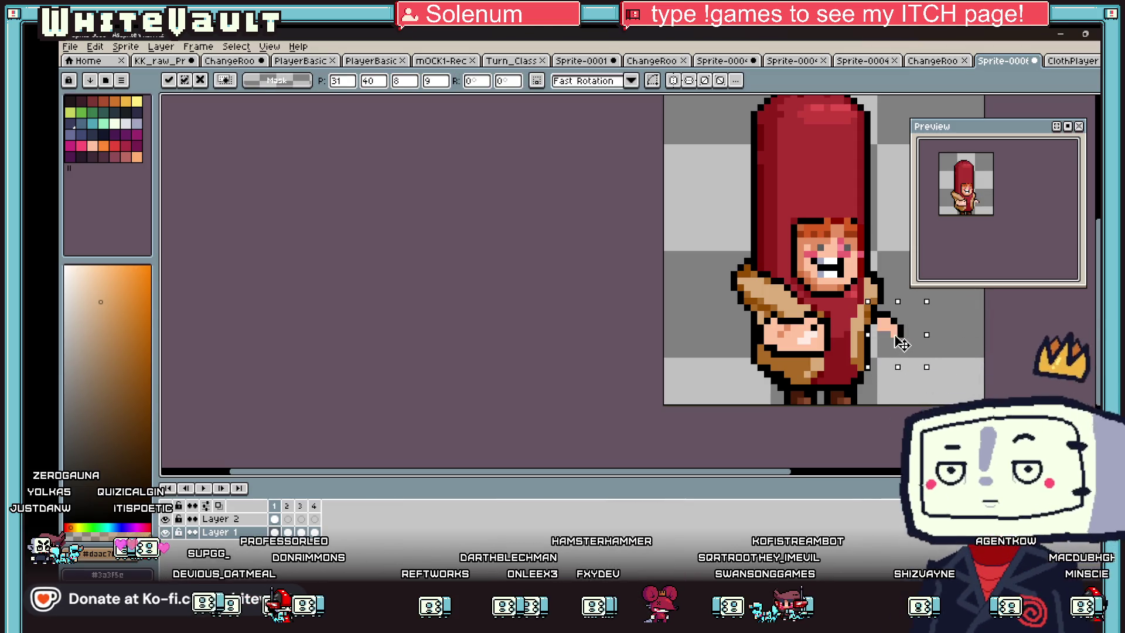
scroll(902, 345, "up", 2)
key("Return")
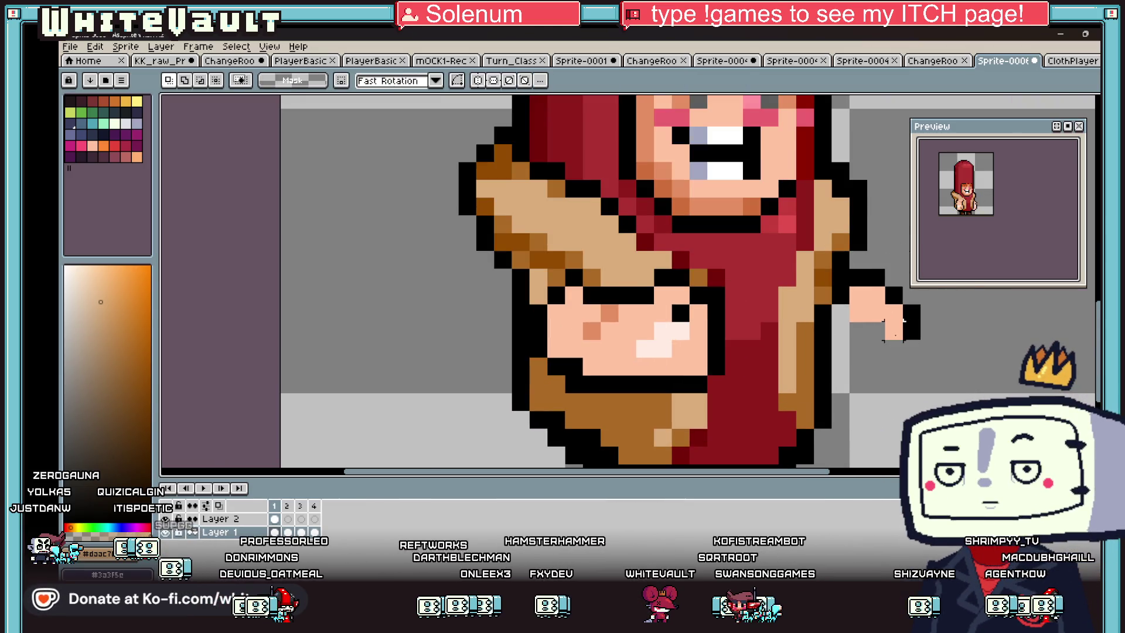
Step: Repaint the right hand's grey pixels peach and add a darker peach pixel
key("b")
left_click(901, 342, "alt")
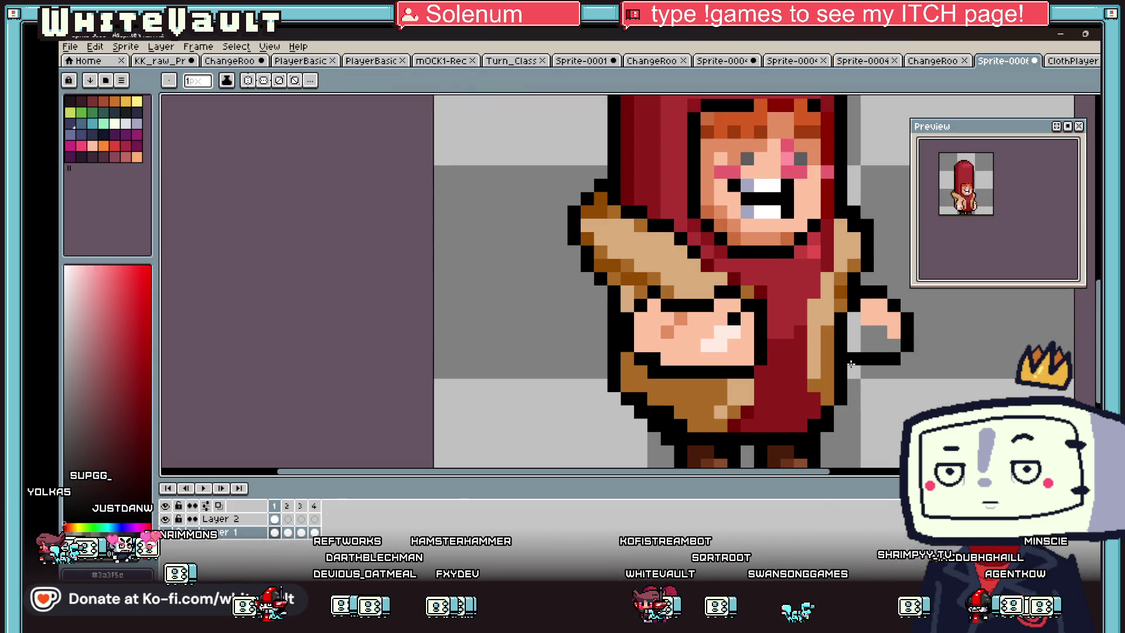
left_click(857, 319, "alt")
left_click_drag(860, 342, 887, 340)
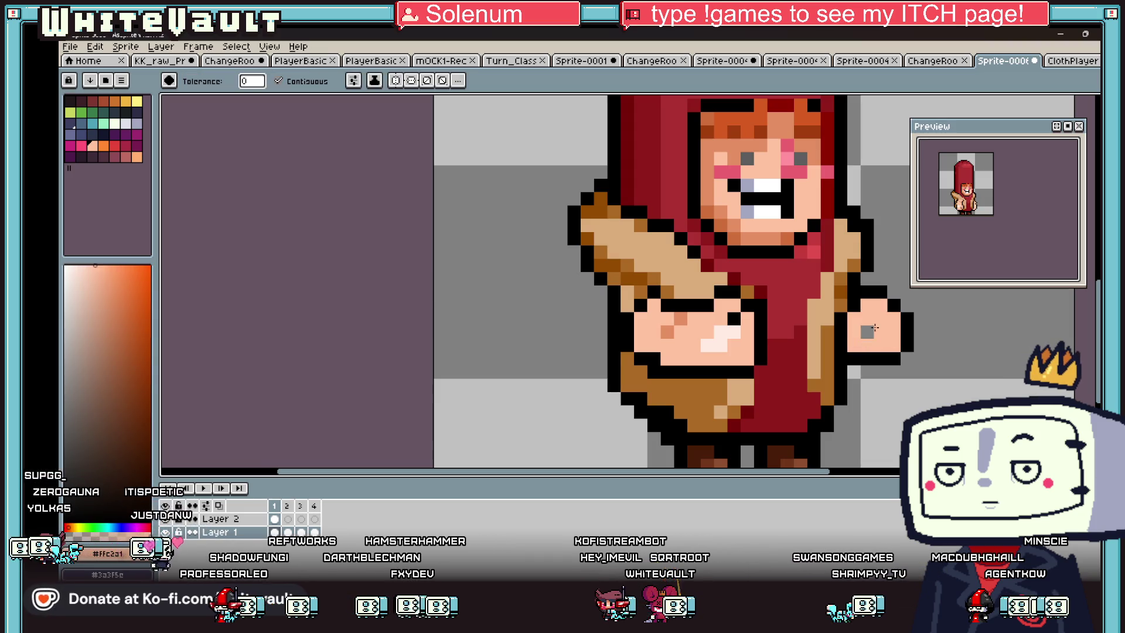
left_click(684, 317, "alt")
left_click(855, 317)
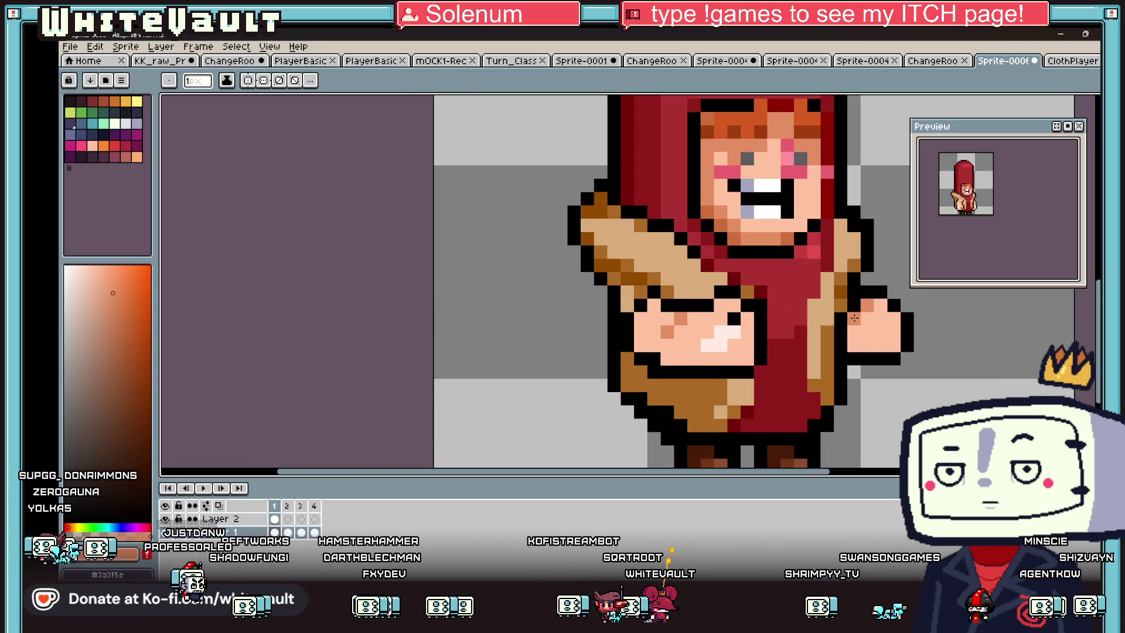
left_click(870, 304, "alt")
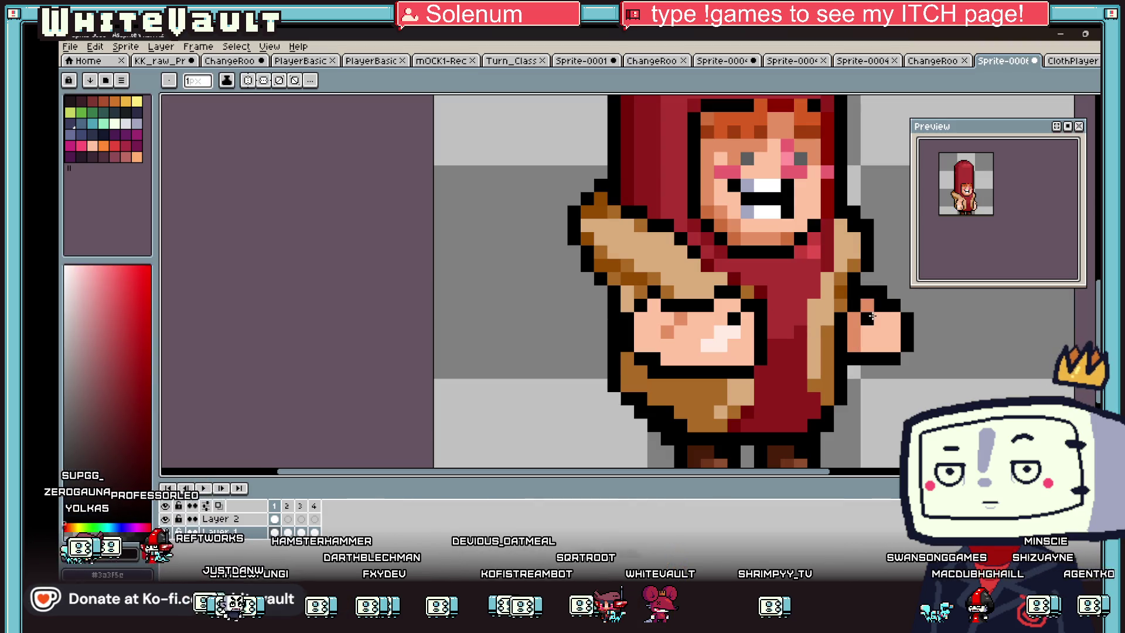
left_click(720, 334, "alt")
Step: Add a black outline pixel beside the right hand
scroll(893, 327, "down", 3)
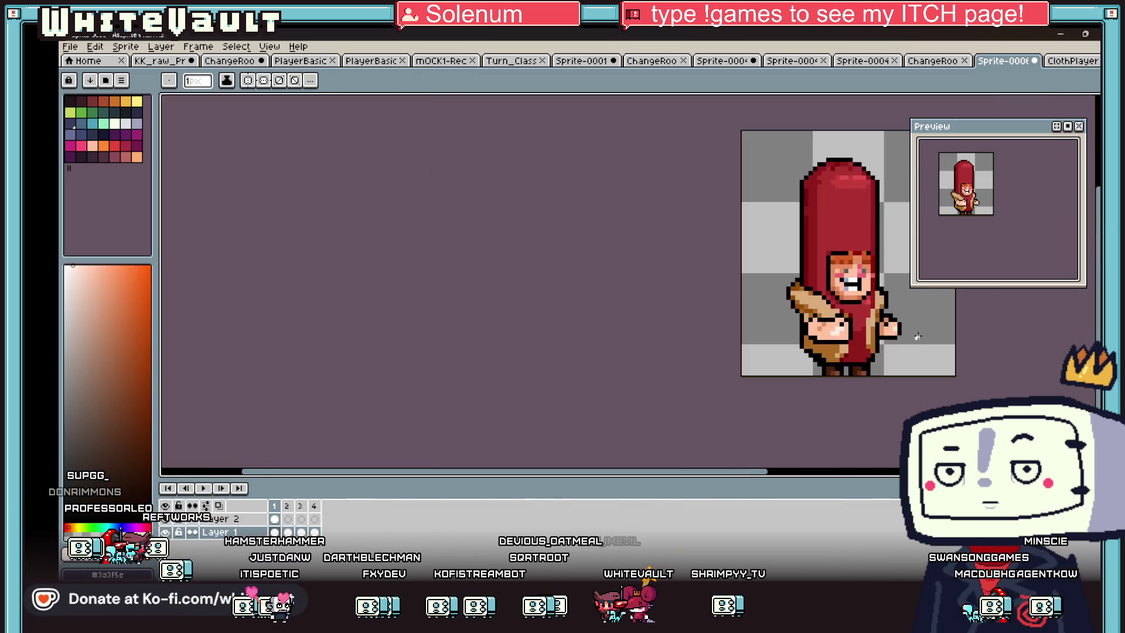
scroll(892, 328, "up", 4)
left_click(889, 315, "alt")
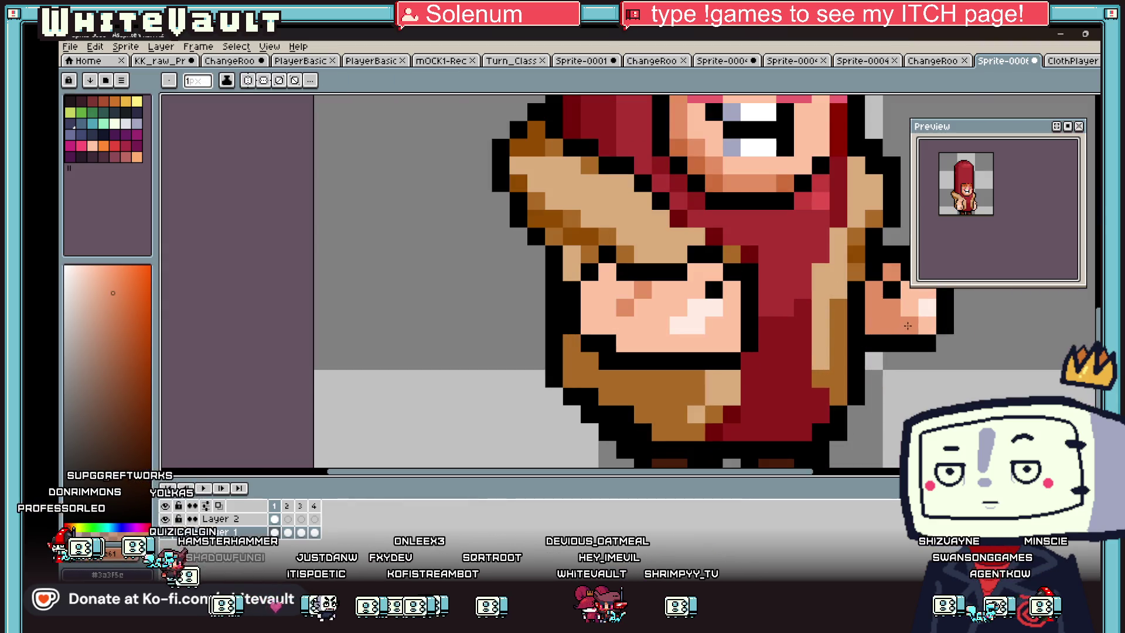
scroll(908, 325, "down", 4)
scroll(959, 334, "up", 3)
left_click(952, 328, "alt")
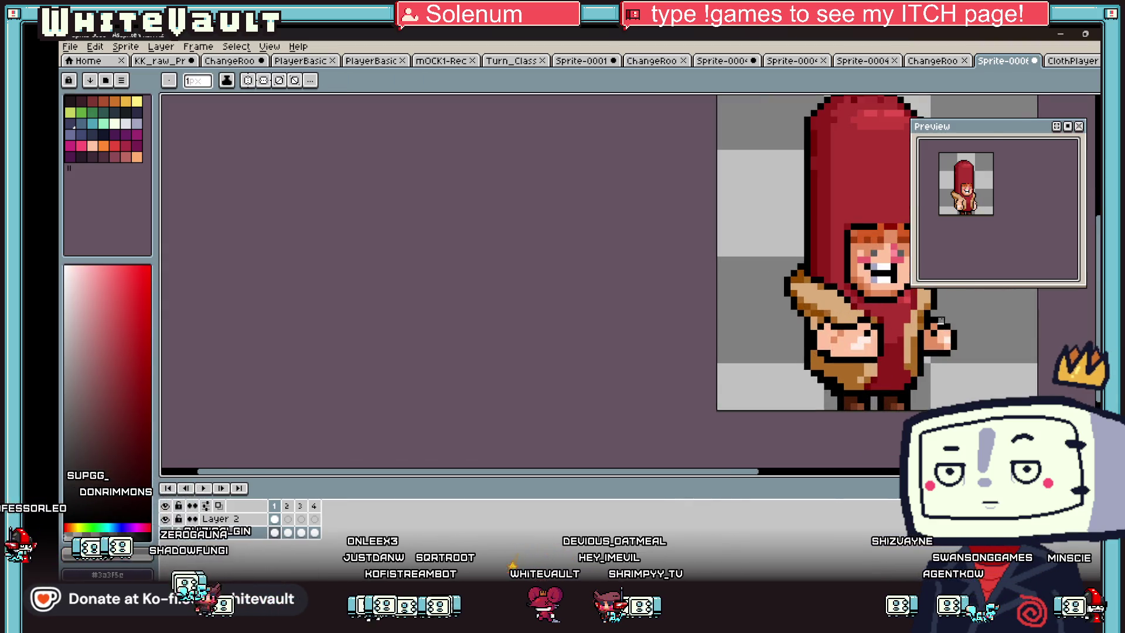
scroll(955, 323, "up", 2)
left_click(930, 313)
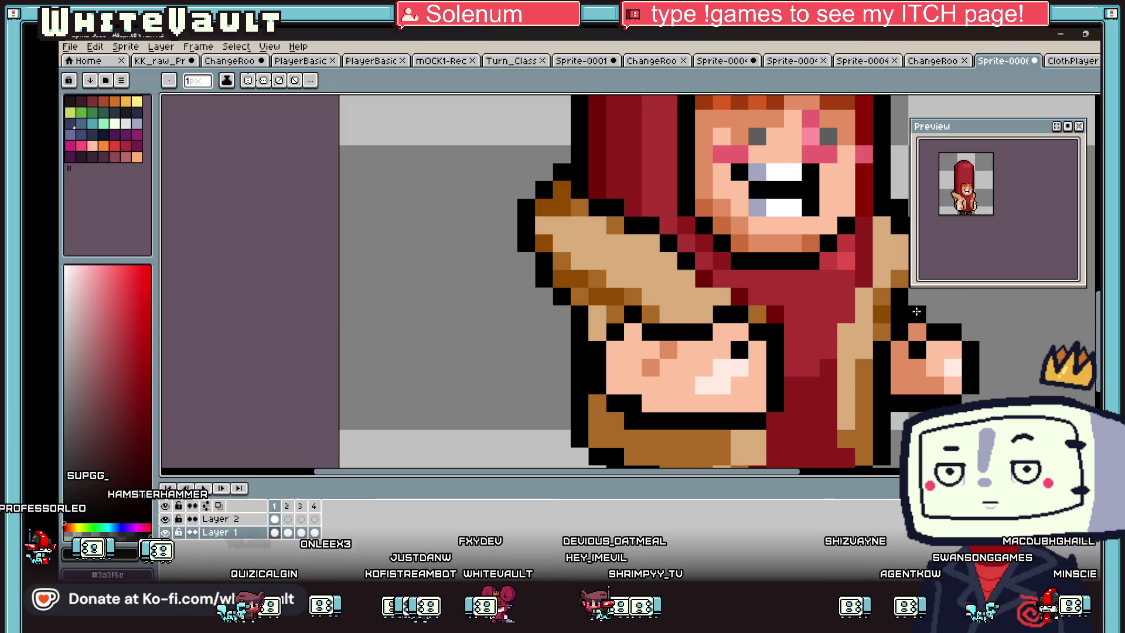
Step: Paint a right-hand pixel in the sampled skin colour, then sample the red costume colour
key("alt")
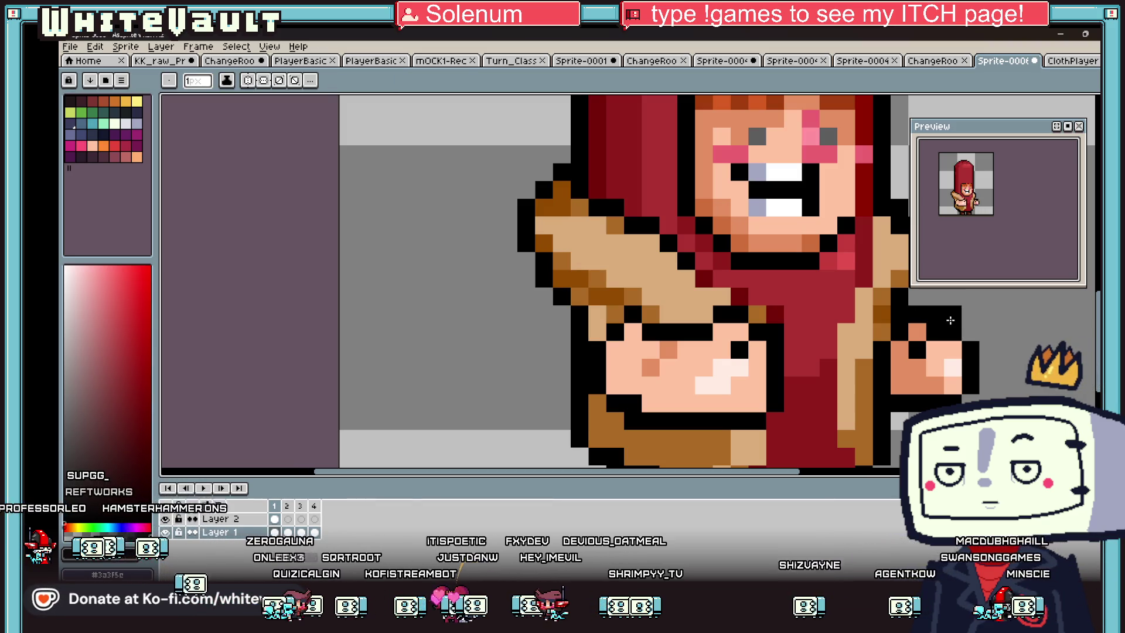
left_click(917, 331, "alt")
left_click(916, 349)
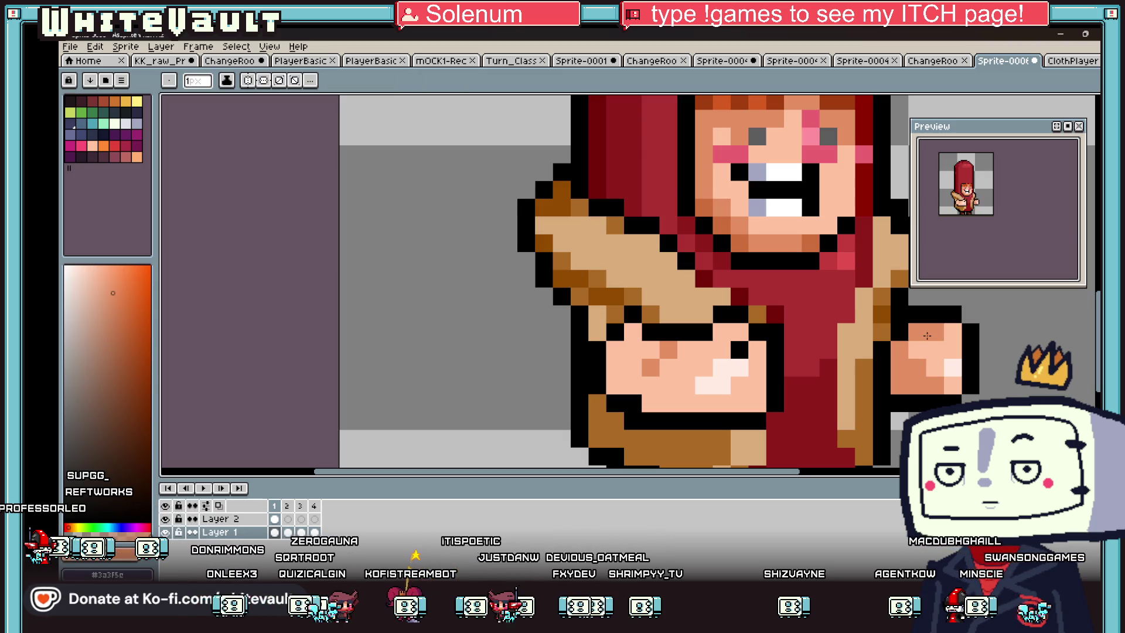
scroll(918, 338, "down", 2)
scroll(924, 345, "up", 2)
left_click(924, 346, "alt")
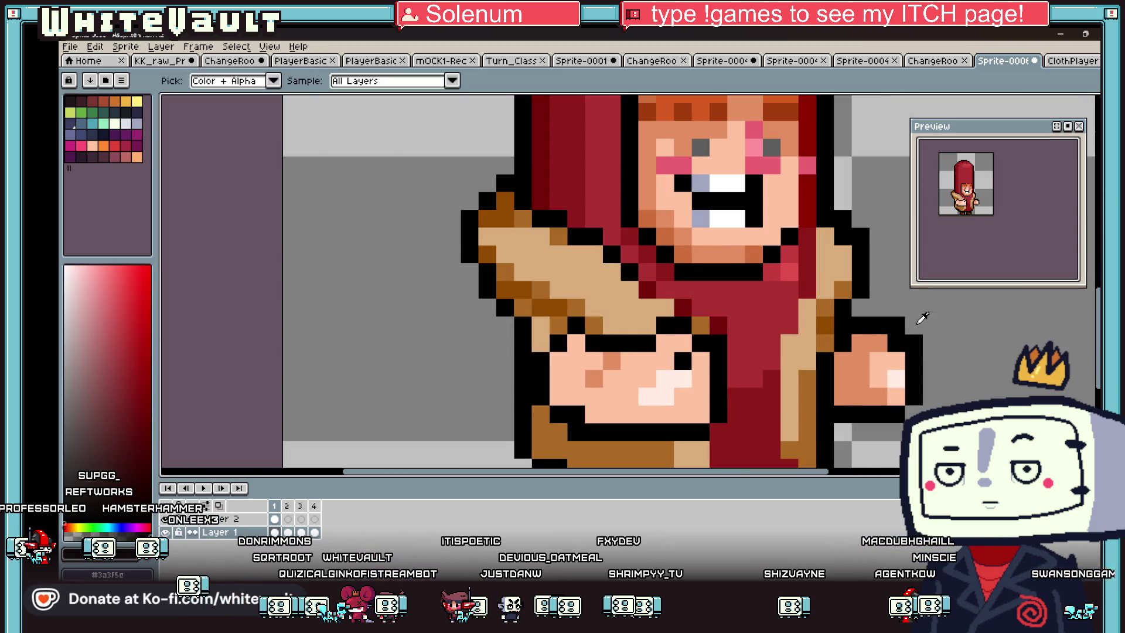
scroll(925, 346, "down", 2)
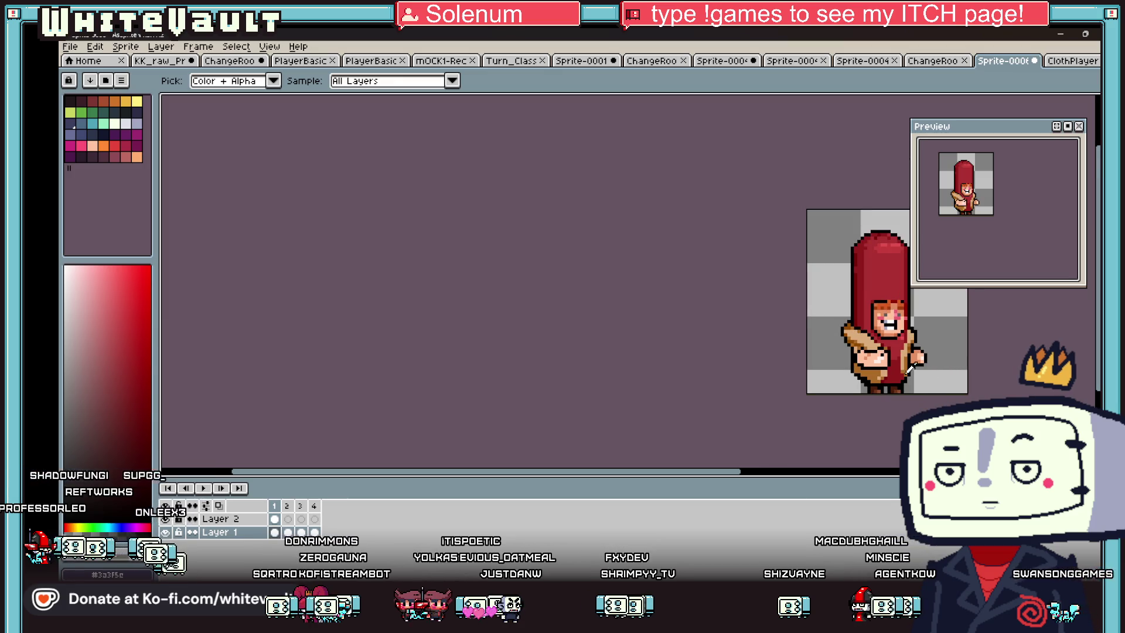
scroll(909, 367, "up", 2)
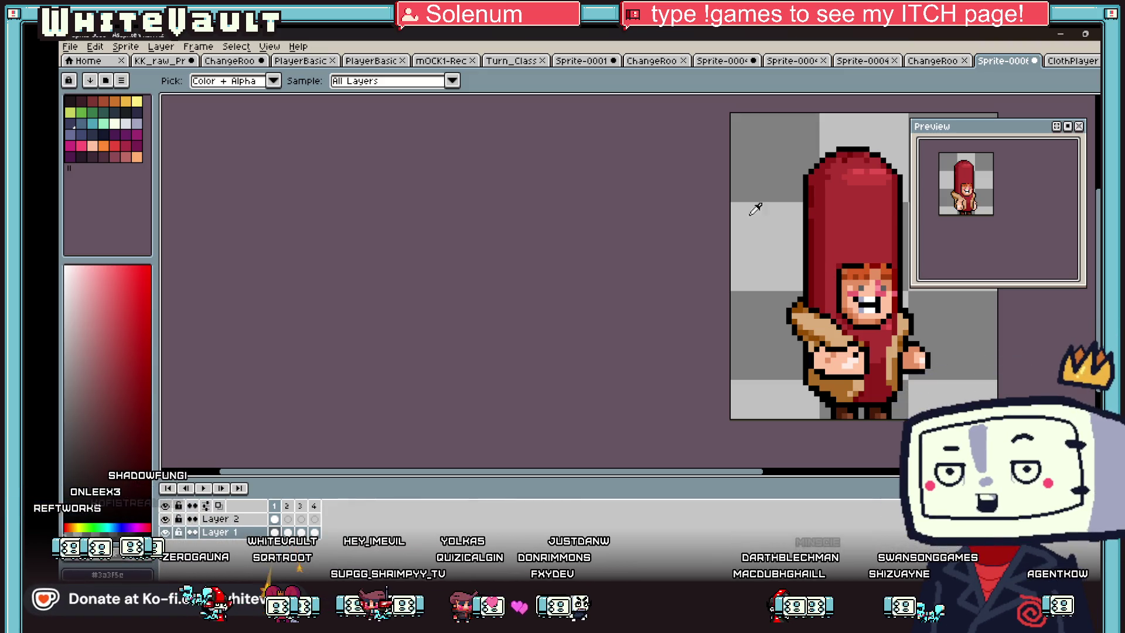
Step: Extend Layer 1 across frames 2–4 and add a black outline pixel at the right hand
left_click_drag(749, 472, 889, 471)
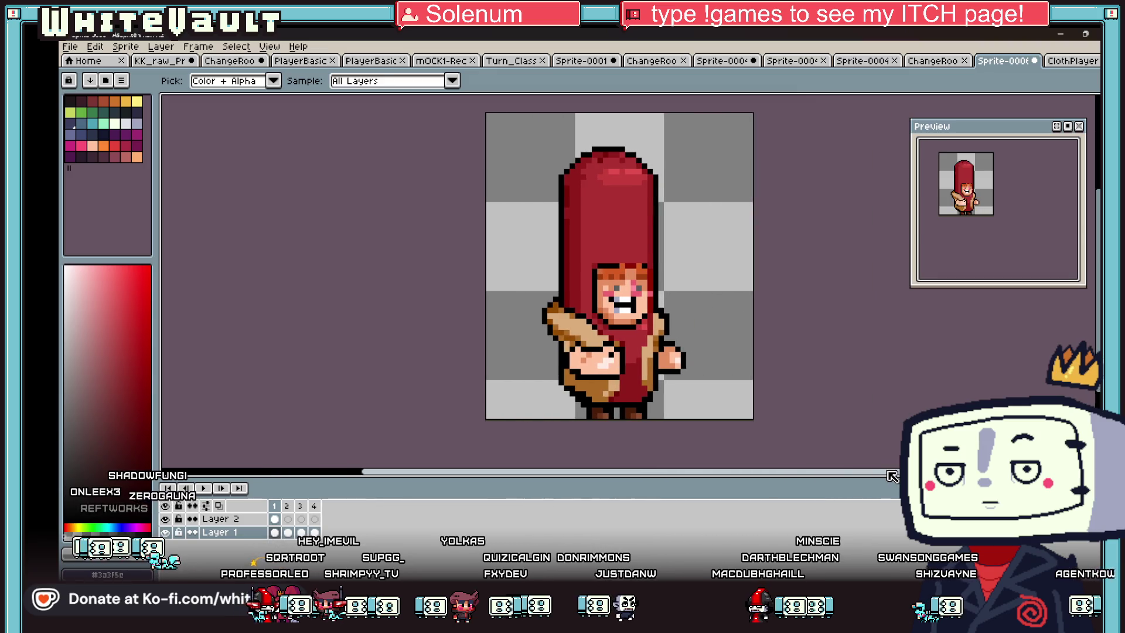
scroll(651, 321, "up", 5)
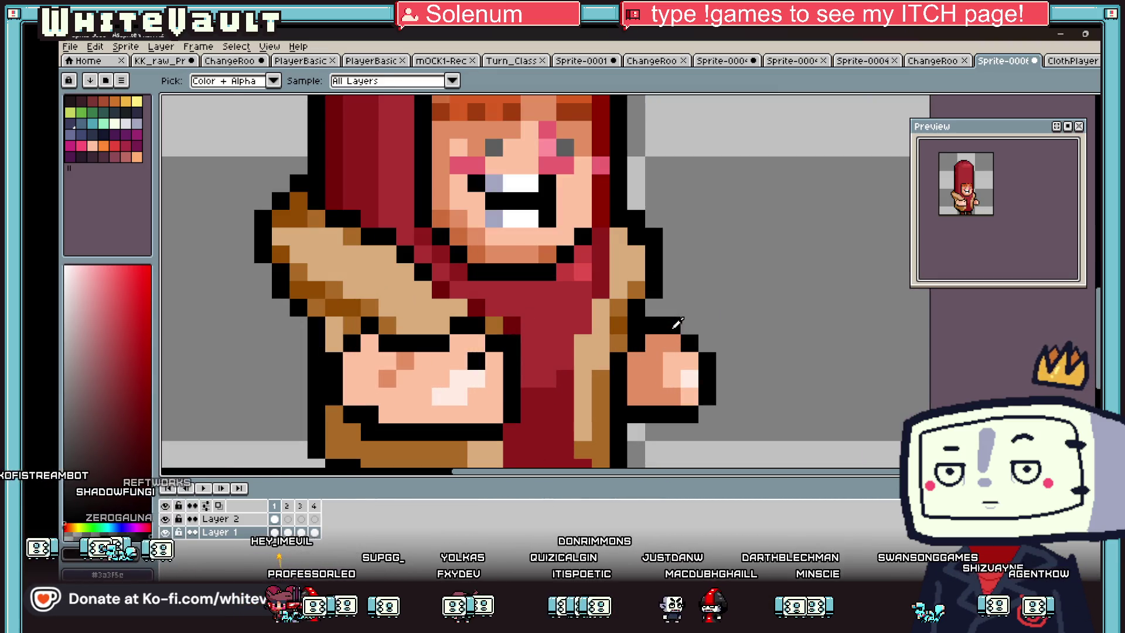
left_click(661, 353)
scroll(727, 359, "down", 5)
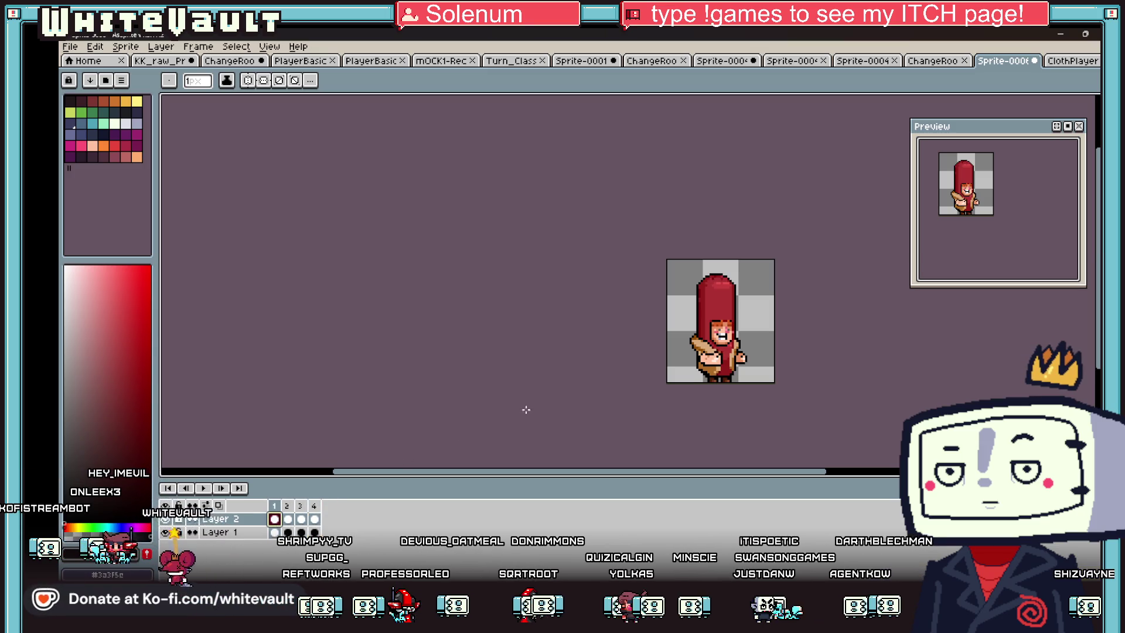
Step: Select the front arm, nudge it one pixel left and back, and apply the move
key("m")
scroll(753, 358, "up", 1)
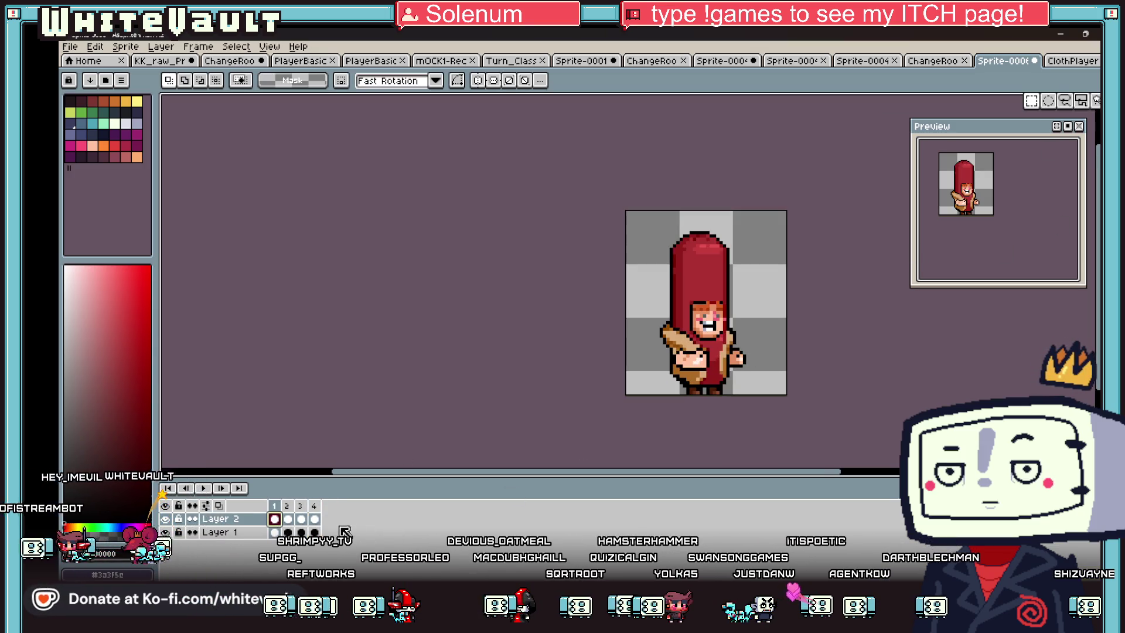
scroll(726, 331, "up", 2)
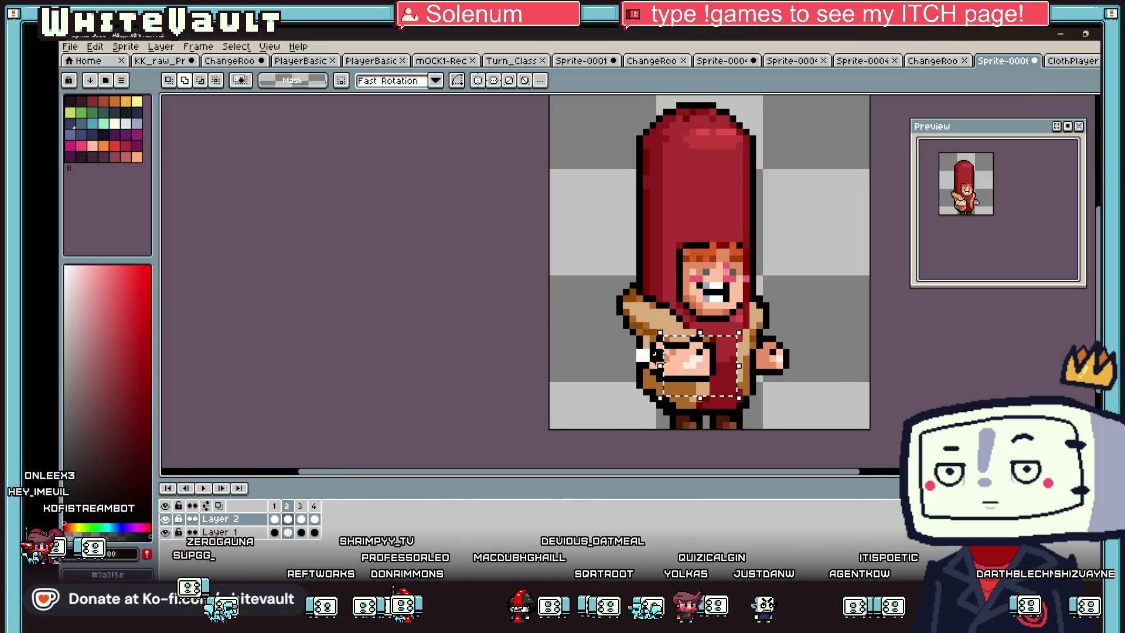
left_click_drag(656, 357, 632, 362)
key("Left")
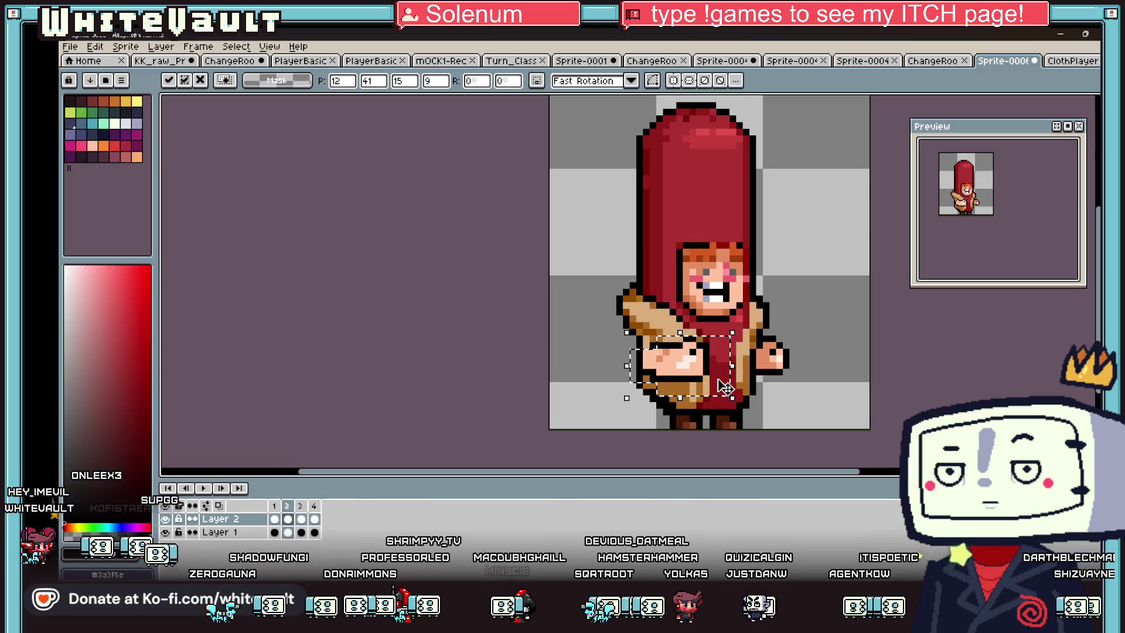
key("Right")
key("Return")
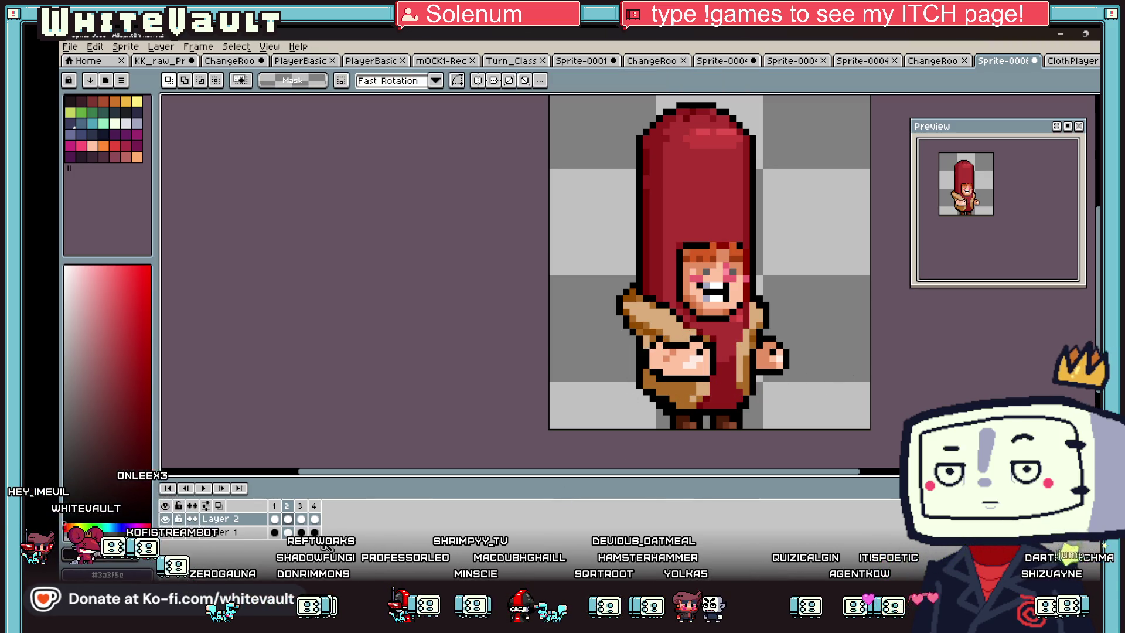
scroll(683, 345, "up", 2)
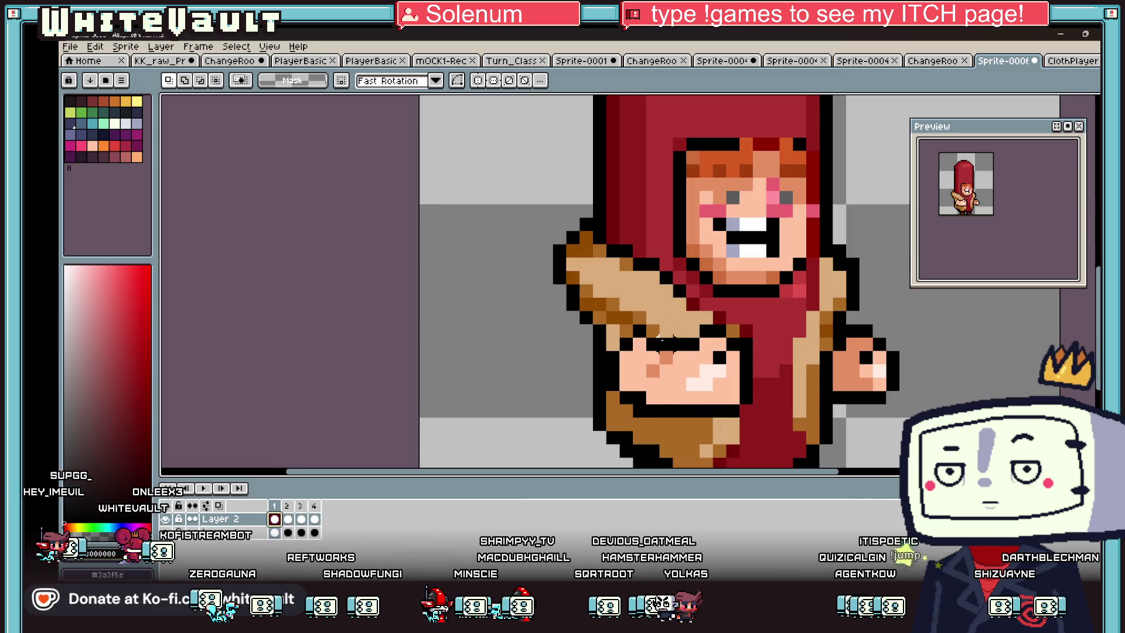
Step: Recolour front-fist pixels with the sampled peach tone and pick a light peach highlight
key("i")
scroll(659, 340, "up", 1)
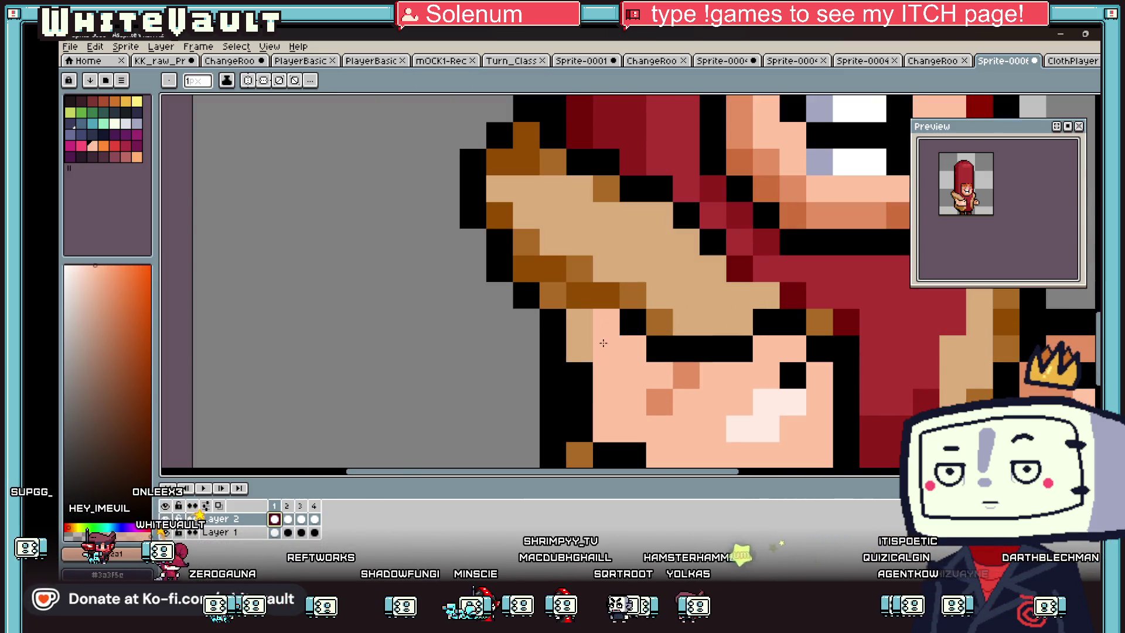
left_click(627, 324)
key("b")
left_click(683, 375, "alt")
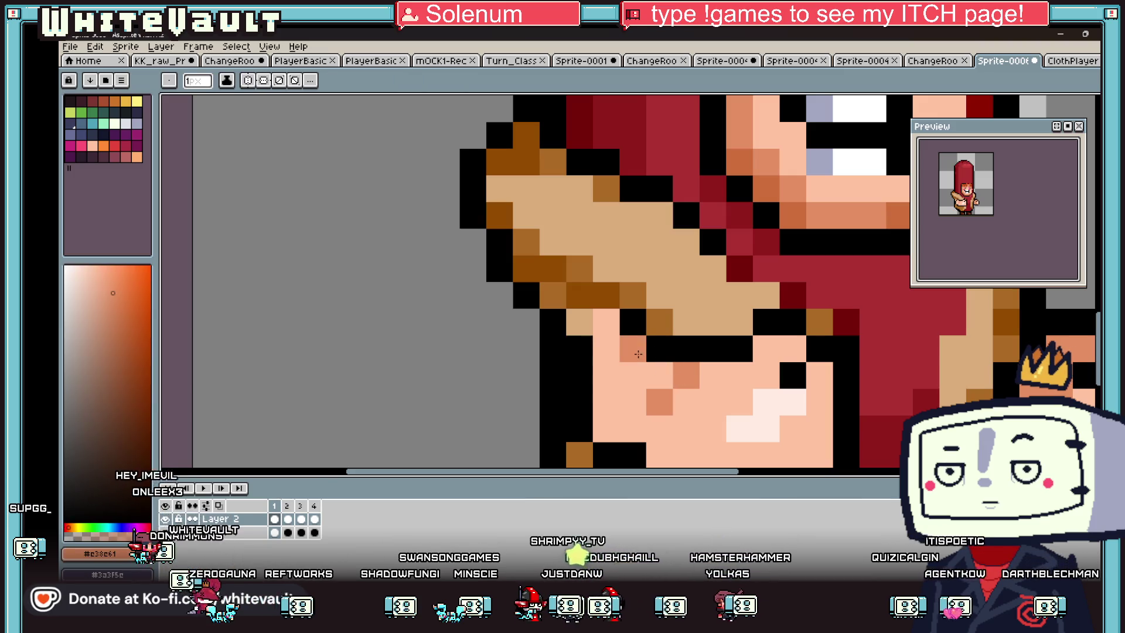
left_click(636, 331)
scroll(636, 331, "down", 8)
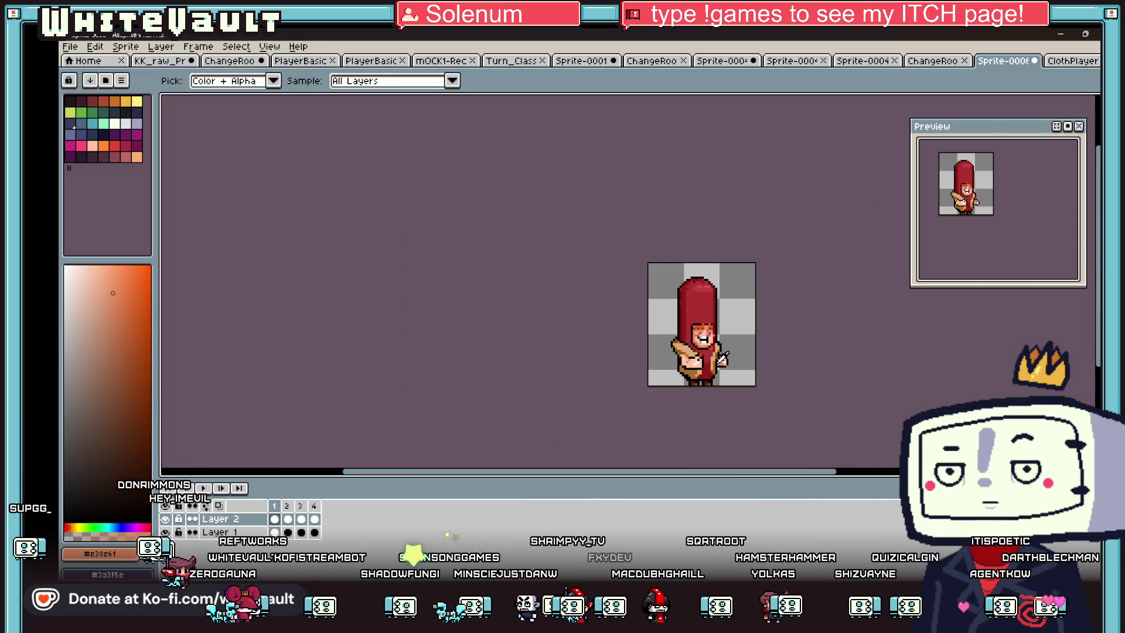
scroll(662, 352, "up", 5)
left_click(677, 342, "alt")
scroll(677, 341, "down", 2)
scroll(675, 341, "up", 2)
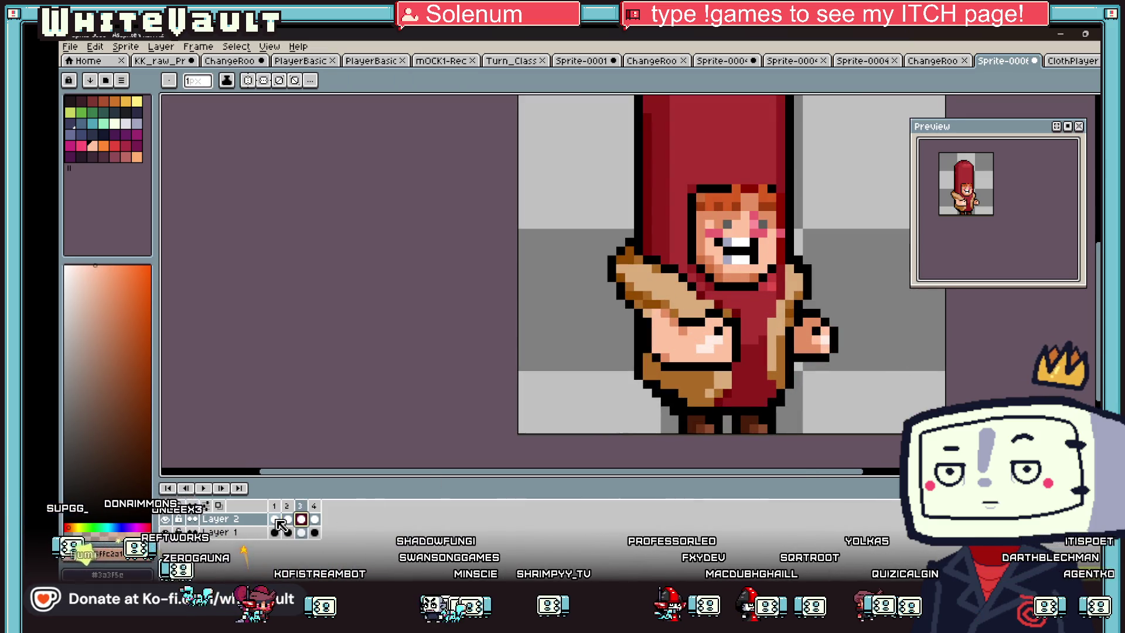
scroll(699, 354, "down", 3)
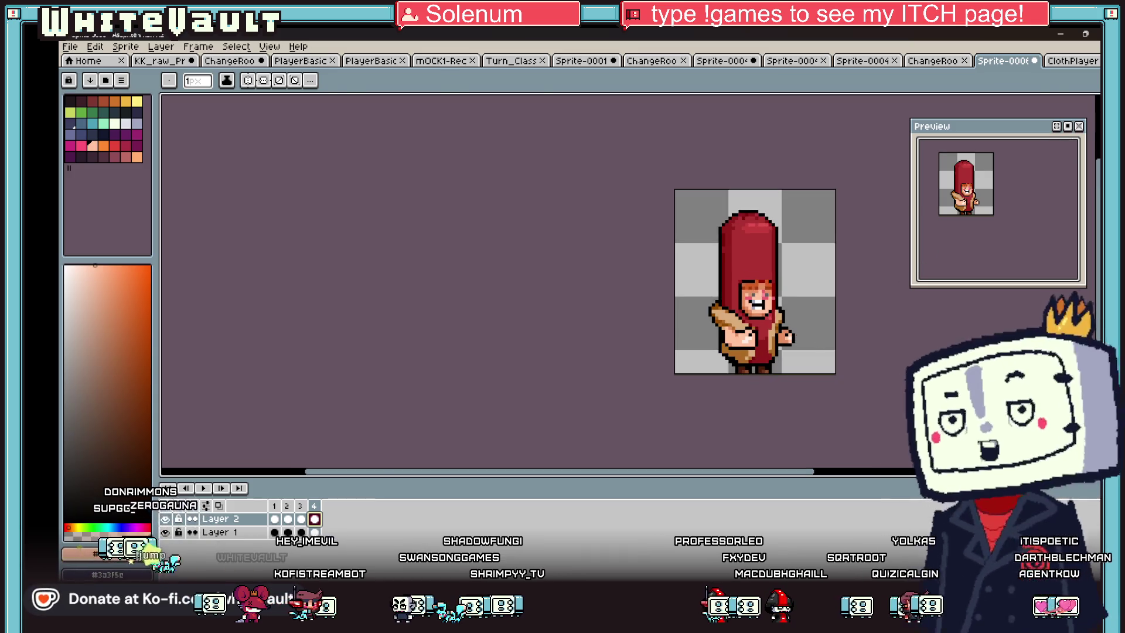
Step: On frame 2 of Layer 2, redraw the fist pixels over the red tunic's edge
key("w")
left_click(287, 518)
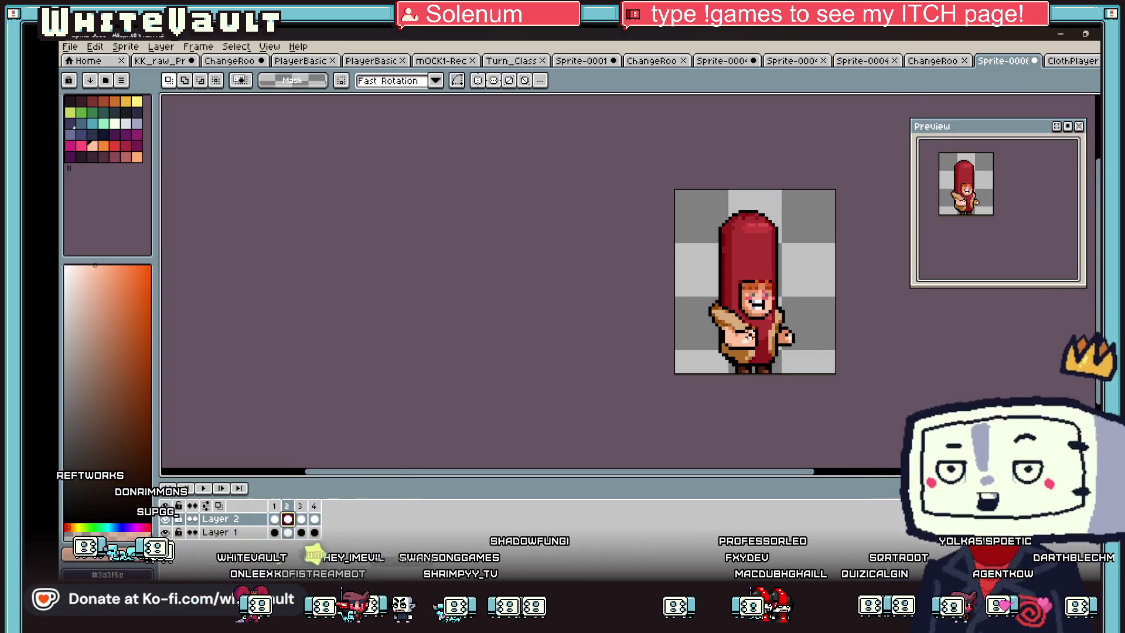
scroll(778, 314, "up", 2)
left_click(778, 315)
key("ctrl+d")
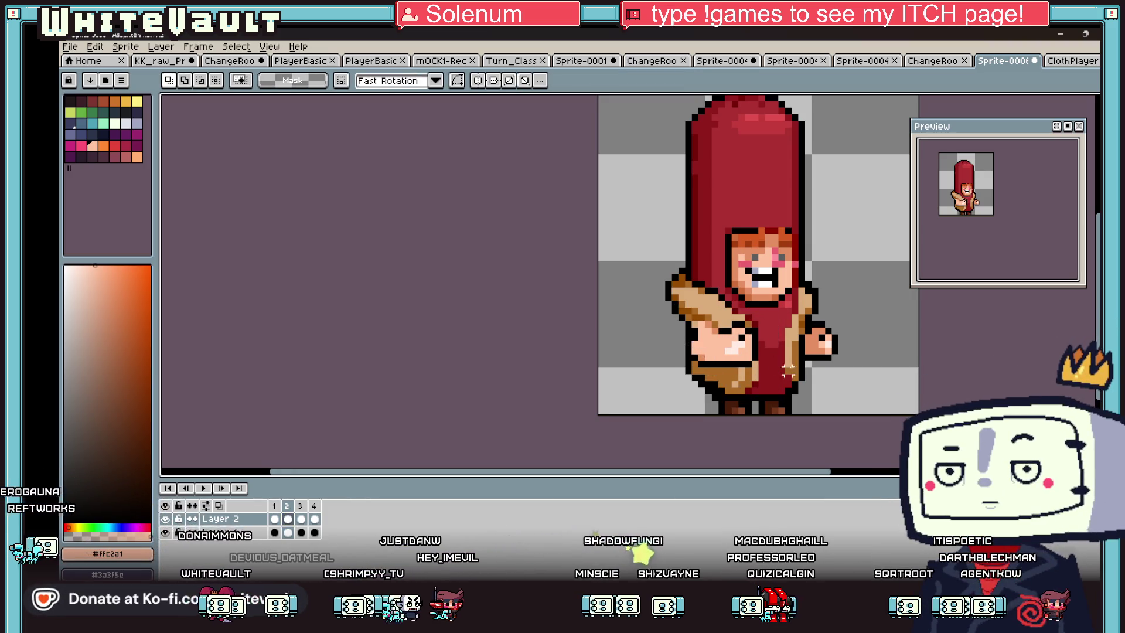
left_click(747, 348)
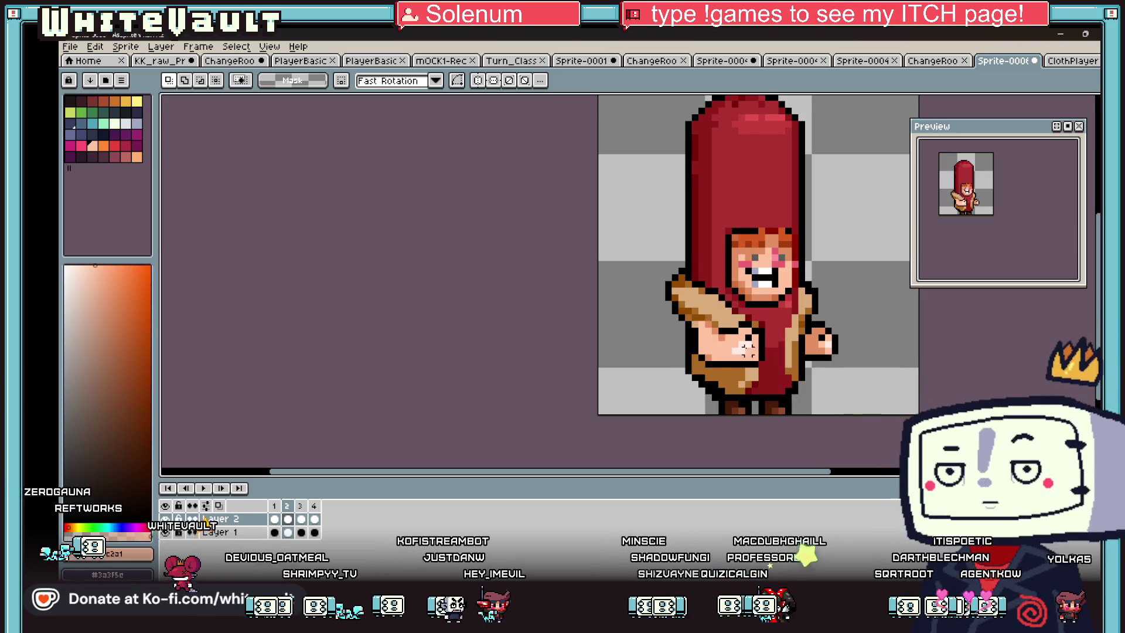
Step: Move the front fist left and shift the side hand one pixel right
left_click_drag(761, 354, 768, 363)
left_click_drag(681, 338, 682, 351)
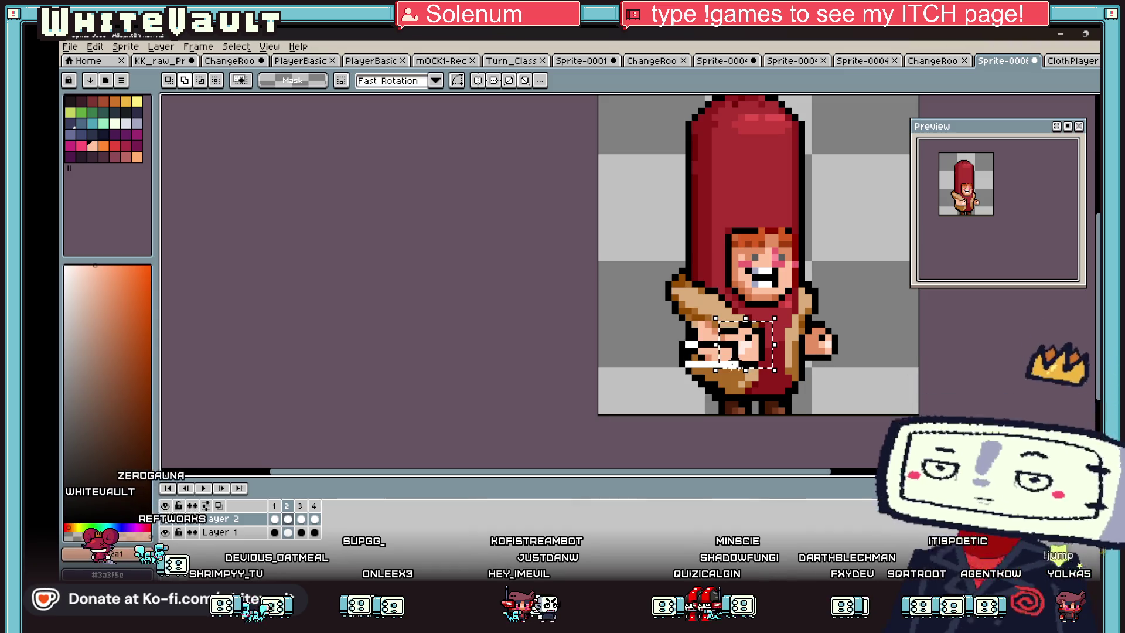
key("ctrl+d")
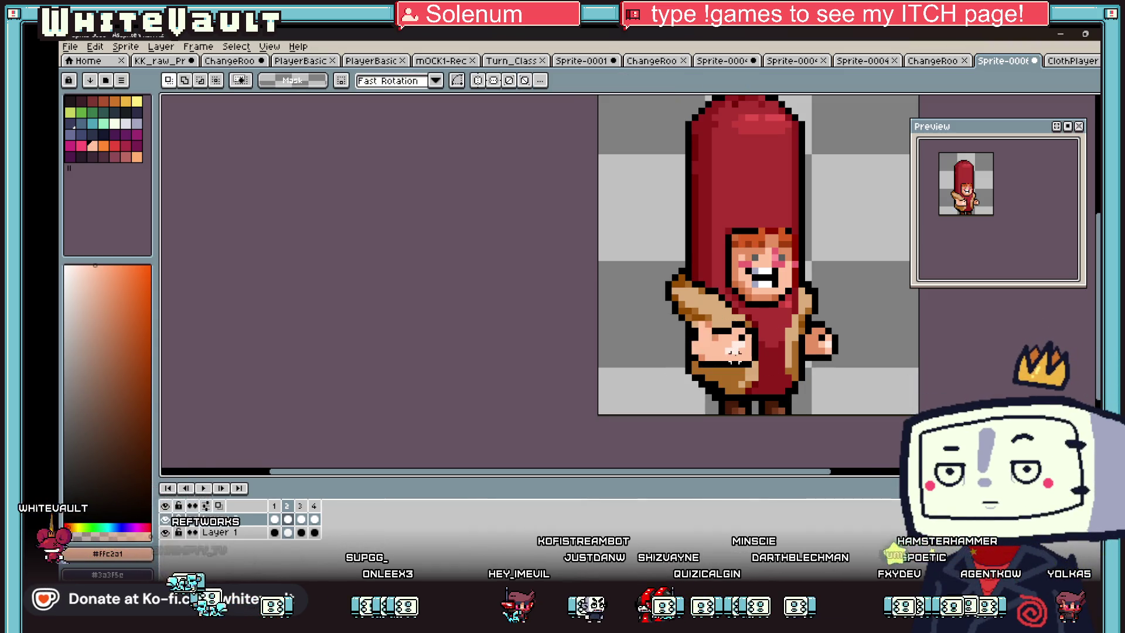
scroll(781, 321, "up", 2)
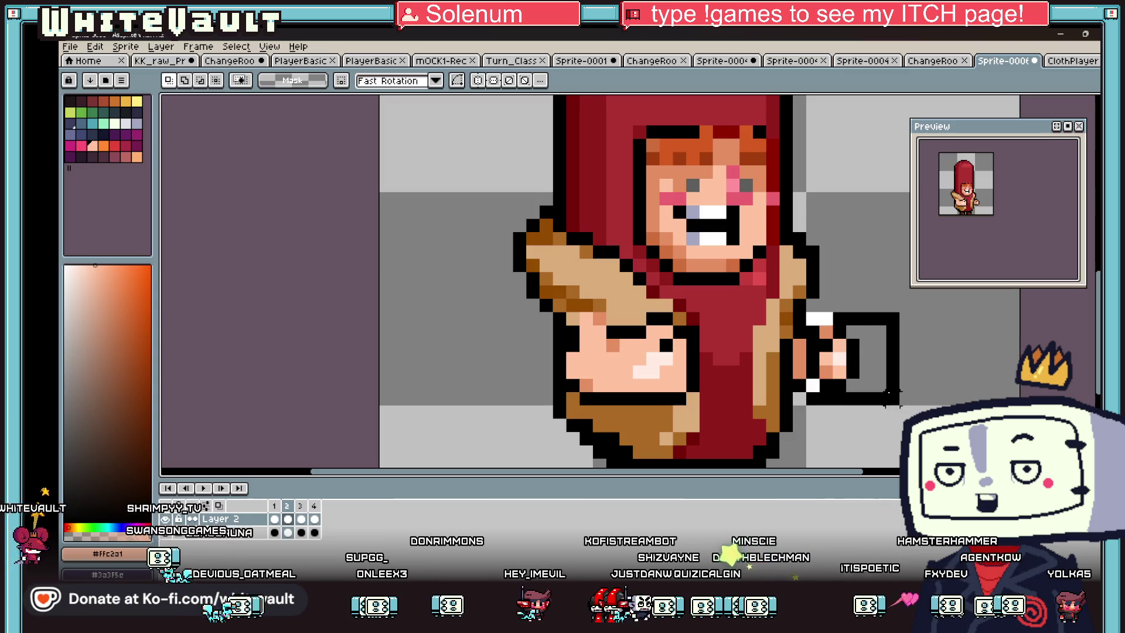
left_click_drag(856, 389, 869, 389)
key("ctrl+d")
Step: Pencil a black pixel joining the arm to the hand, then sample the sleeve colour
key("b")
left_click(800, 320, "alt")
left_click(808, 320)
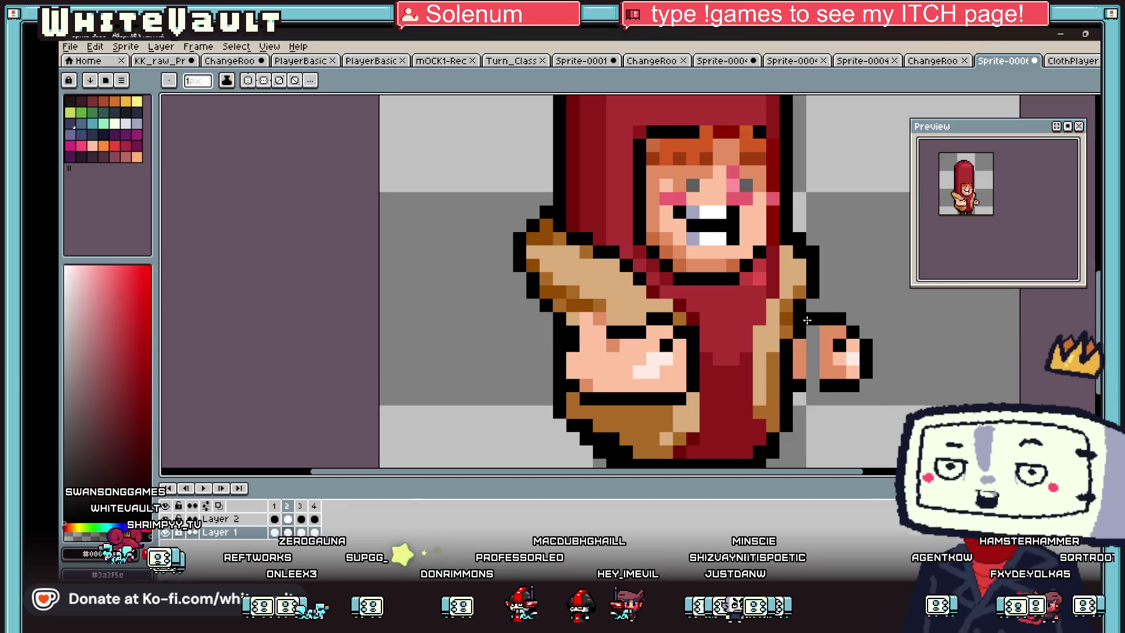
left_click(812, 372, "alt")
scroll(820, 363, "down", 2)
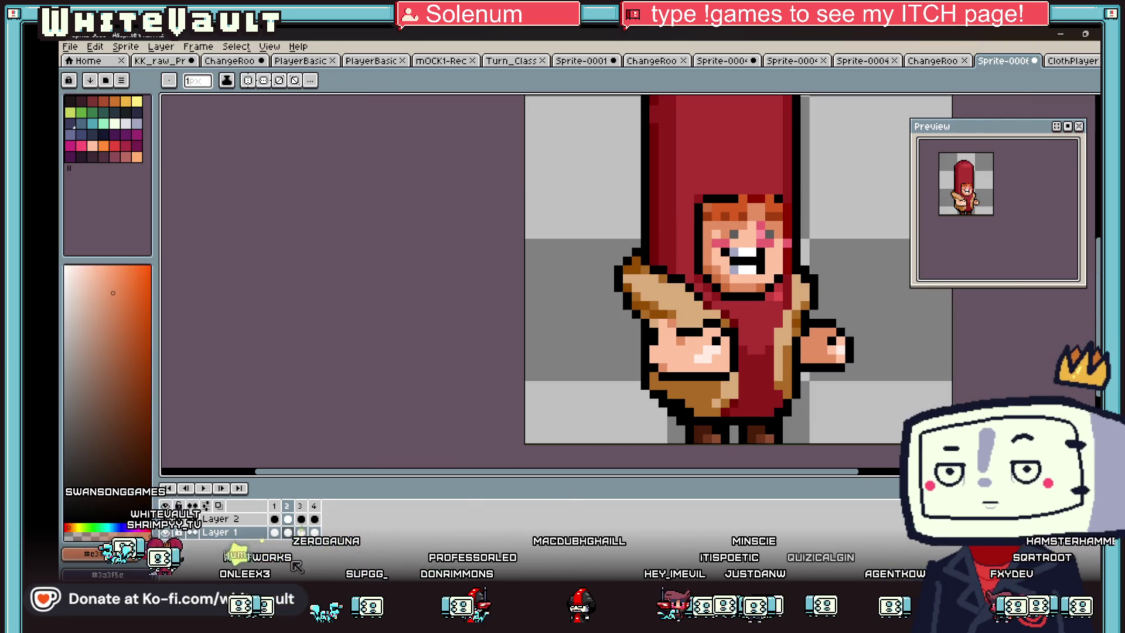
Step: Select the right hand in frame 4, then the torso, front fist and lower body in frame 3
left_click(314, 532)
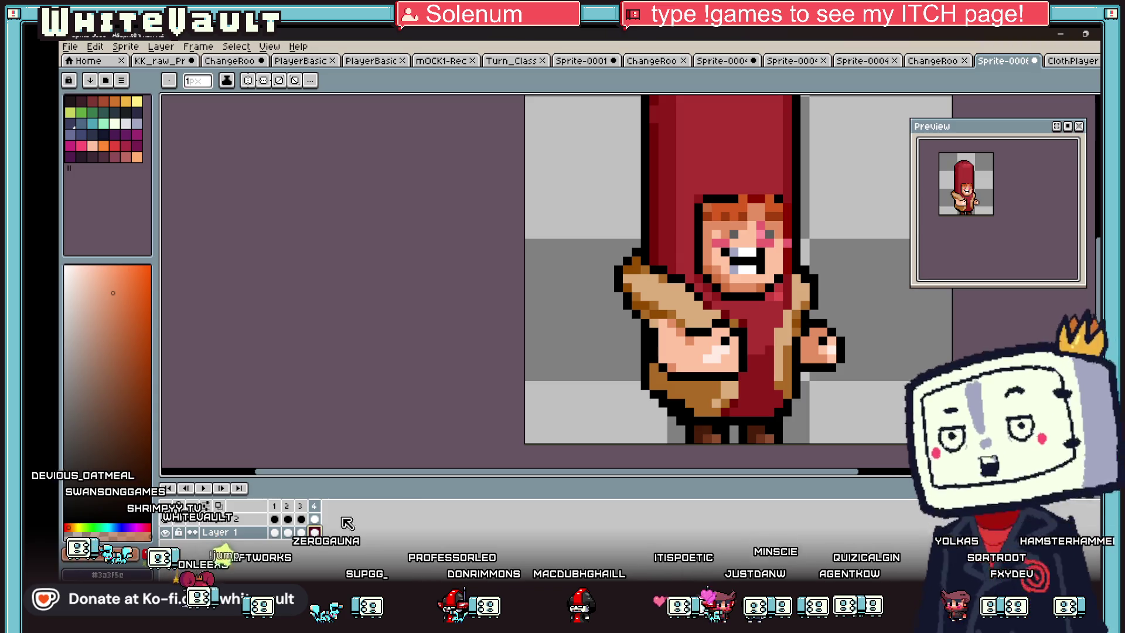
key("m")
mouse_move(807, 316)
left_mouse_down()
mouse_move(937, 402)
mouse_move(879, 389)
mouse_move(901, 400)
left_mouse_up()
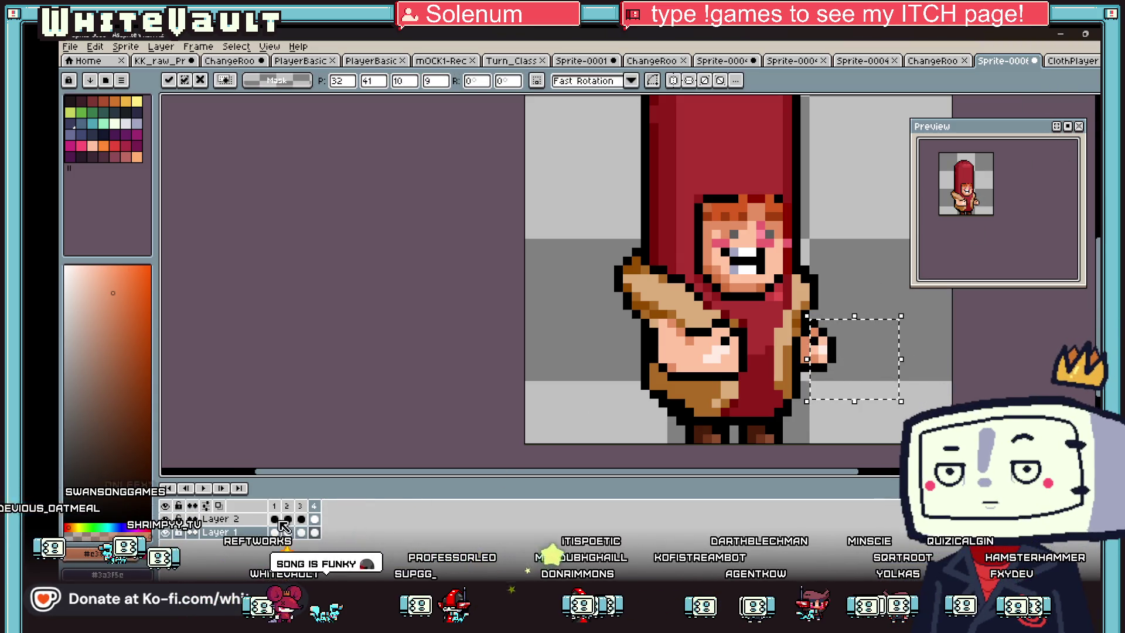
left_click(287, 519)
left_click(301, 519)
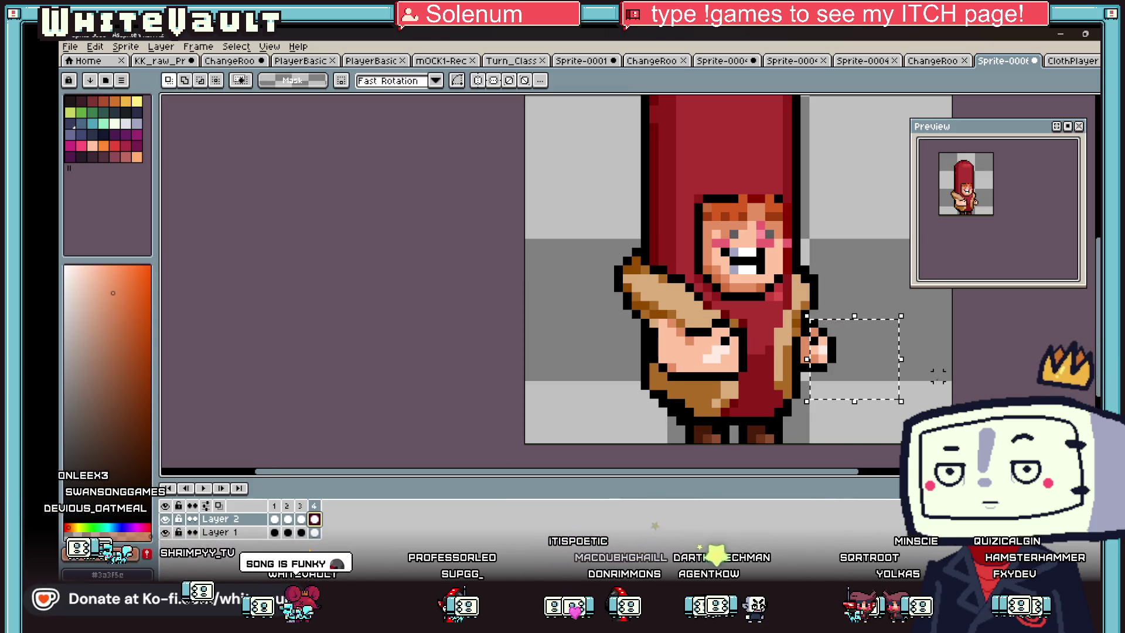
left_click_drag(695, 321, 778, 385)
left_click_drag(655, 350, 743, 378)
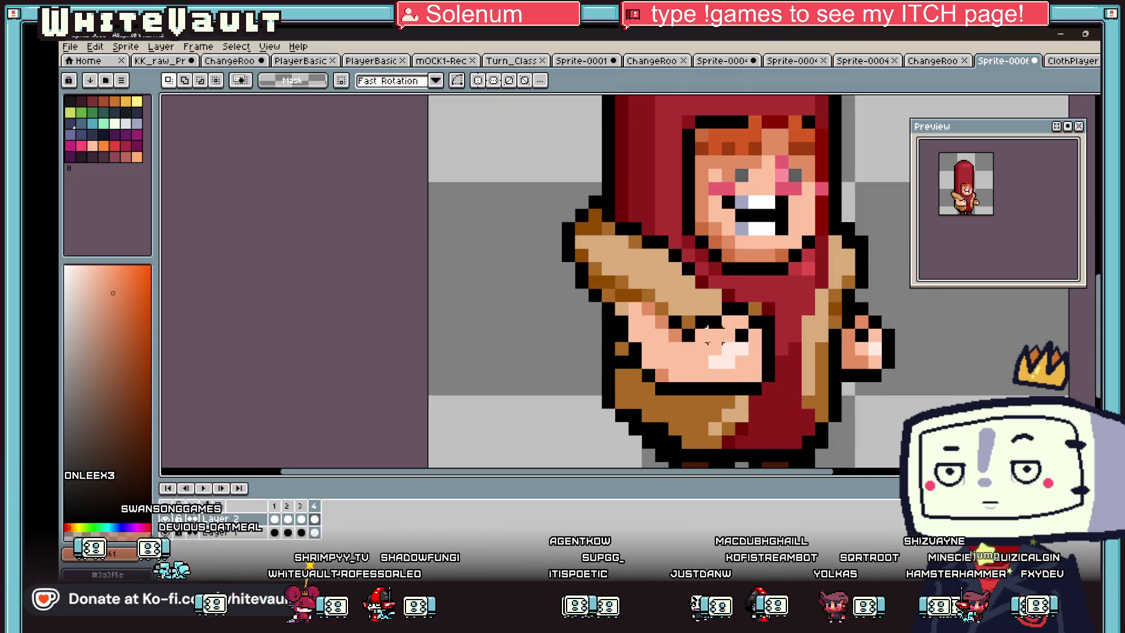
Step: Redraw a hand pixel with the pencil and compare the hand pose in frames 2, 3 and 4
key("b")
left_click(693, 322)
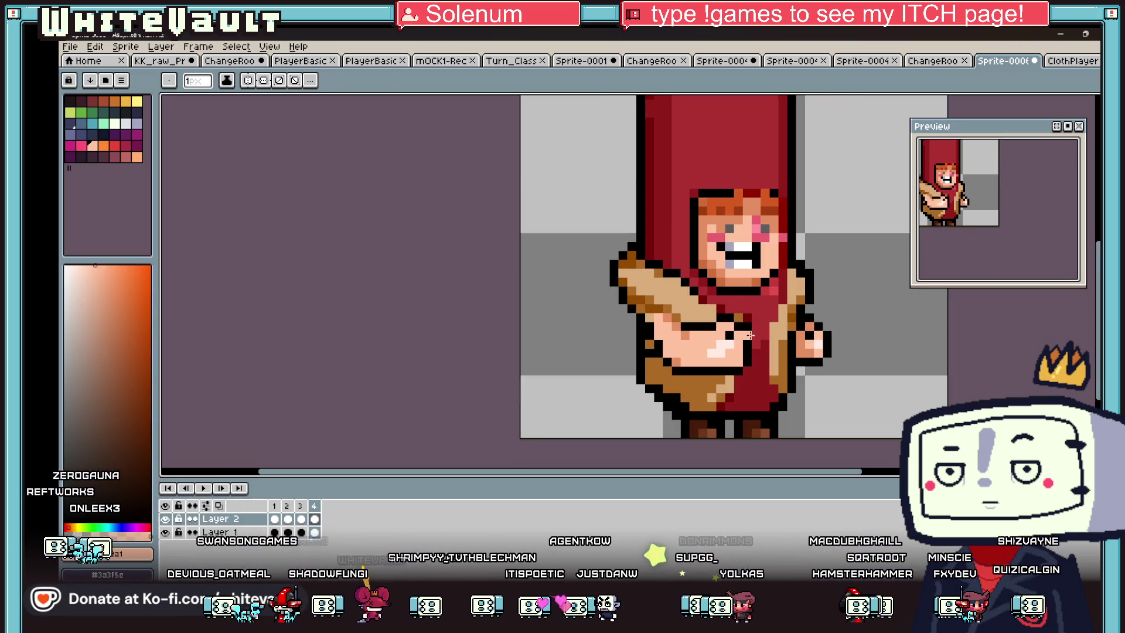
left_click(287, 521)
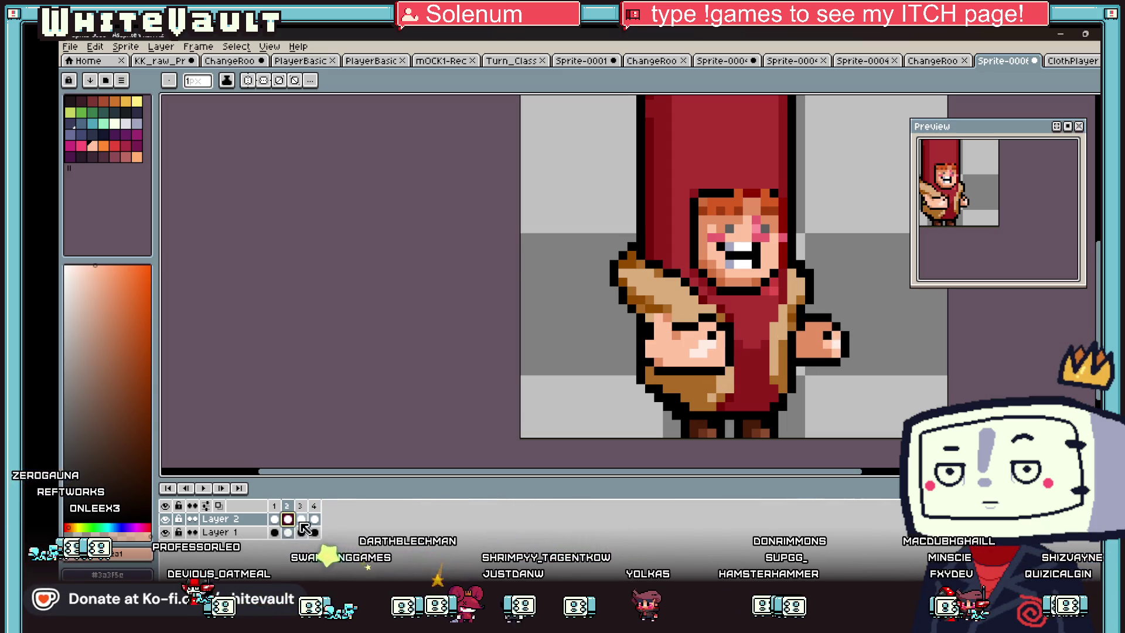
left_click(301, 520)
left_click(315, 520)
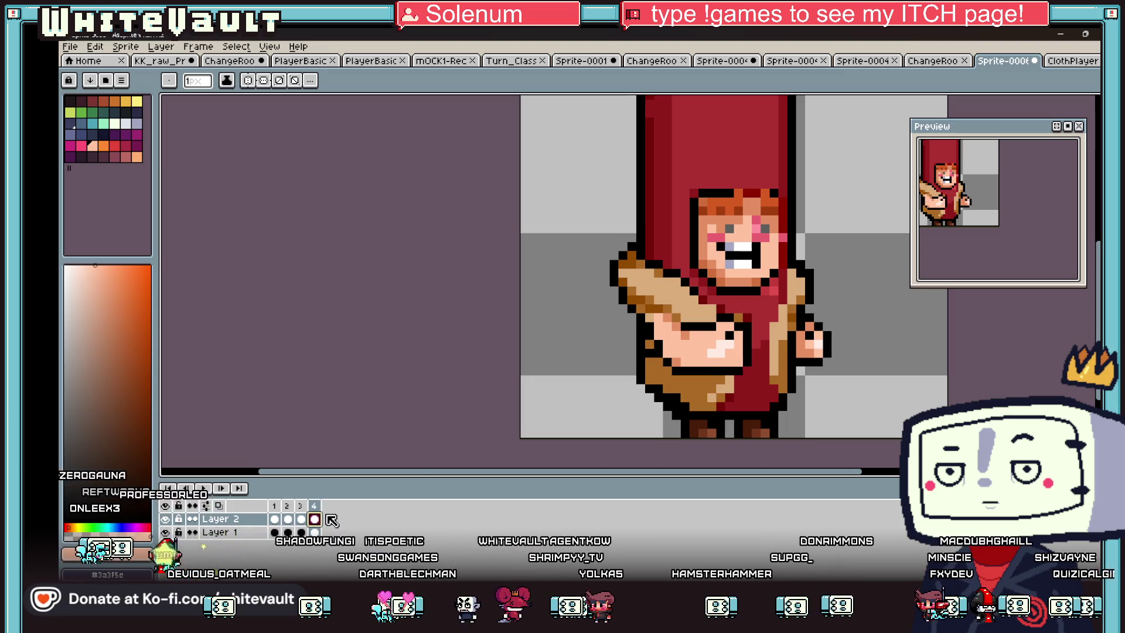
Step: In frame 2, repaint the stray pixels beside and below the hand in the robe's dark red
left_click(741, 317, "alt")
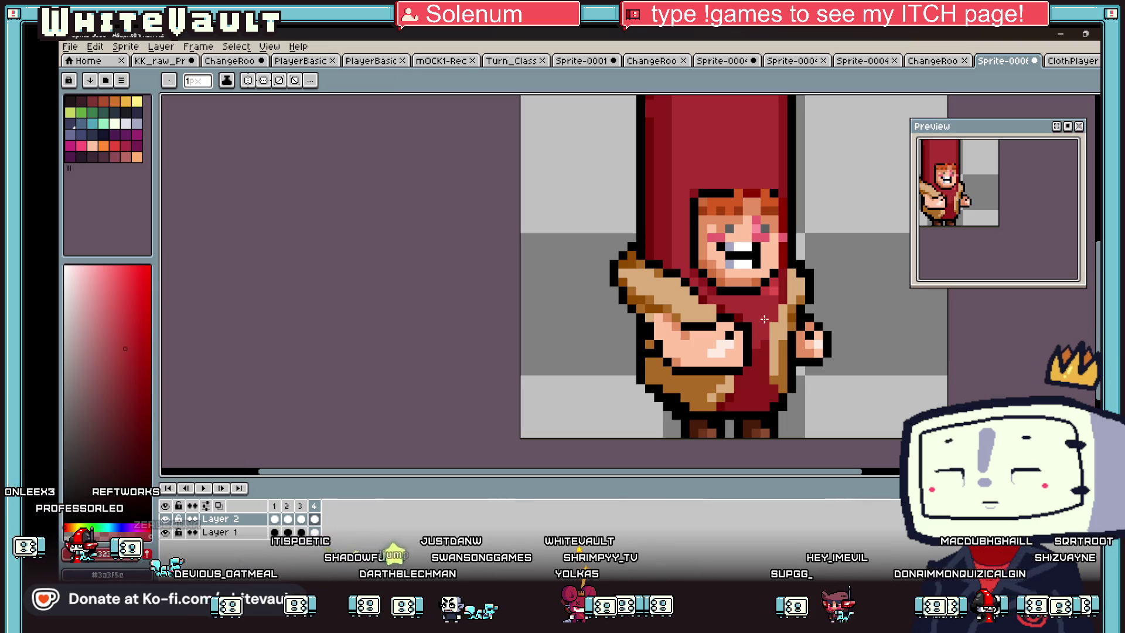
left_click(301, 520)
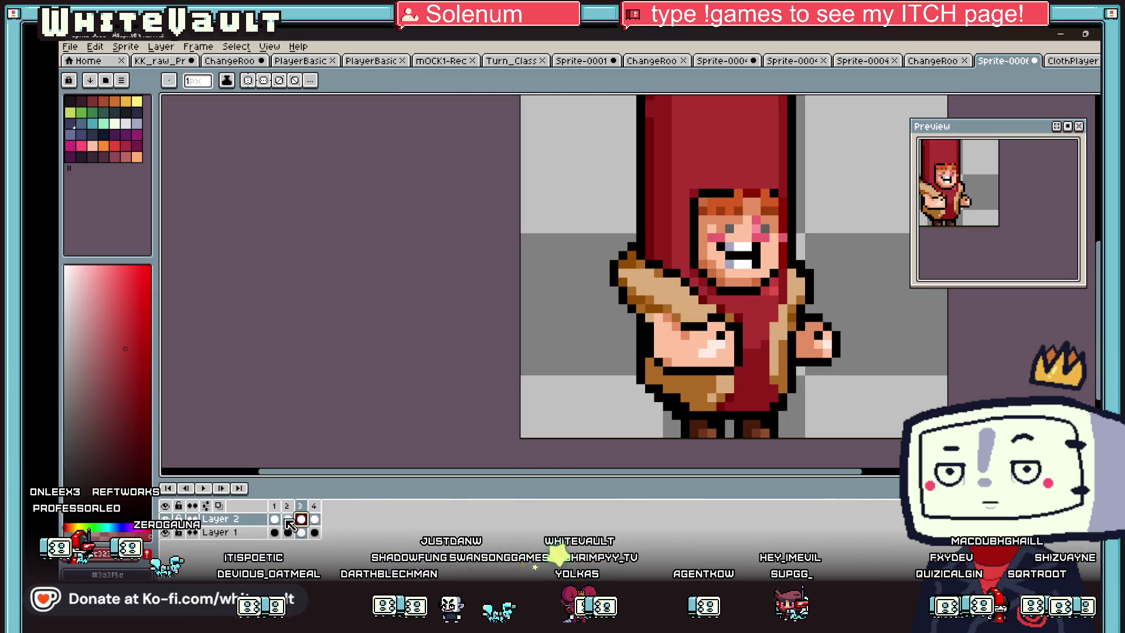
left_click(288, 519)
scroll(718, 322, "up", 2)
left_click(718, 322, "alt")
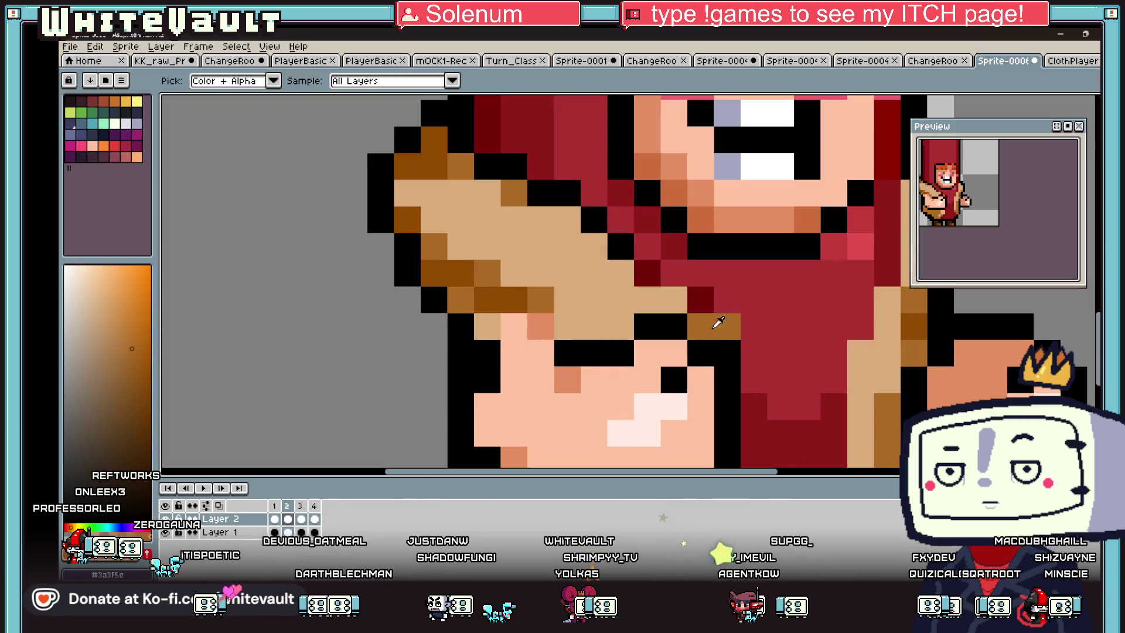
left_click(701, 300, "alt")
left_click(732, 322)
left_click_drag(747, 339, 745, 370)
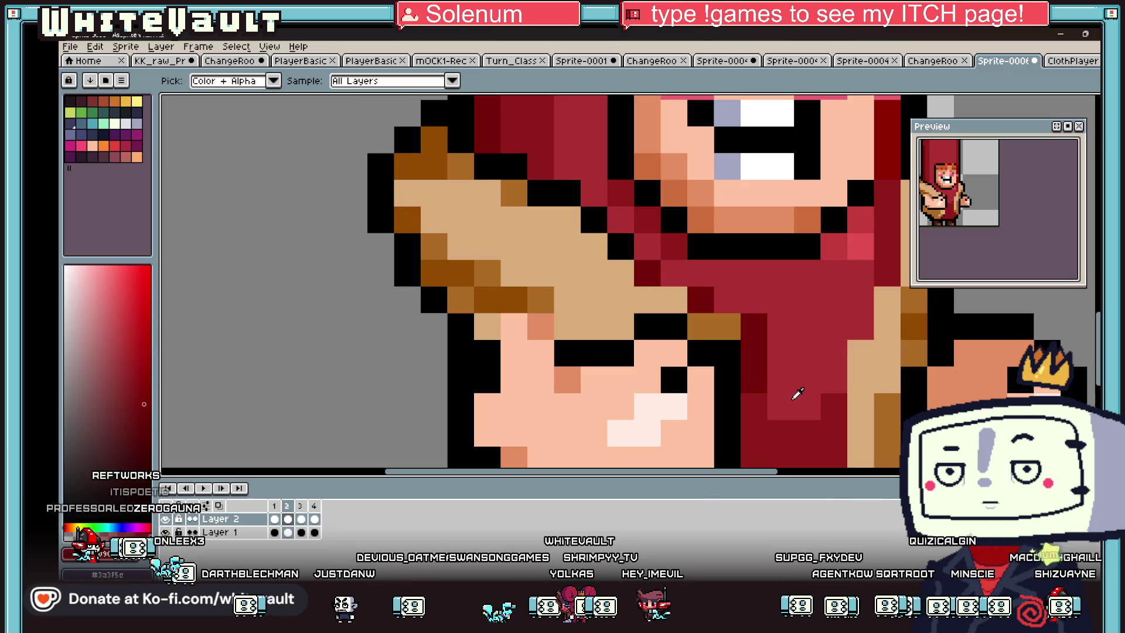
scroll(961, 237, "down", 4)
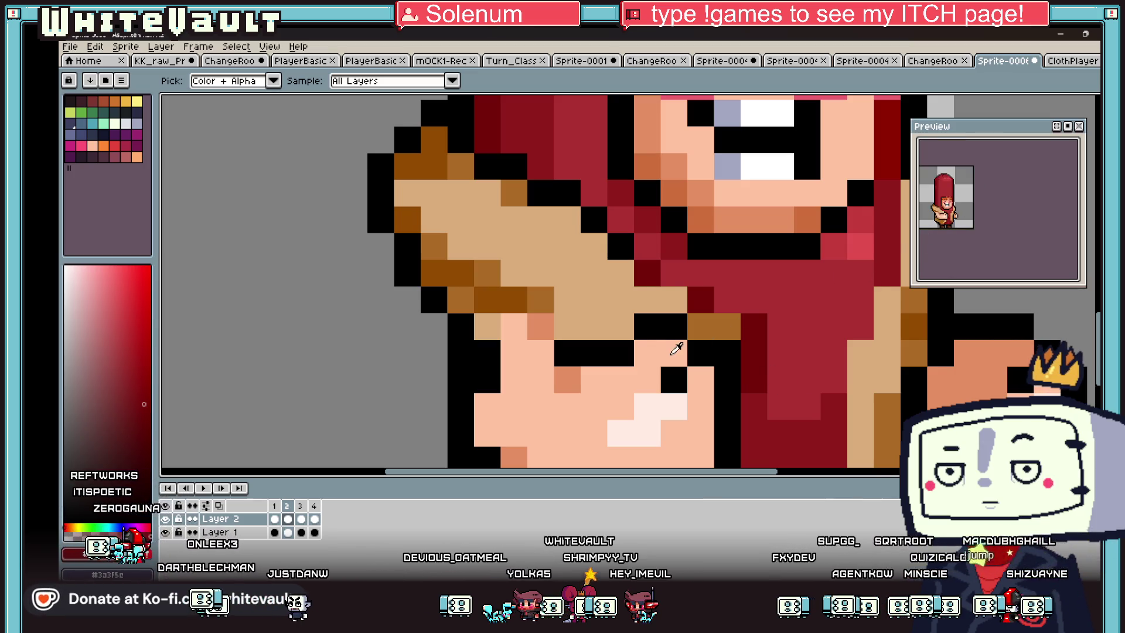
scroll(676, 348, "down", 5)
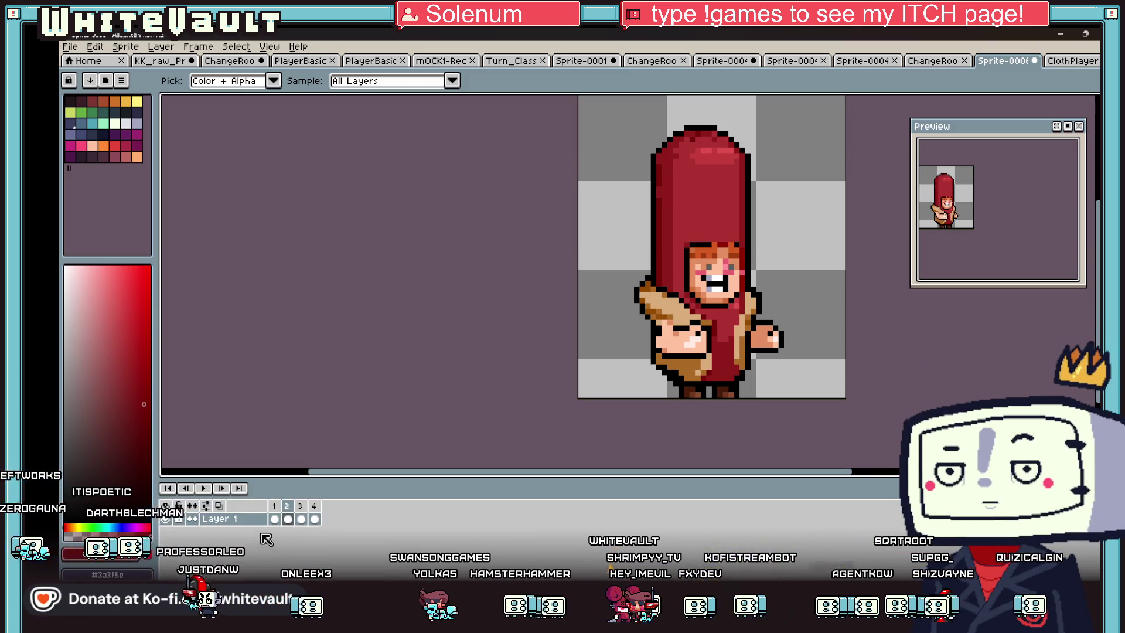
Step: Select the whole hot-dog sprite and raise it by one pixel
key("m")
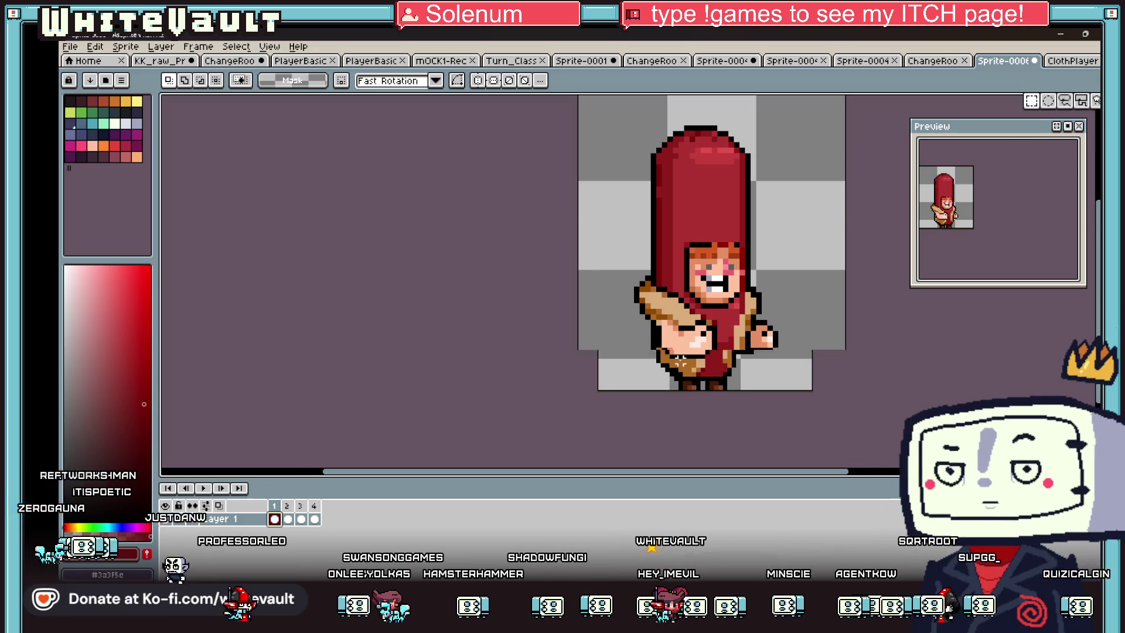
scroll(674, 345, "down", 1)
mouse_move(610, 144)
left_mouse_down()
mouse_move(690, 226)
mouse_move(796, 380)
left_mouse_up()
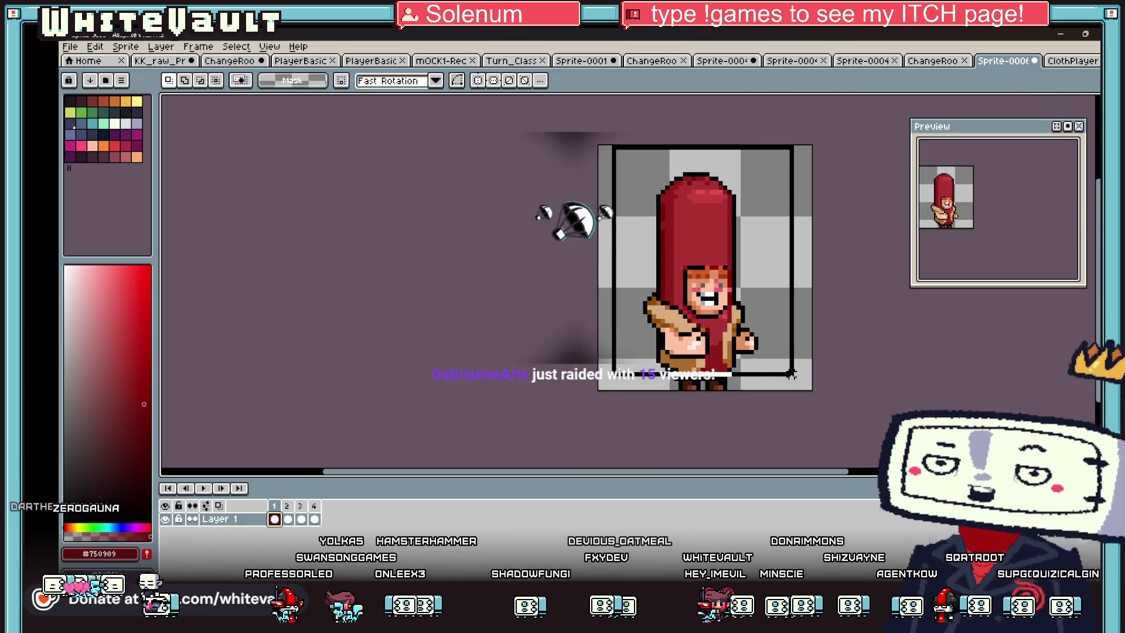
key("Up")
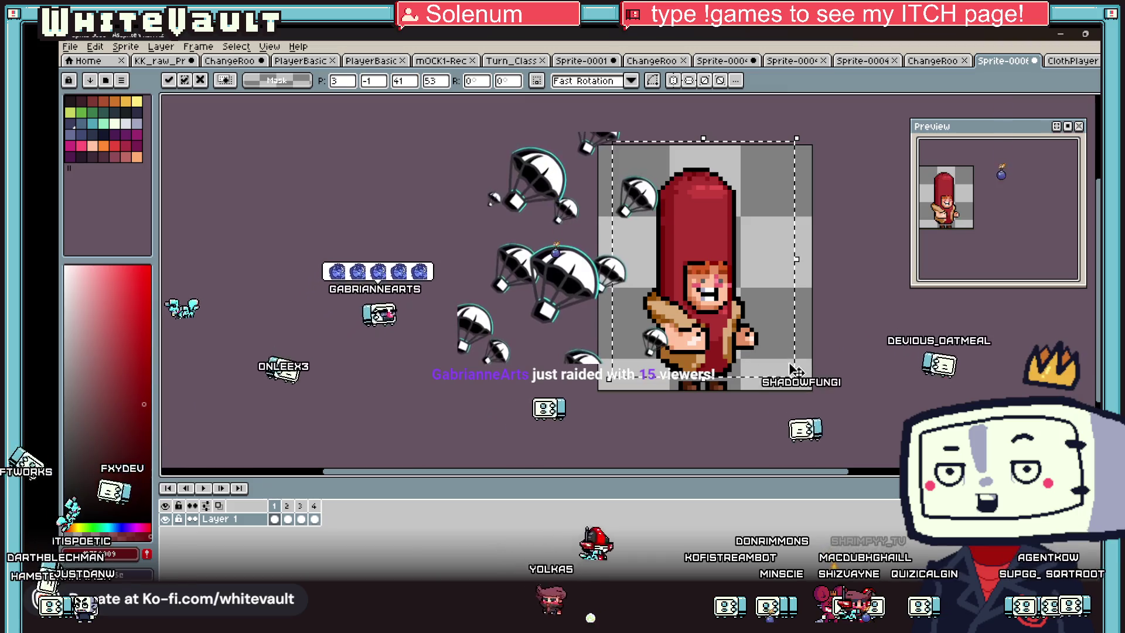
key("Return")
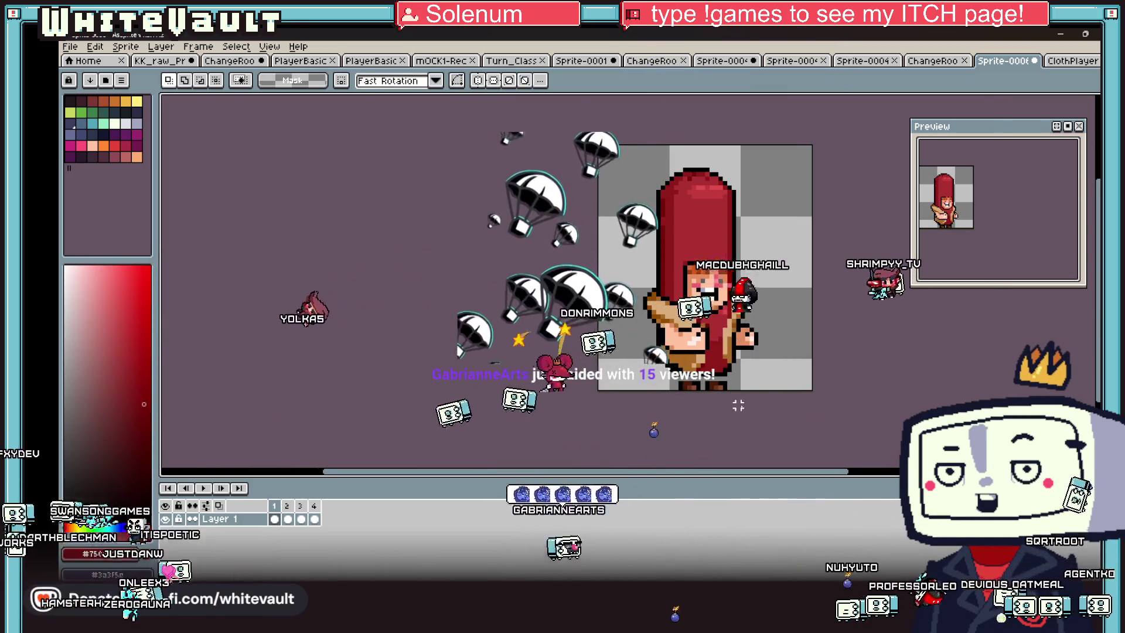
Step: Select the bottom row of the feet and shift it one pixel left
scroll(678, 363, "up", 3)
left_click_drag(673, 347, 787, 380)
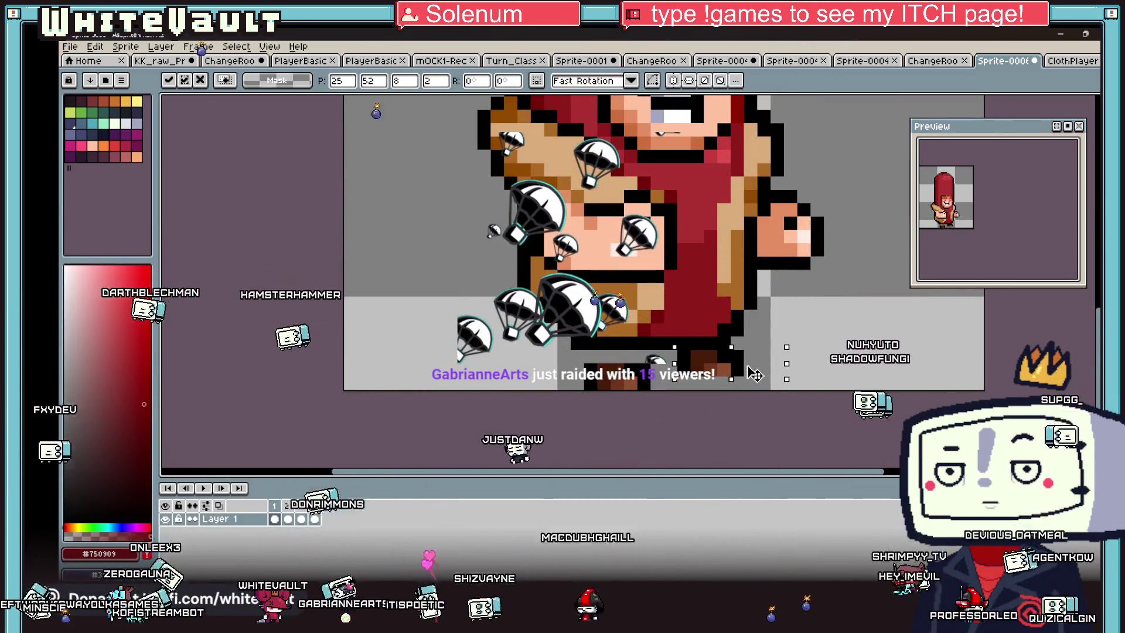
left_click(591, 373)
scroll(590, 373, "up", 1)
mouse_move(561, 377)
left_mouse_down()
mouse_move(691, 400)
mouse_move(669, 402)
left_mouse_up()
left_click(785, 408)
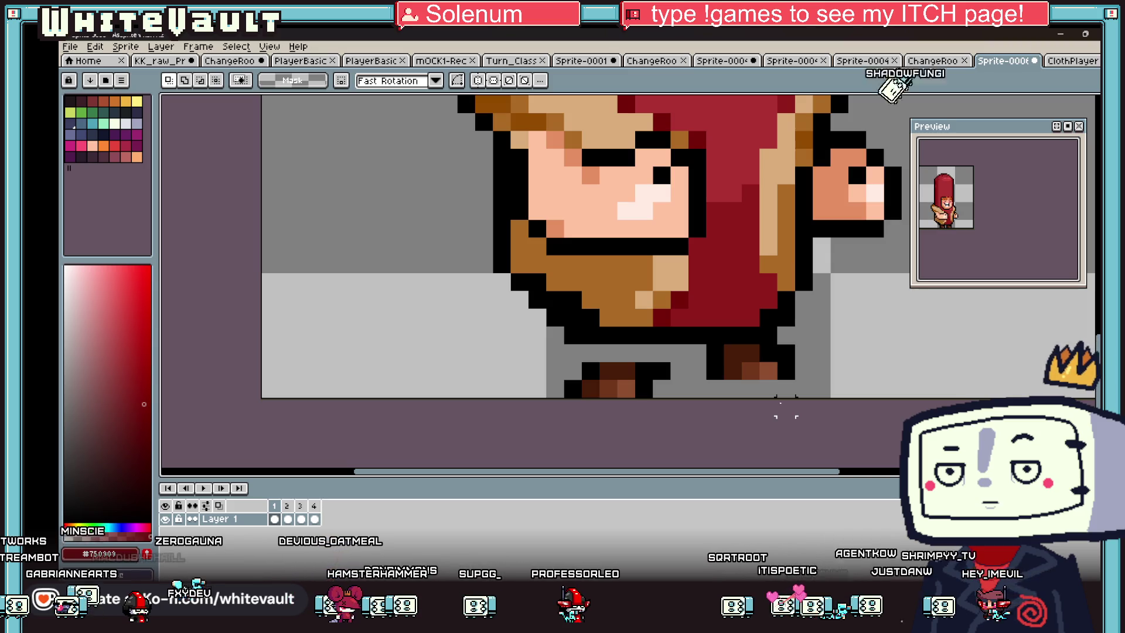
Step: Paint a peach skin pixel between the legs, sampling colours from the face and legs
key("i")
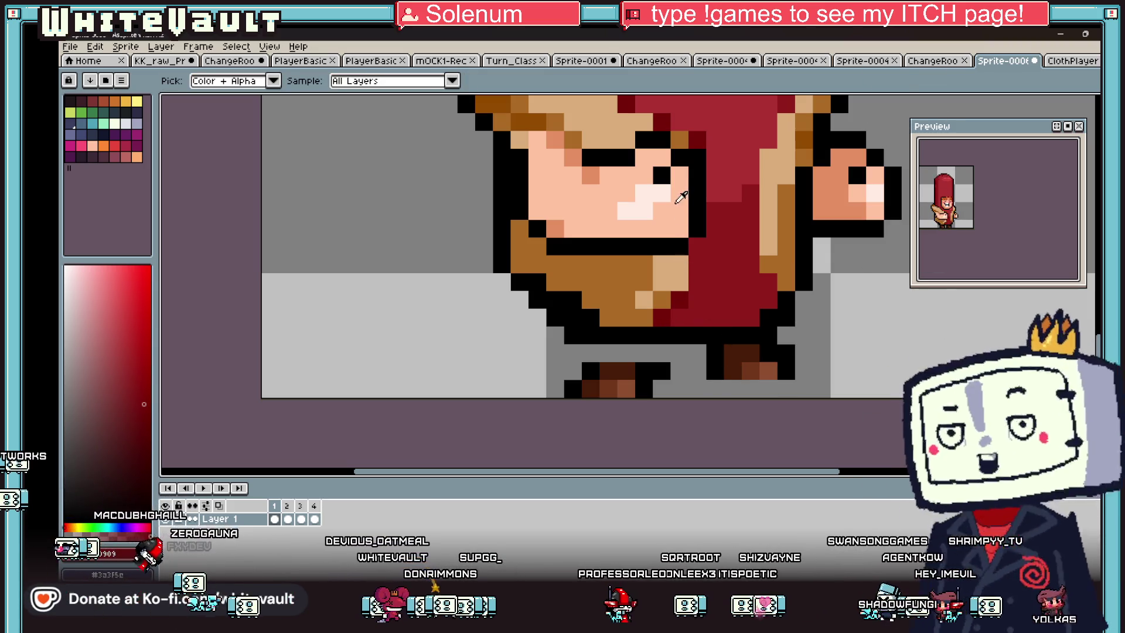
left_click(676, 202, "alt")
left_click(635, 353)
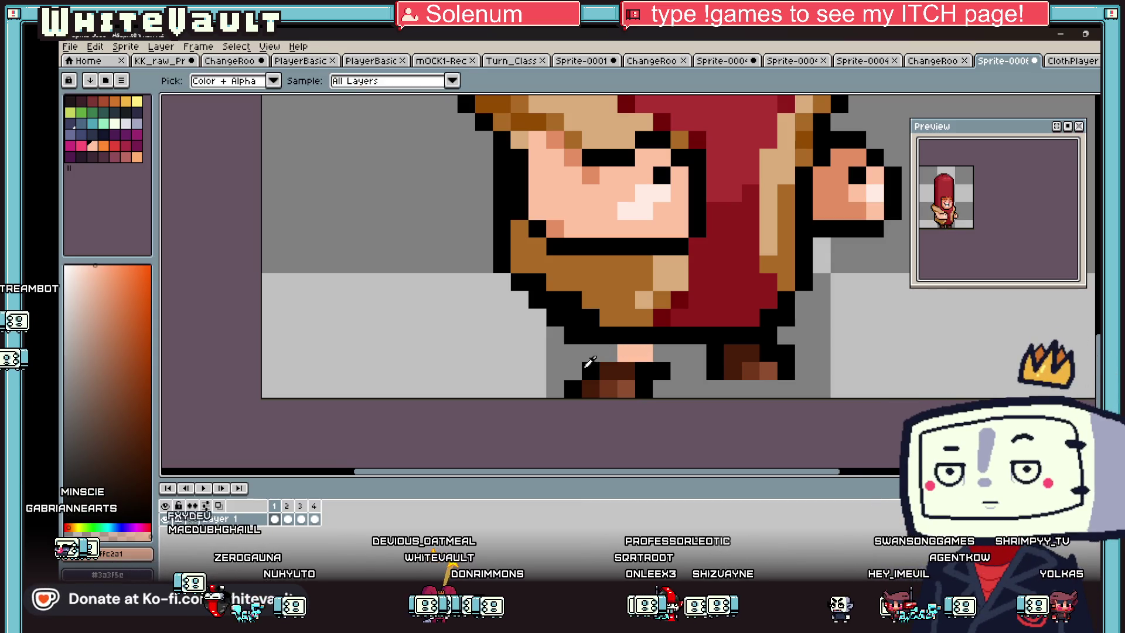
left_click(589, 361)
scroll(728, 360, "down", 3)
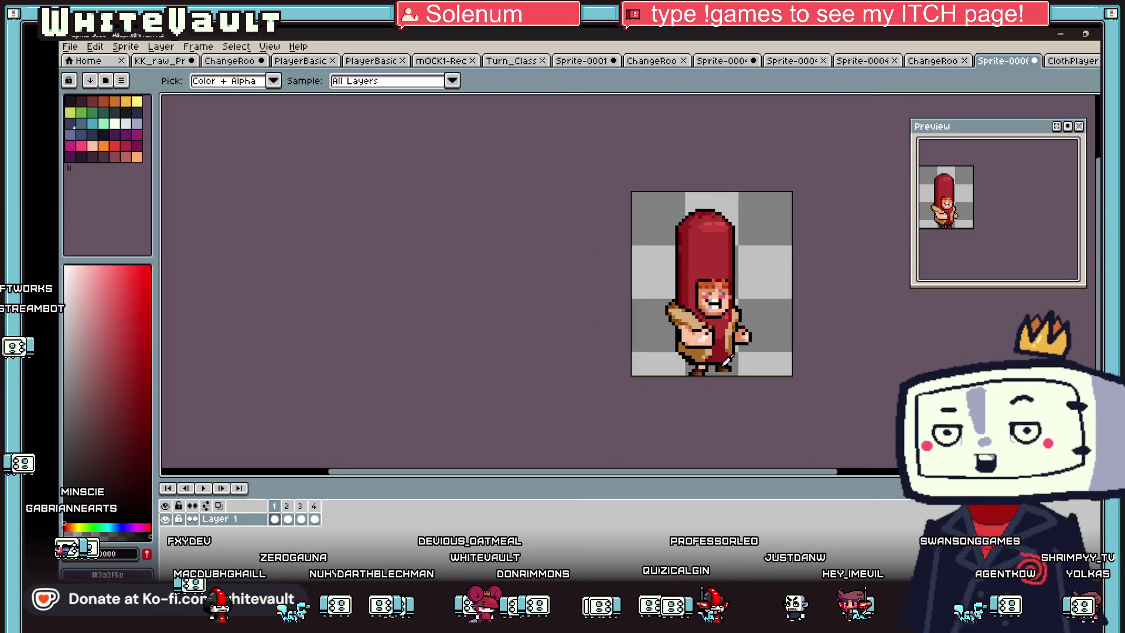
scroll(728, 359, "up", 3)
left_click(768, 279, "alt")
scroll(671, 364, "up", 2)
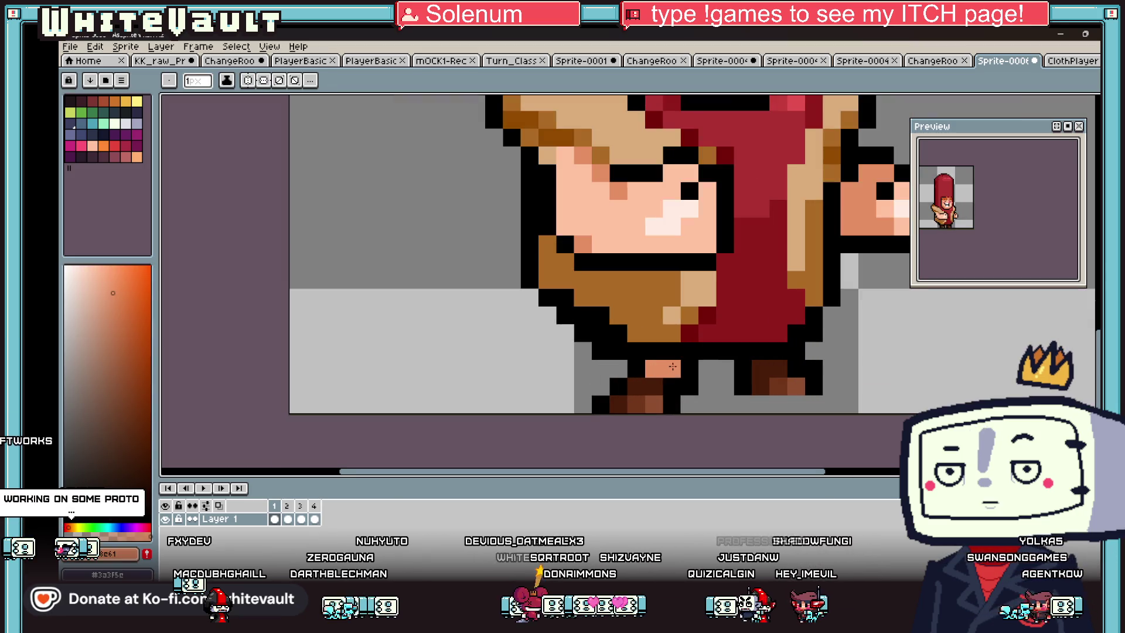
key("alt")
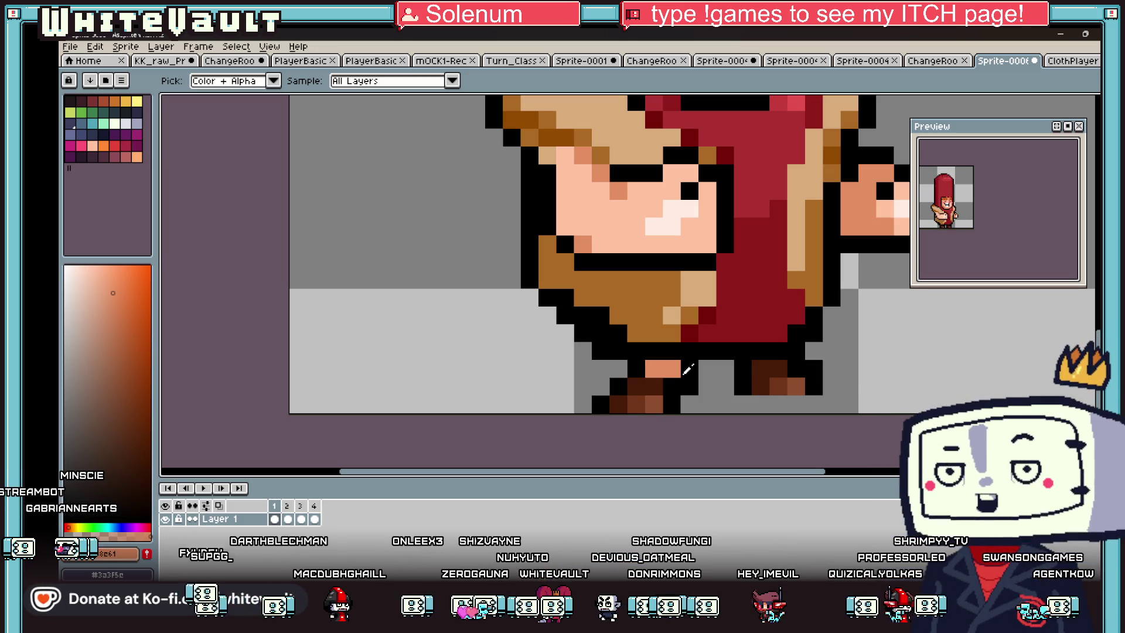
scroll(711, 326, "down", 5)
scroll(717, 345, "up", 5)
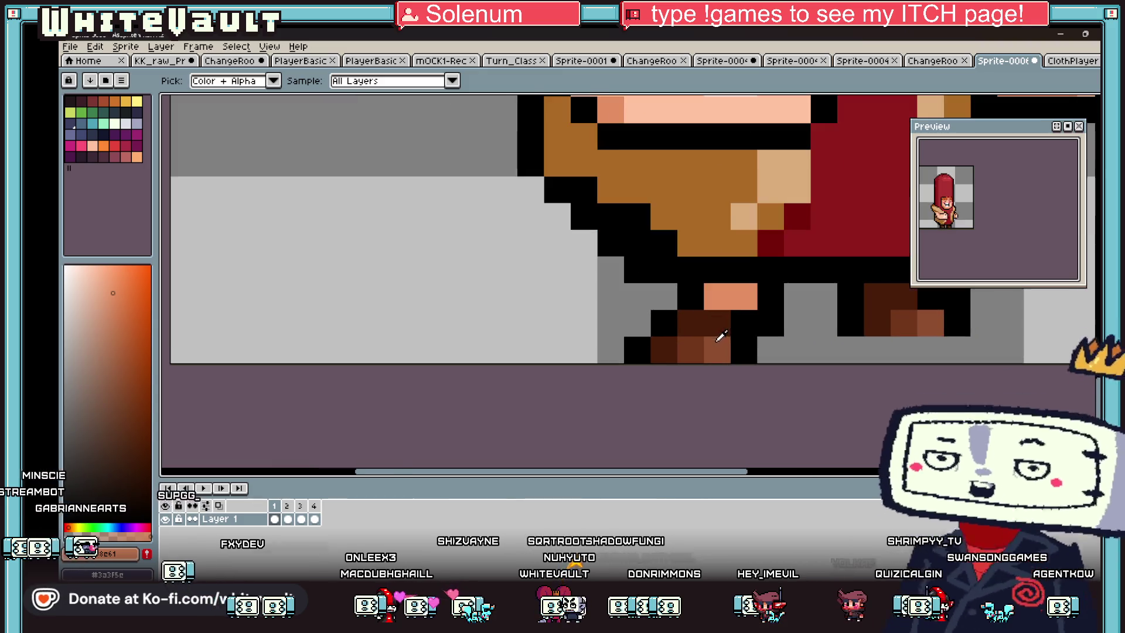
Step: Paint salmon skin above the boot and turn stray black boot pixels dark brown
key("b")
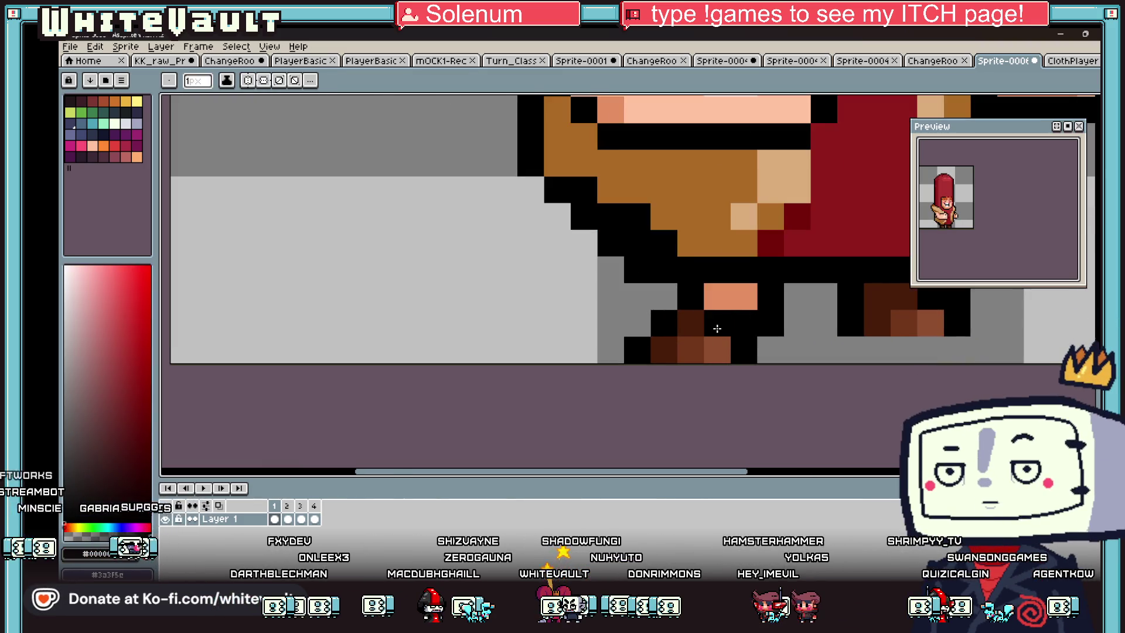
key("i")
scroll(745, 298, "down", 4)
scroll(777, 307, "up", 3)
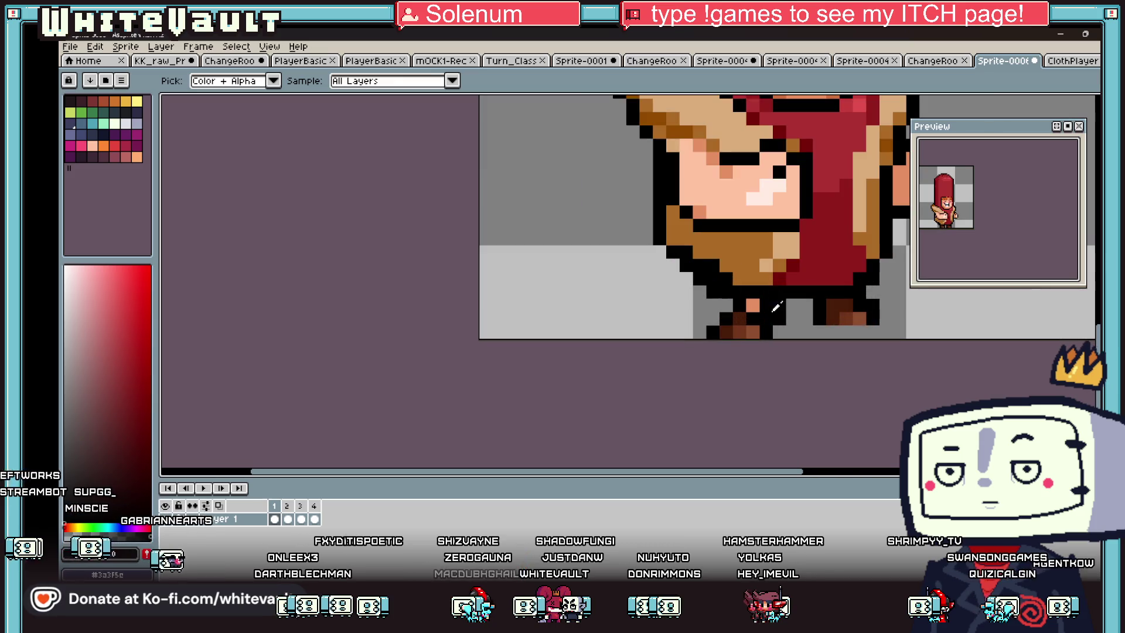
left_click(754, 301)
key("b")
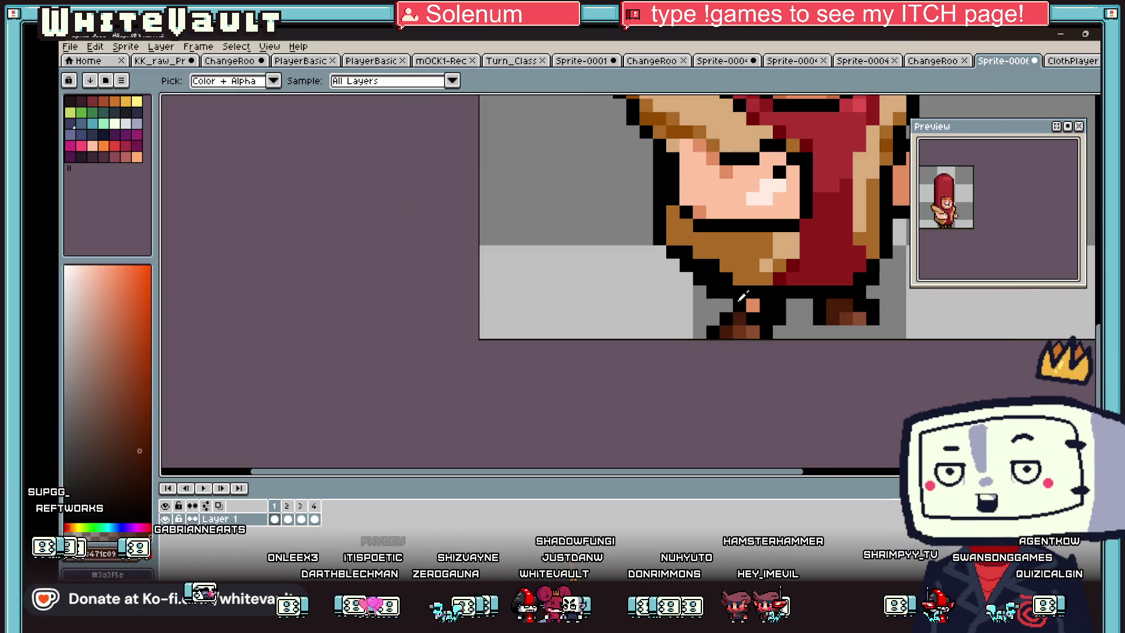
left_click(741, 305)
left_click(739, 316, "alt")
left_click(730, 315)
left_click(714, 332)
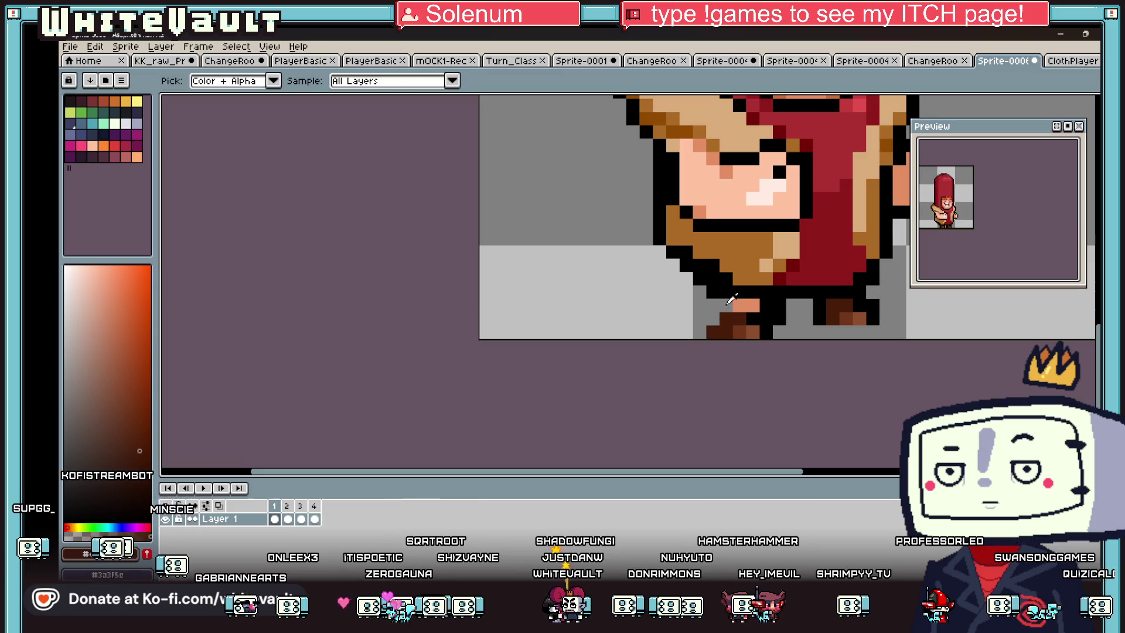
left_click(725, 305, "alt")
scroll(693, 336, "down", 5)
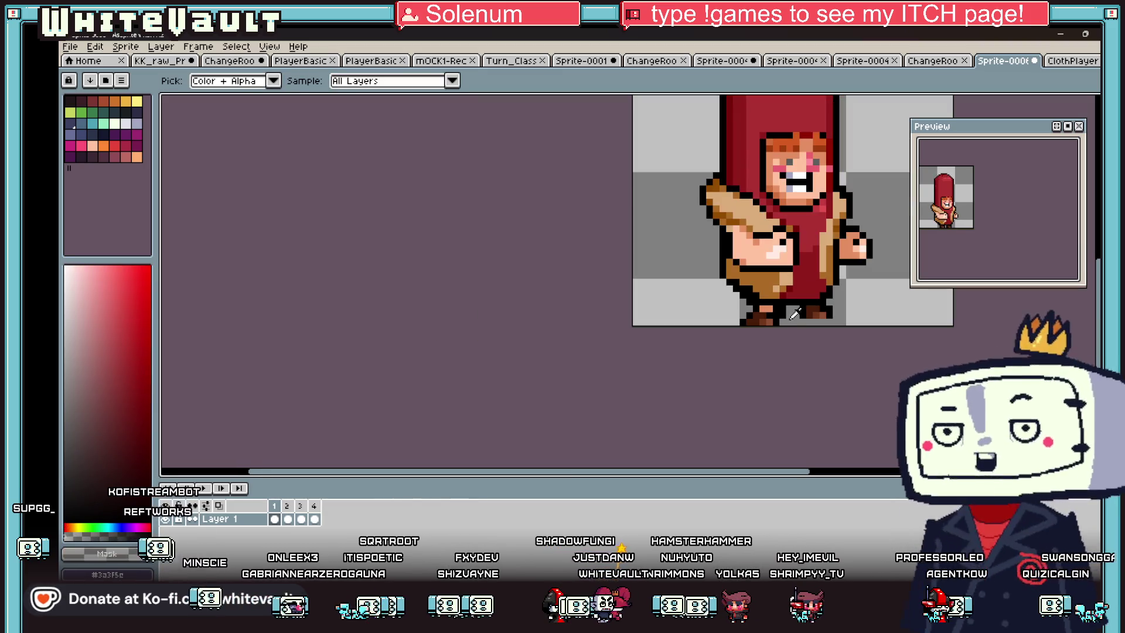
Step: Check frames 1–3, then select the frame 3 sprite and shift its feet piece into place
left_click(288, 519)
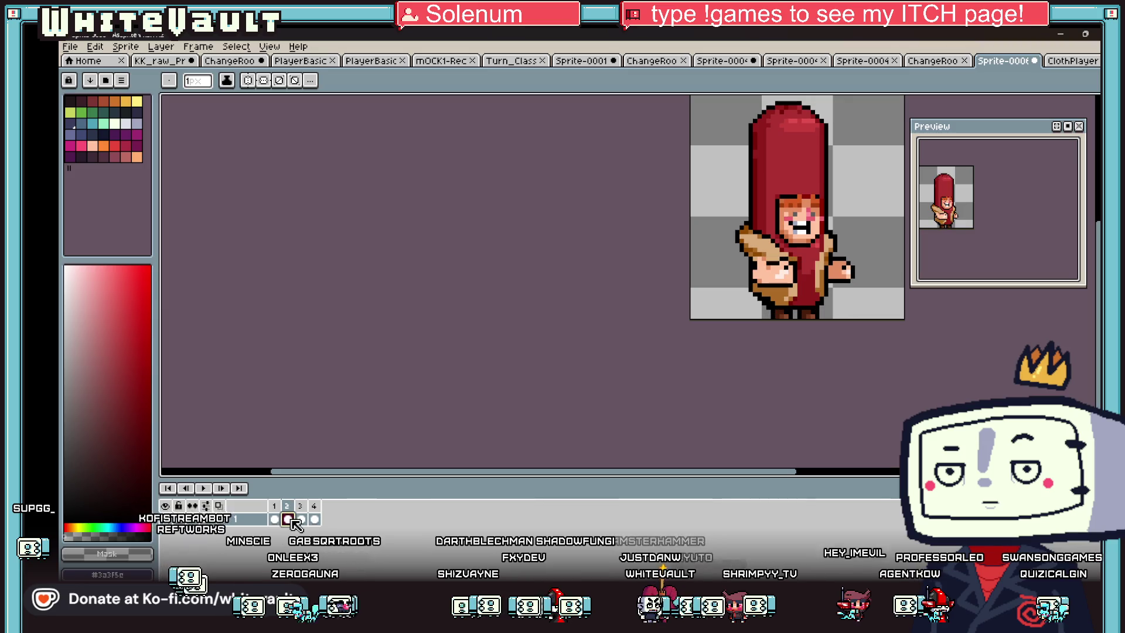
left_click(277, 519)
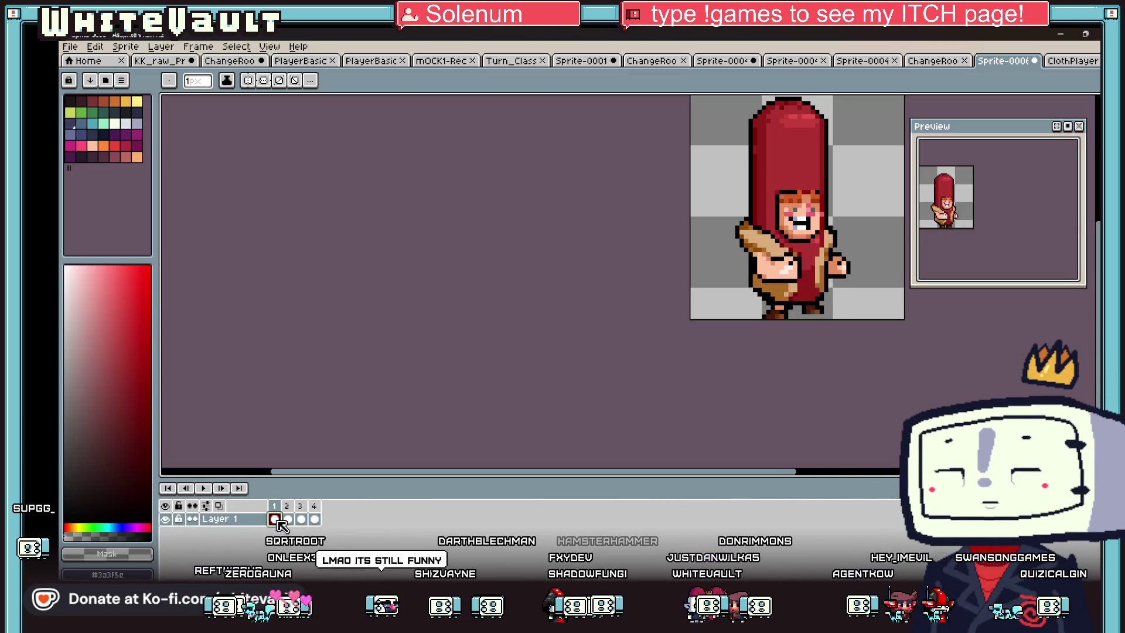
left_click(301, 519)
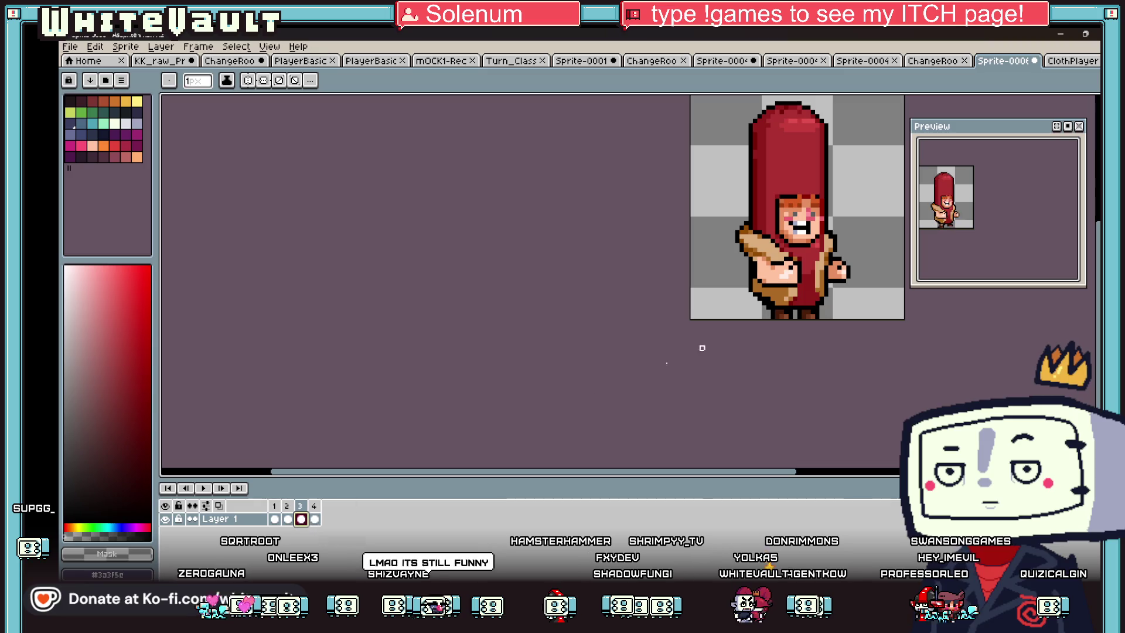
key("m")
scroll(778, 315, "down", 1)
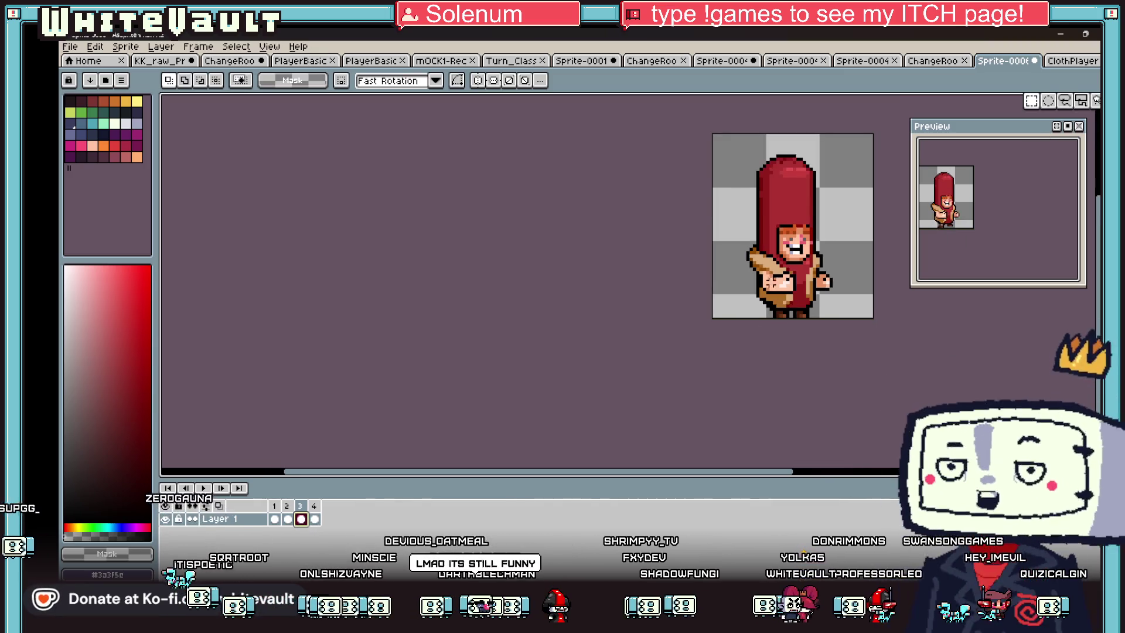
left_click_drag(760, 188, 851, 314)
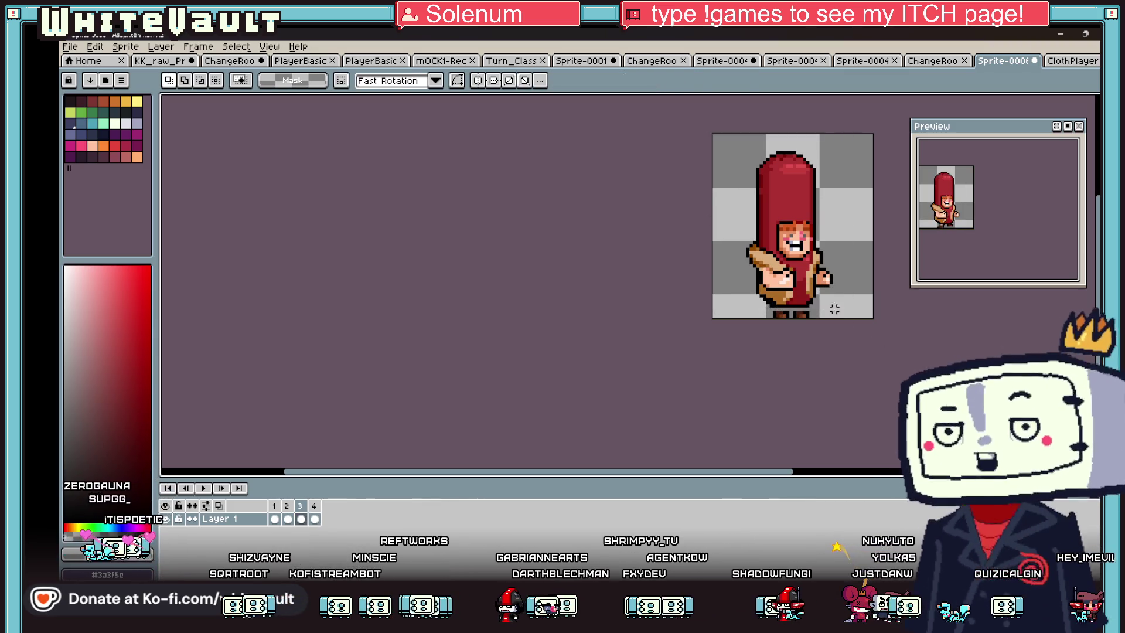
scroll(728, 319, "up", 2)
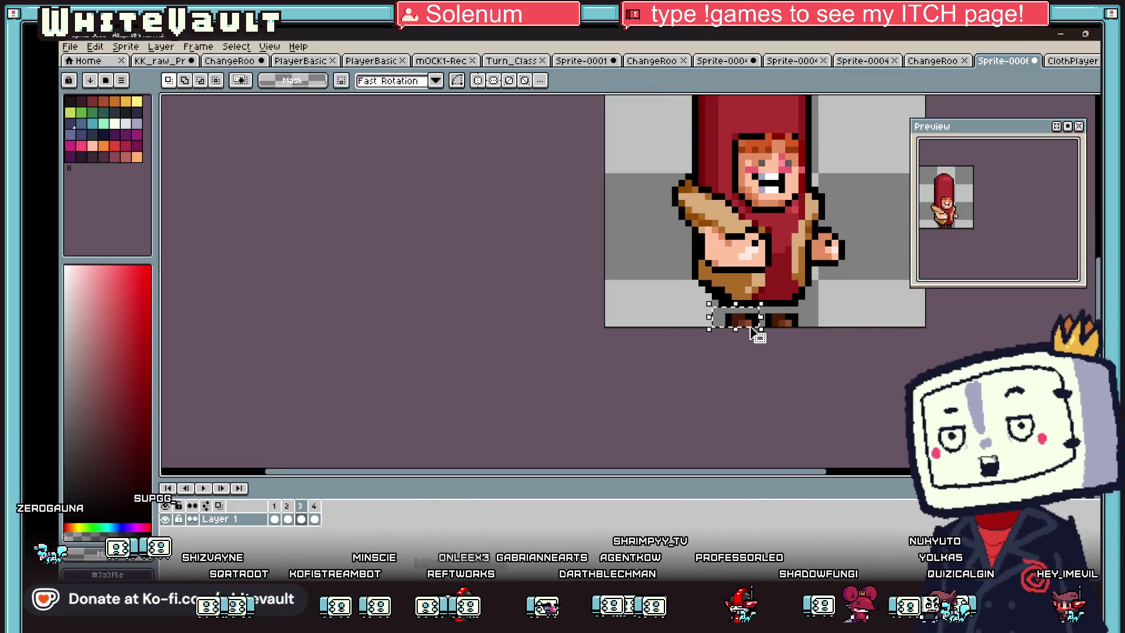
left_click_drag(750, 331, 760, 326)
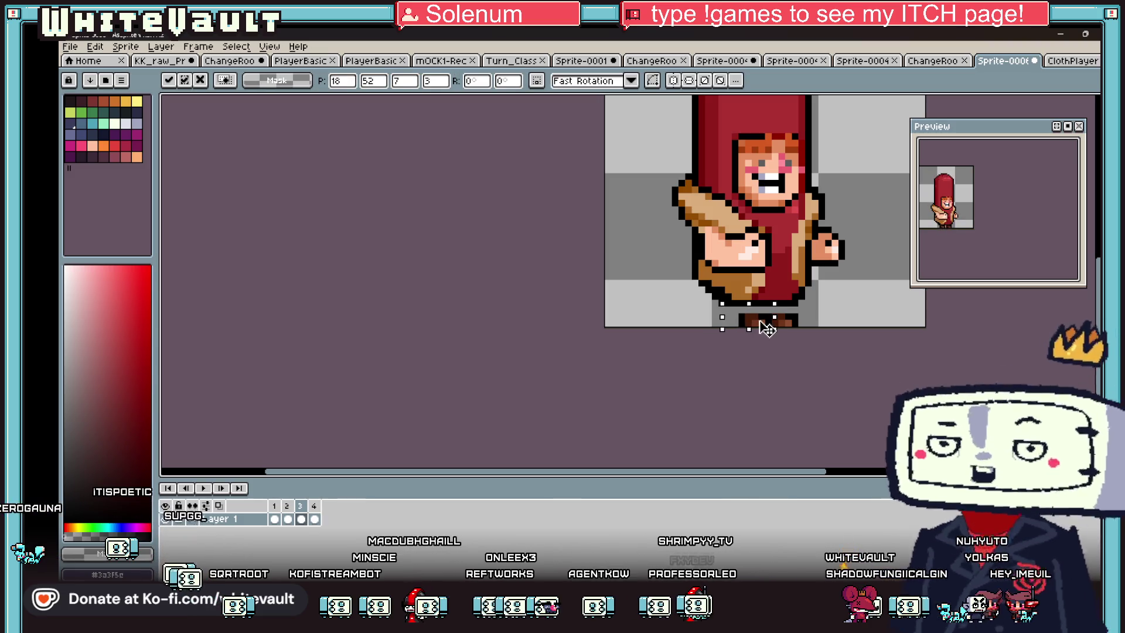
key("ctrl+d")
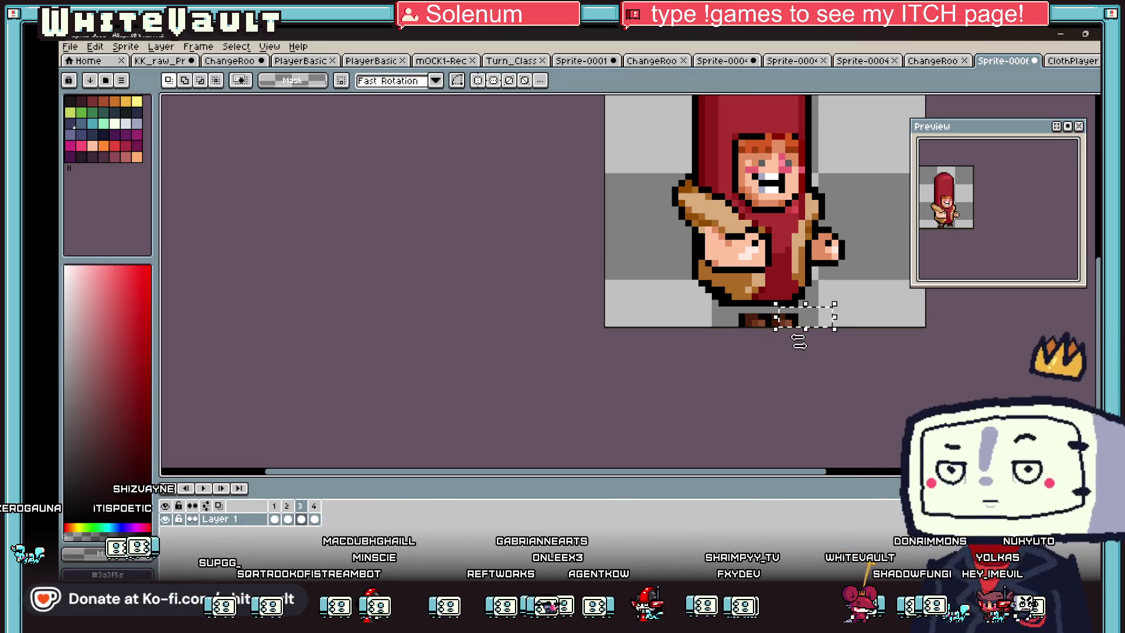
Step: In frame 3, paint skin and black outline pixels beside the feet and between the legs
key("b")
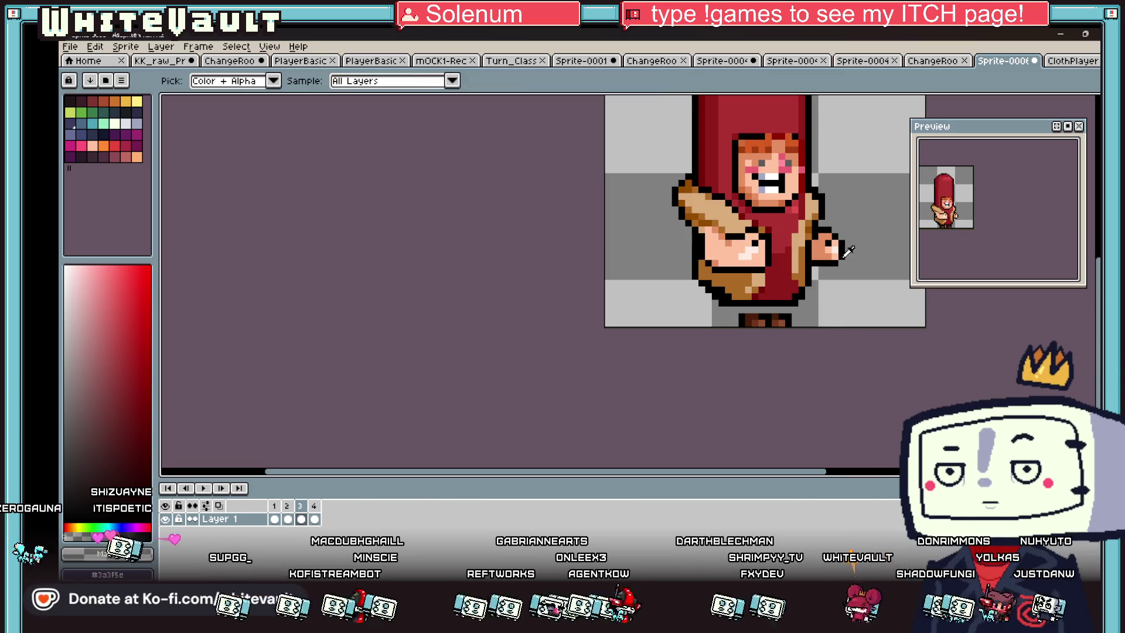
left_click(844, 247, "alt")
scroll(745, 311, "up", 4)
left_click(743, 279)
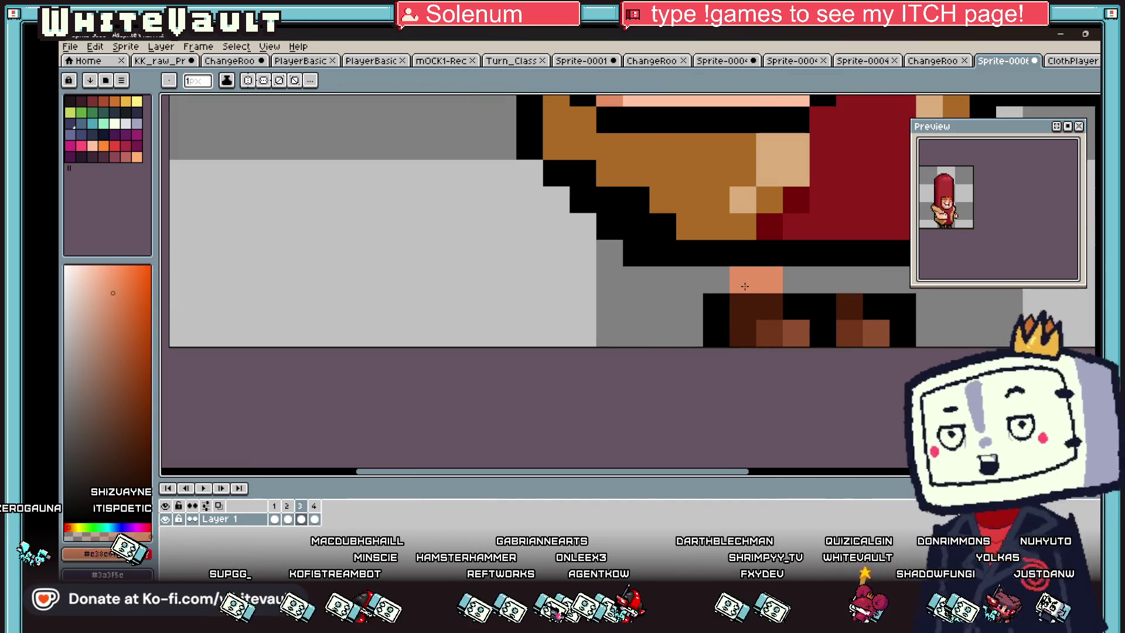
left_click(785, 252, "alt")
left_click(795, 280)
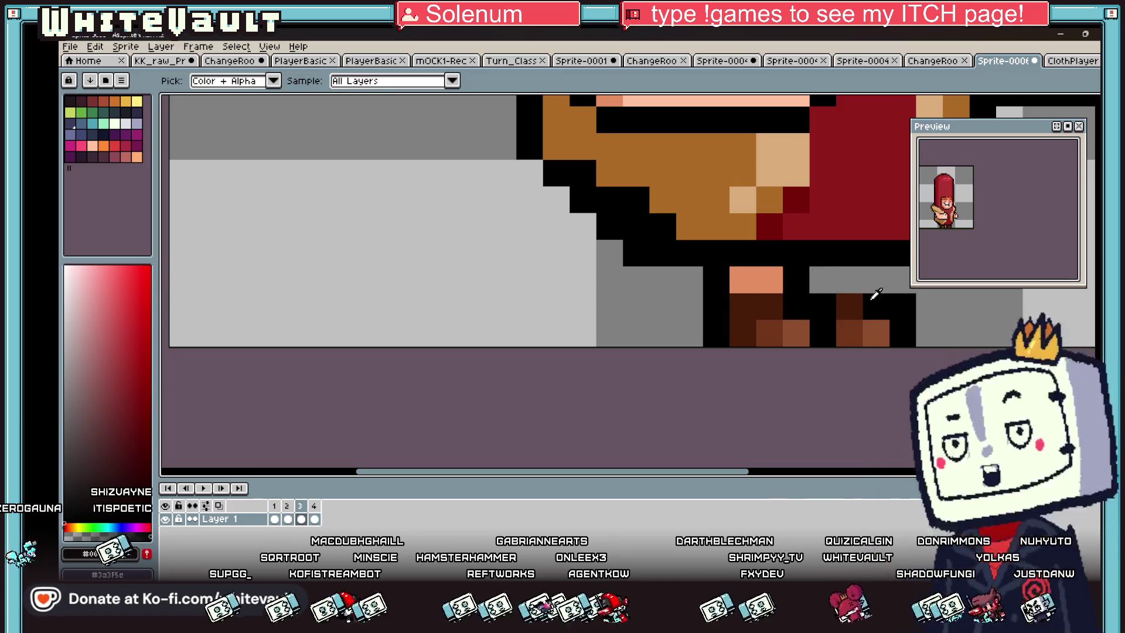
left_click(849, 280)
left_click(775, 272, "alt")
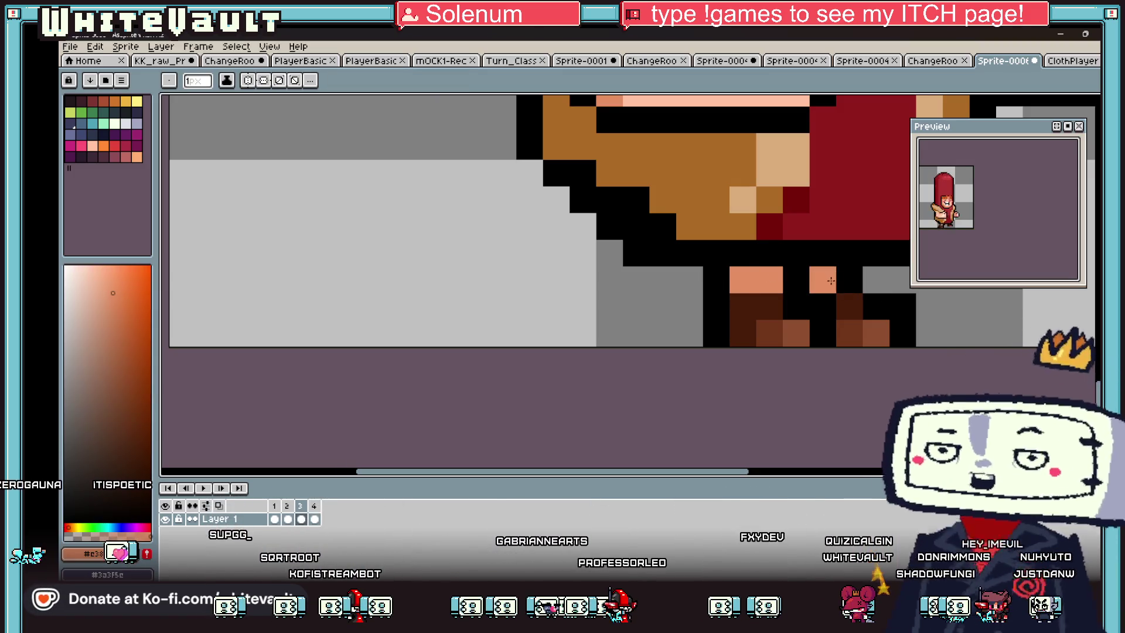
scroll(775, 272, "down", 4)
scroll(988, 236, "up", 2)
scroll(988, 236, "down", 3)
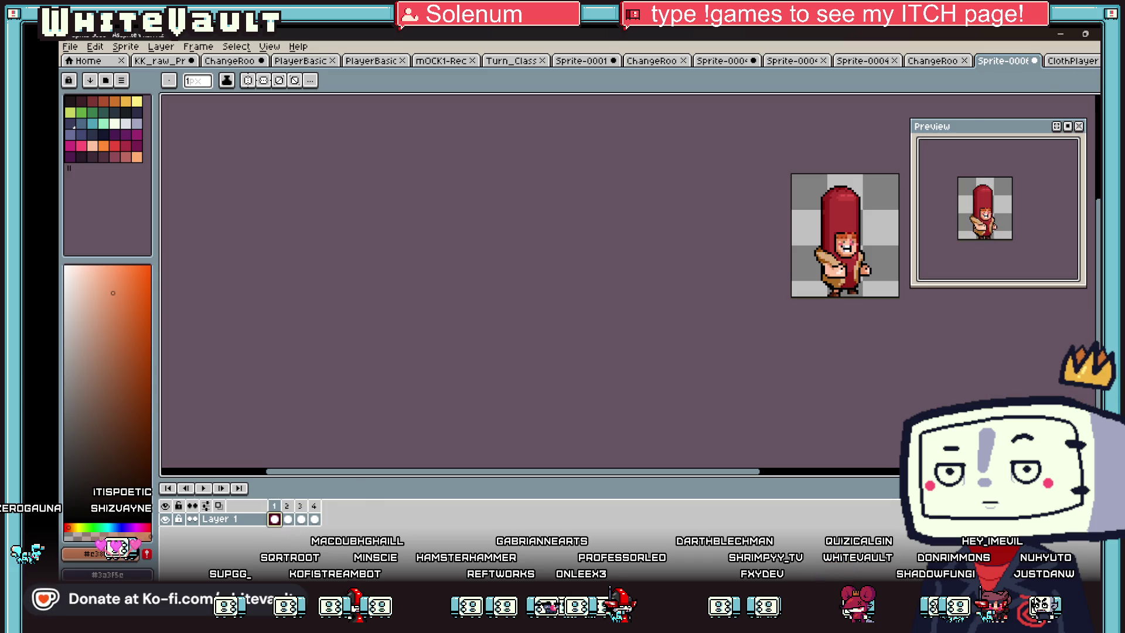
Step: Clear the selection and step through frames 2, 3 and 4 to check the costume
key("m")
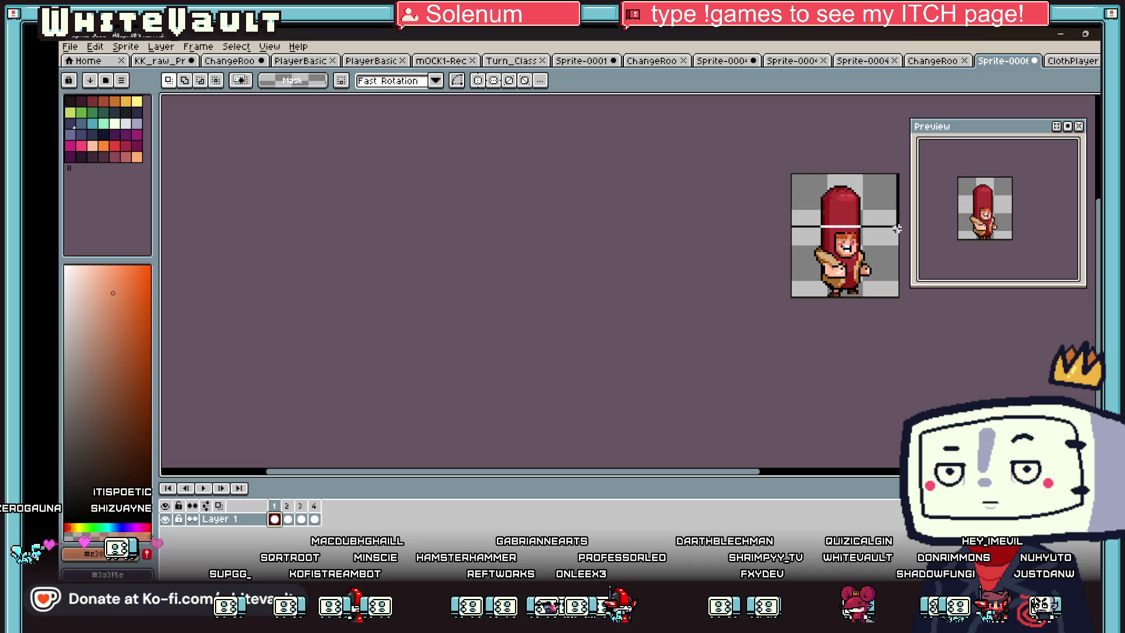
left_click(884, 364)
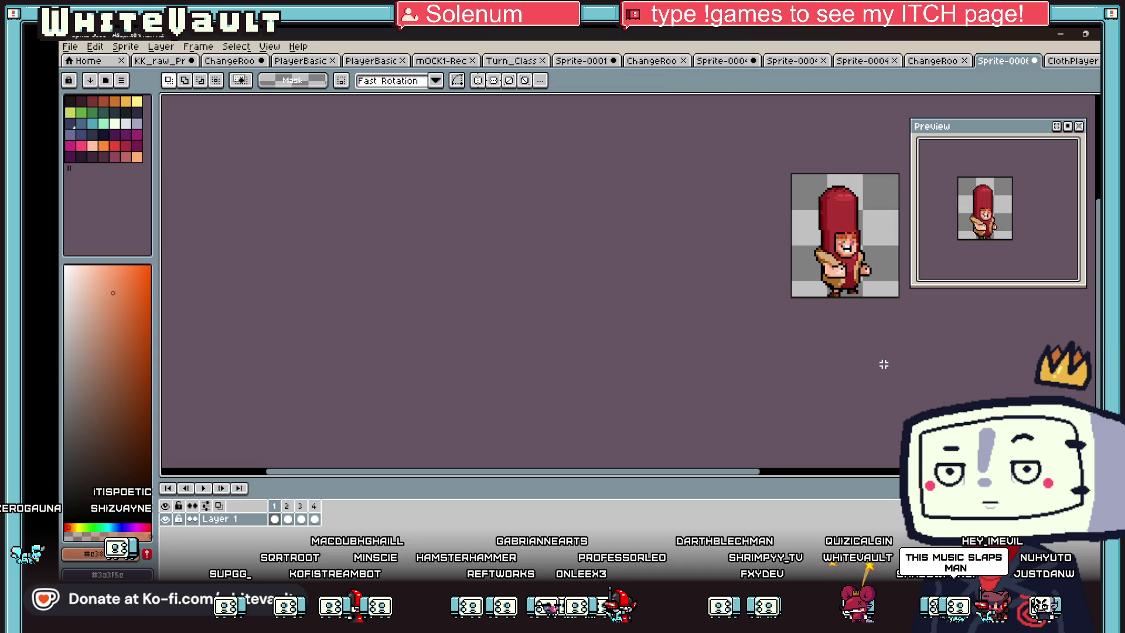
left_click(292, 516)
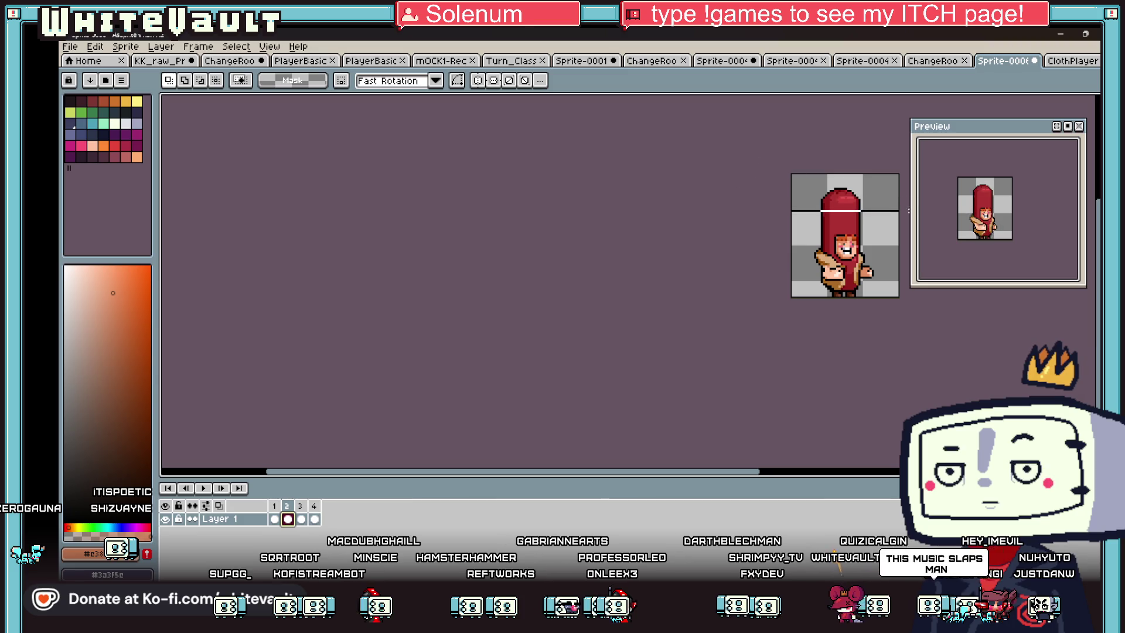
left_click(301, 519)
left_click(315, 519)
mouse_move(774, 174)
left_mouse_down()
mouse_move(905, 202)
mouse_move(903, 212)
left_mouse_up()
left_click(899, 280)
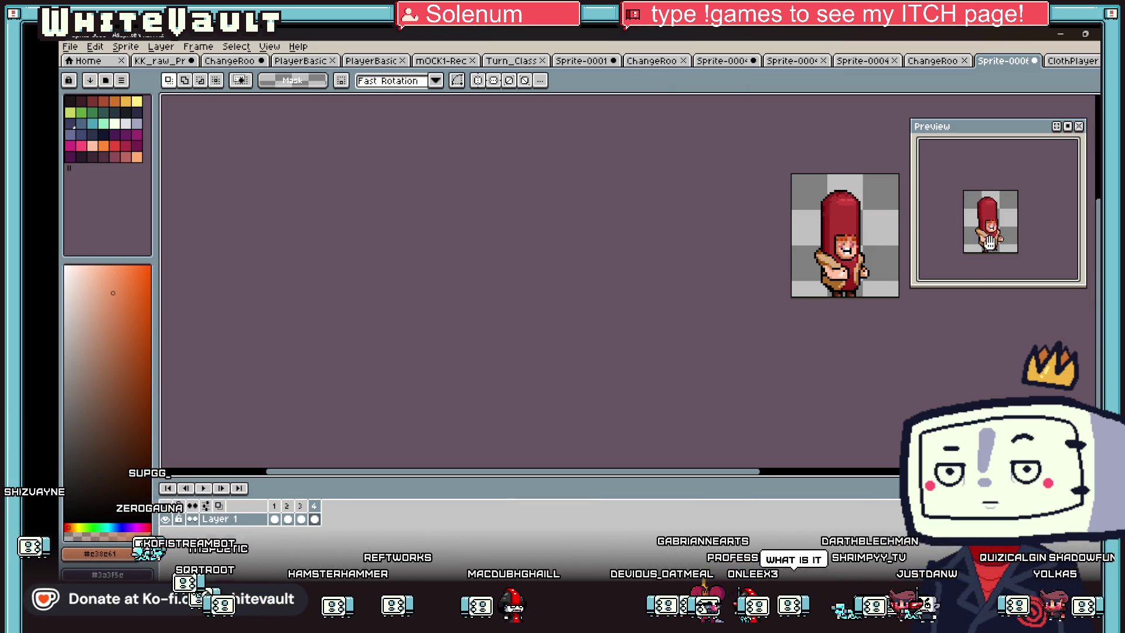
Step: Bring the shared FinalBoss_Laser_Attack video window up full-screen
left_click_drag(999, 241, 1004, 245)
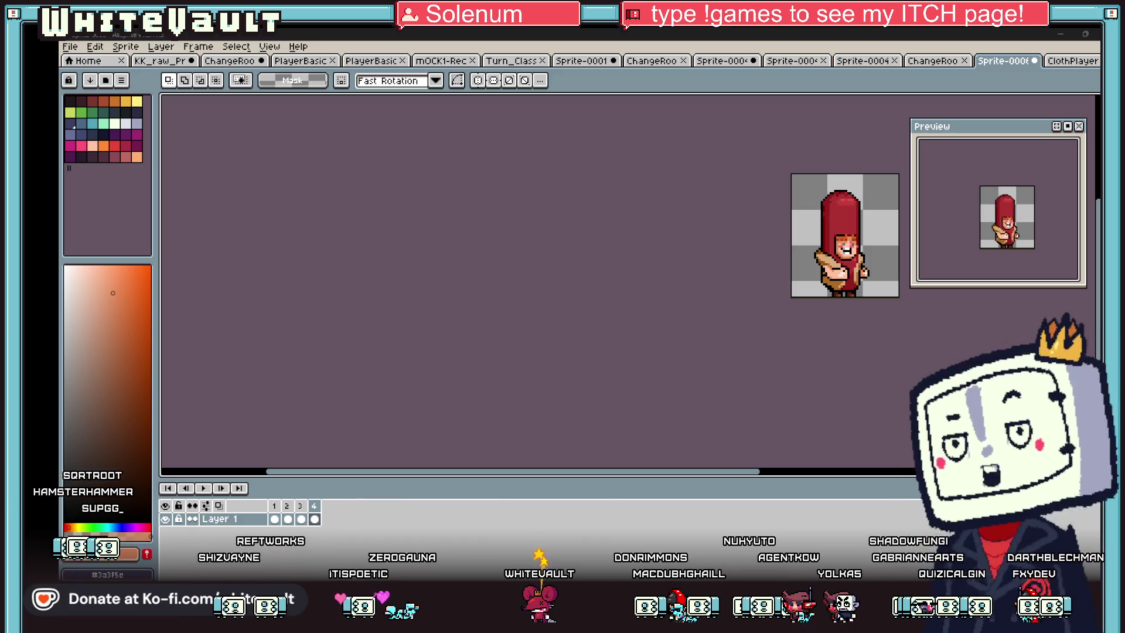
mouse_move(725, 44)
left_mouse_down()
mouse_move(581, 44)
mouse_move(751, 44)
left_mouse_up()
left_click(748, 45)
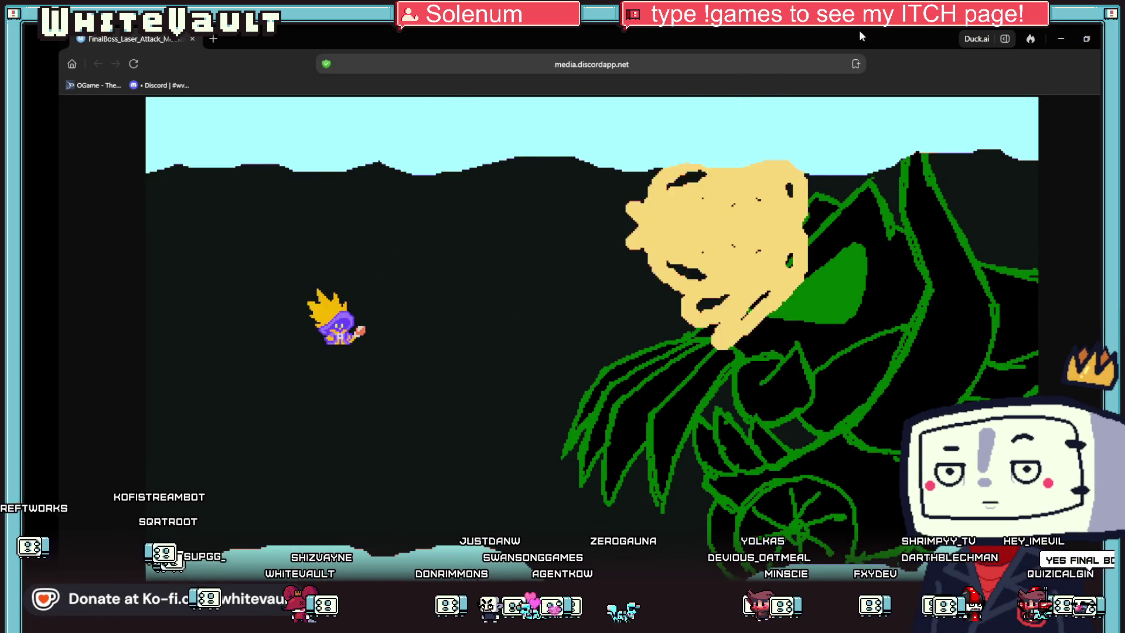
Step: Minimize the FinalBoss_Laser_Attack browser window to bring Aseprite back
left_click(1060, 39)
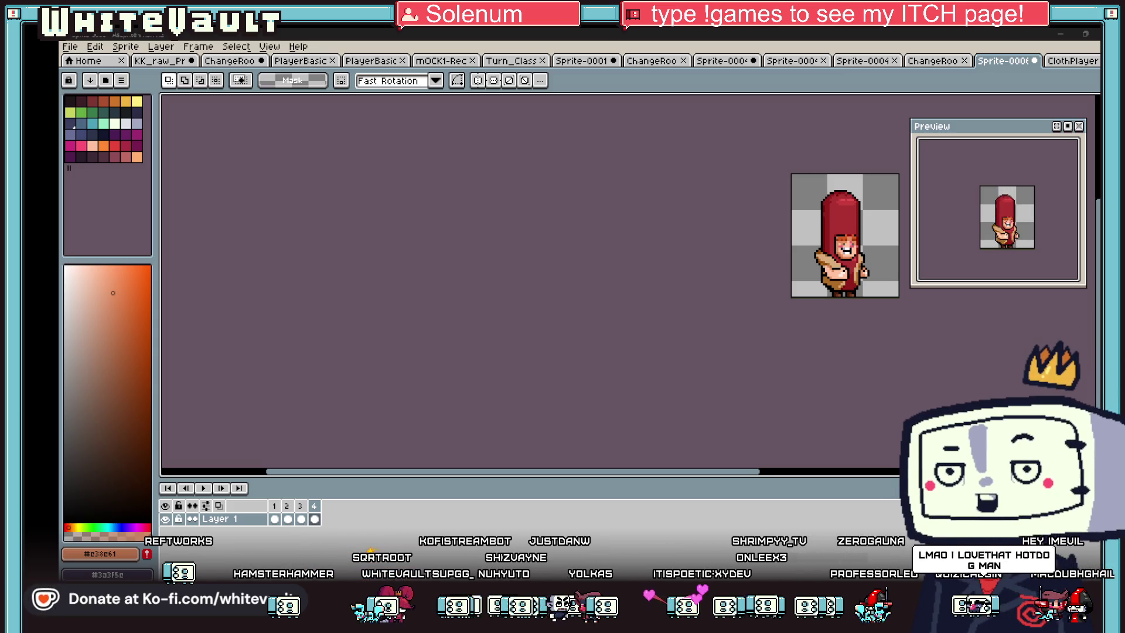
left_click_drag(910, 261, 867, 266)
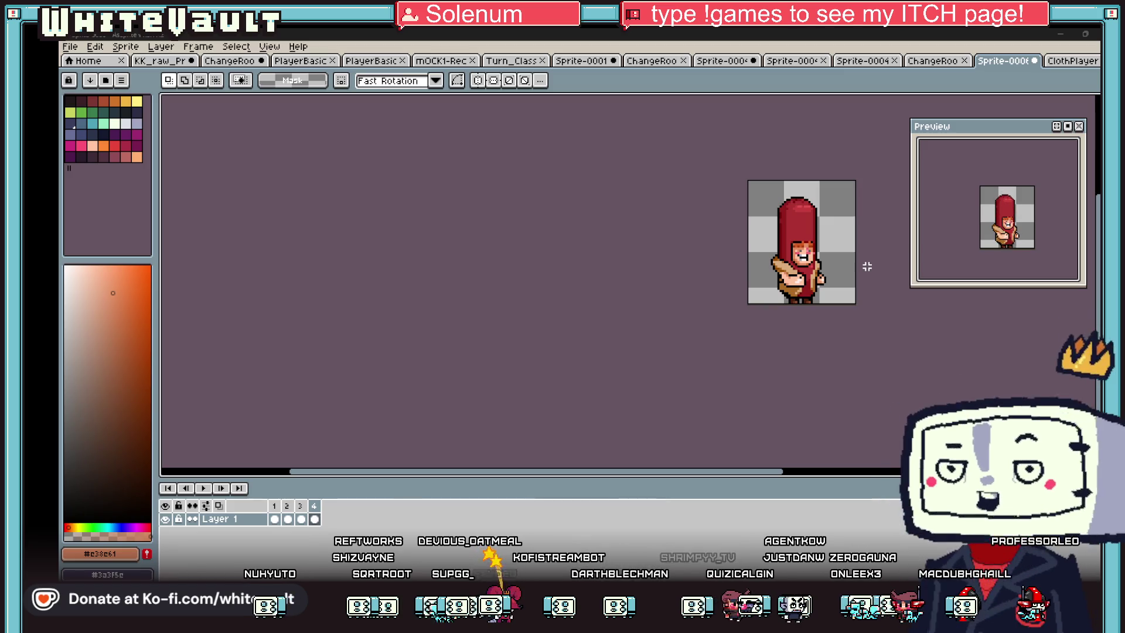
scroll(839, 244, "up", 3)
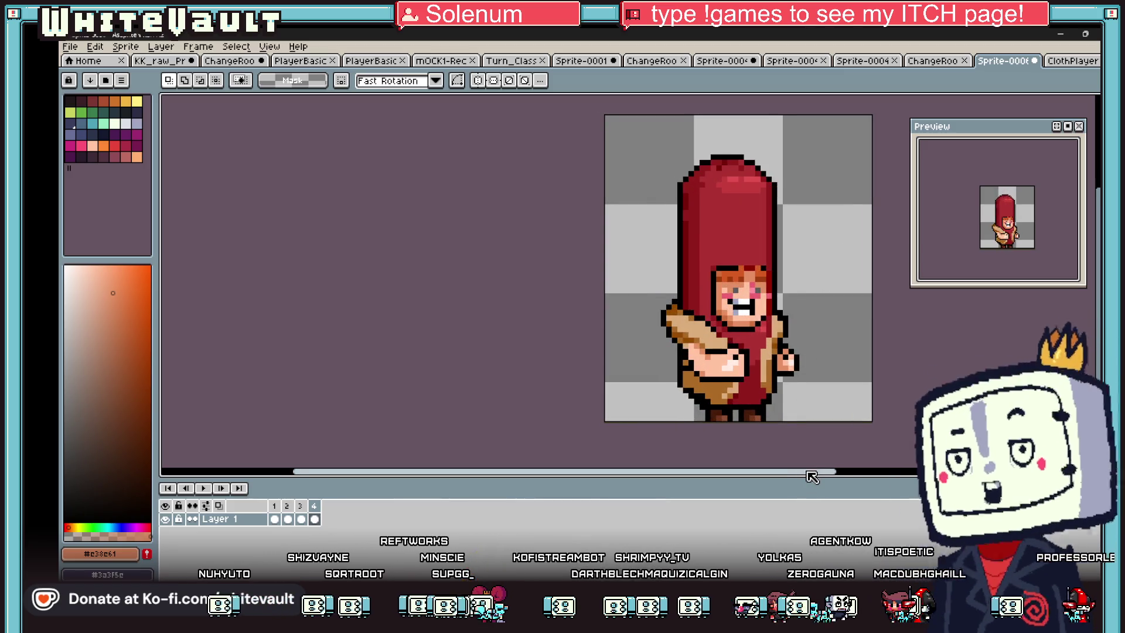
scroll(821, 462, "right", 3)
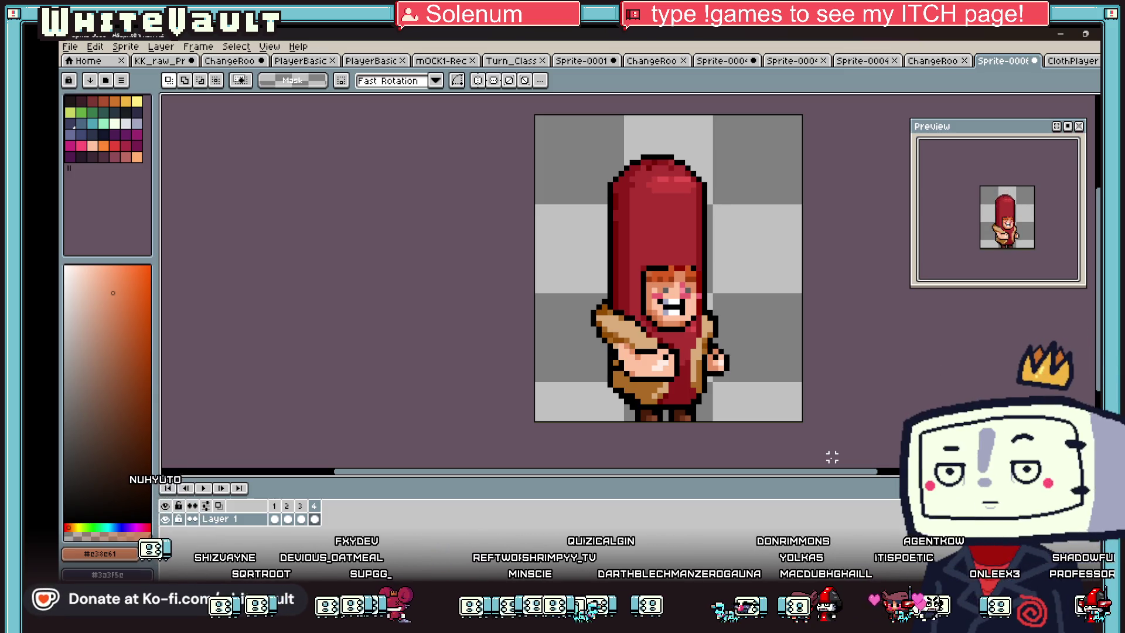
Step: Re-export the four hot-dog frames as a sprite sheet with Repeat Last Export
left_click(71, 47)
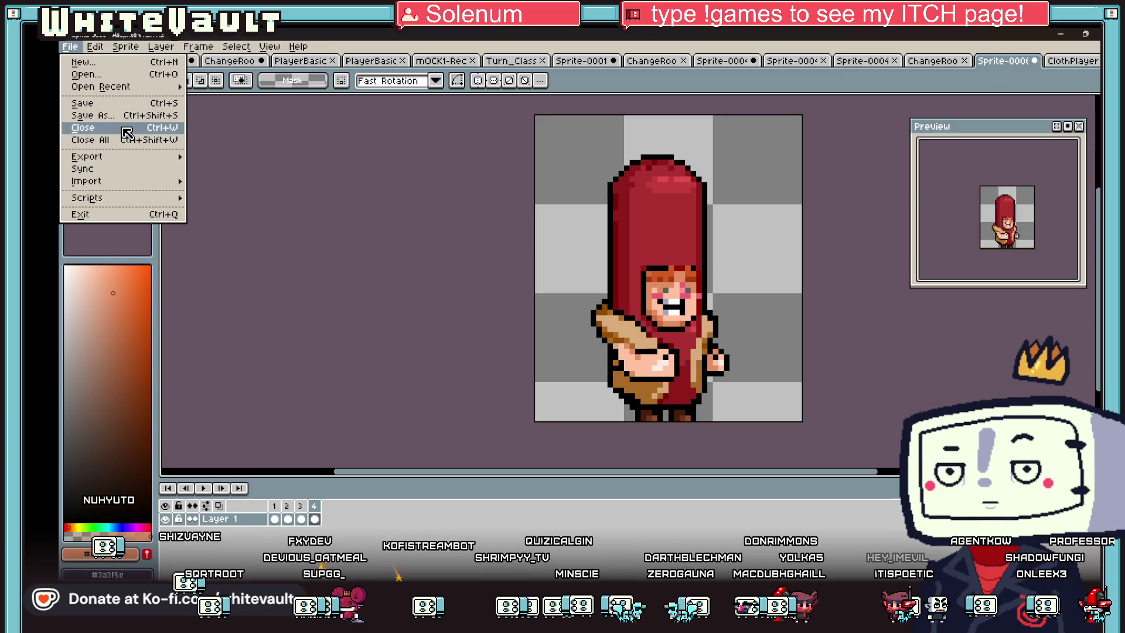
mouse_move(134, 181)
mouse_move(137, 157)
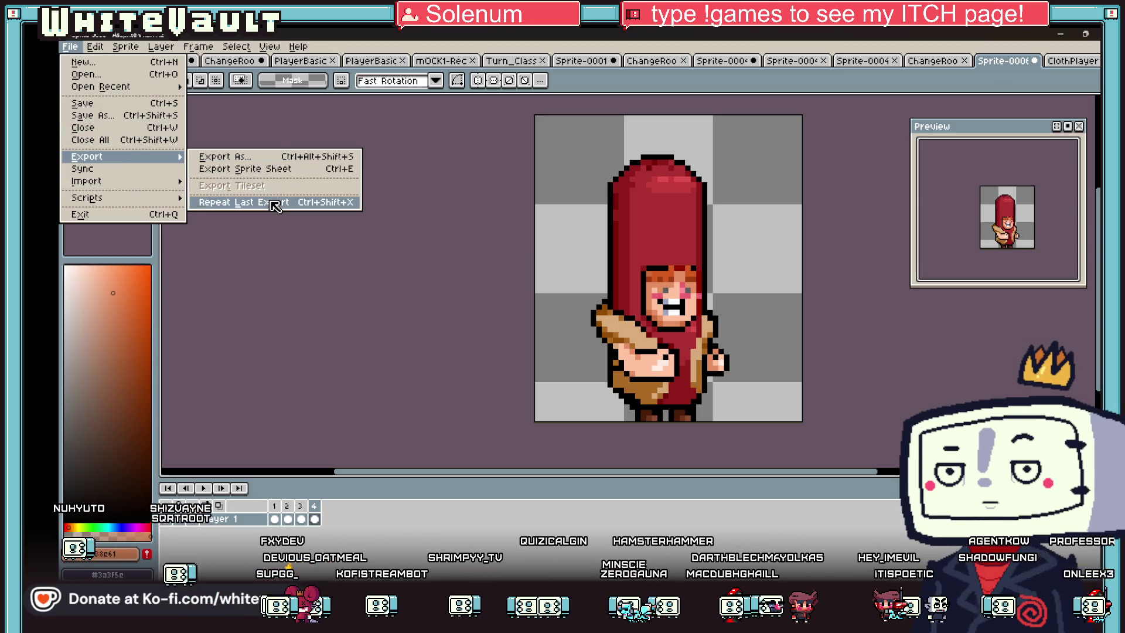
left_click(239, 200)
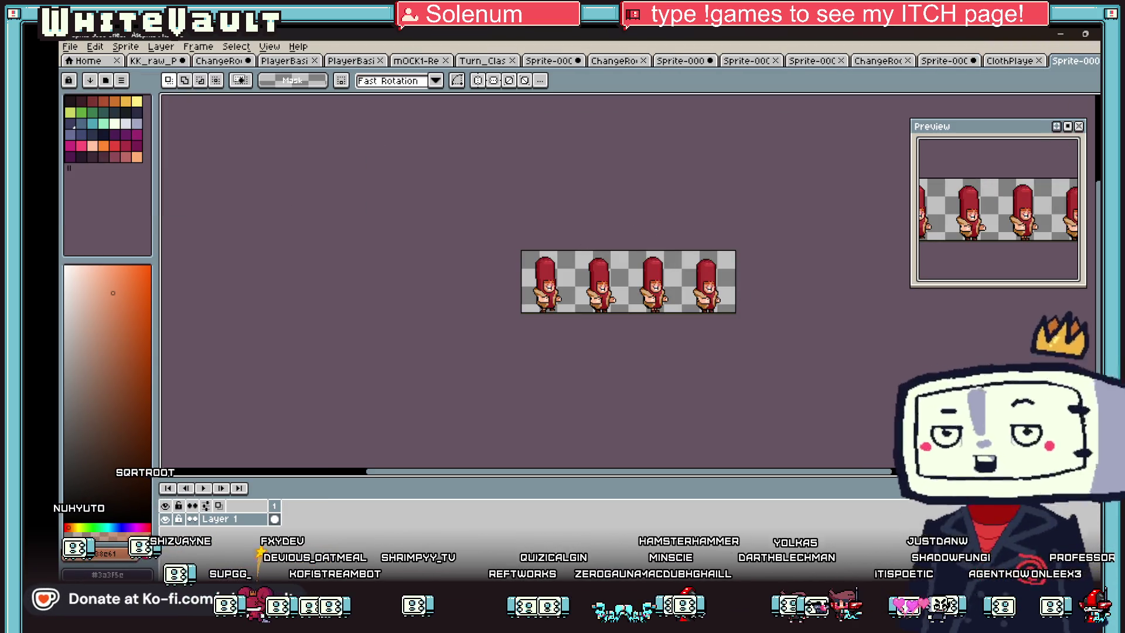
Step: Select the whole four-frame strip and set it as the grid cell with Selection as Grid
left_click(710, 281)
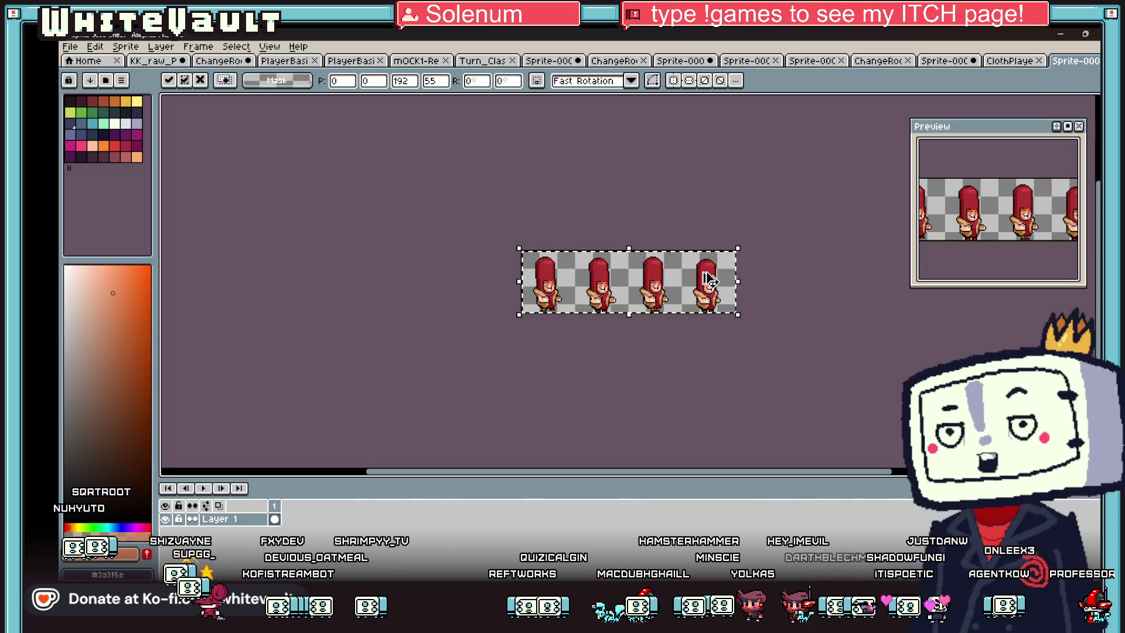
left_click(198, 47)
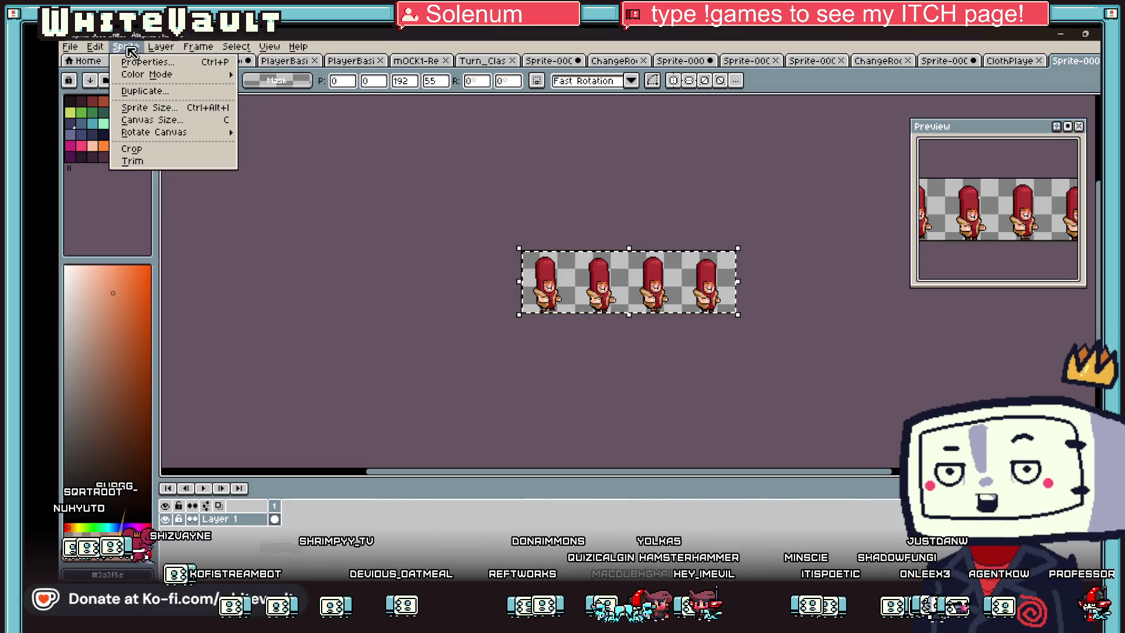
left_click(167, 115)
key("Escape")
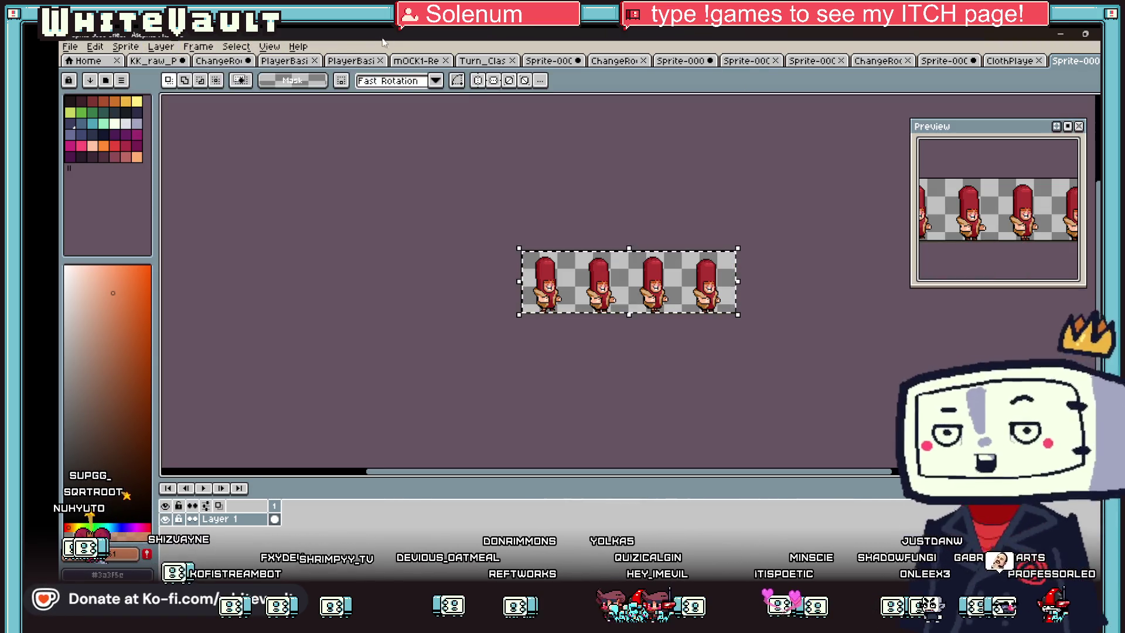
left_click(273, 48)
mouse_move(299, 134)
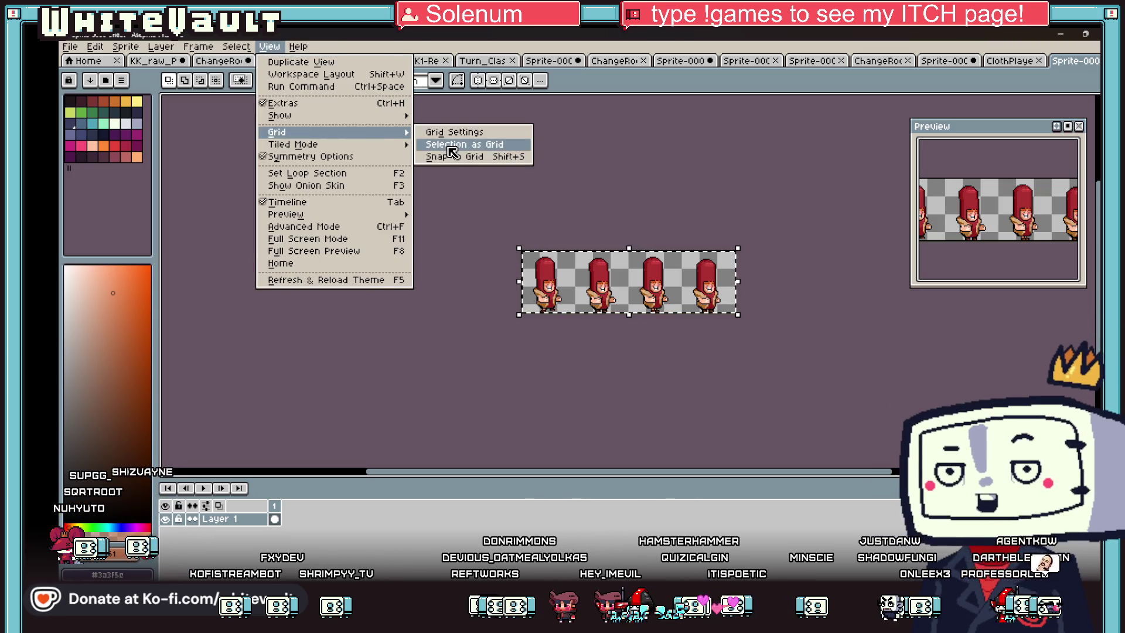
left_click(449, 147)
Step: Extend the canvas downward through Canvas Size to add empty rows below the strip
left_click(162, 47)
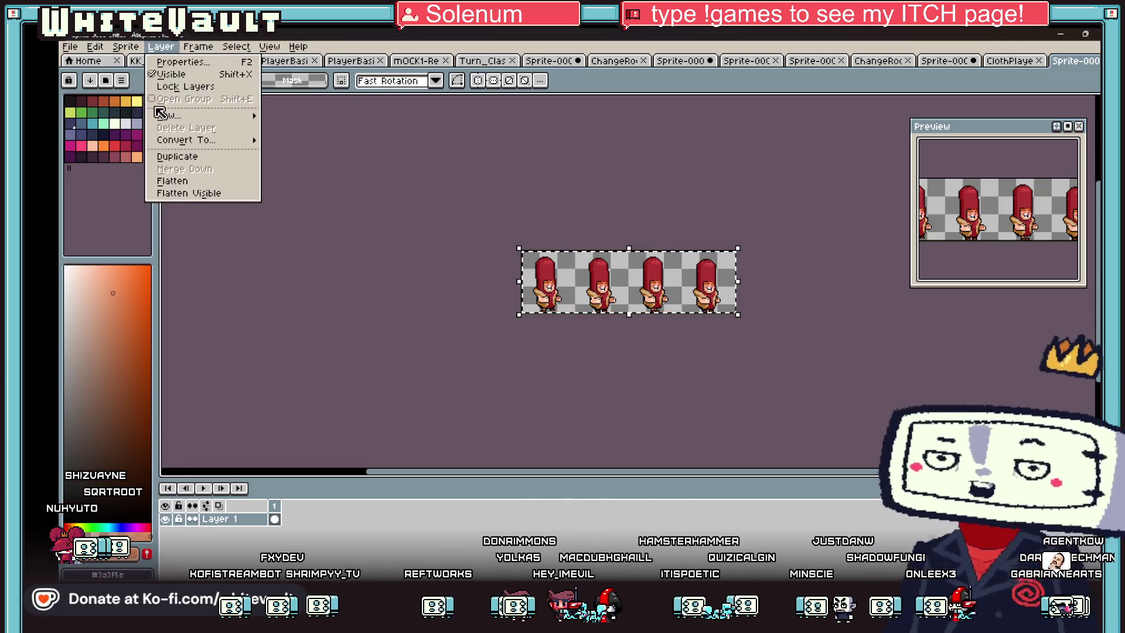
mouse_move(126, 47)
left_click(138, 120)
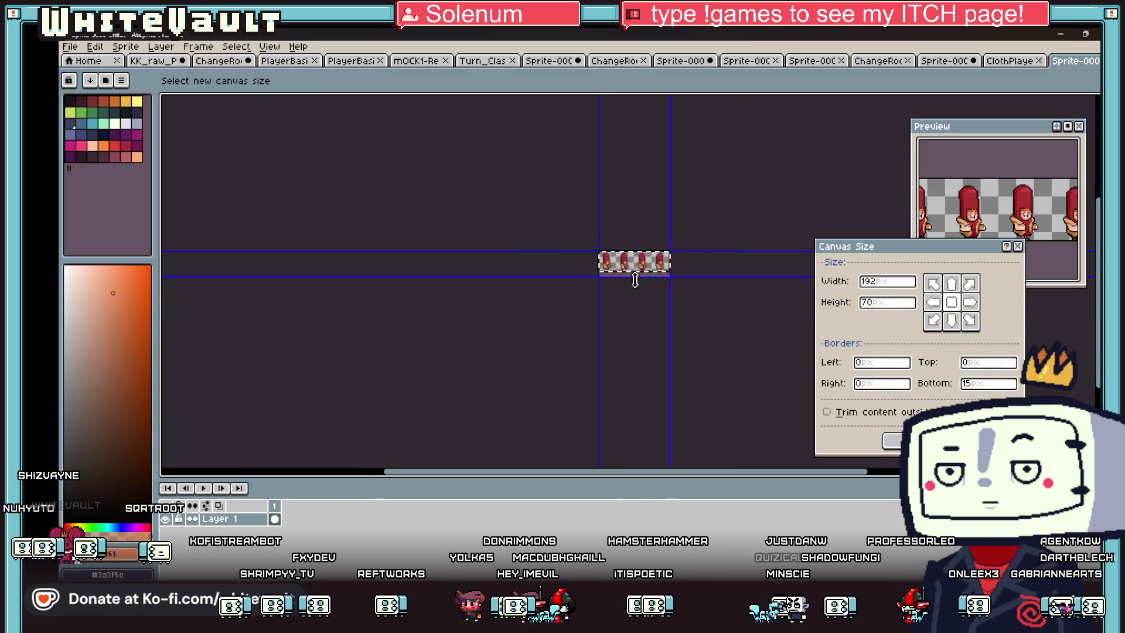
key("Return")
Step: Try duplicating the sprite row, undo it, then move the sprite row down instead
scroll(651, 191, "up", 2)
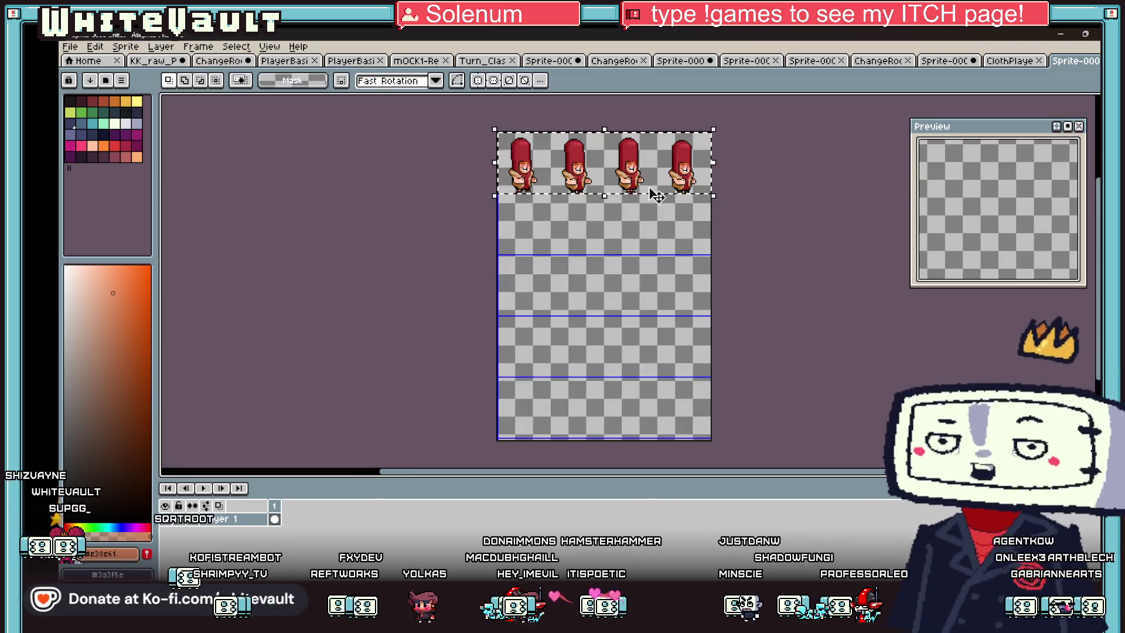
left_click_drag(656, 195, 677, 251)
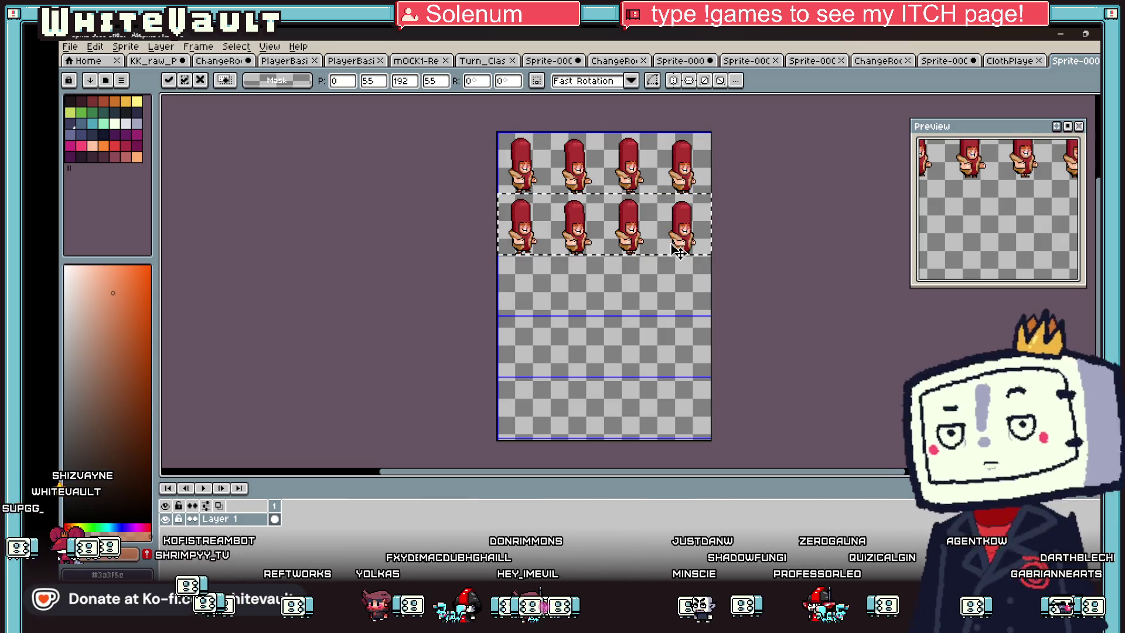
scroll(722, 213, "up", 2)
scroll(720, 214, "down", 2)
key("ctrl+d")
scroll(714, 216, "up", 2)
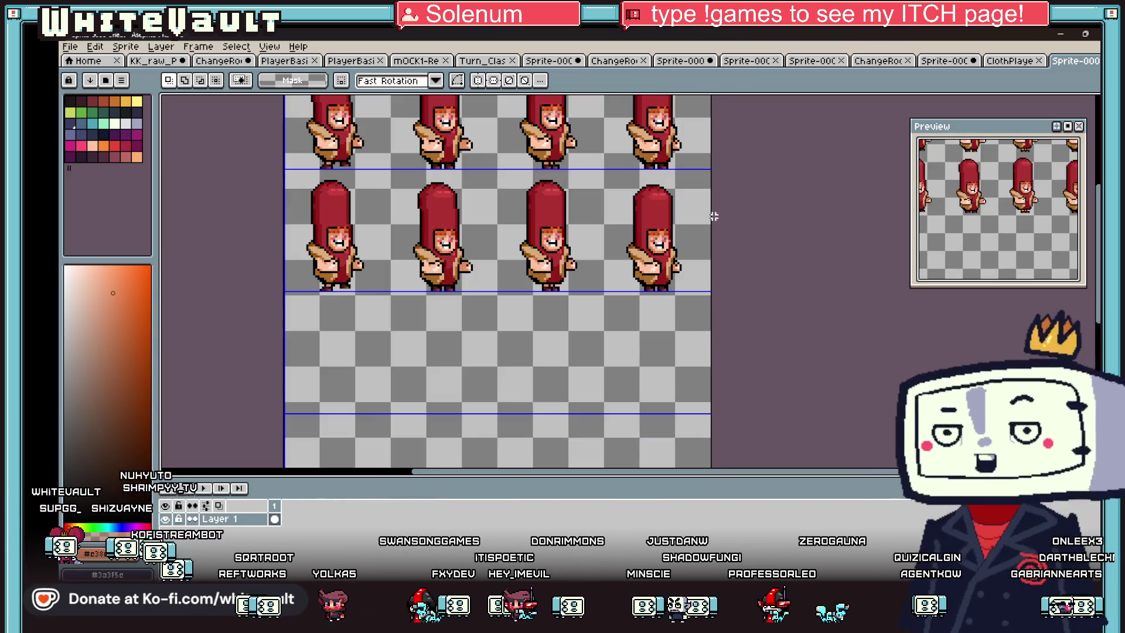
key("ctrl+z")
key("ctrl+z")
scroll(717, 211, "down", 1)
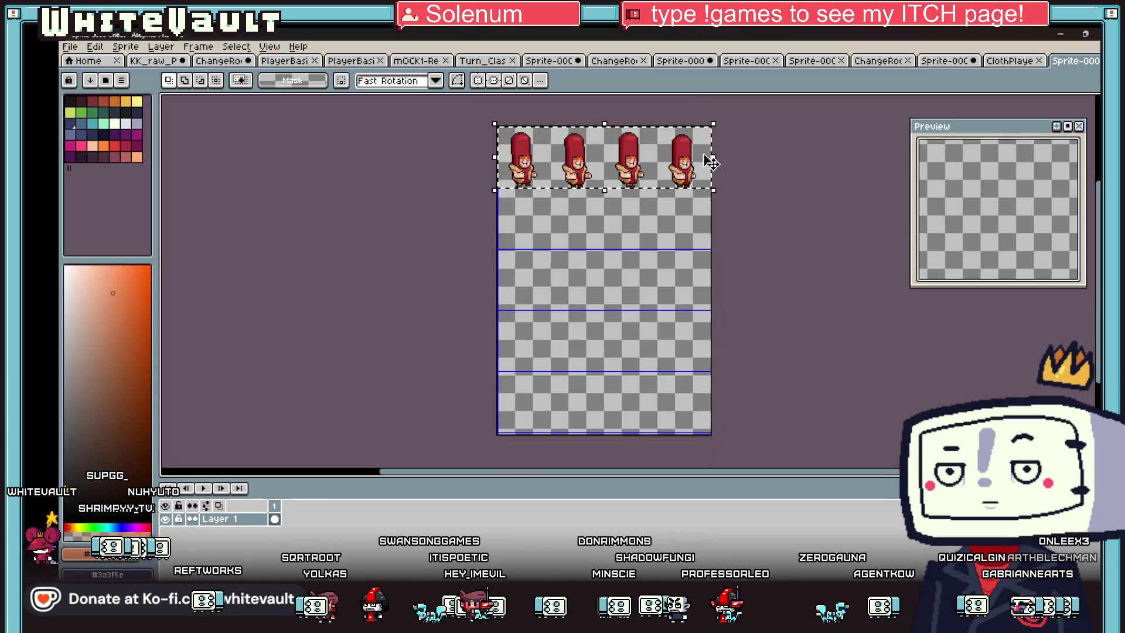
scroll(711, 162, "up", 2)
left_click_drag(653, 168, 661, 197)
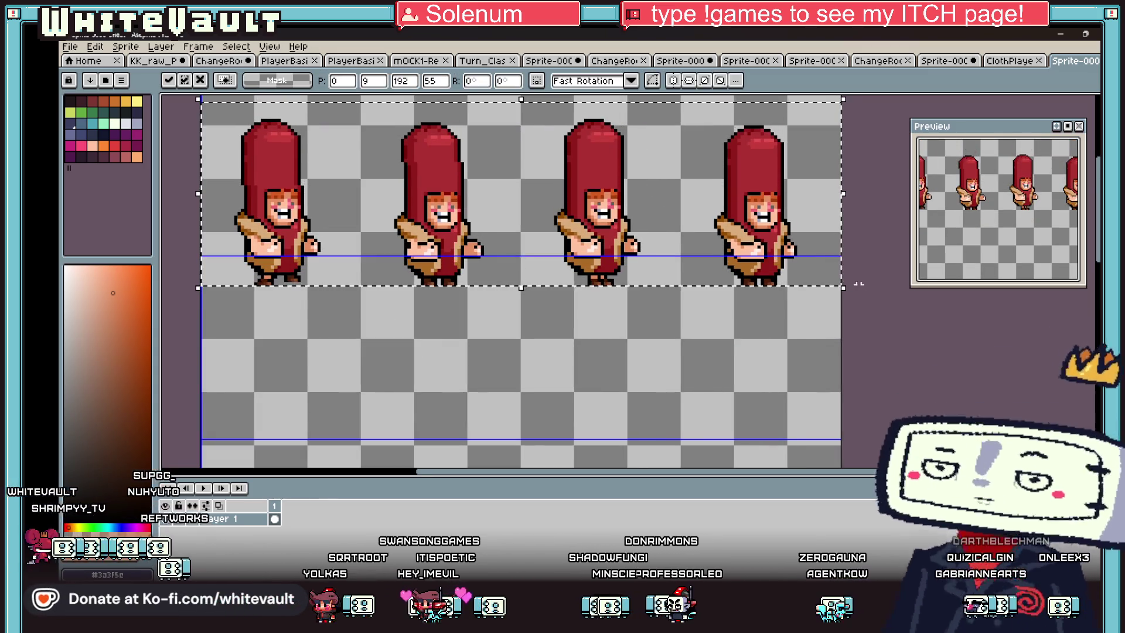
key("ctrl+d")
scroll(844, 293, "down", 2)
scroll(761, 246, "up", 1)
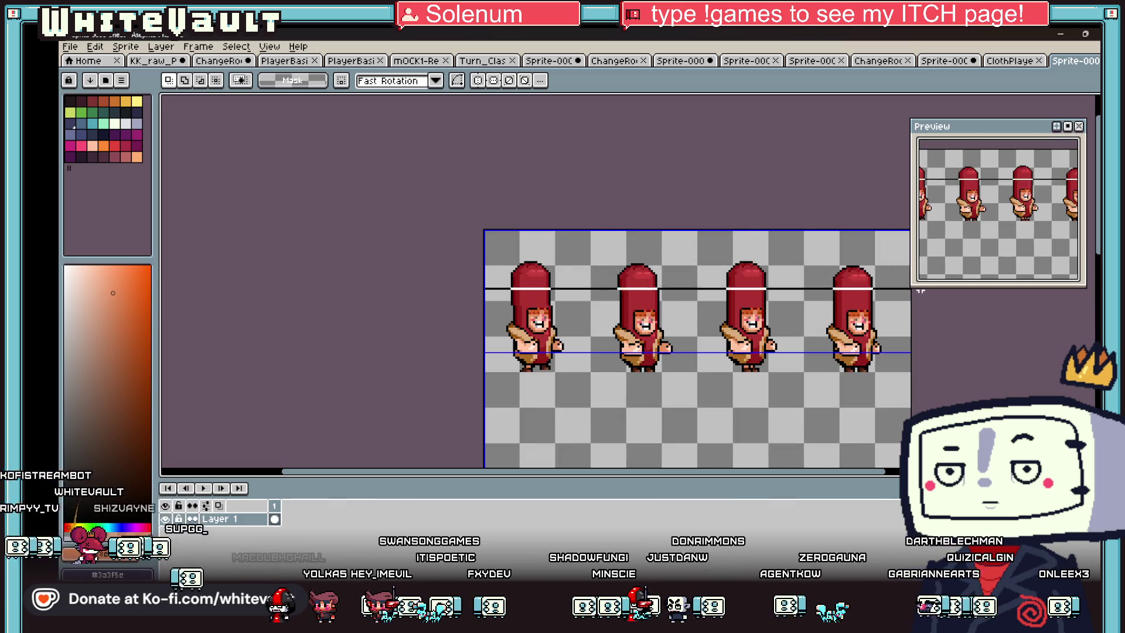
Step: Select the top row of hot-dog sprites and apply Selection as Grid
key("ctrl+shift+d")
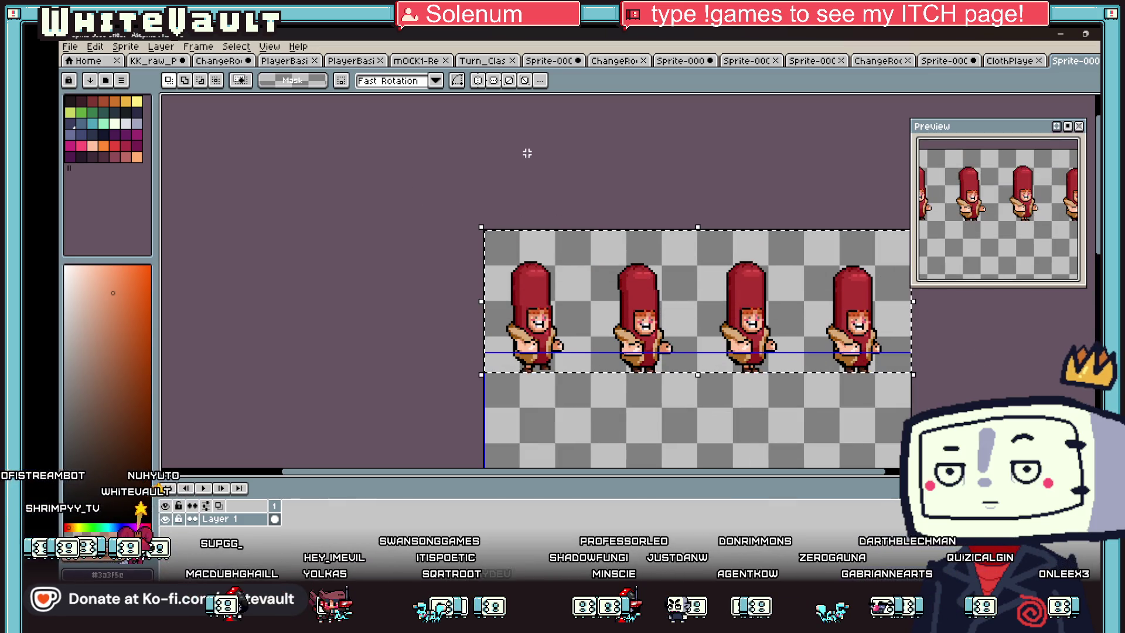
left_click(278, 46)
mouse_move(321, 114)
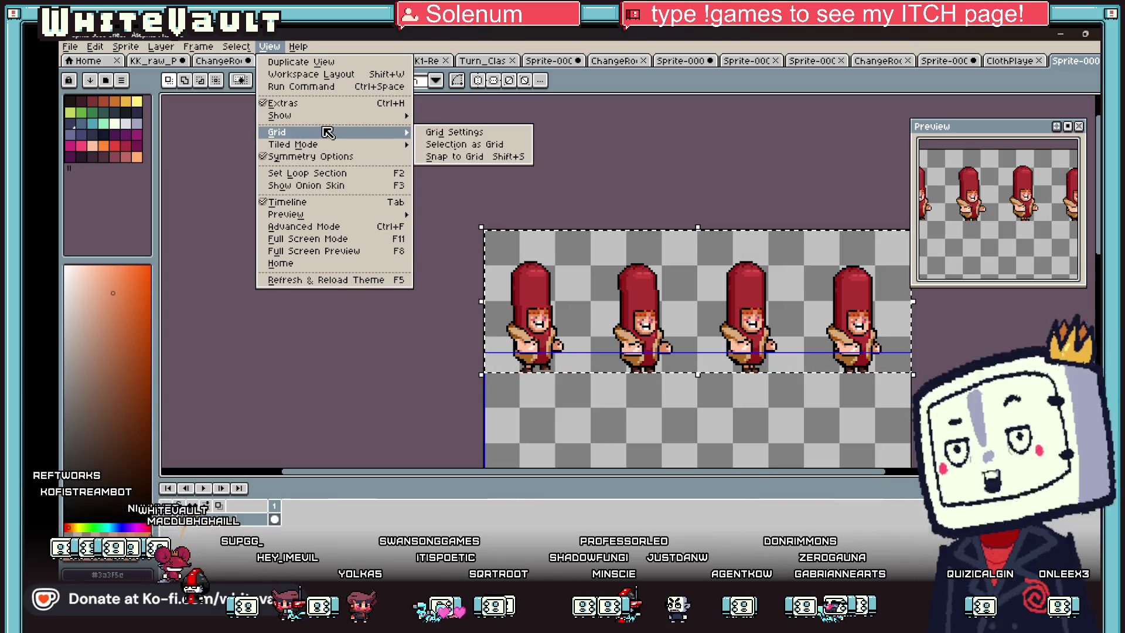
mouse_move(132, 53)
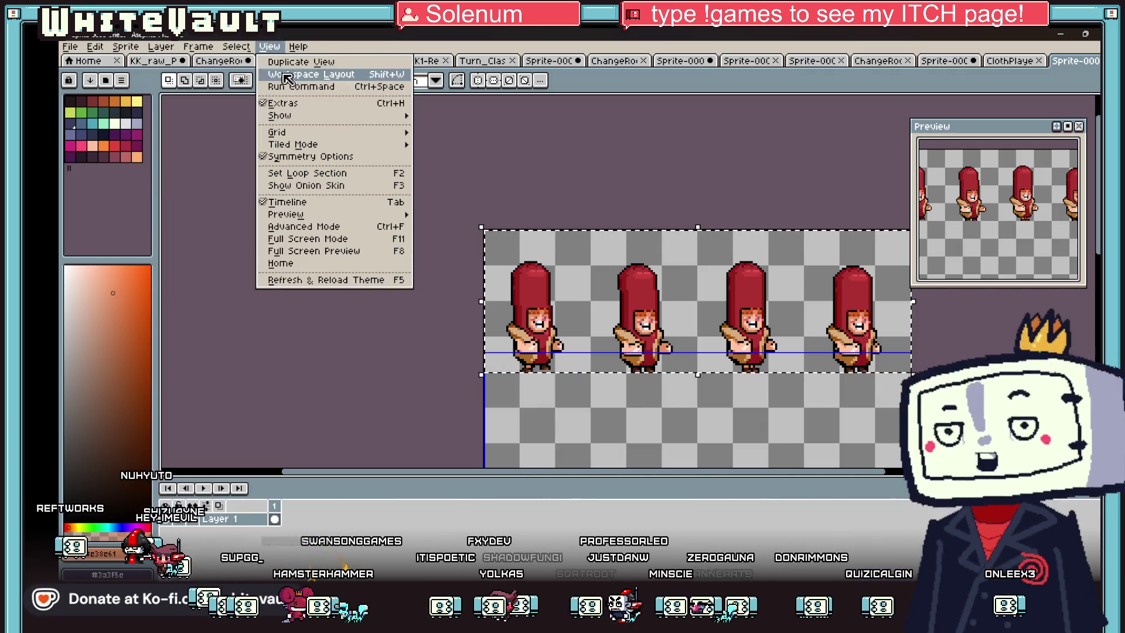
mouse_move(306, 134)
left_click(520, 144)
scroll(888, 346, "down", 3)
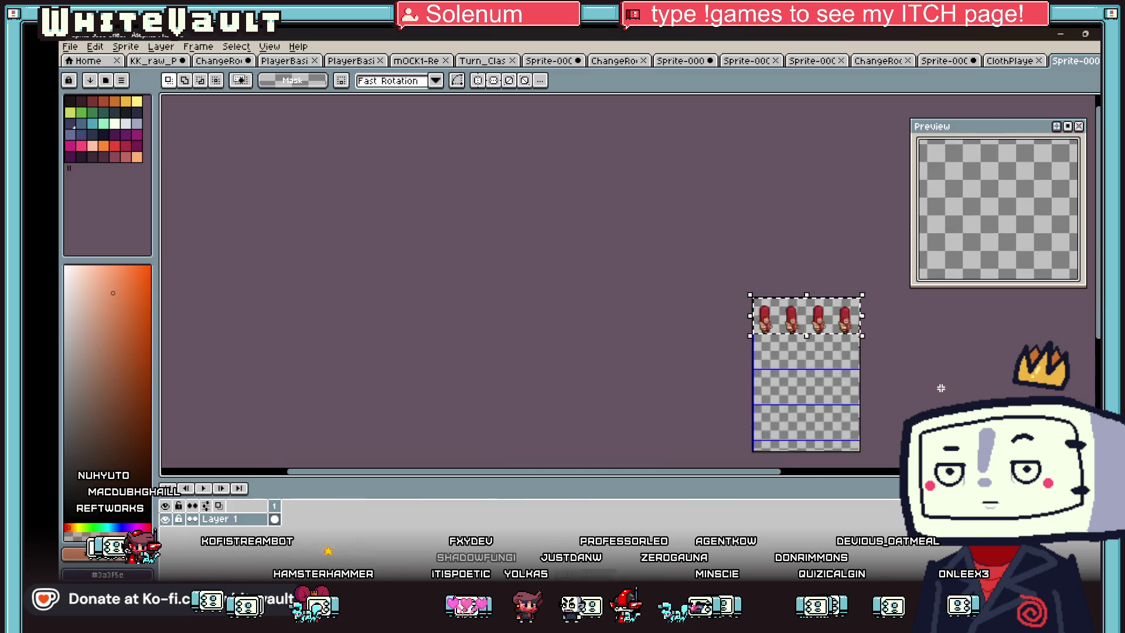
scroll(888, 346, "up", 1)
scroll(889, 346, "down", 1)
scroll(859, 449, "up", 1)
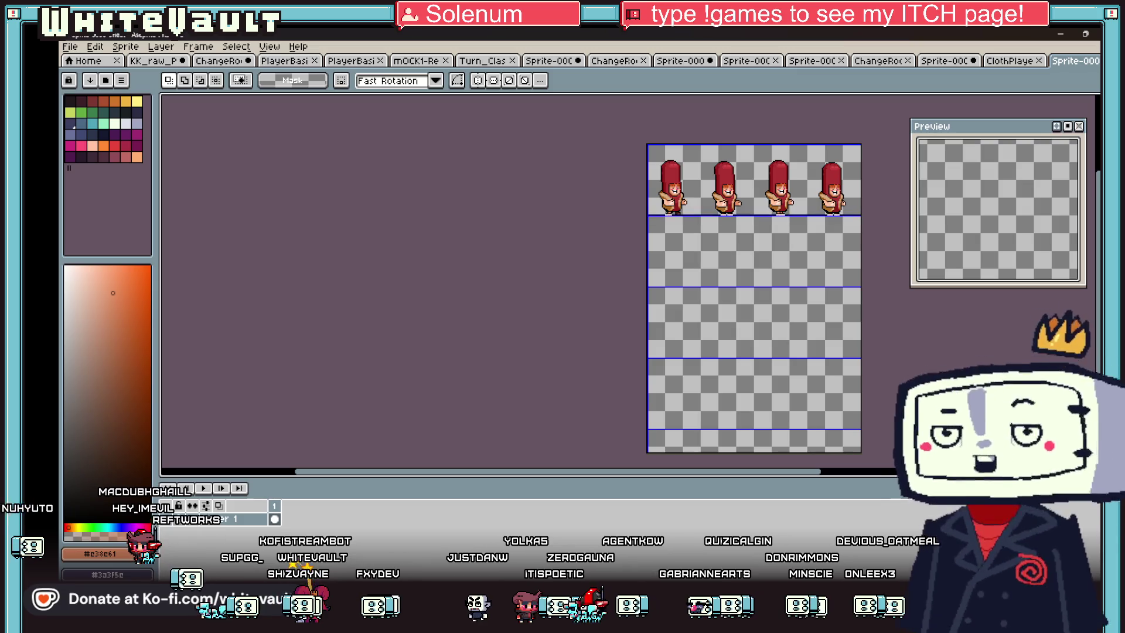
scroll(879, 177, "up", 1)
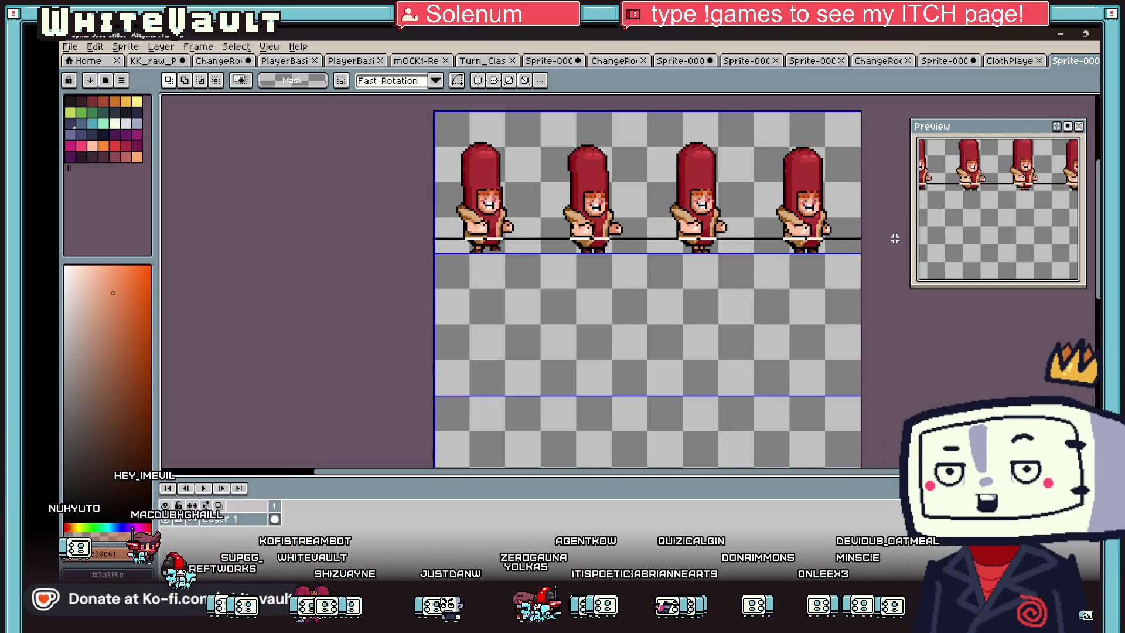
Step: Reselect the top row and compare it with the existing sweater walk sheet
key("ctrl+shift+d")
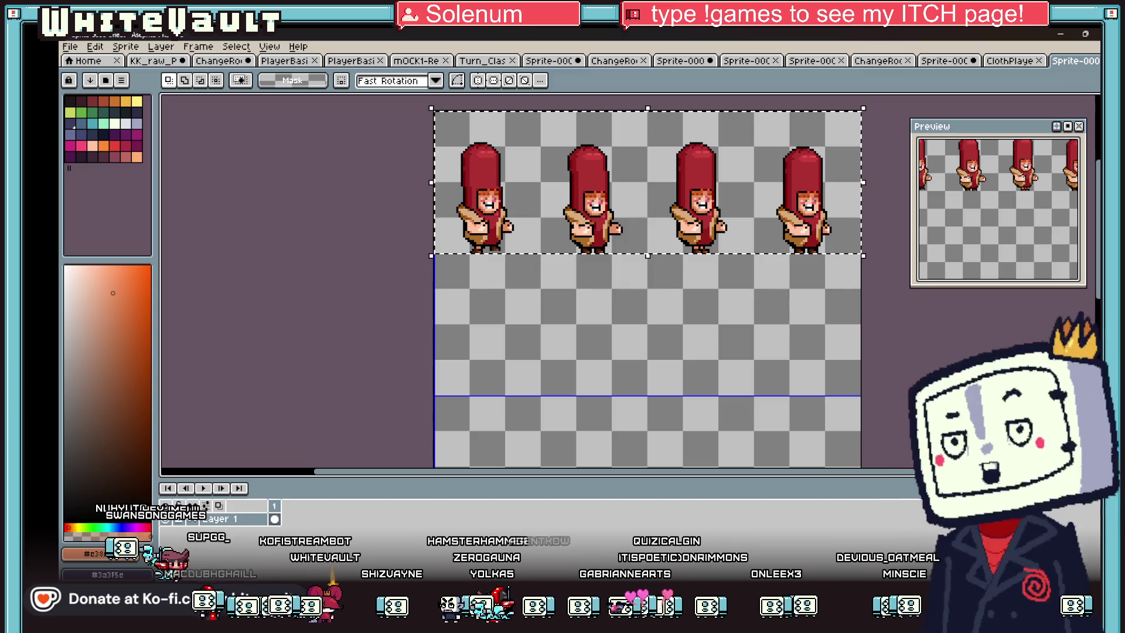
left_click(633, 522)
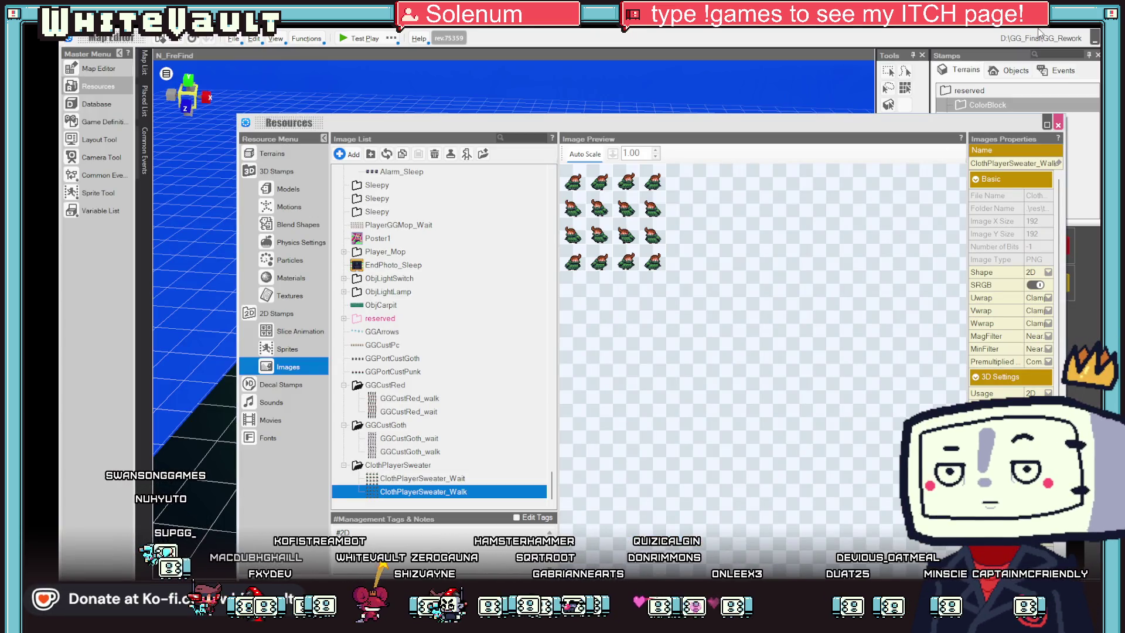
key("alt+Tab")
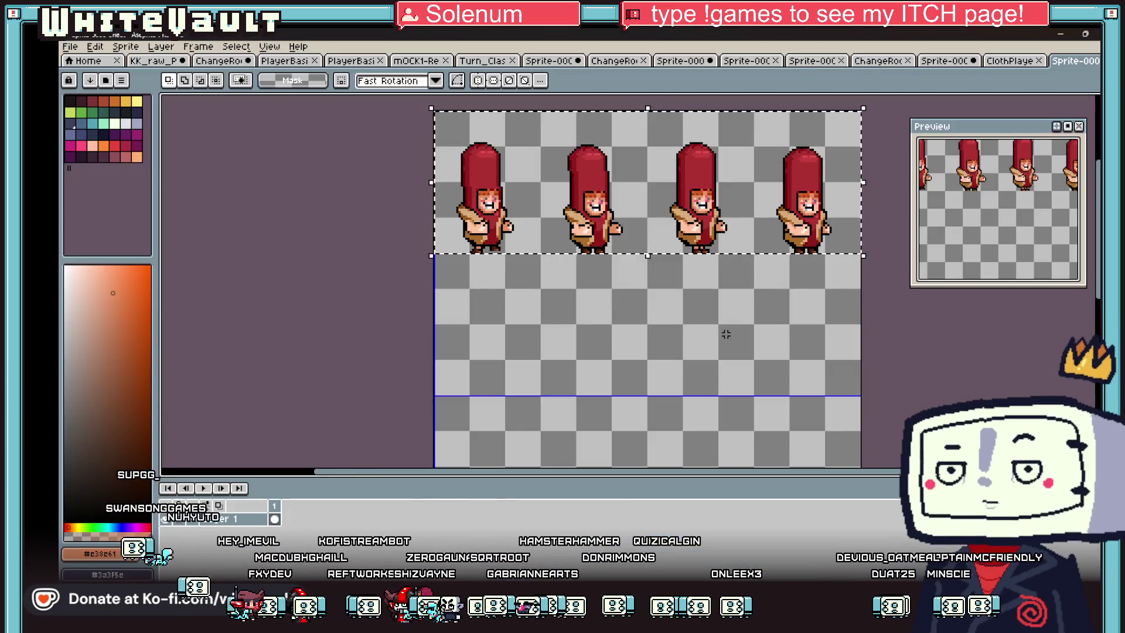
Step: Paste copies of the hot-dog sprite row into the second, third and fourth rows
mouse_move(738, 283)
left_mouse_down()
mouse_move(759, 468)
mouse_move(738, 441)
left_mouse_up()
key("ctrl+v")
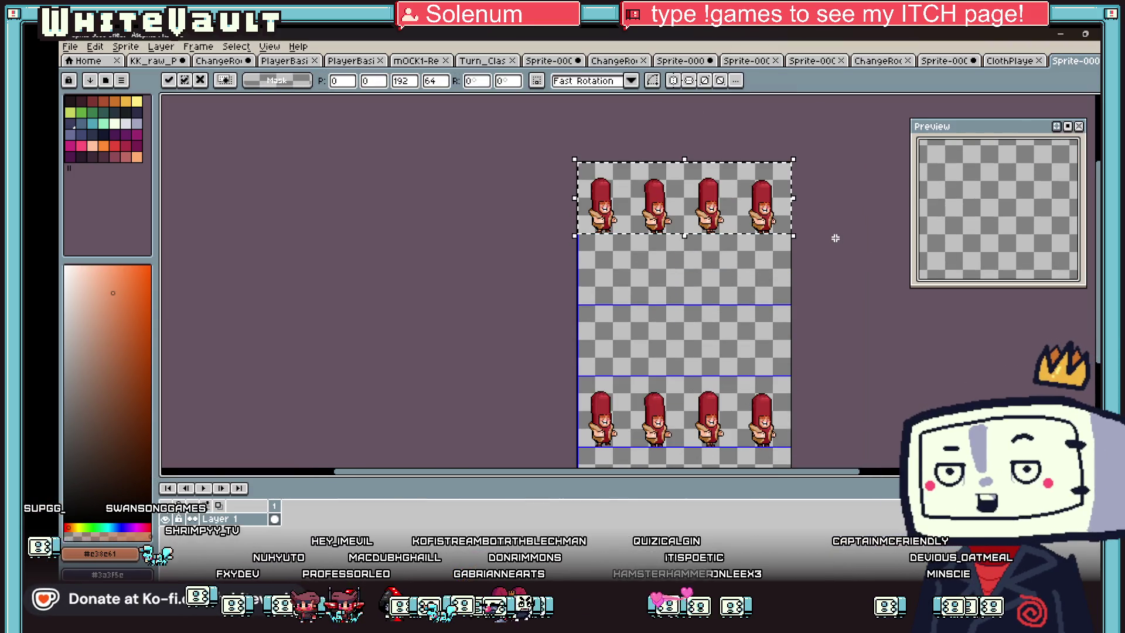
left_click_drag(764, 185, 746, 334)
key("Return")
scroll(723, 278, "down", 2)
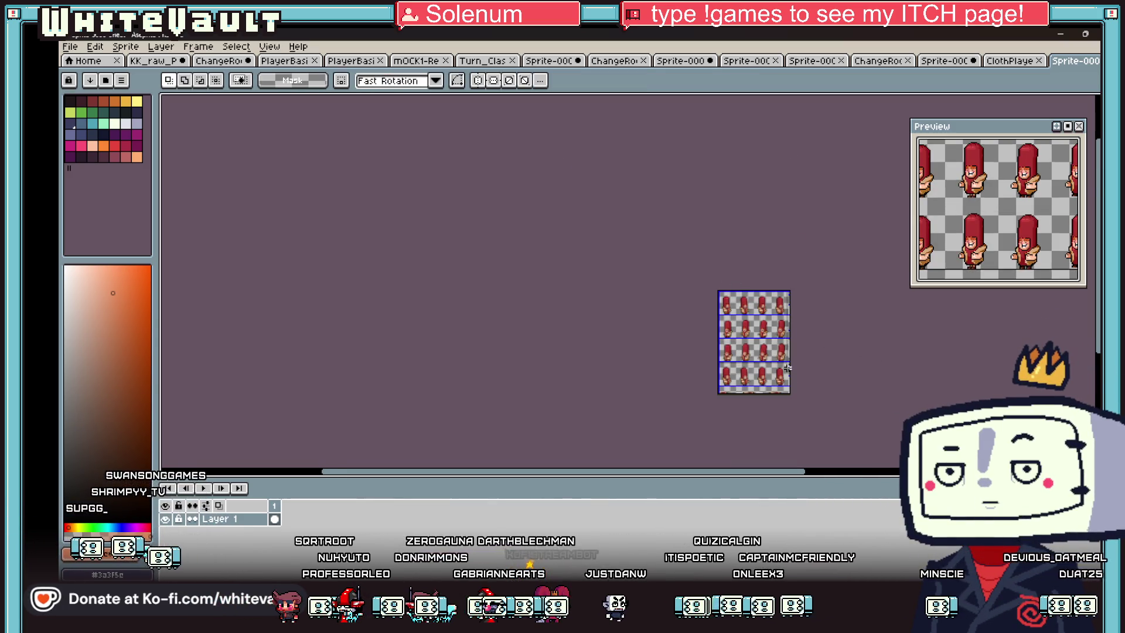
scroll(786, 367, "up", 3)
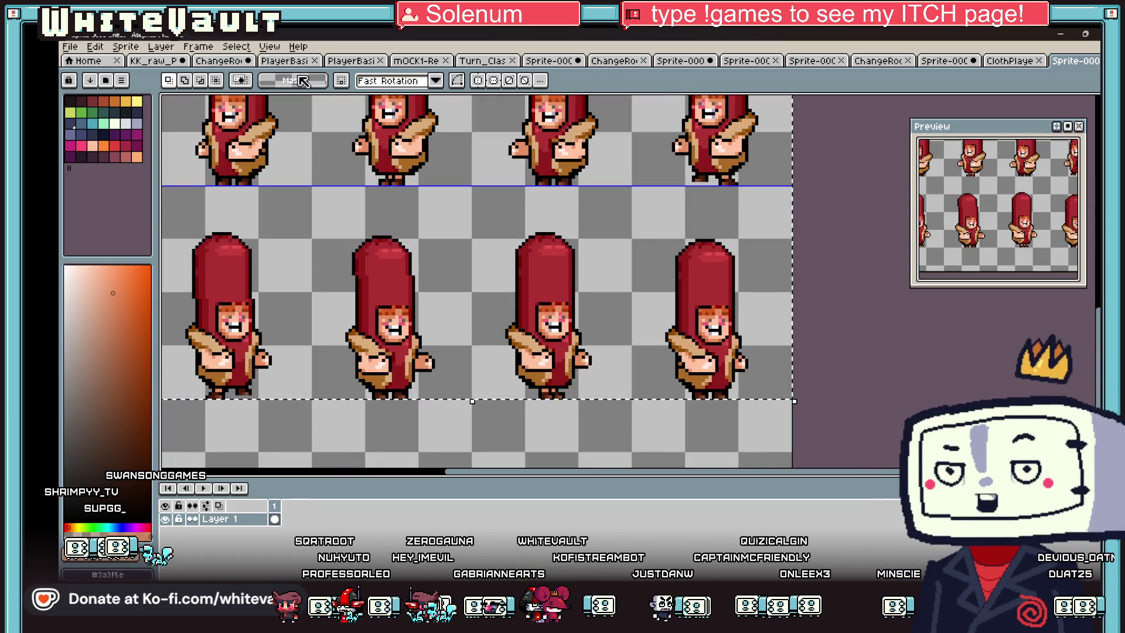
Step: Try cropping the canvas to the selected rows, undo it to keep four rows, and show the Home tab
left_click(274, 47)
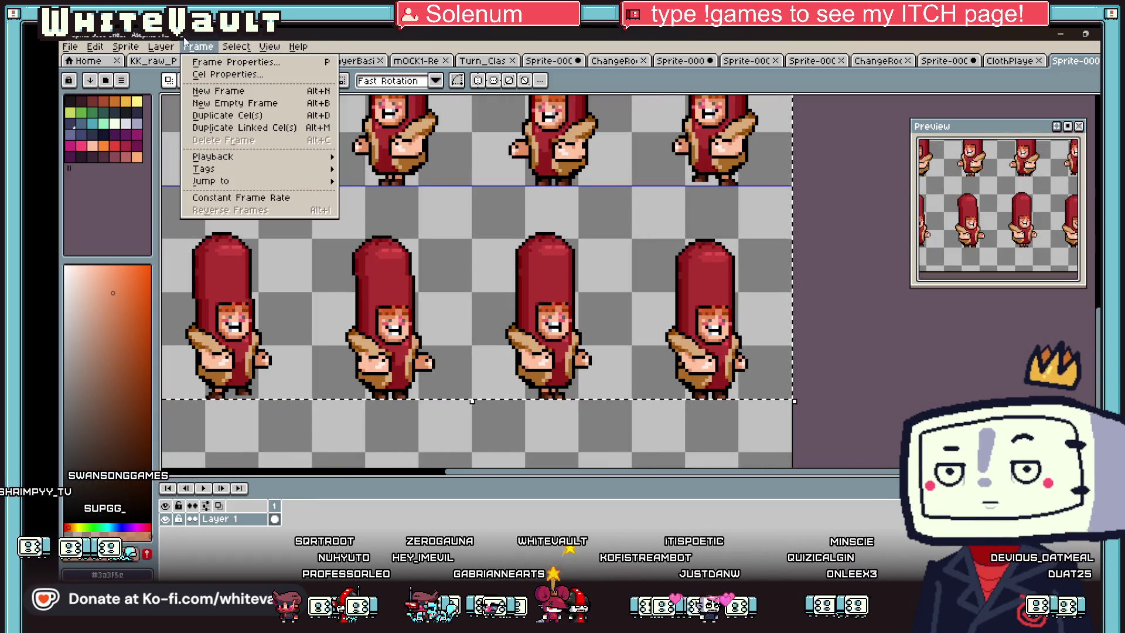
mouse_move(161, 48)
mouse_move(125, 47)
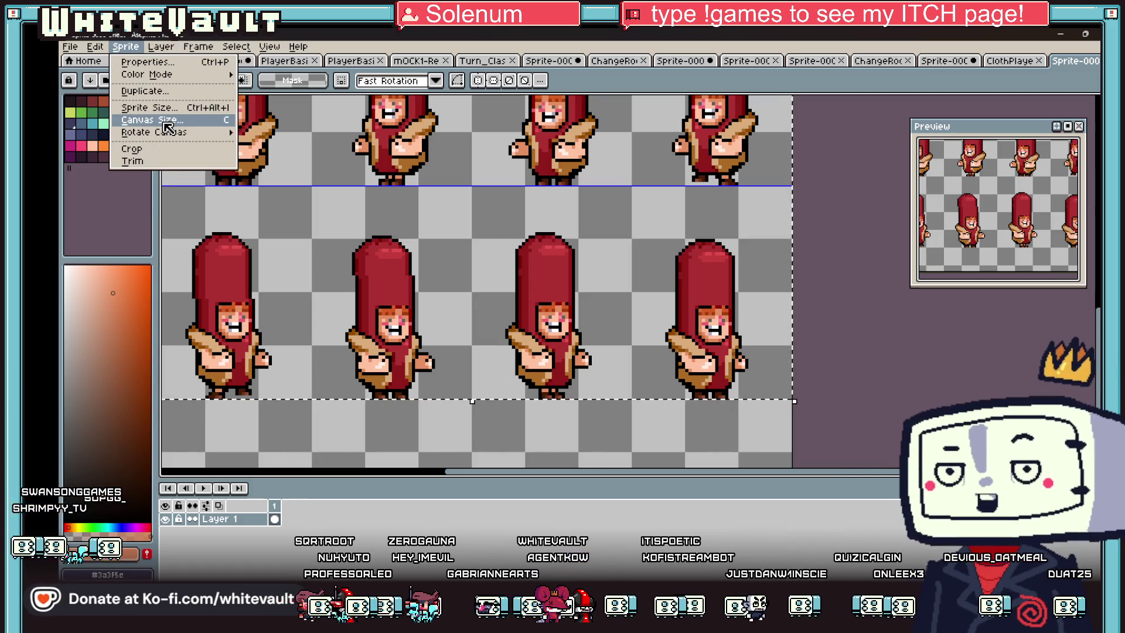
left_click(174, 149)
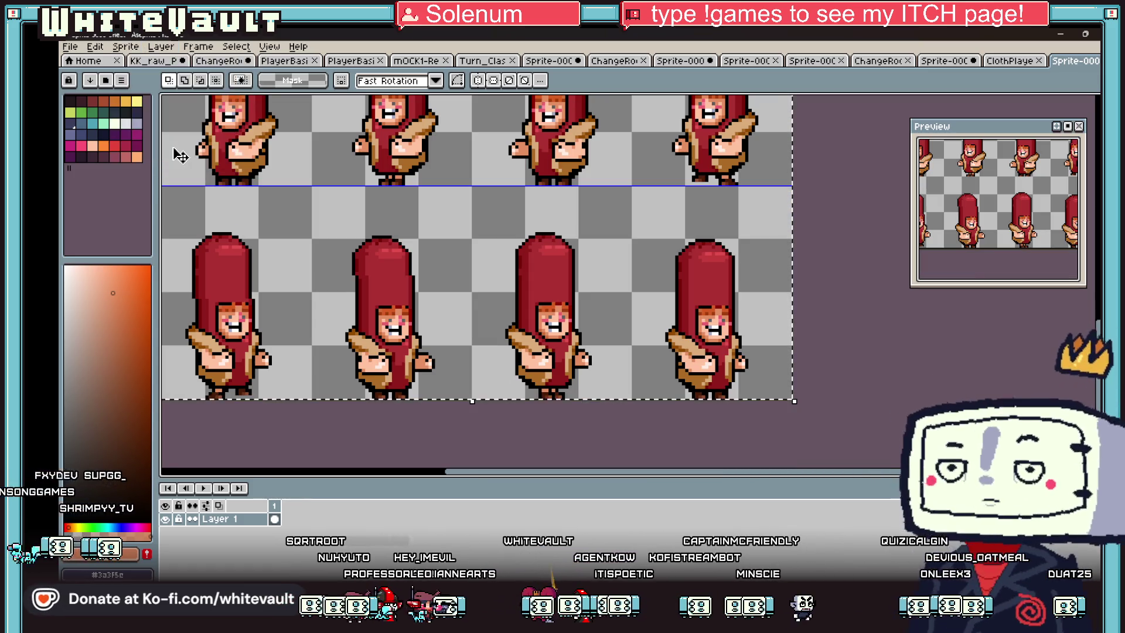
scroll(629, 257, "down", 2)
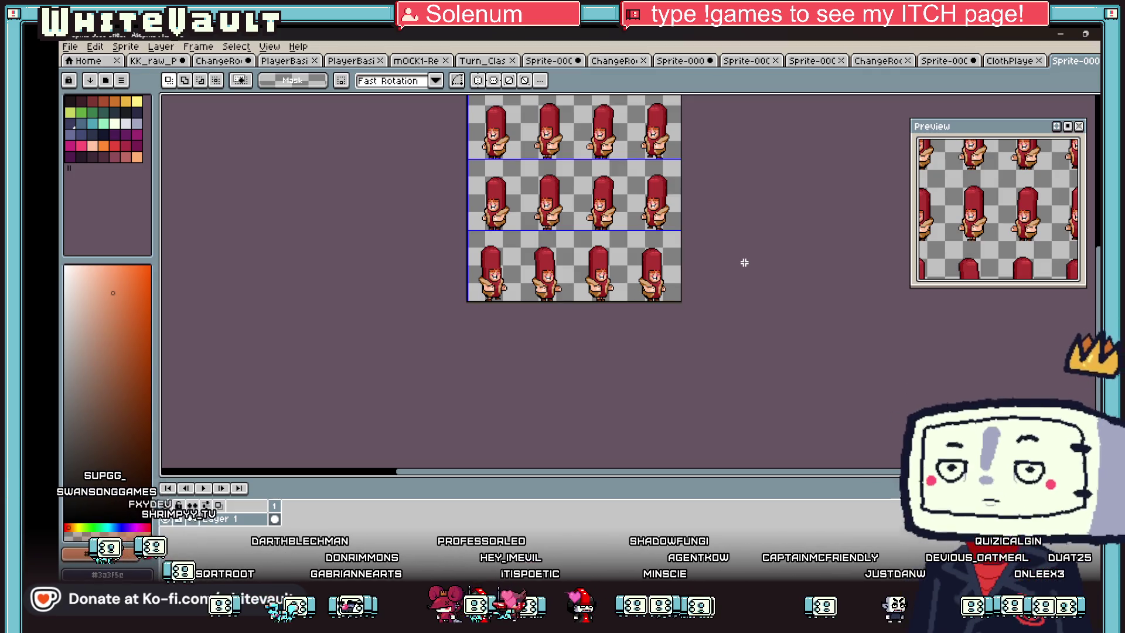
key("ctrl+z")
scroll(771, 239, "down", 2)
scroll(753, 178, "up", 2)
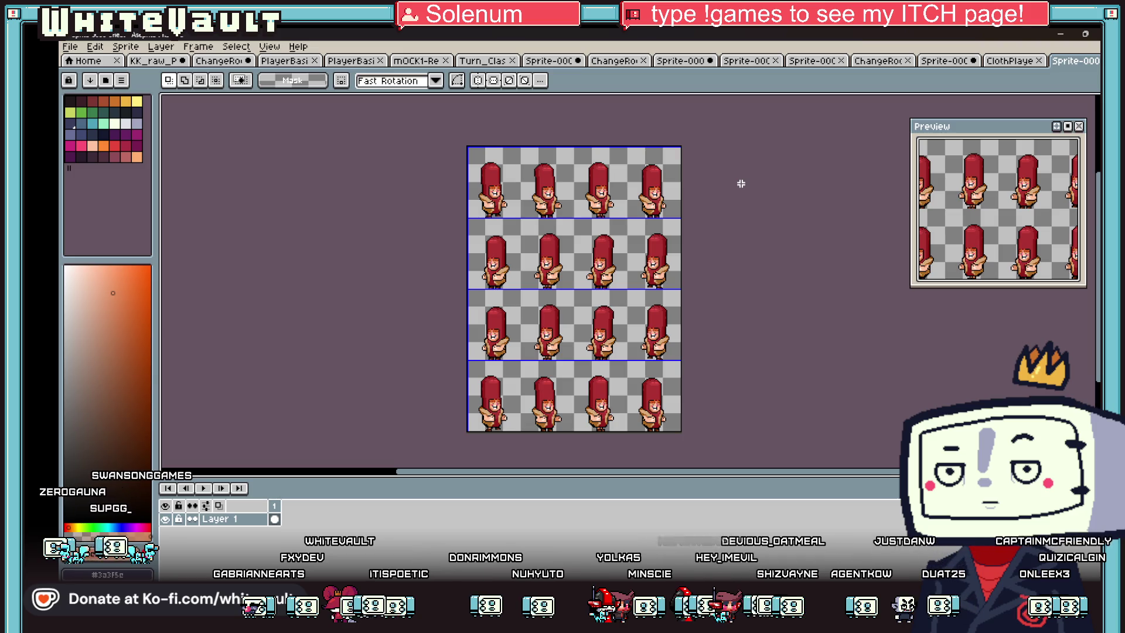
left_click(87, 61)
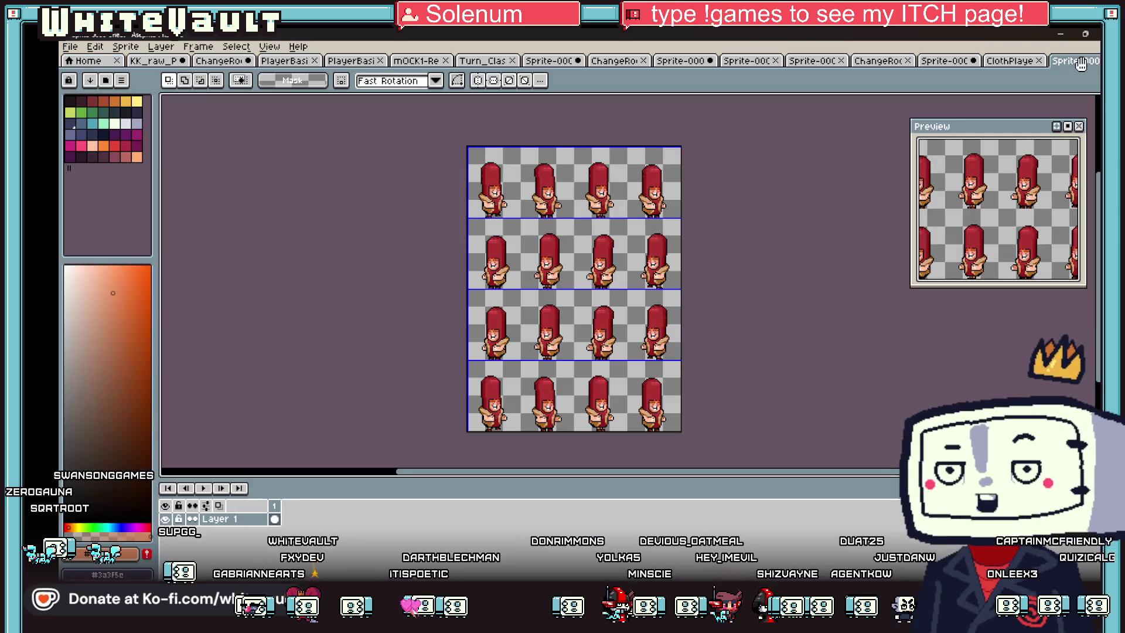
Step: Save the four-row sheet as ClothPlayerHotDog_walk.png in GG_Sprites, based on the wait file's name
left_click(1075, 61)
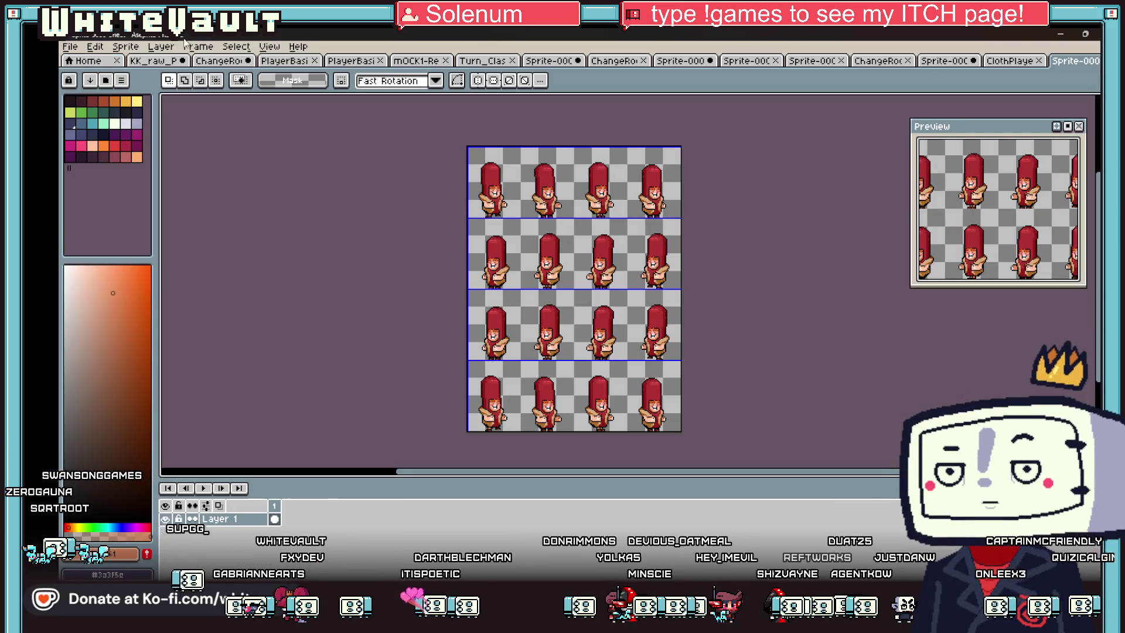
left_click(77, 48)
left_click(120, 118)
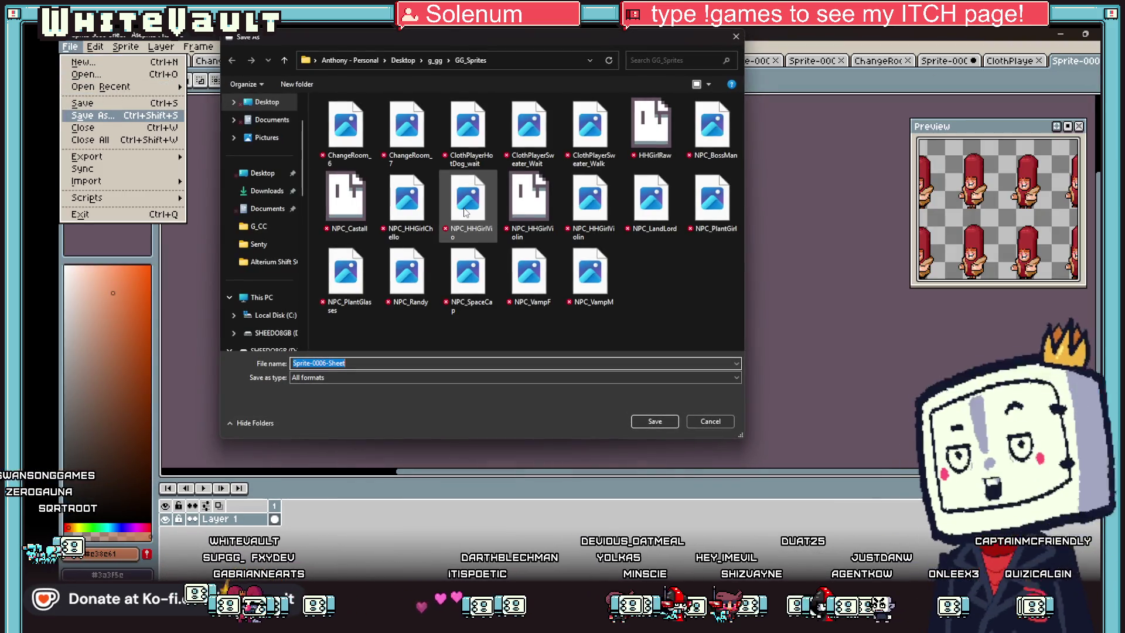
left_click(476, 152)
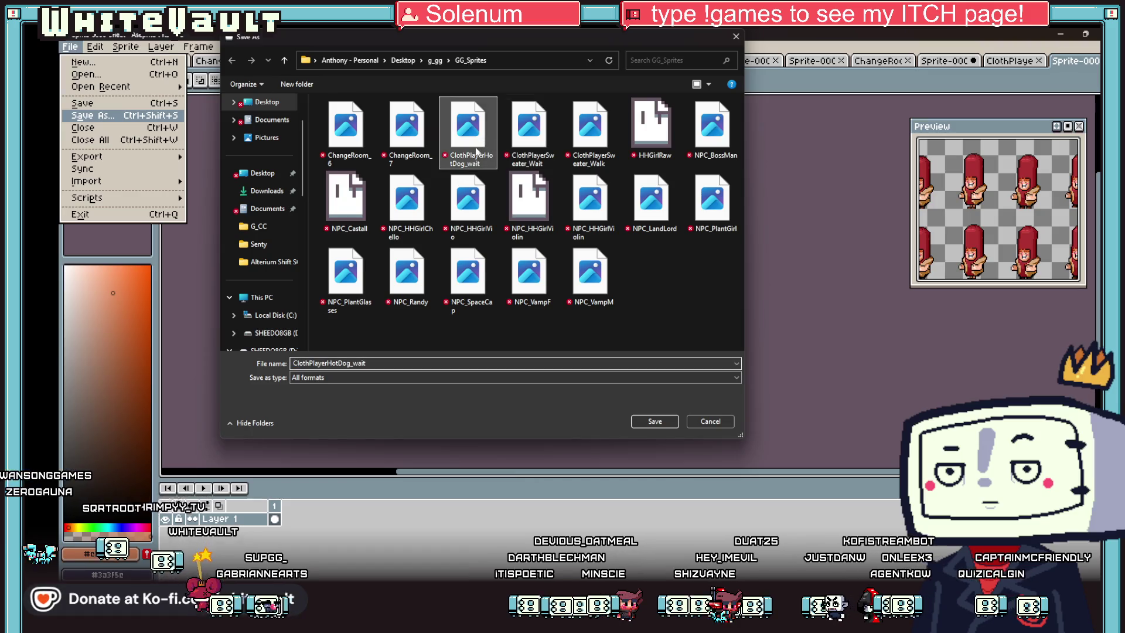
double_click(364, 364)
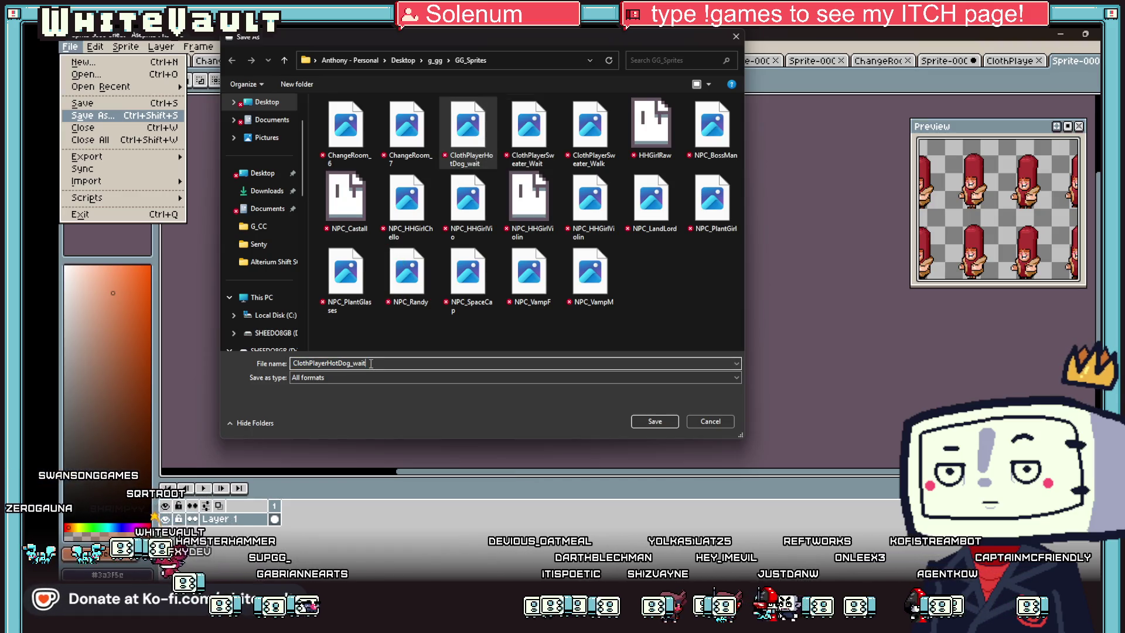
key("BackSpace")
key("BackSpace")
type("lk")
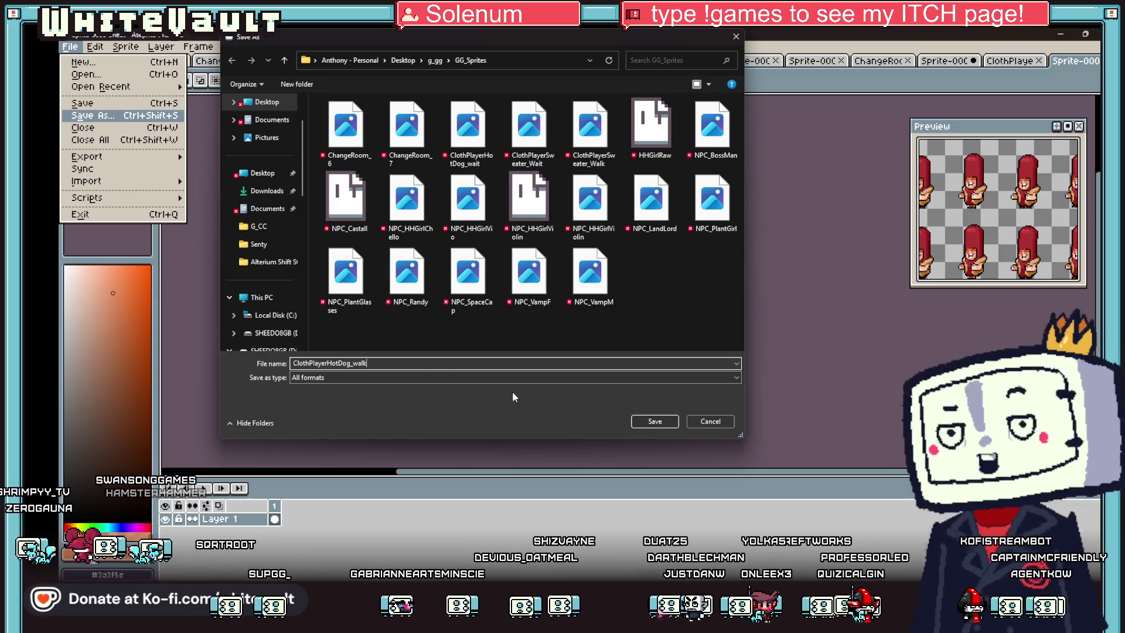
type(".png")
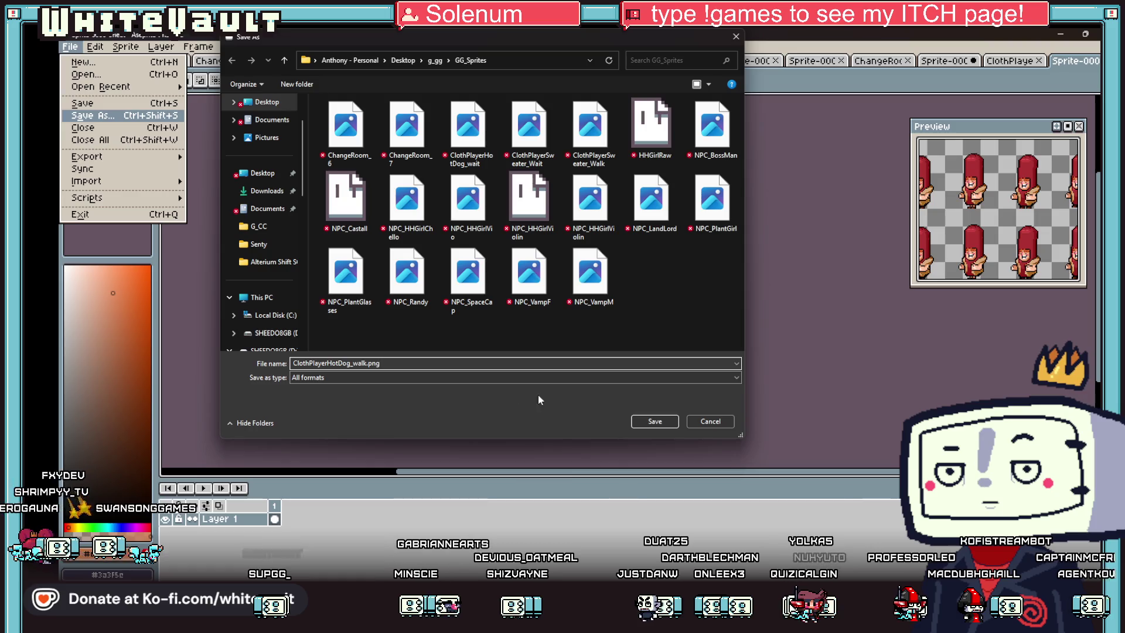
left_click(654, 421)
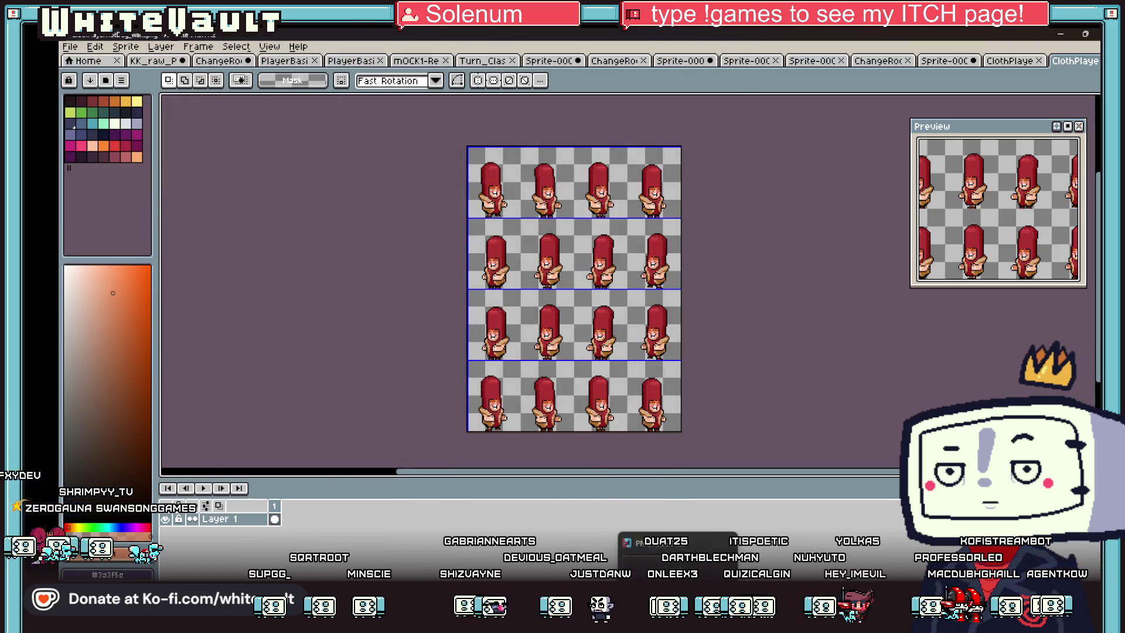
key("alt+Tab")
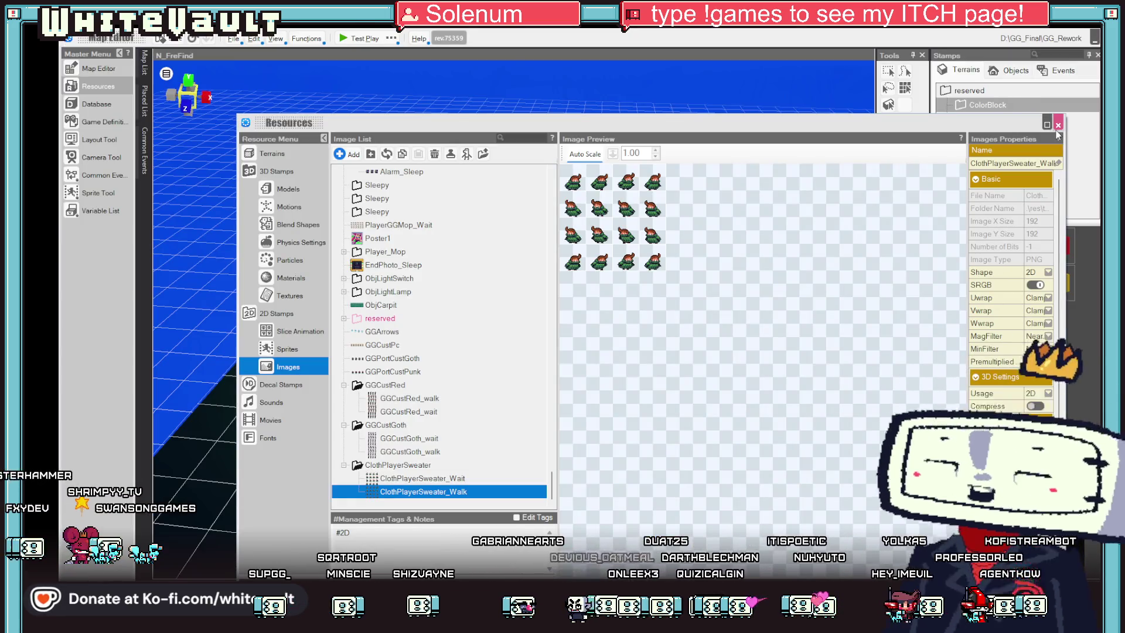
Step: Close Resources, open the N_Clothing map from the Map List, and drop in a ChangeRoom image
left_click(1058, 124)
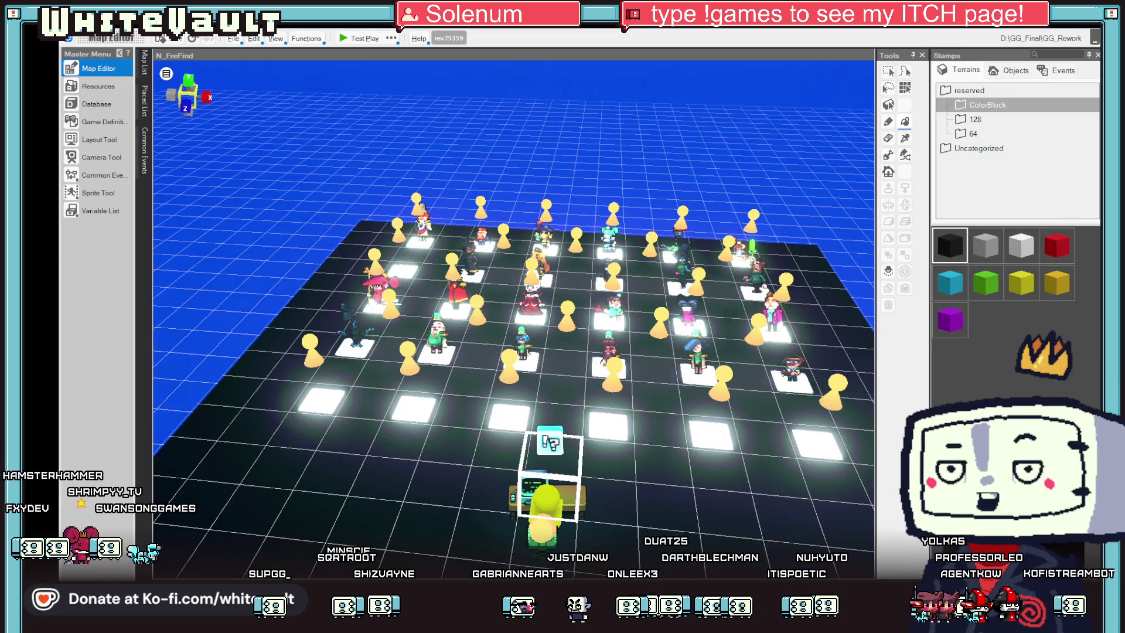
mouse_move(532, 622)
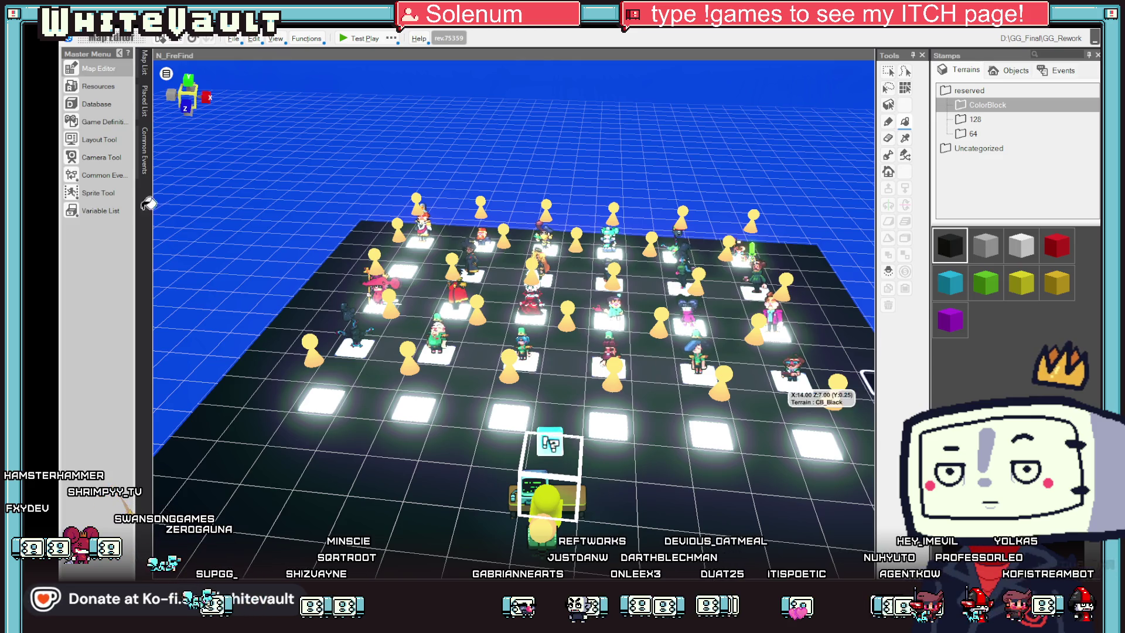
left_click(146, 70)
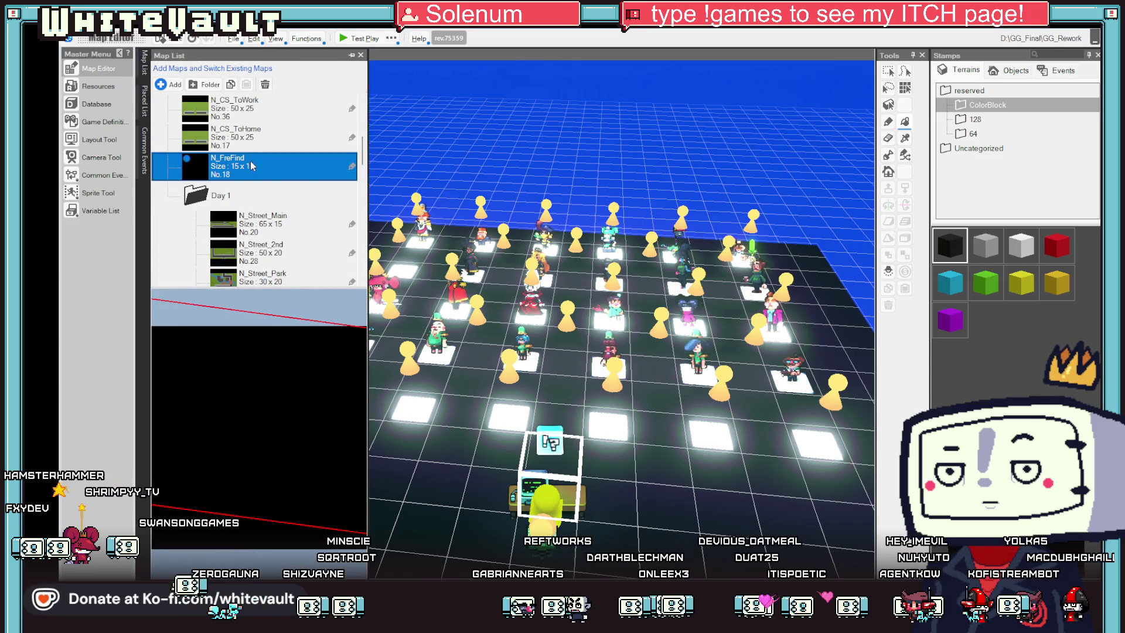
scroll(252, 180, "up", 5)
double_click(240, 170)
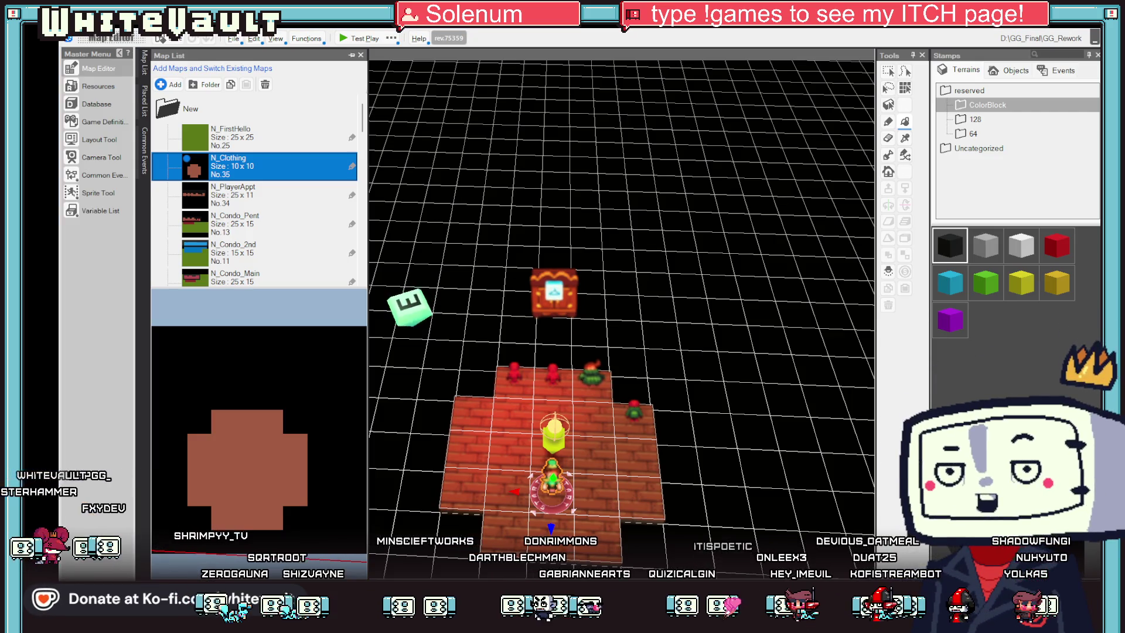
left_click_drag(601, 451, 594, 439)
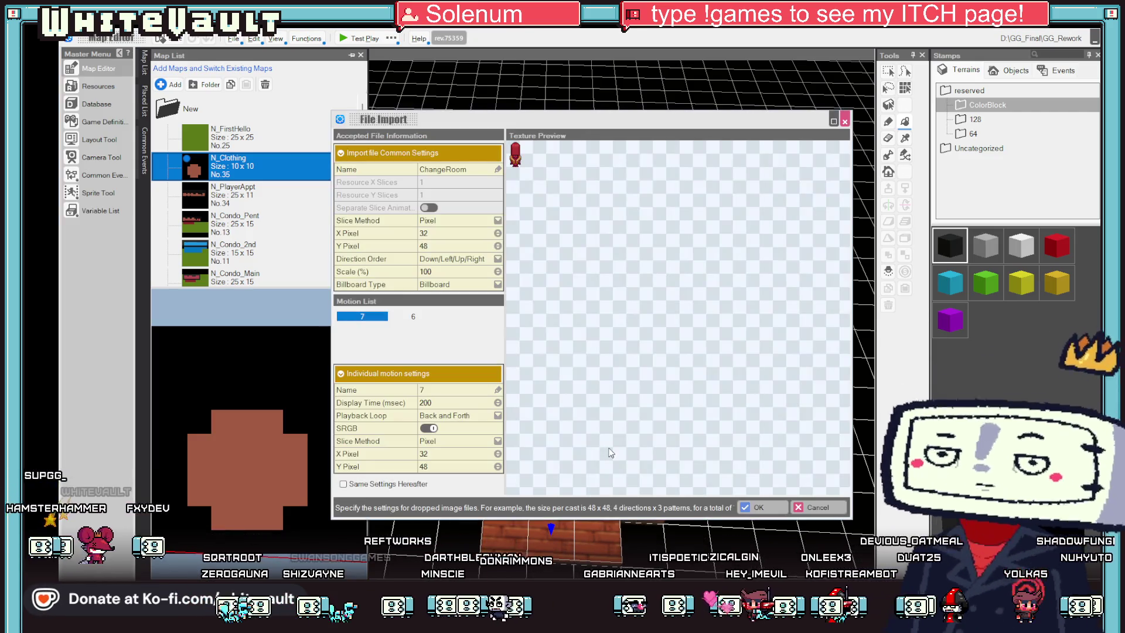
Step: Confirm the ChangeRoom import, replacing the existing slice animation and image file
left_click(754, 508)
left_click(602, 345)
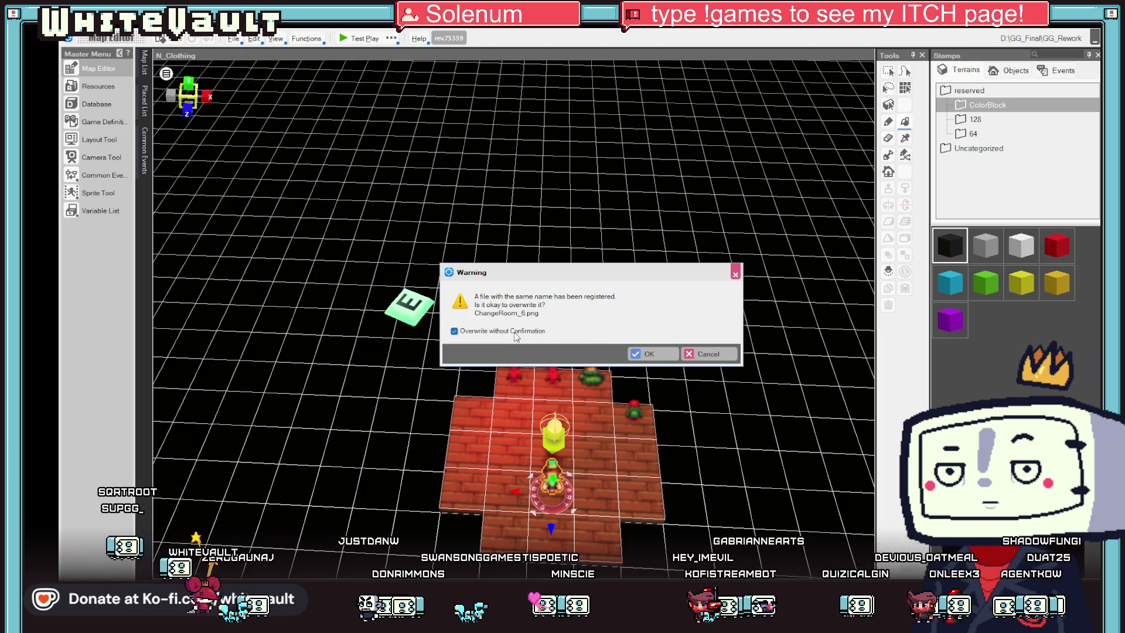
left_click(652, 352)
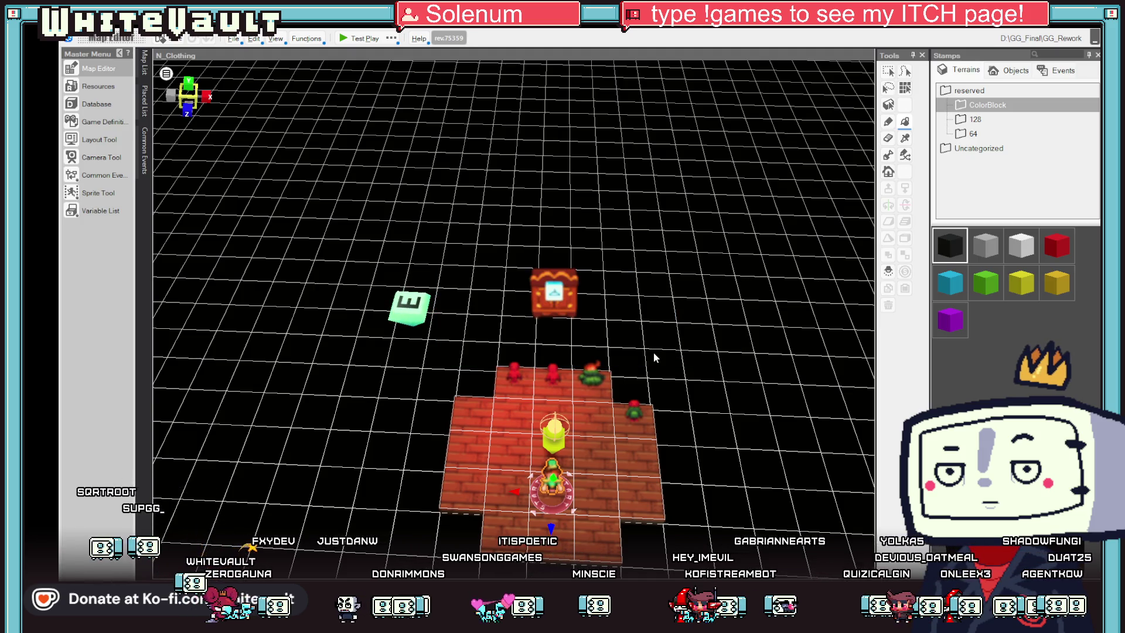
Step: Place a copy of the Main_Change_3 event on the floor's left and open ChangeRoom_8_2's editor
left_click(637, 500)
scroll(650, 495, "up", 2)
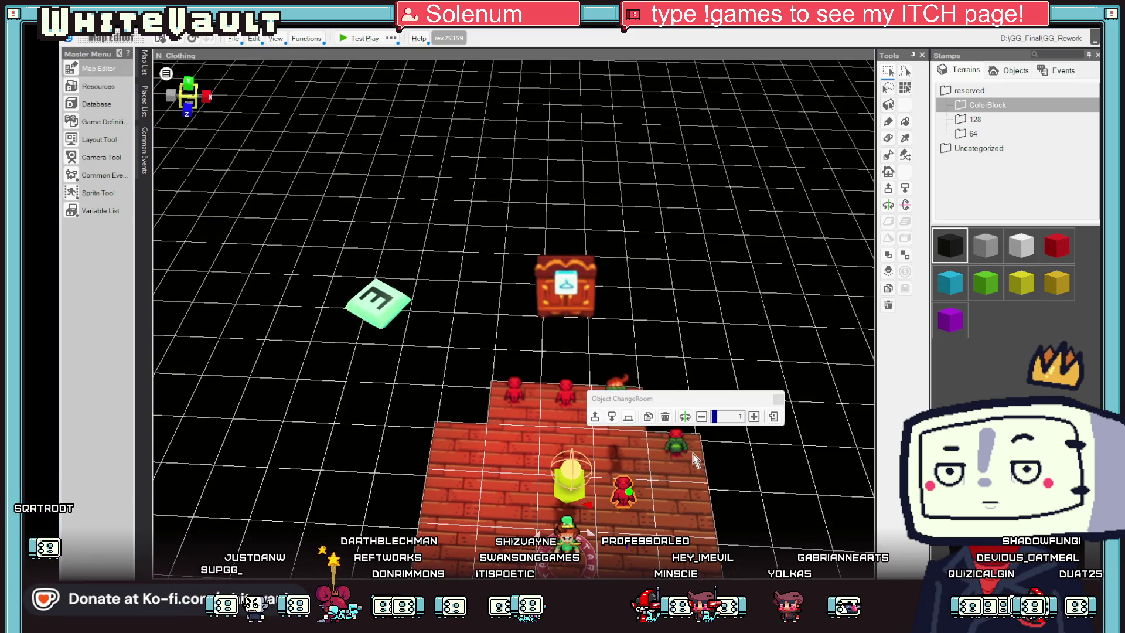
left_click(673, 439)
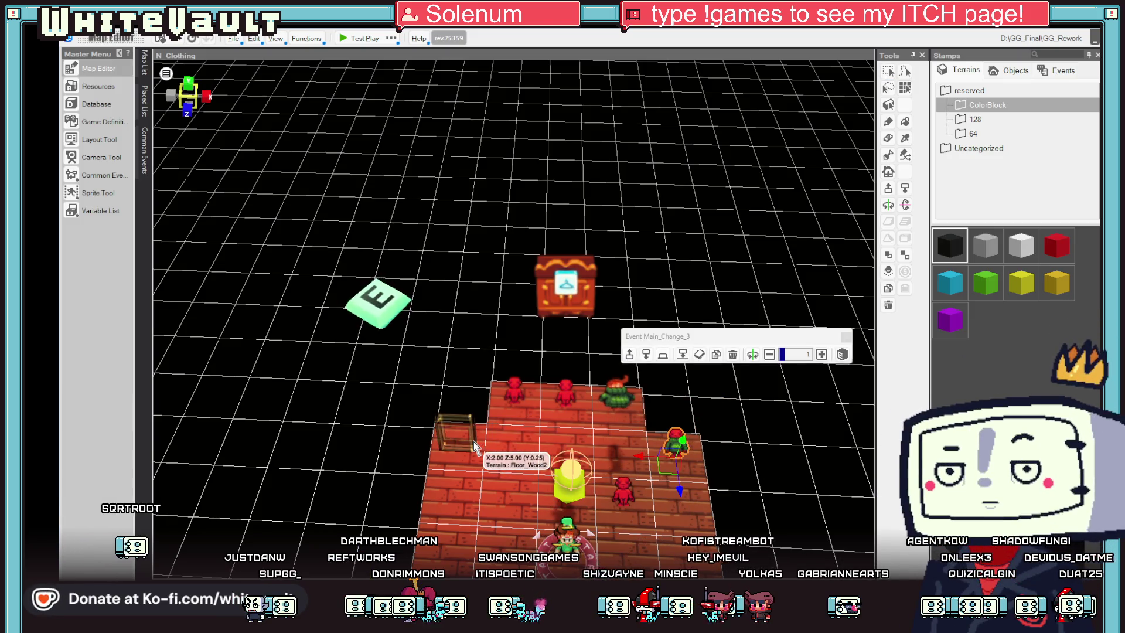
left_click(474, 441)
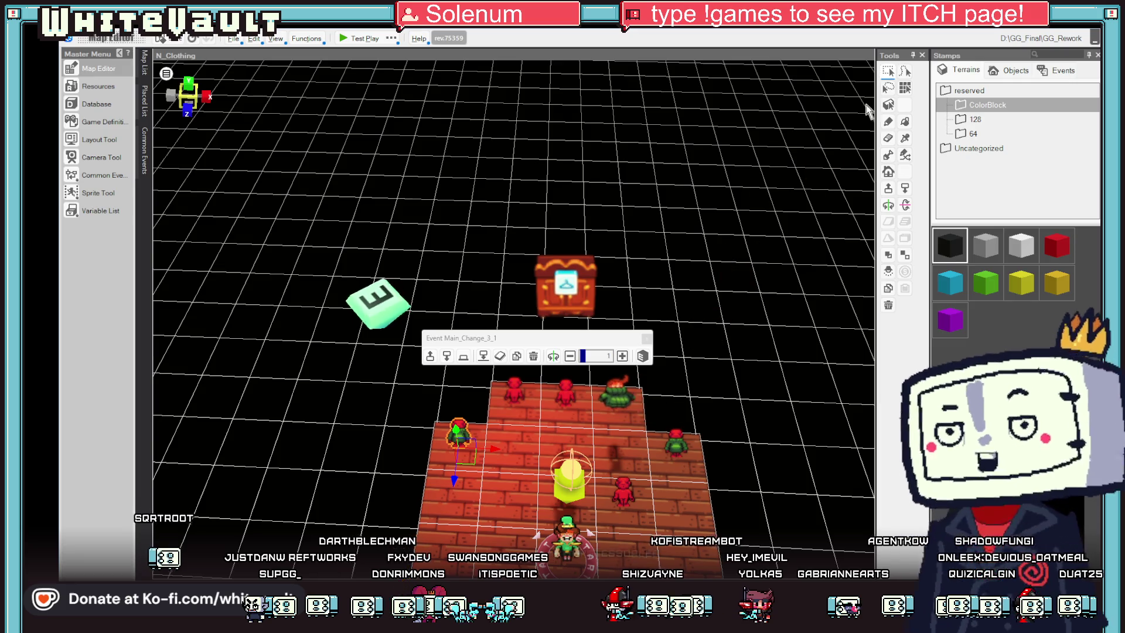
left_click(614, 386)
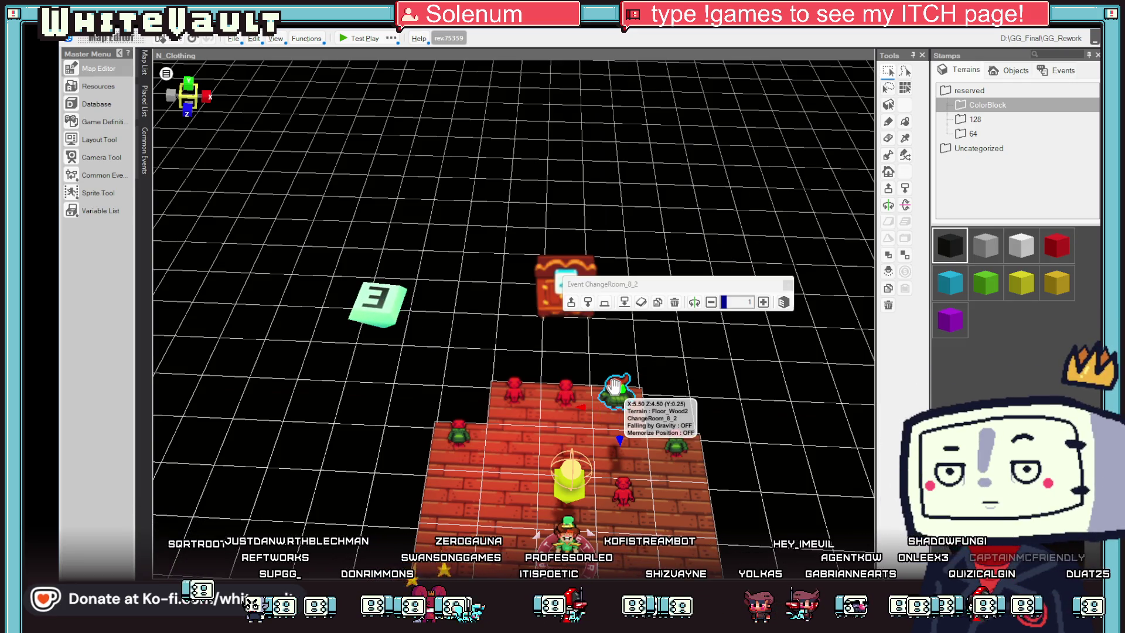
double_click(614, 386)
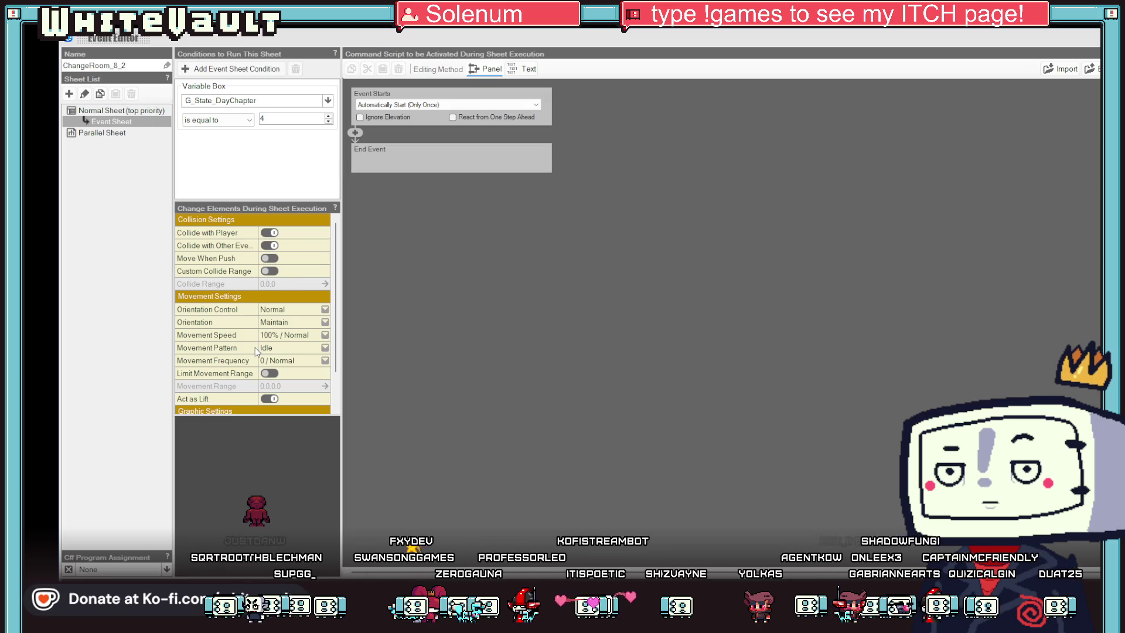
Step: Check ChangeRoom_8_2's graphic motions, leaving it on motion 1, and close its editor
scroll(256, 350, "down", 2)
left_click(283, 386)
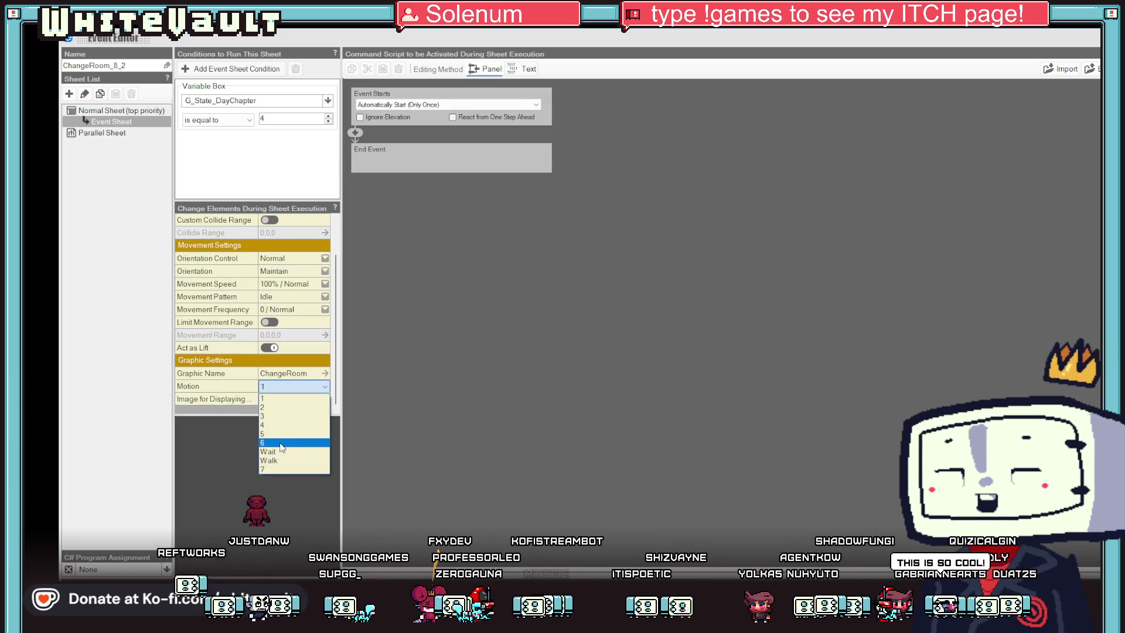
left_click(448, 399)
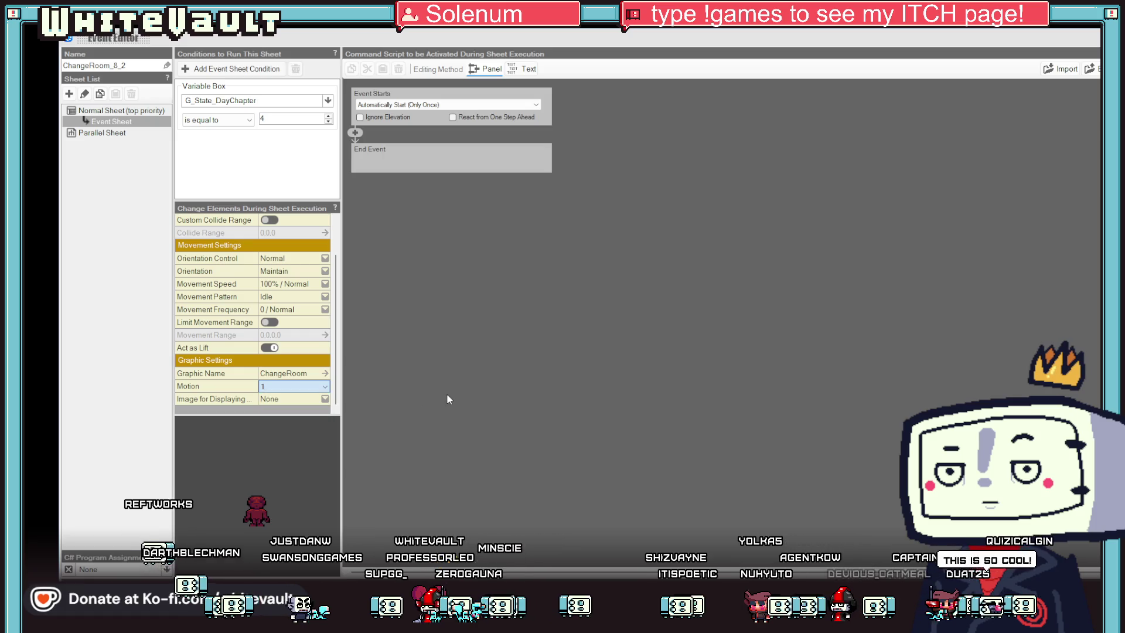
key("Escape")
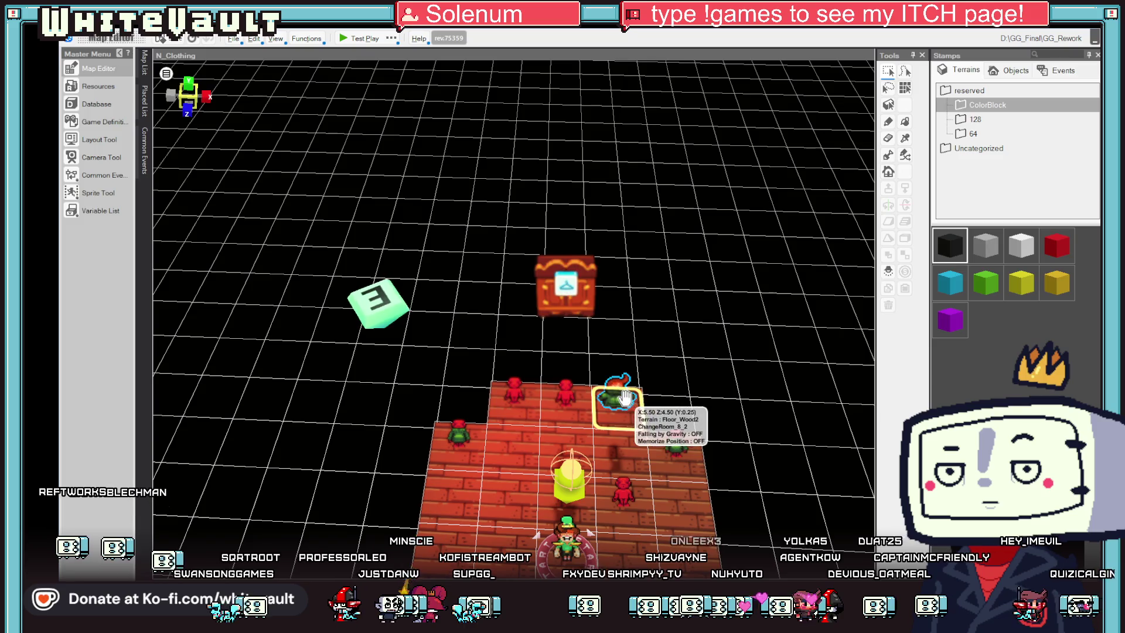
Step: Set Main_Change_3_1's graphic to motion 7, the red hot-dog figure
left_click(624, 396)
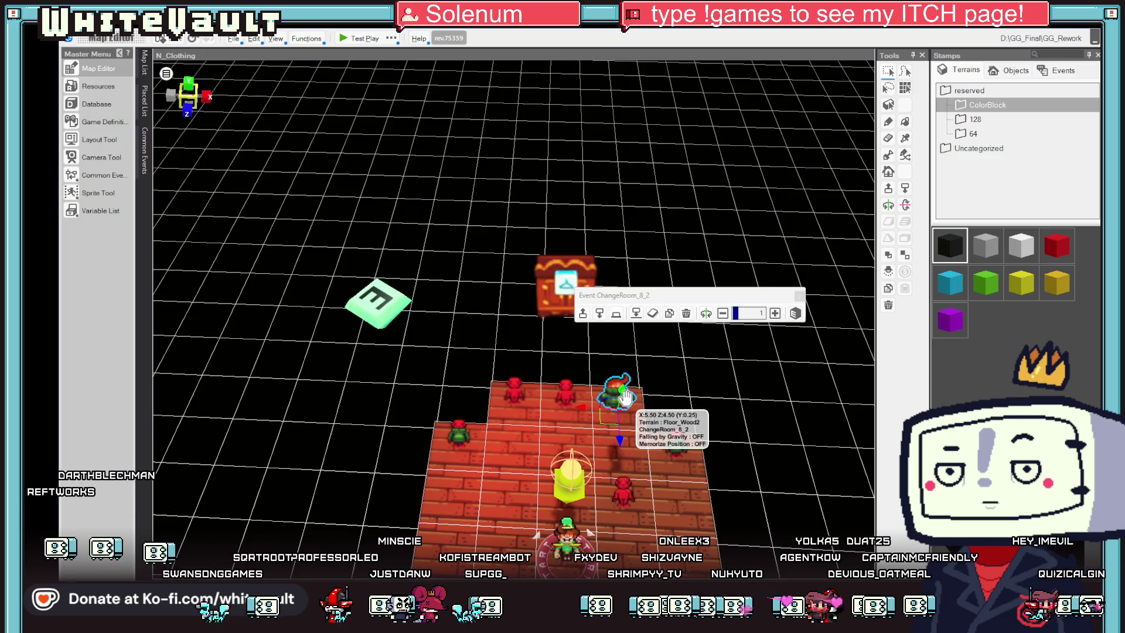
left_click(458, 433)
double_click(457, 434)
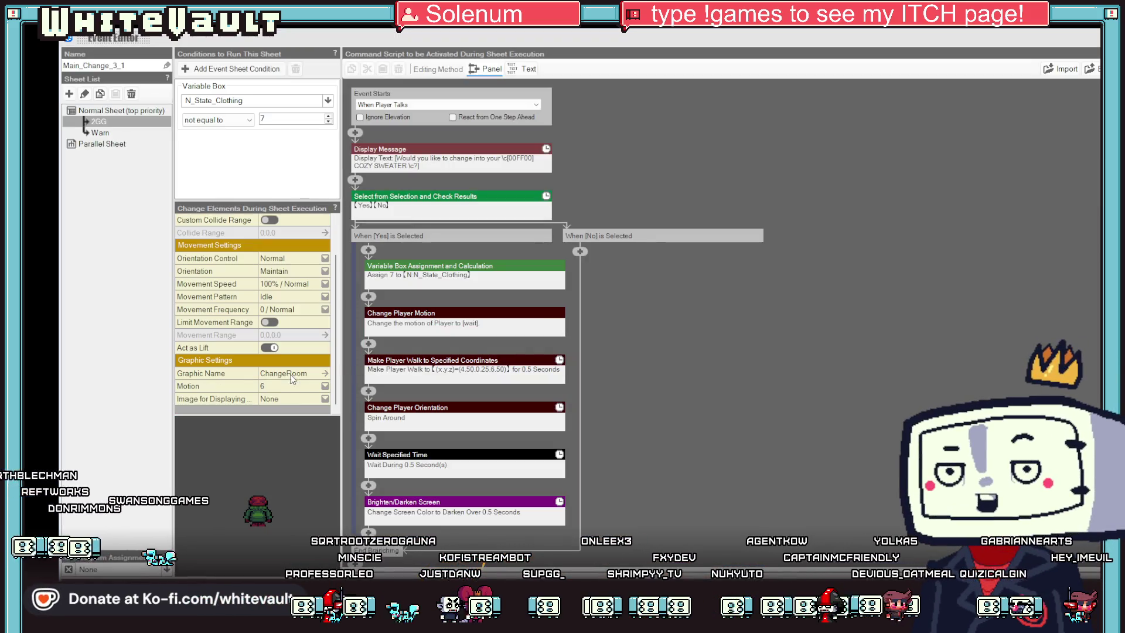
left_click(297, 390)
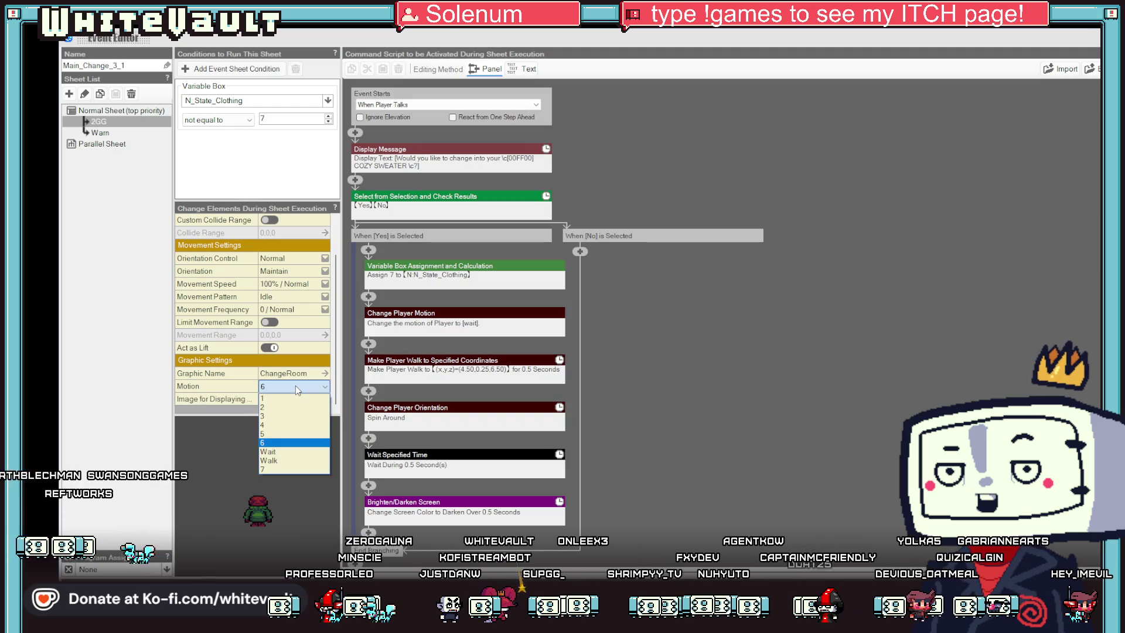
left_click(279, 471)
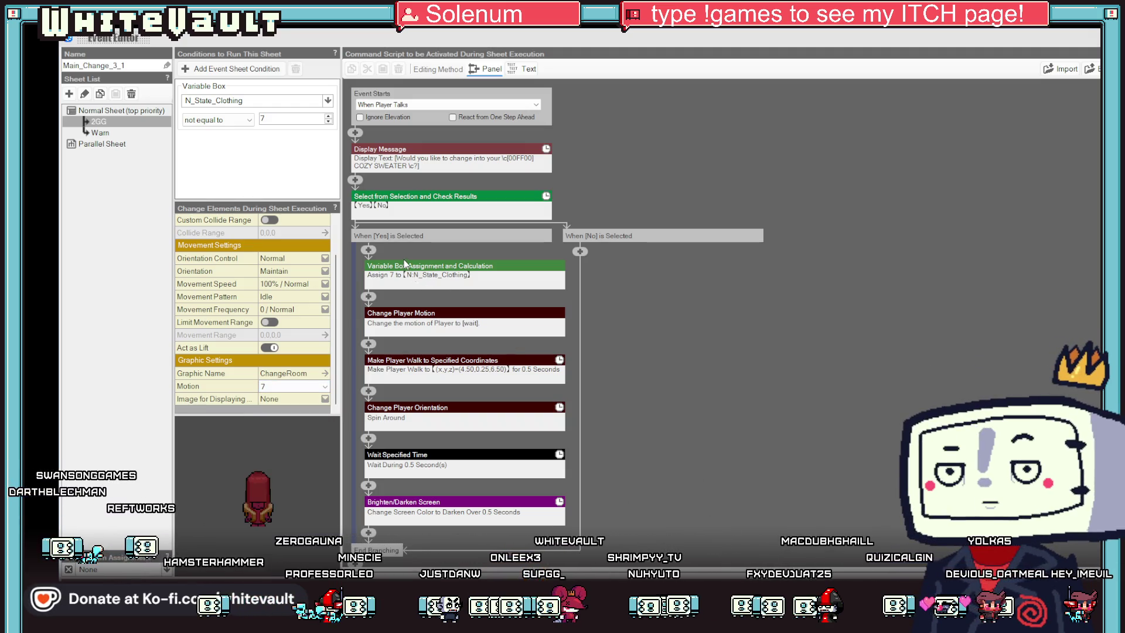
key("Escape")
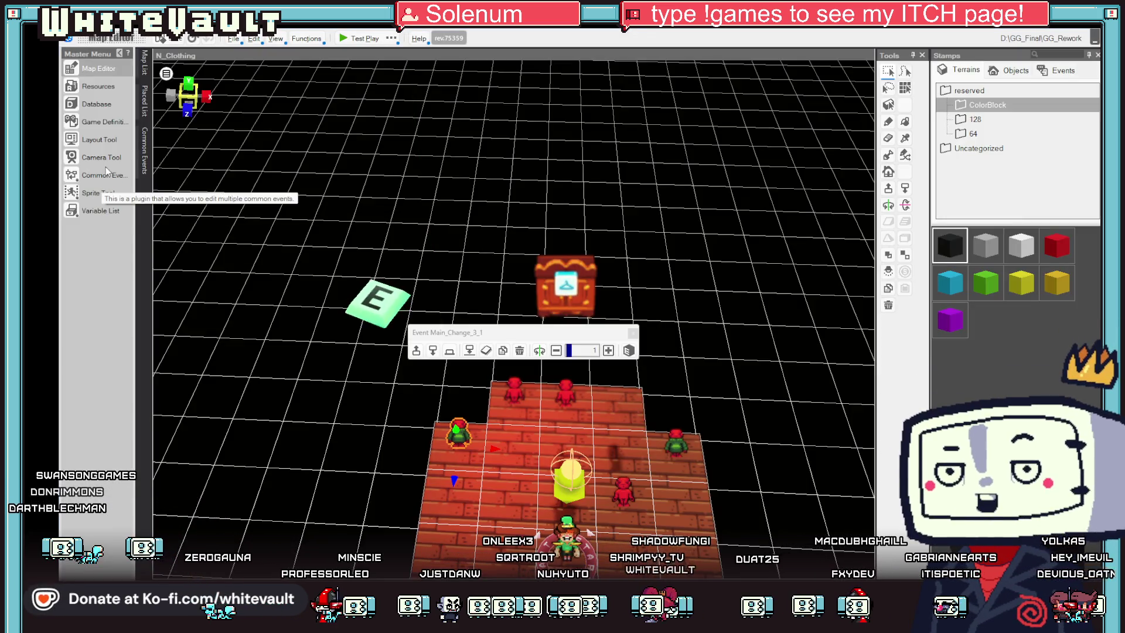
left_click(107, 176)
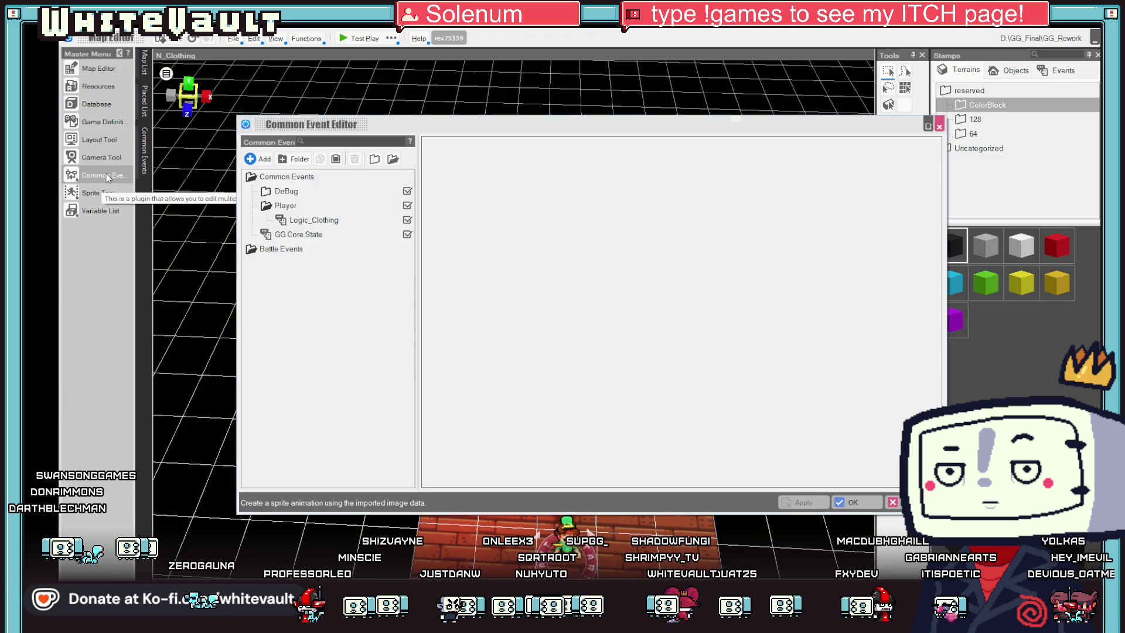
Step: Set Event Starts to Repeat in Parallel on Logic_Clothing's 5 - HotDog sheet
left_click(305, 224)
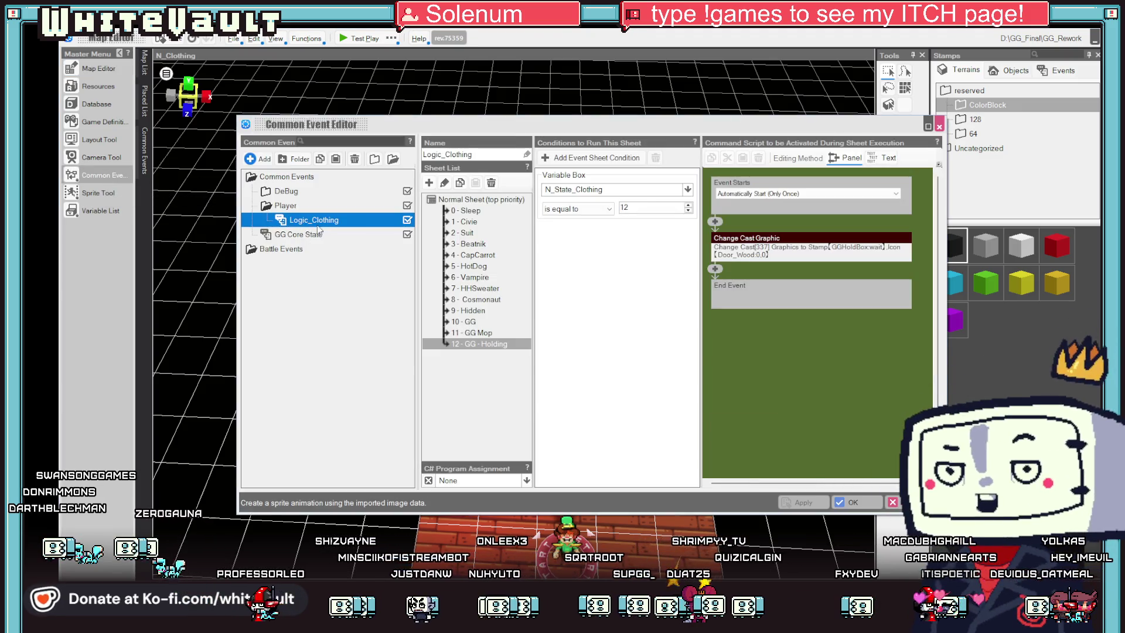
left_click(474, 266)
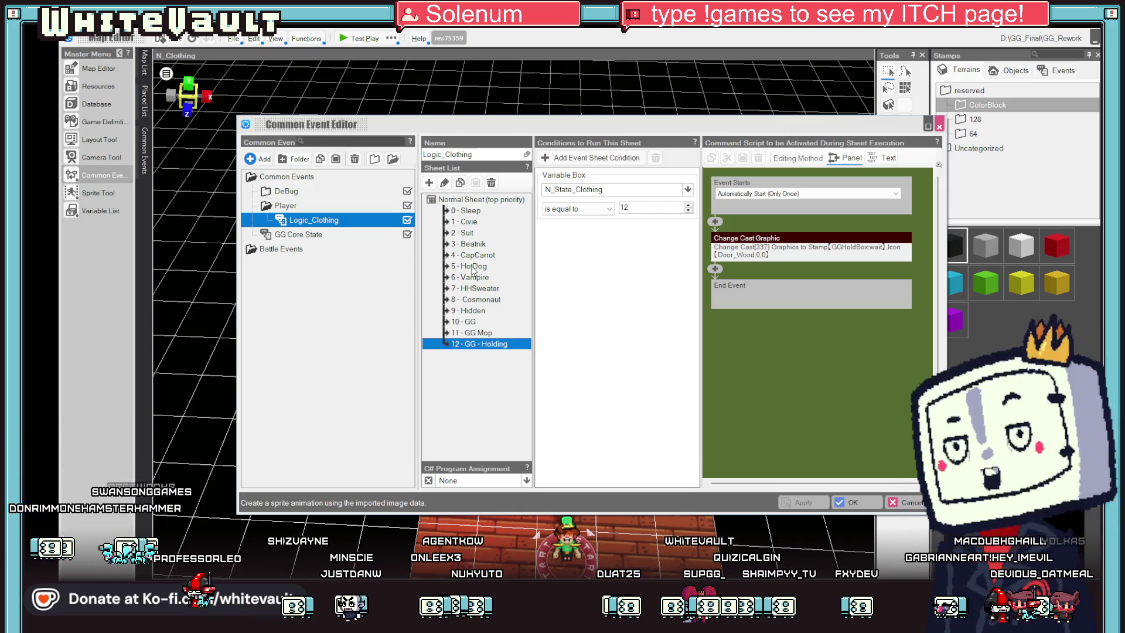
left_click(776, 195)
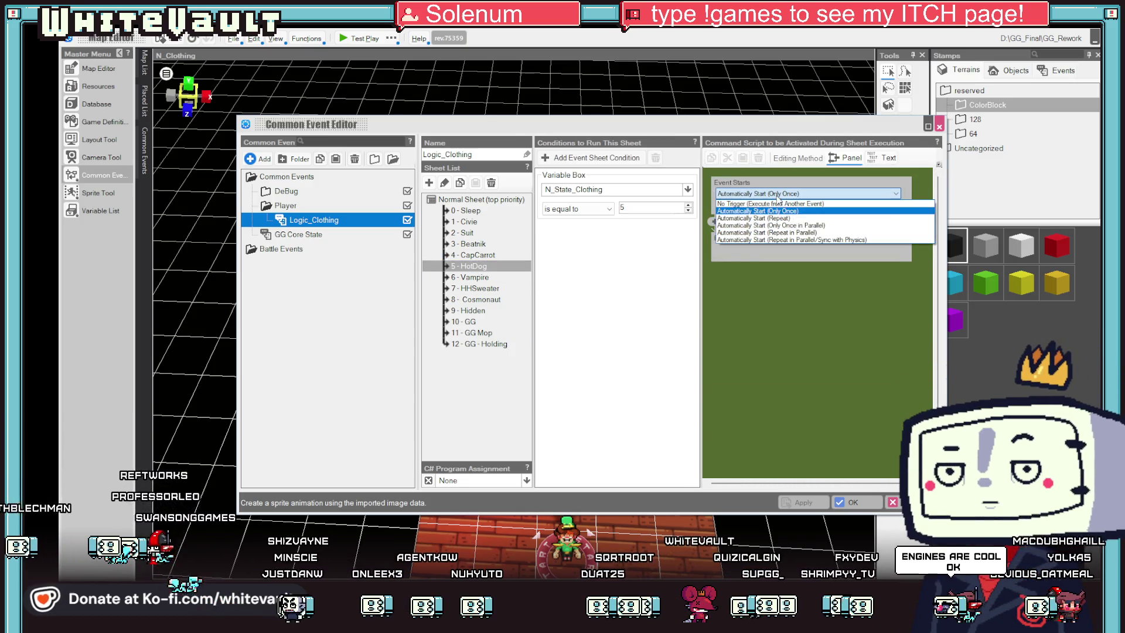
left_click(806, 234)
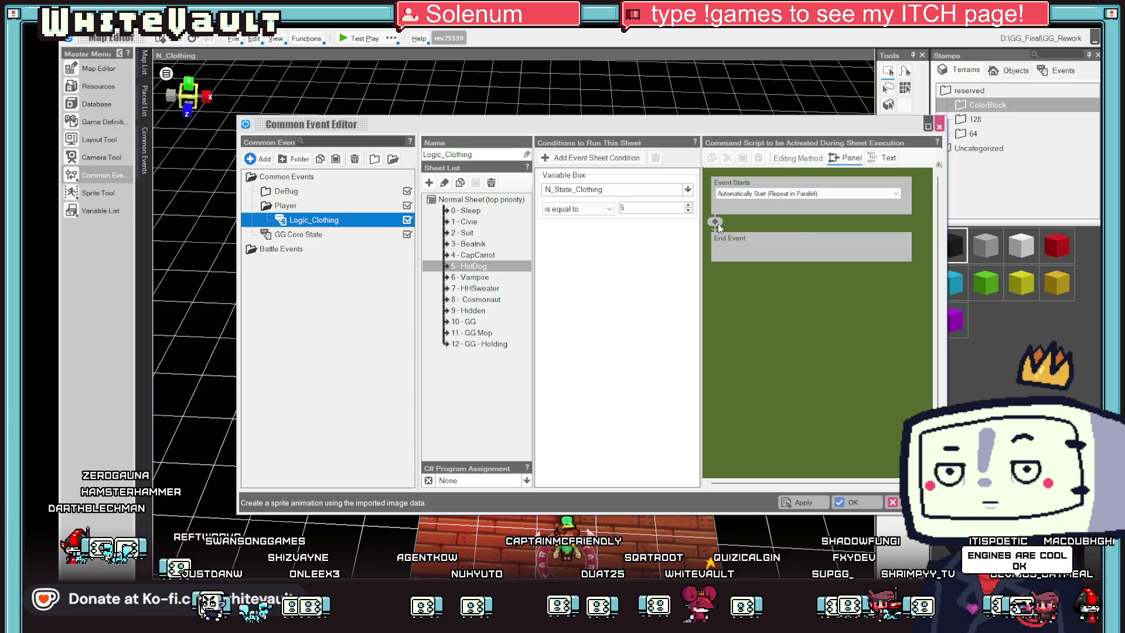
left_click(715, 222)
key("Escape")
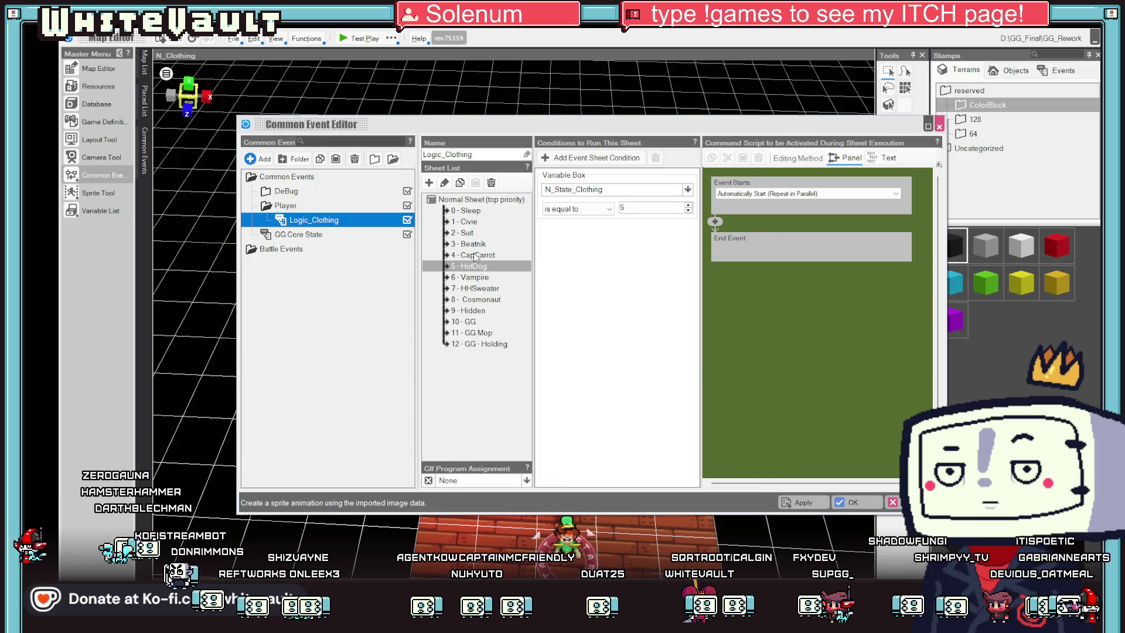
Step: Copy the Change Cast Graphic command from the 0 - Sleep sheet and paste it into HotDog
left_click(468, 211)
right_click(757, 239)
left_click(774, 269)
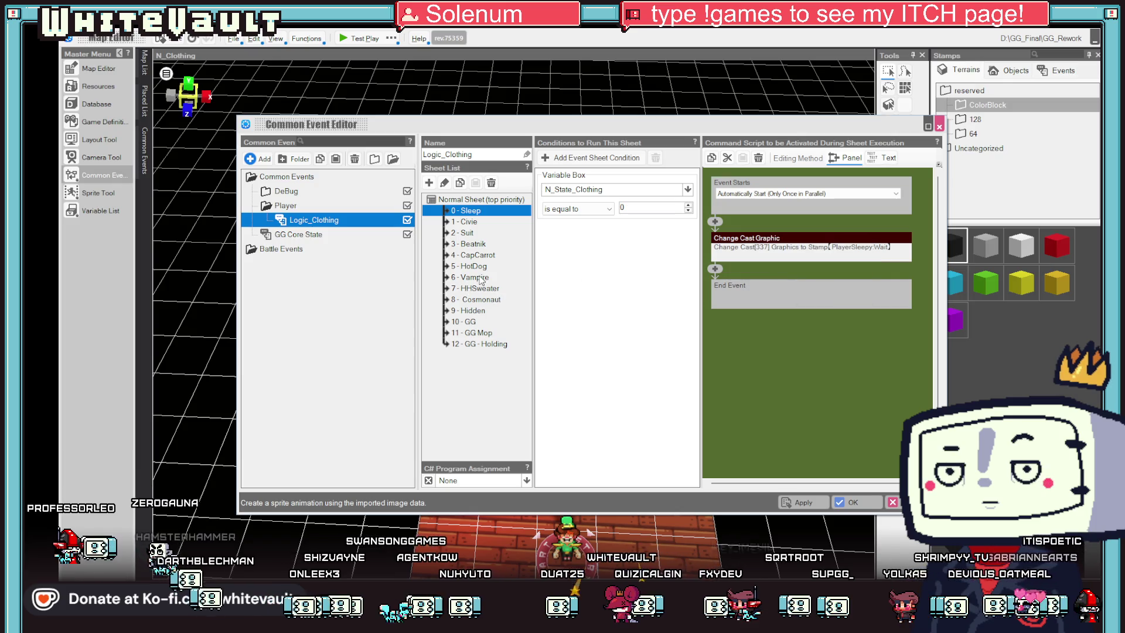
left_click(483, 268)
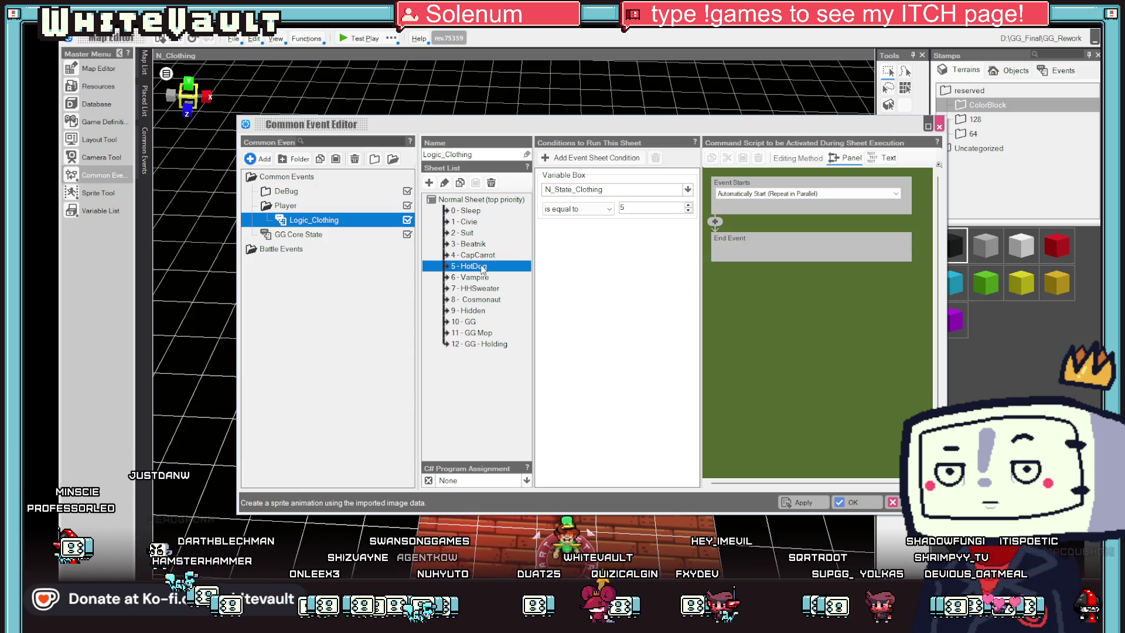
right_click(716, 221)
left_click(761, 263)
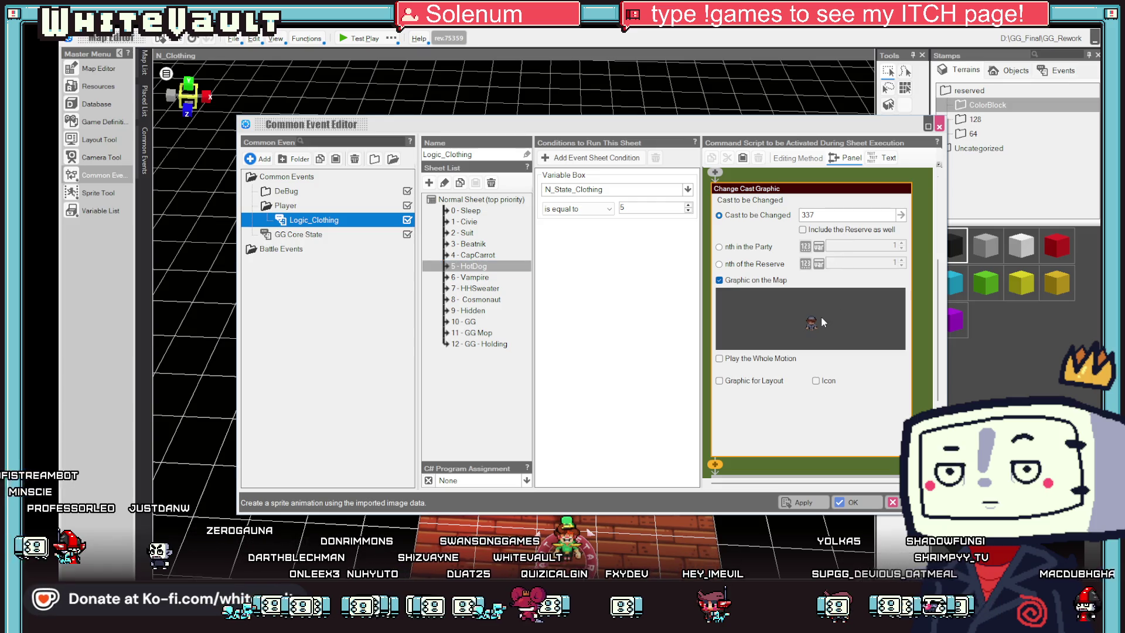
left_click(820, 317)
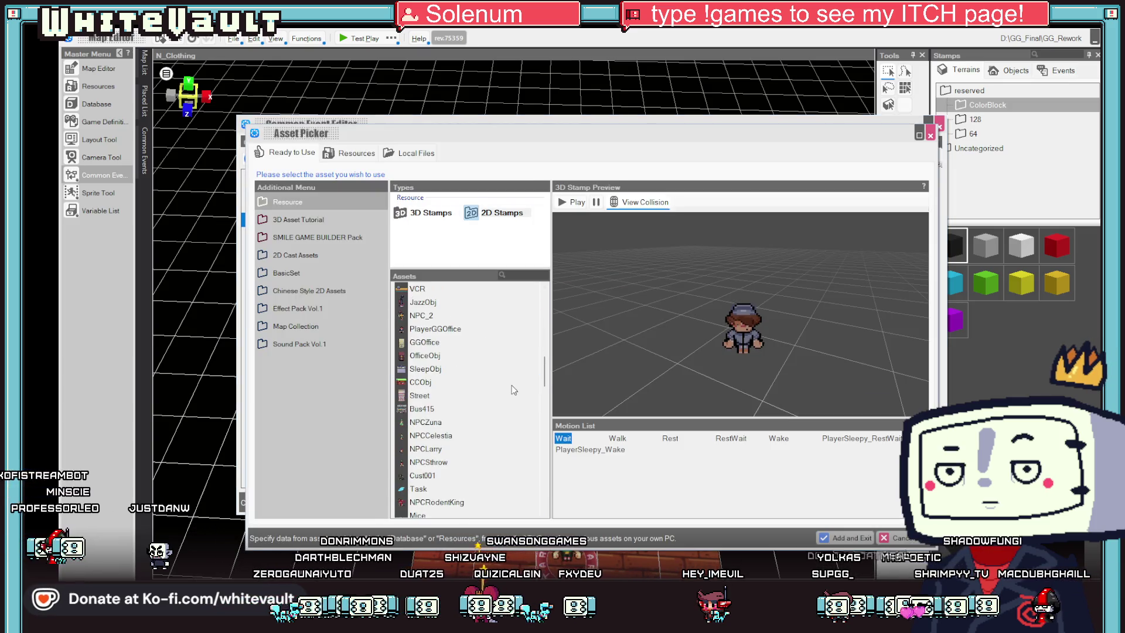
scroll(462, 505, "down", 10)
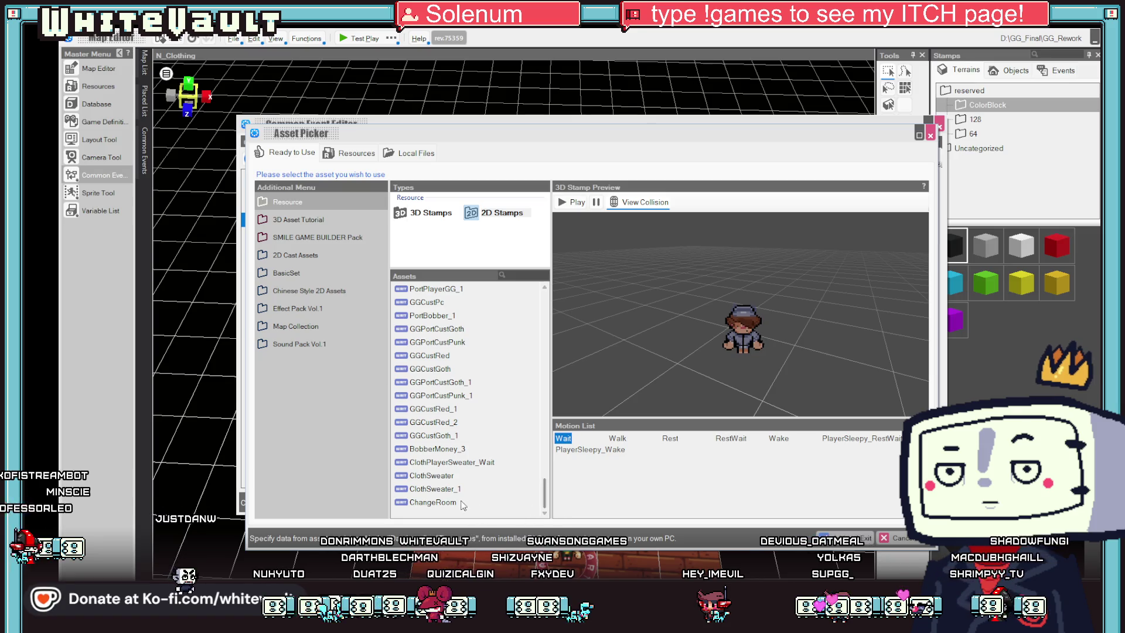
left_click(860, 538)
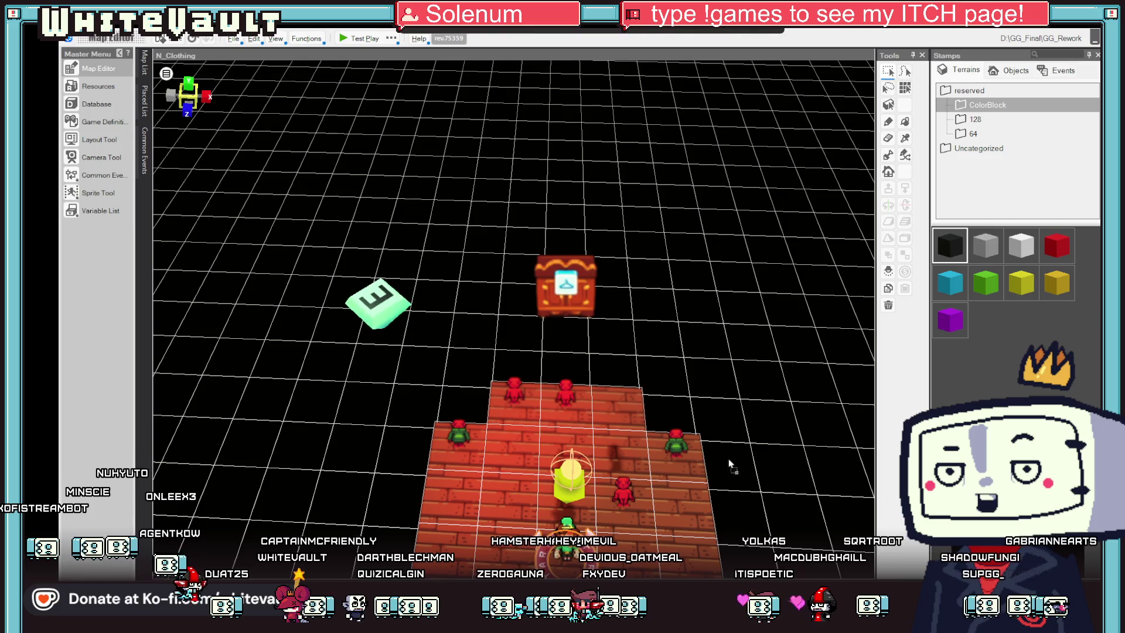
Step: Import the hot-dog PNG sliced by Frame at 4 by 4, reviewing its walk and wait motions
left_click_drag(628, 430, 631, 436)
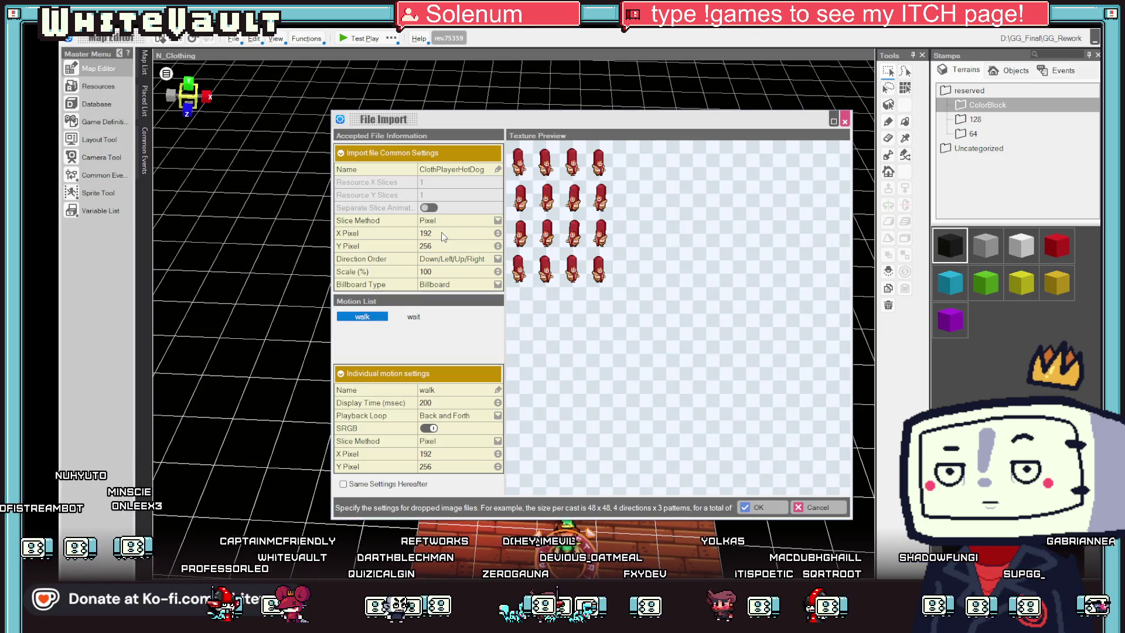
left_click(469, 221)
left_click(491, 240)
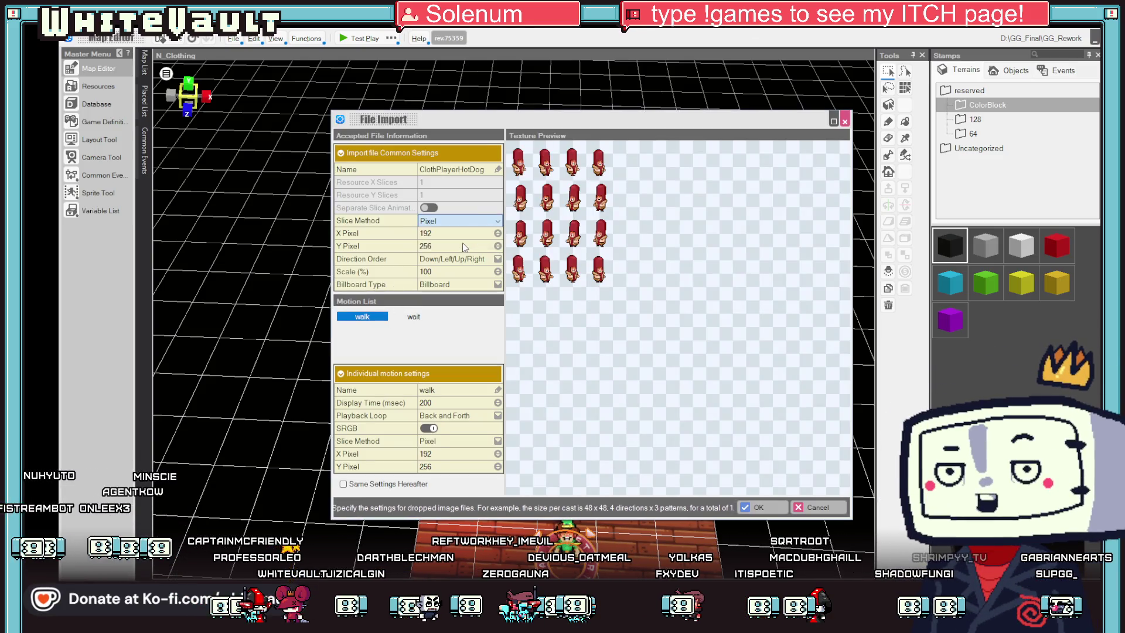
left_click(498, 233)
type("4")
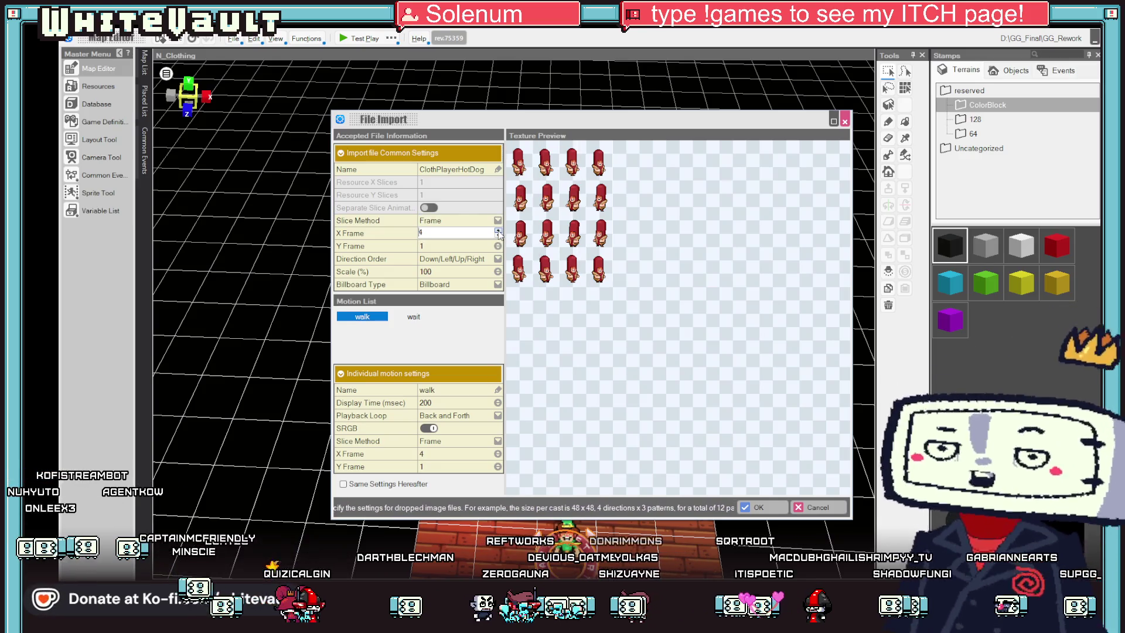
left_click(498, 246)
type("3")
left_click(498, 243)
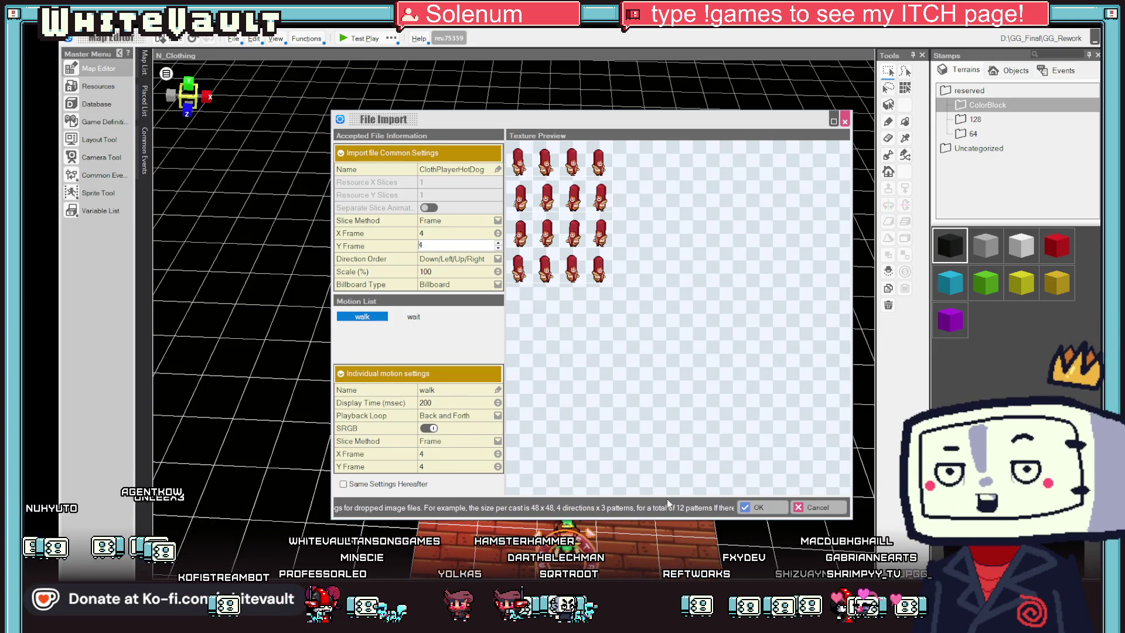
left_click(414, 317)
left_click(363, 317)
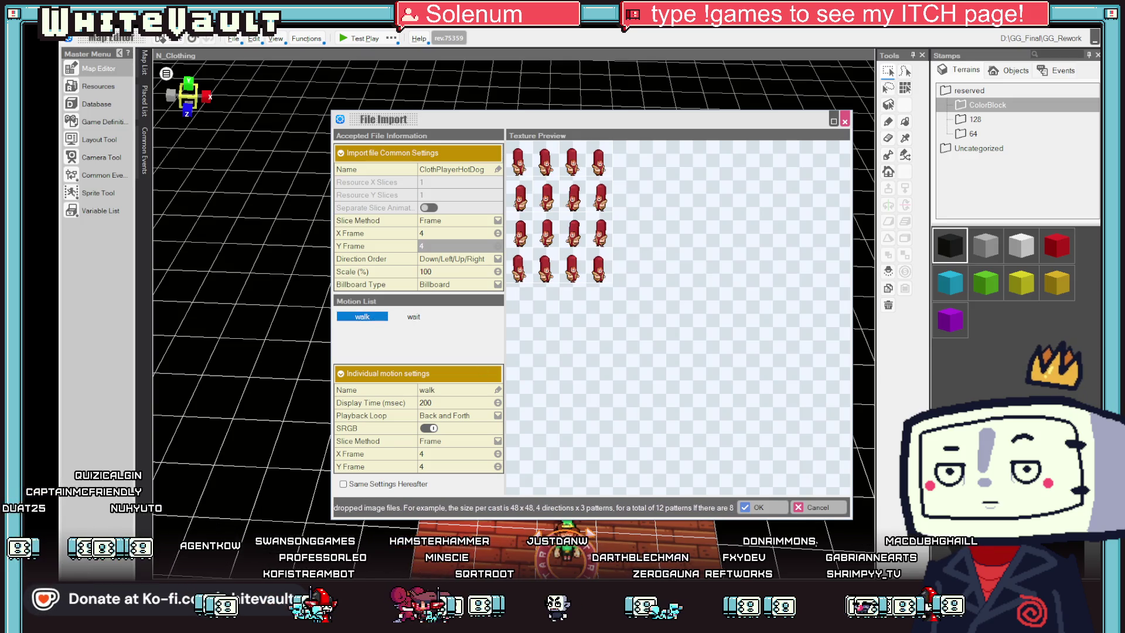
left_click(759, 507)
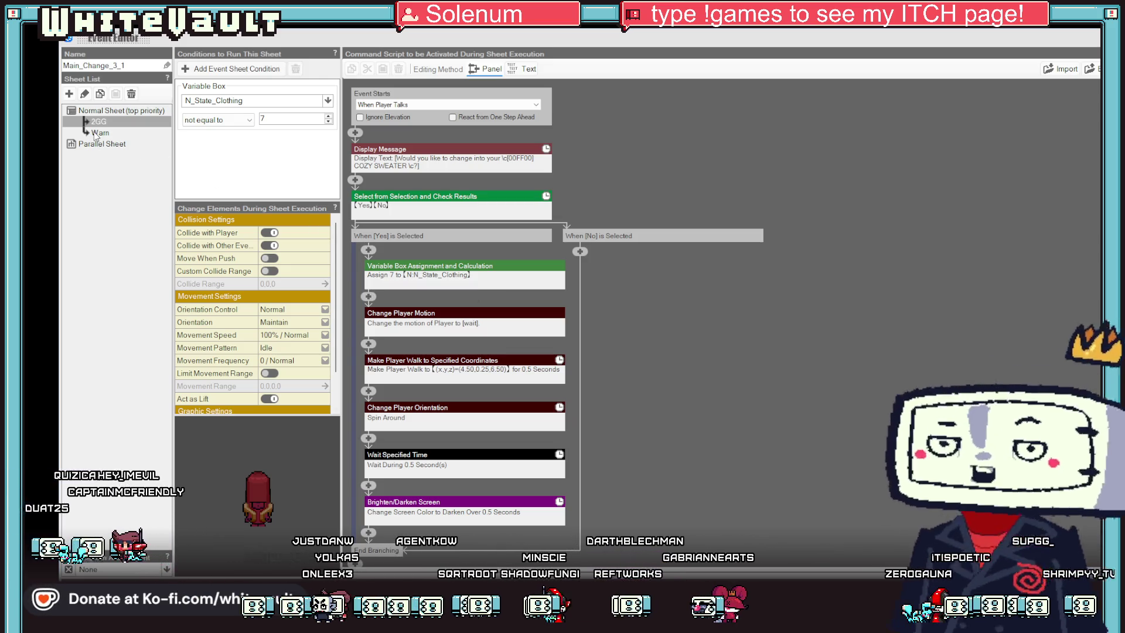
Step: Change the prompt text from COZY SWEATER to HOT DOG and close the Event Editor
left_click(398, 158)
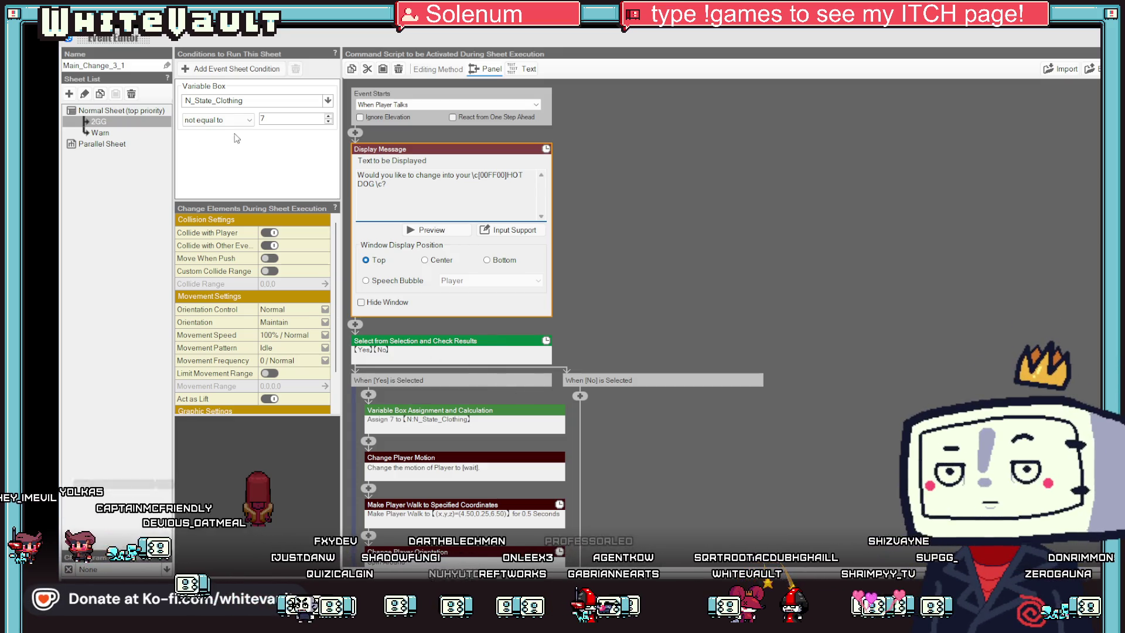
key("Escape")
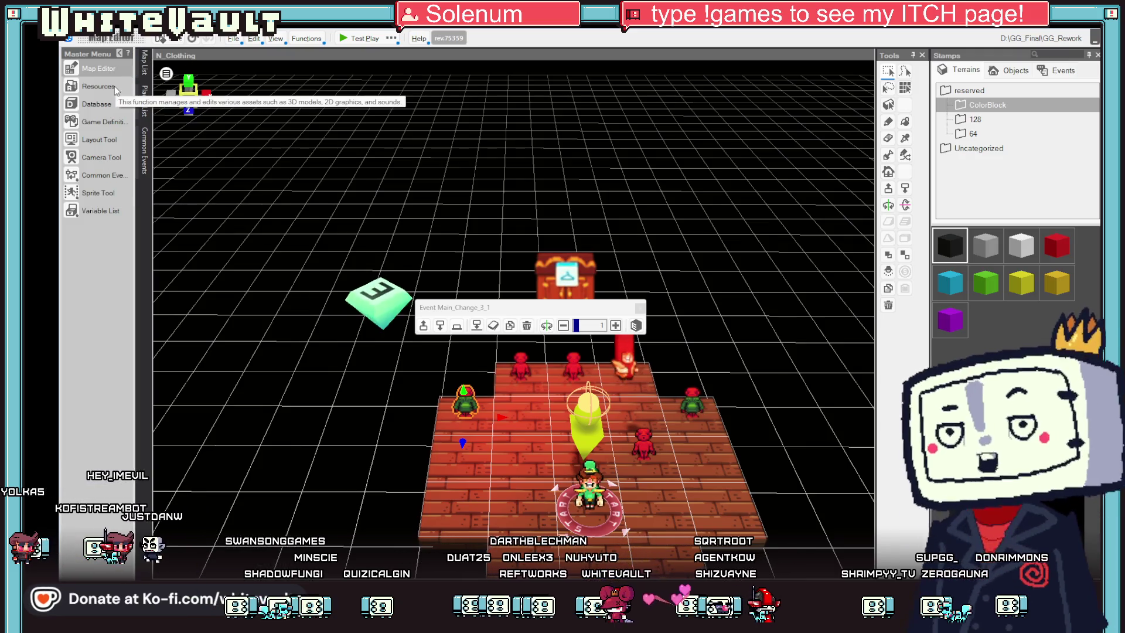
Step: Point the HotDog sheet's Change Cast Graphic to the ClothPlayerHotDog sprite and apply
left_click(96, 175)
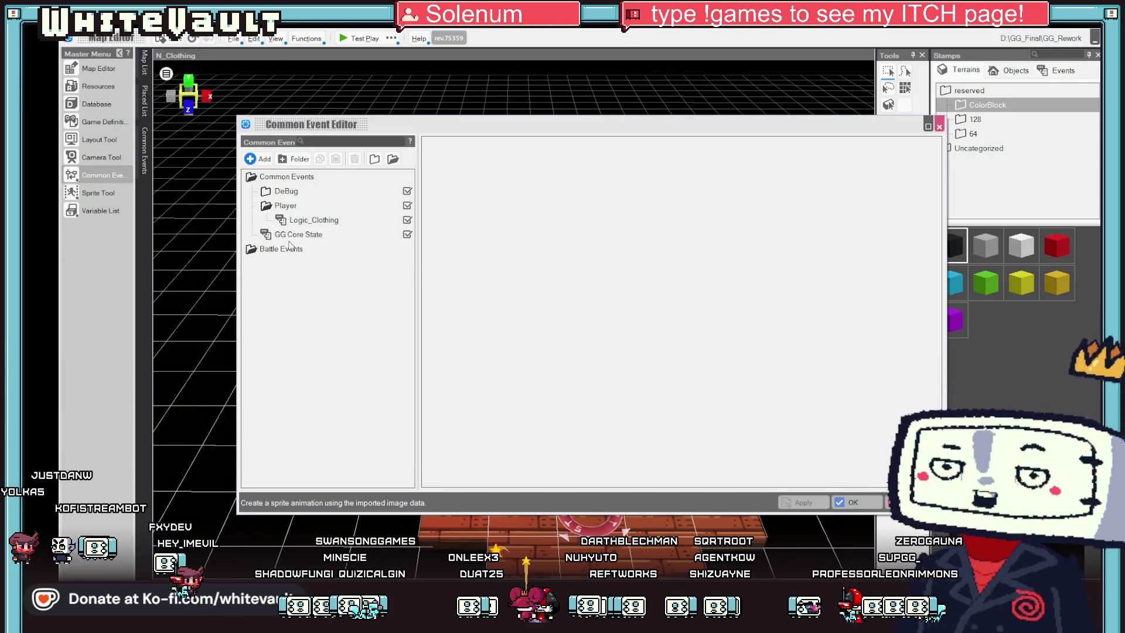
left_click(301, 234)
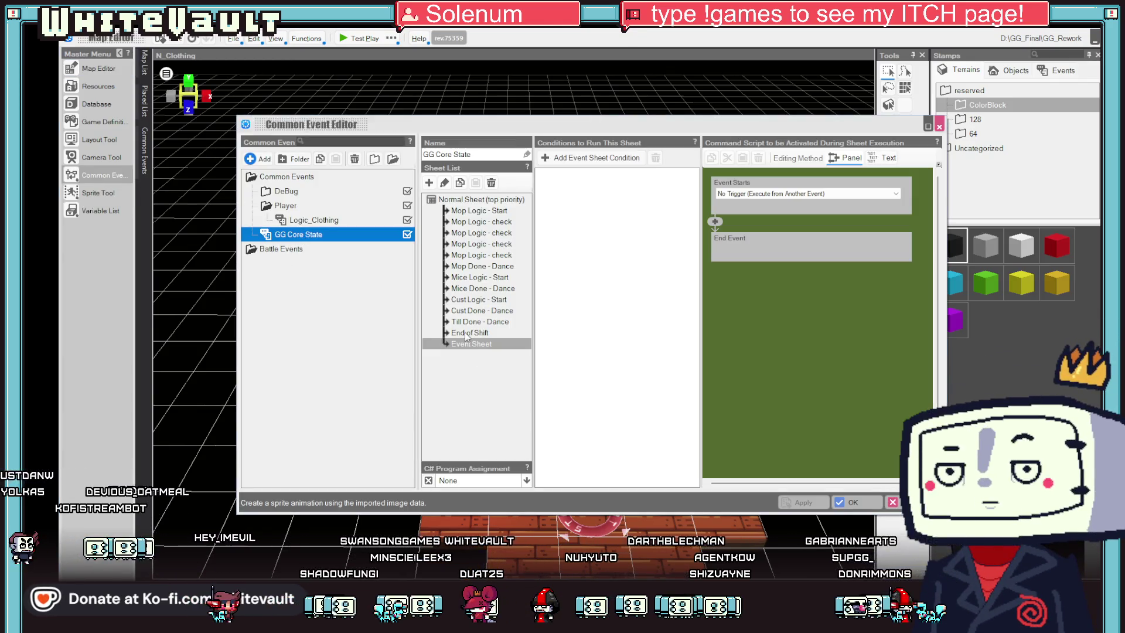
left_click(315, 221)
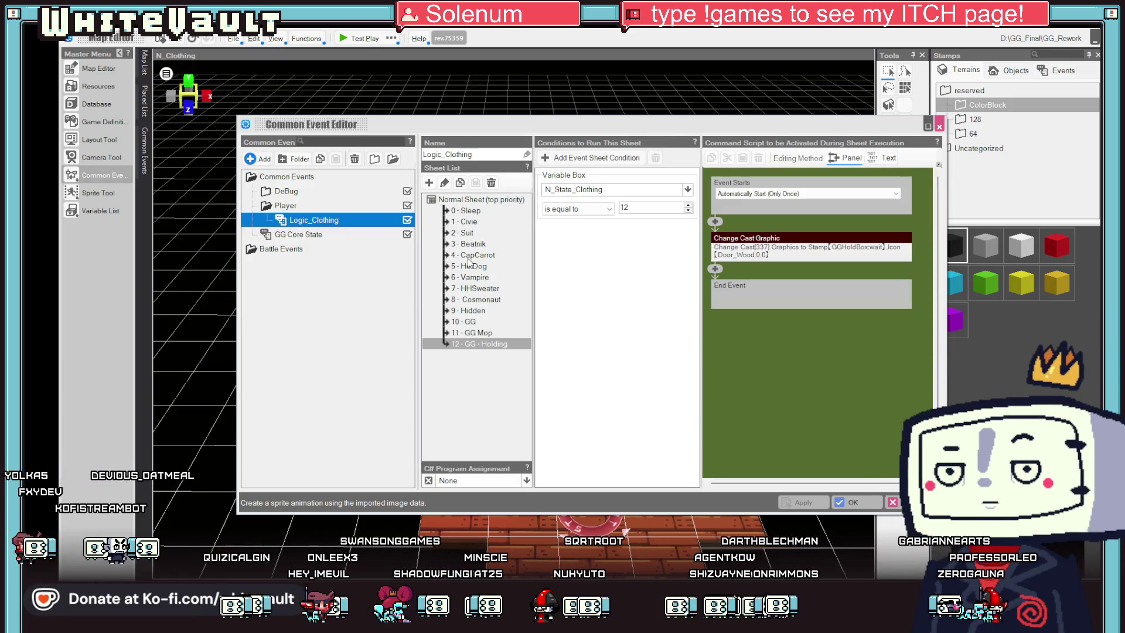
left_click(471, 256)
left_click(472, 266)
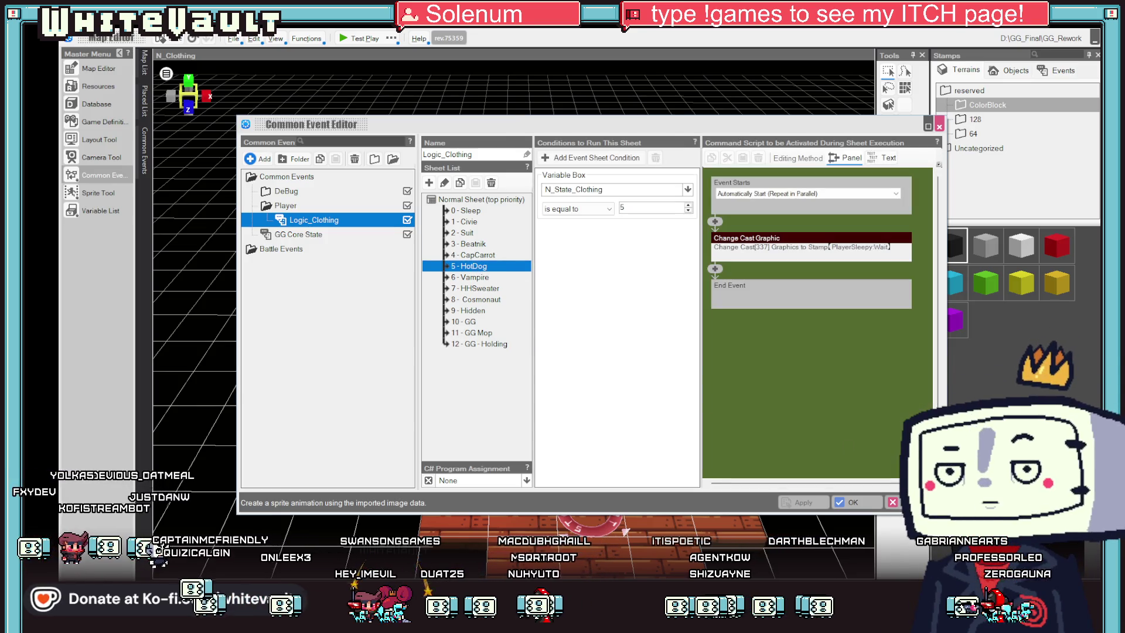
left_click(820, 246)
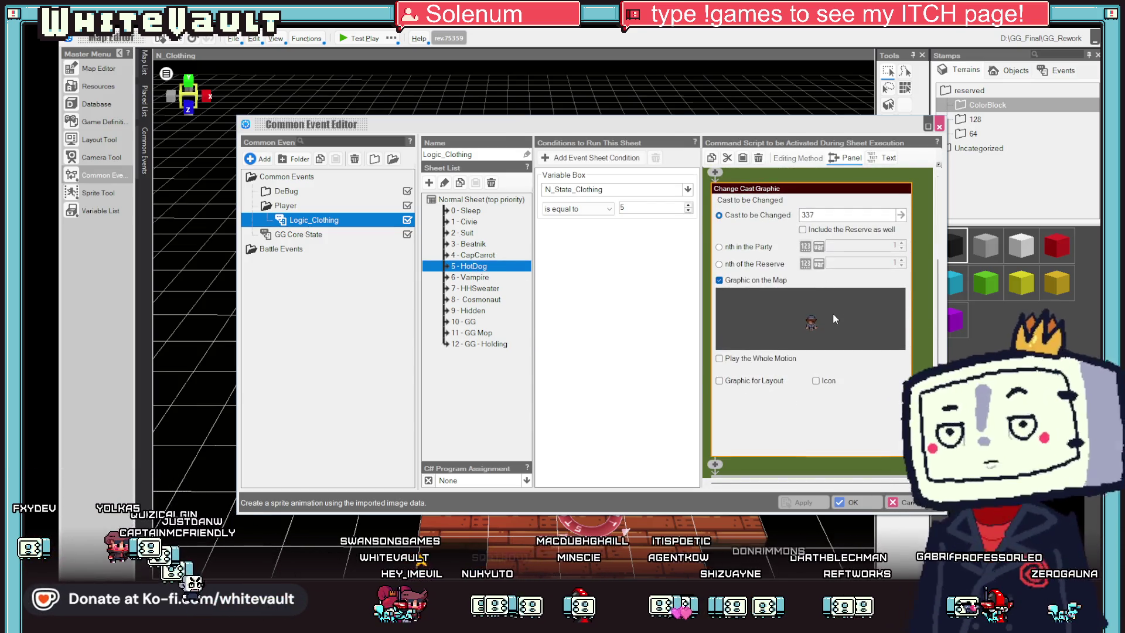
left_click(835, 318)
scroll(492, 404, "up", 5)
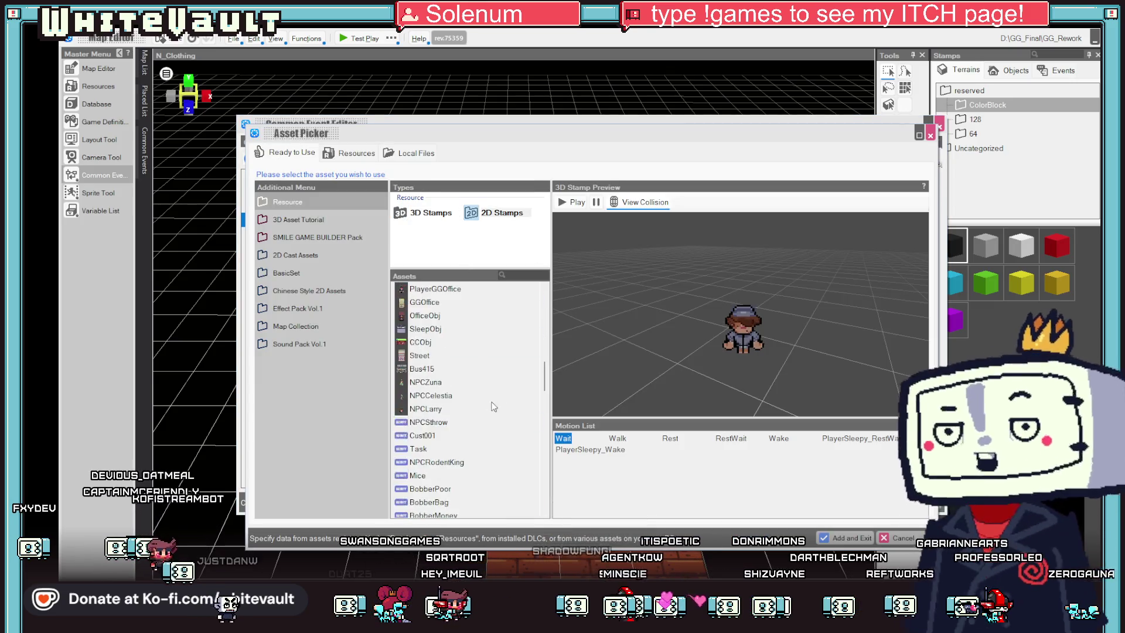
left_click_drag(545, 400, 544, 495)
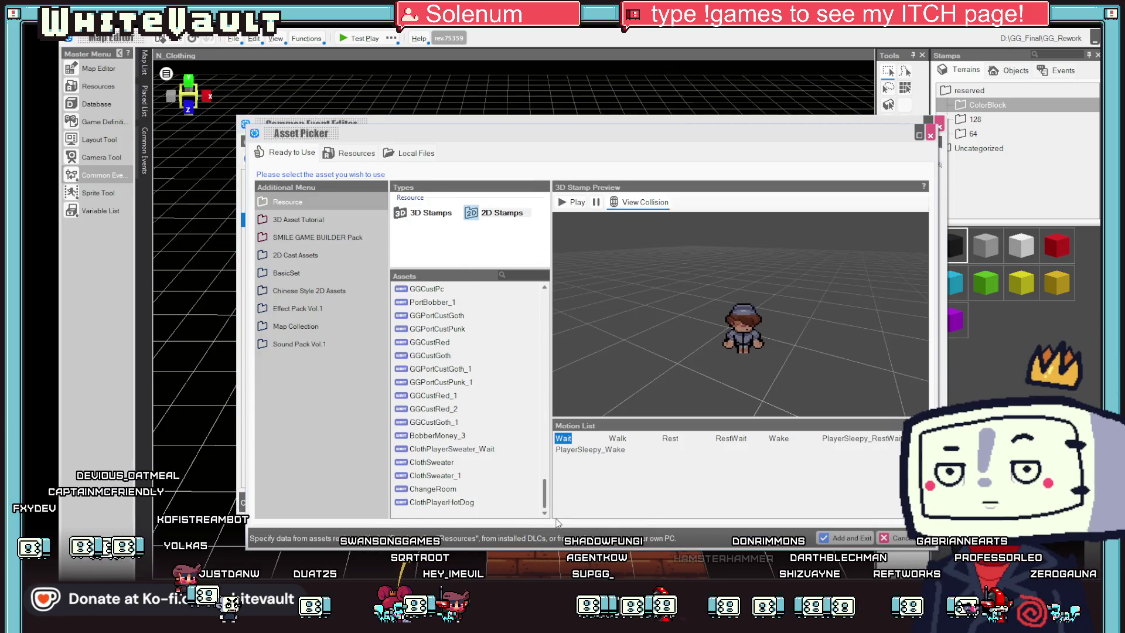
left_click(452, 502)
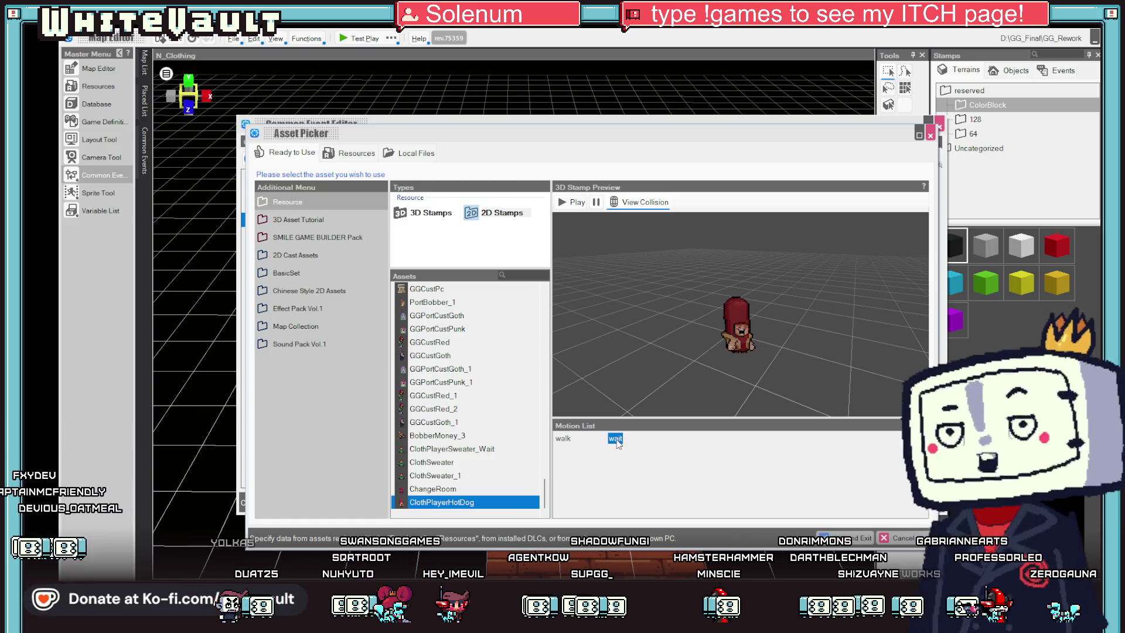
left_click(846, 537)
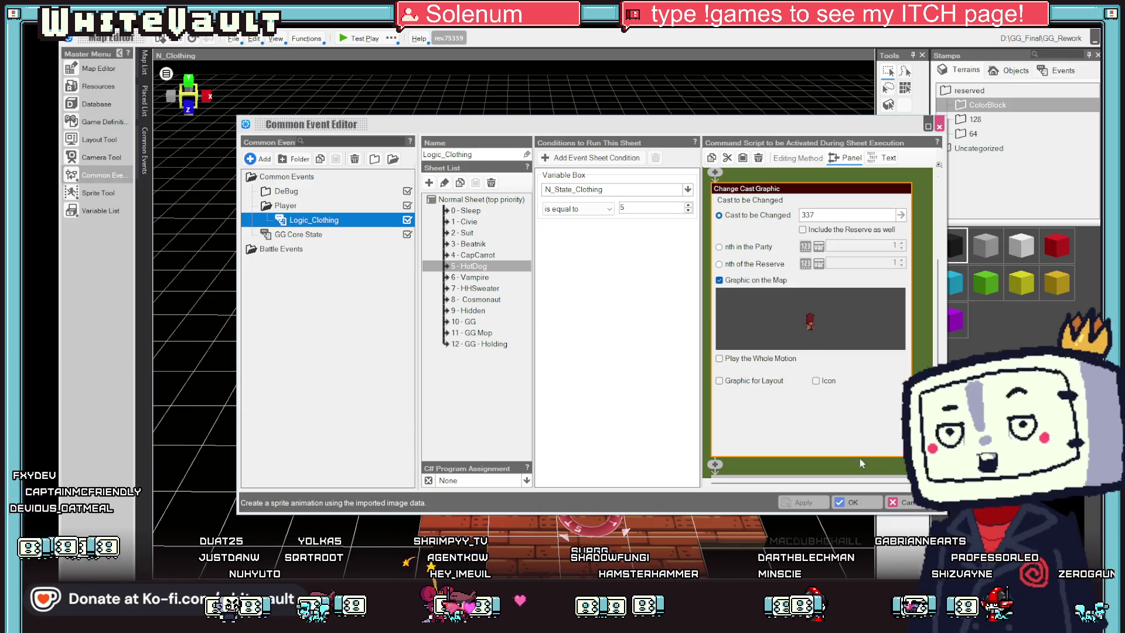
left_click(857, 501)
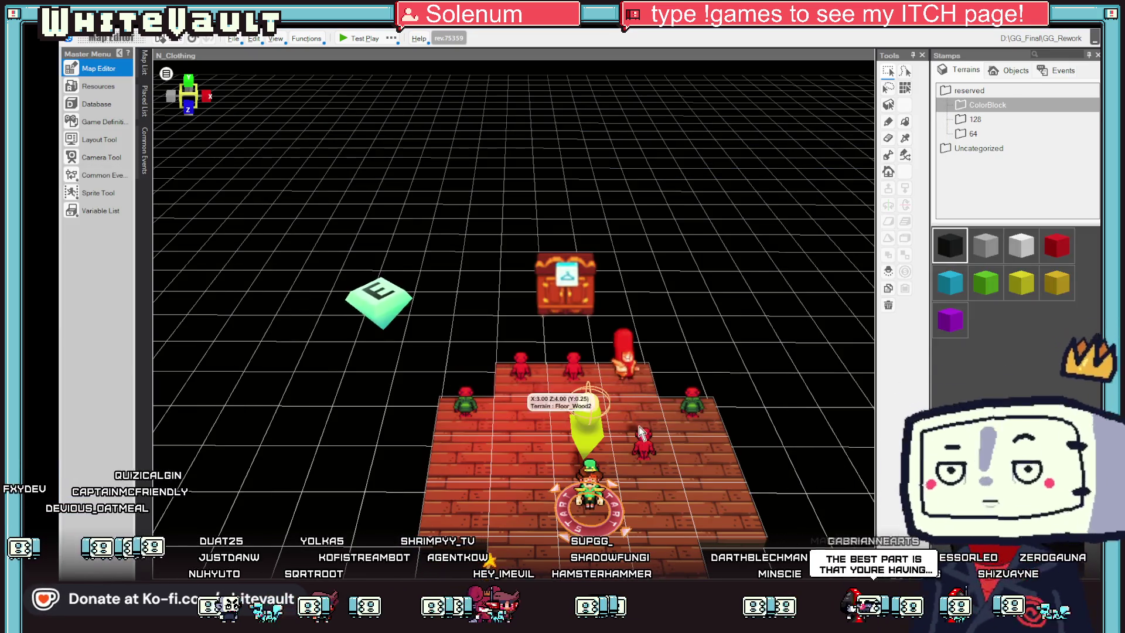
Step: Set Main_Change_3_1's Warn sheet graphic to motion 1, keeping the display image None
left_click(464, 400)
double_click(463, 400)
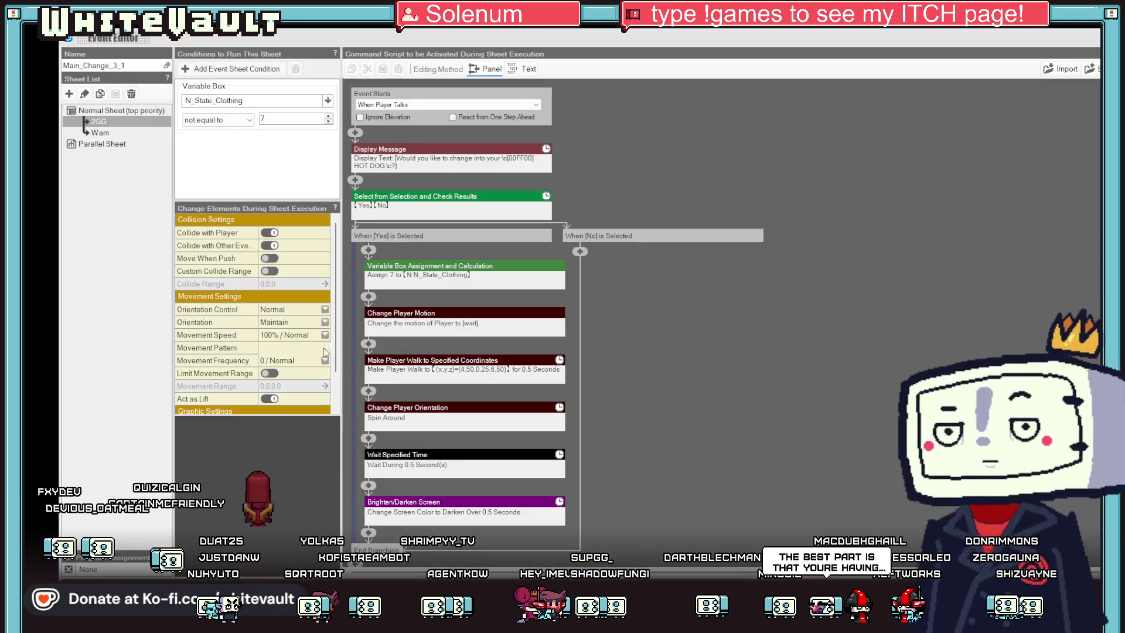
left_click(115, 135)
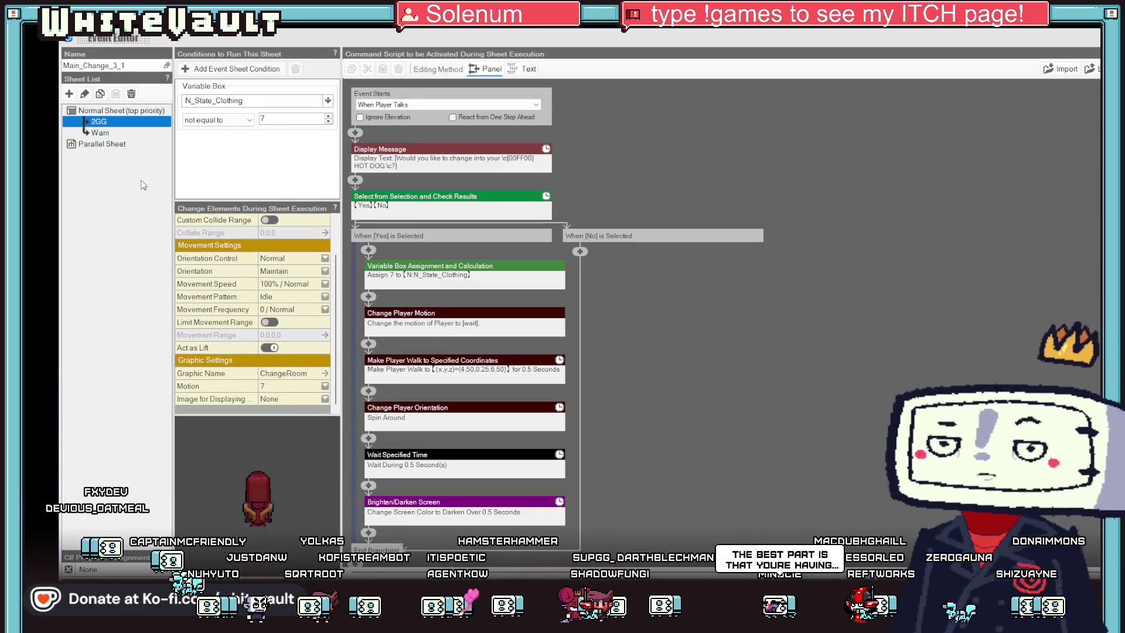
left_click(281, 386)
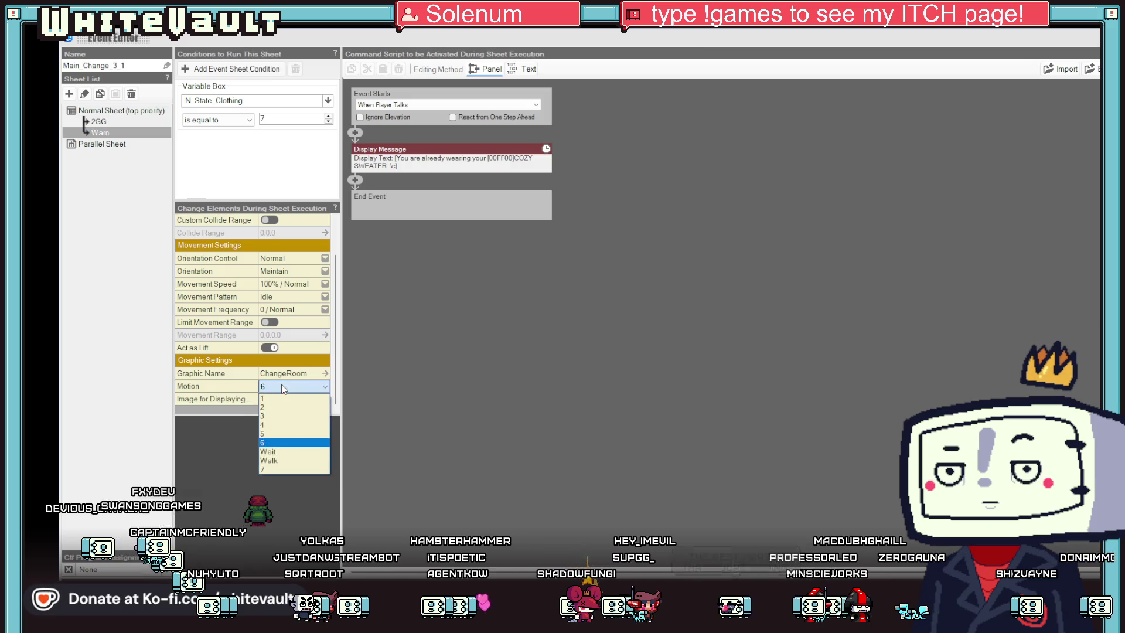
left_click(279, 465)
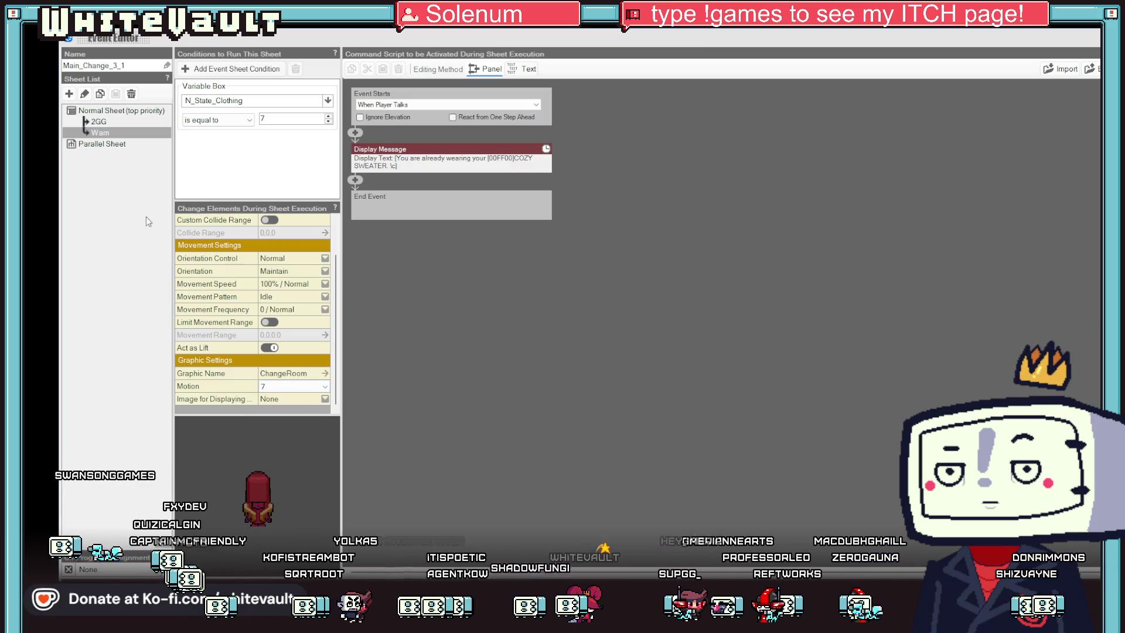
left_click(294, 399)
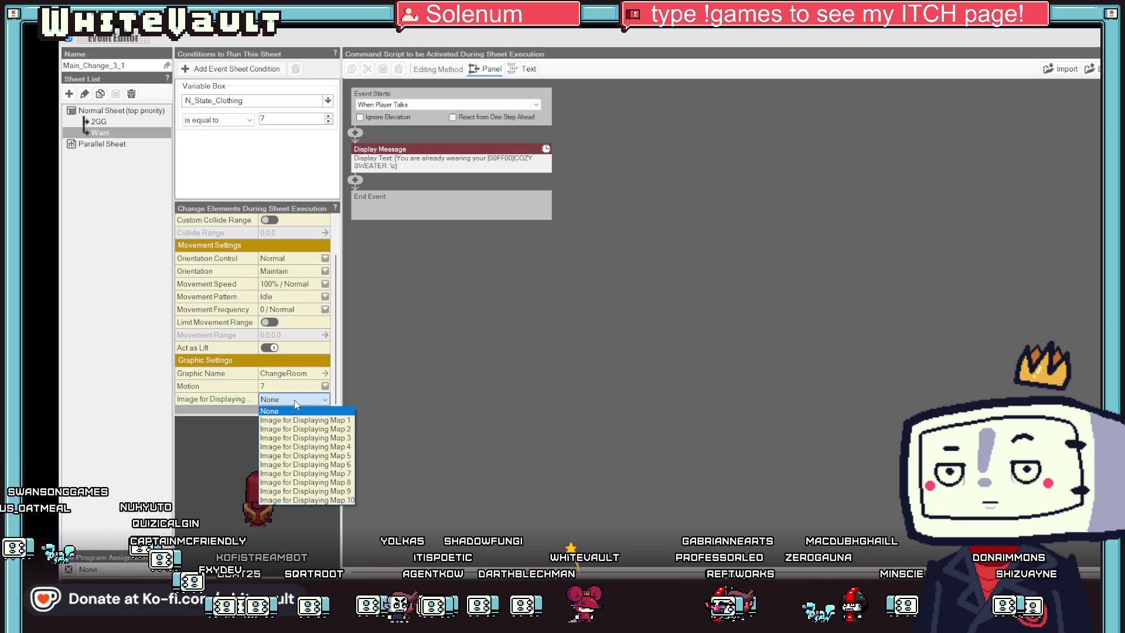
left_click(292, 394)
left_click(293, 386)
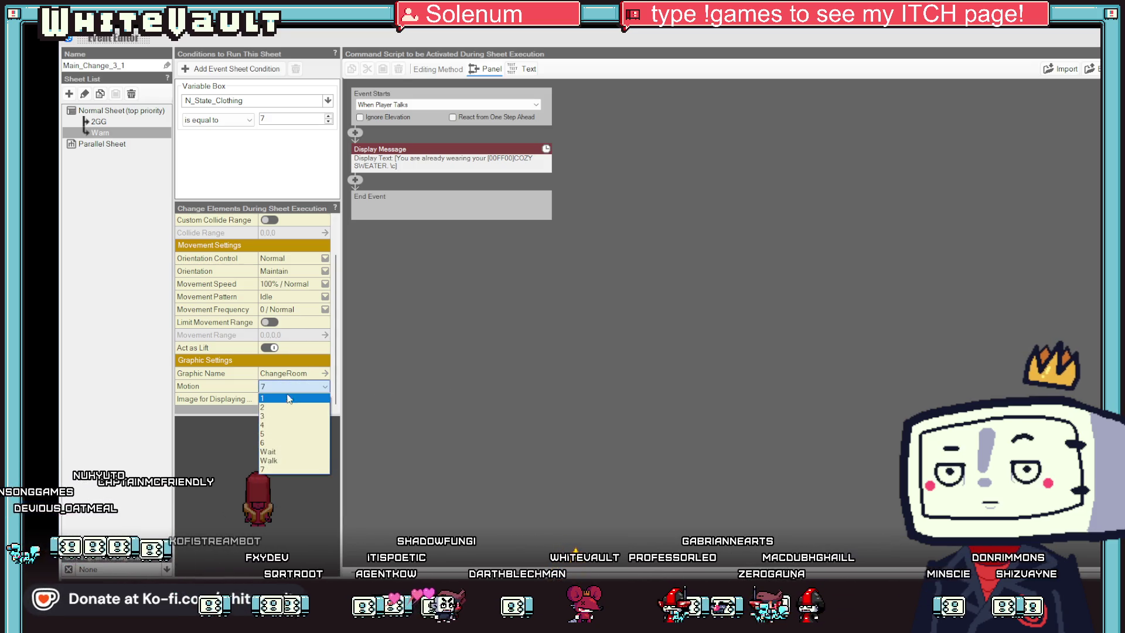
left_click(282, 403)
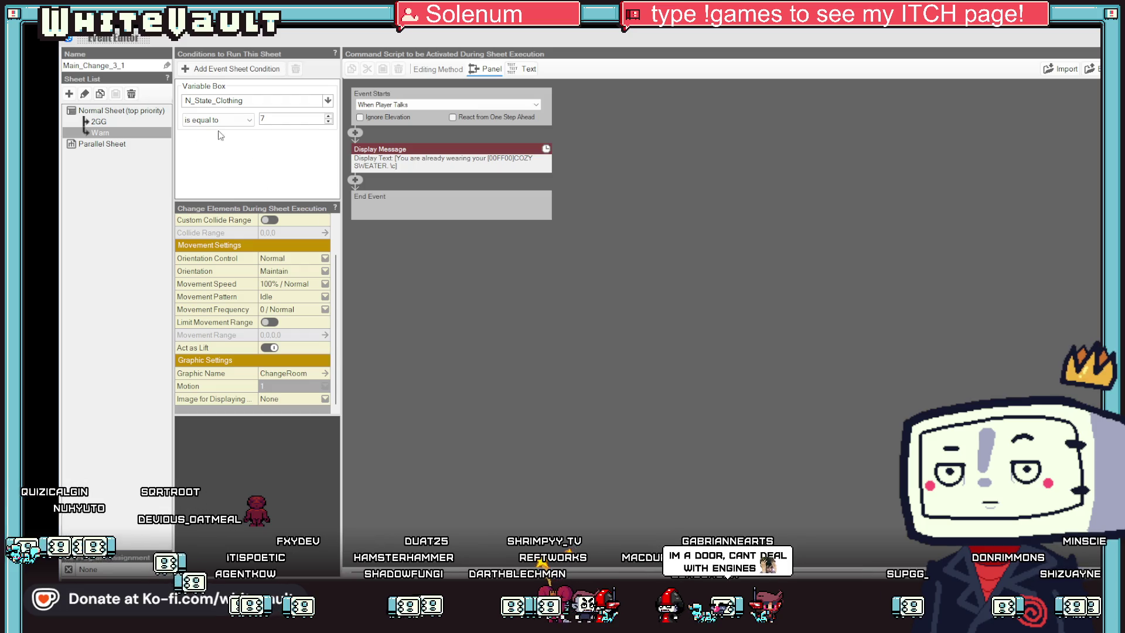
left_click(99, 122)
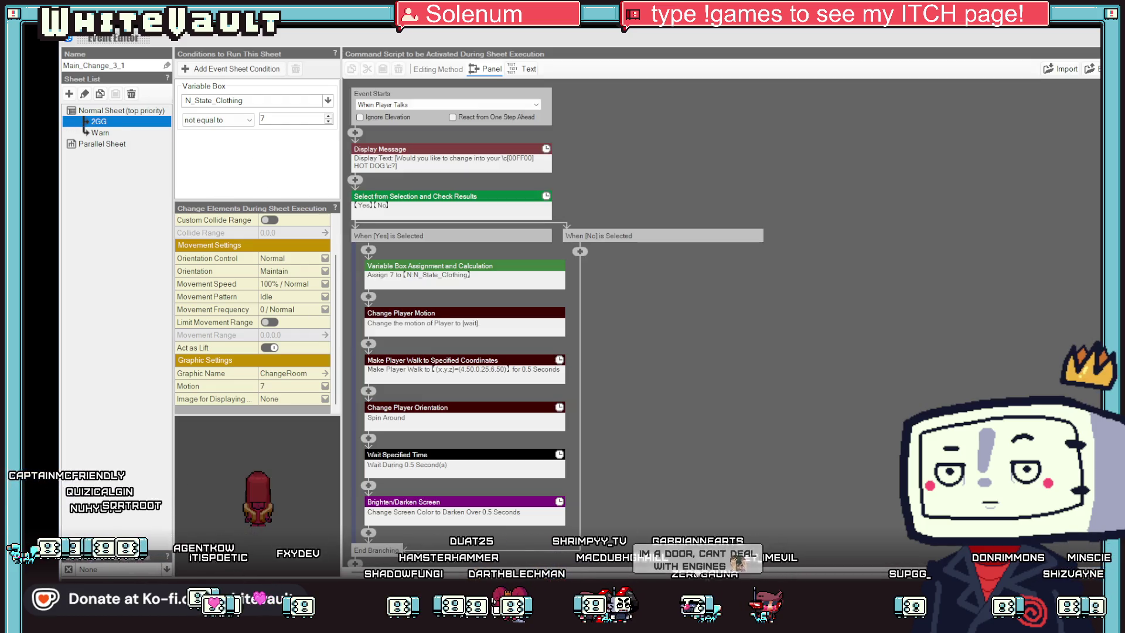
key("Escape")
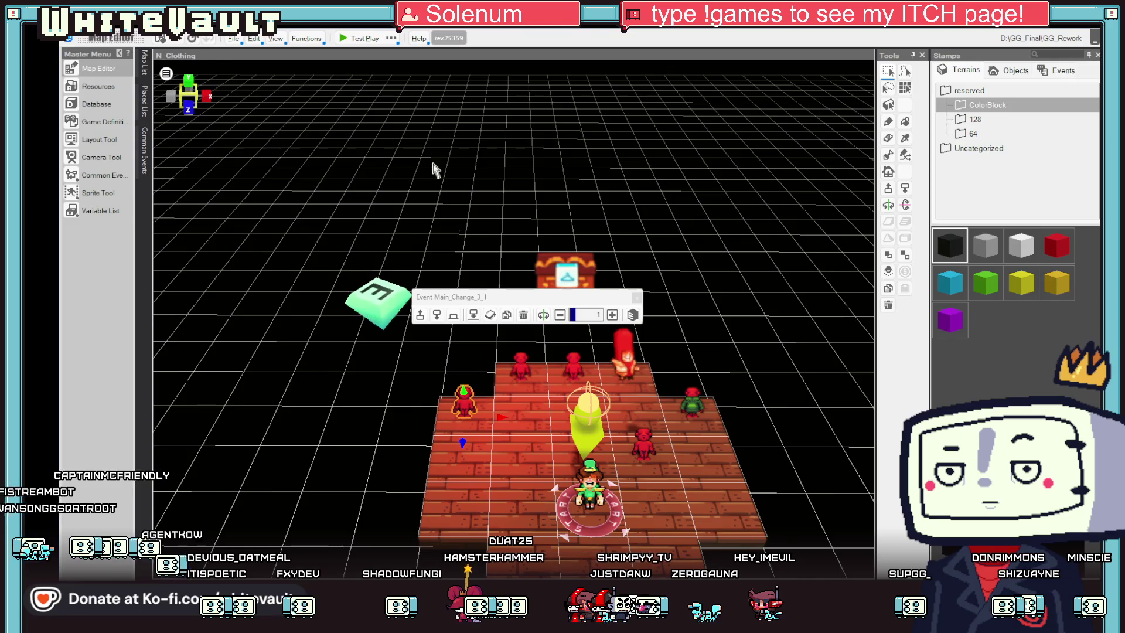
left_click(358, 39)
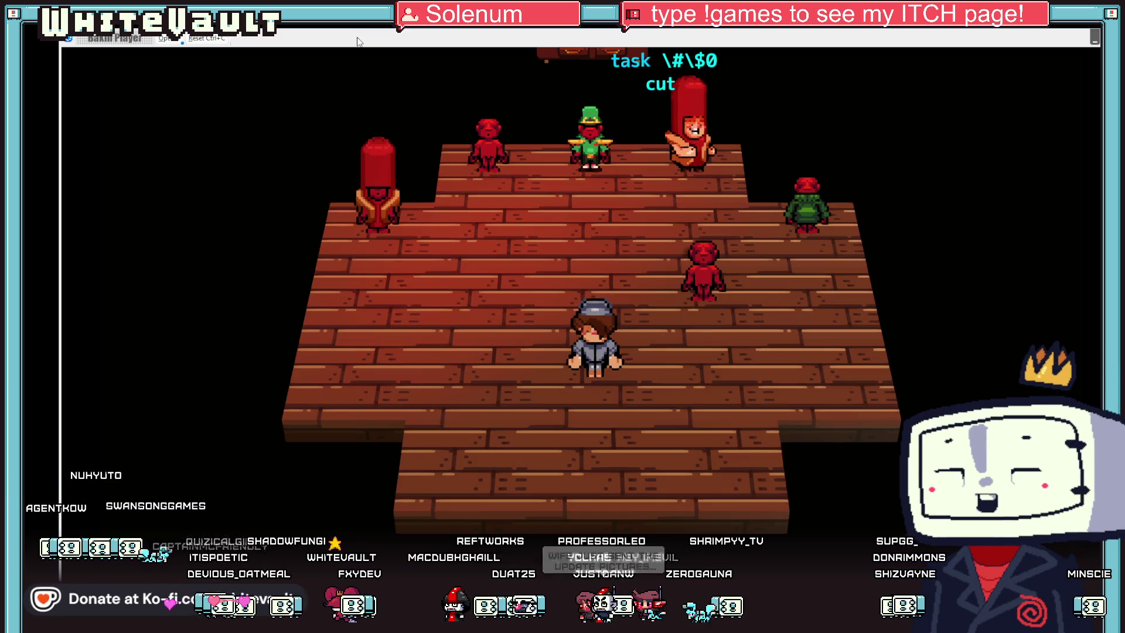
key("Up")
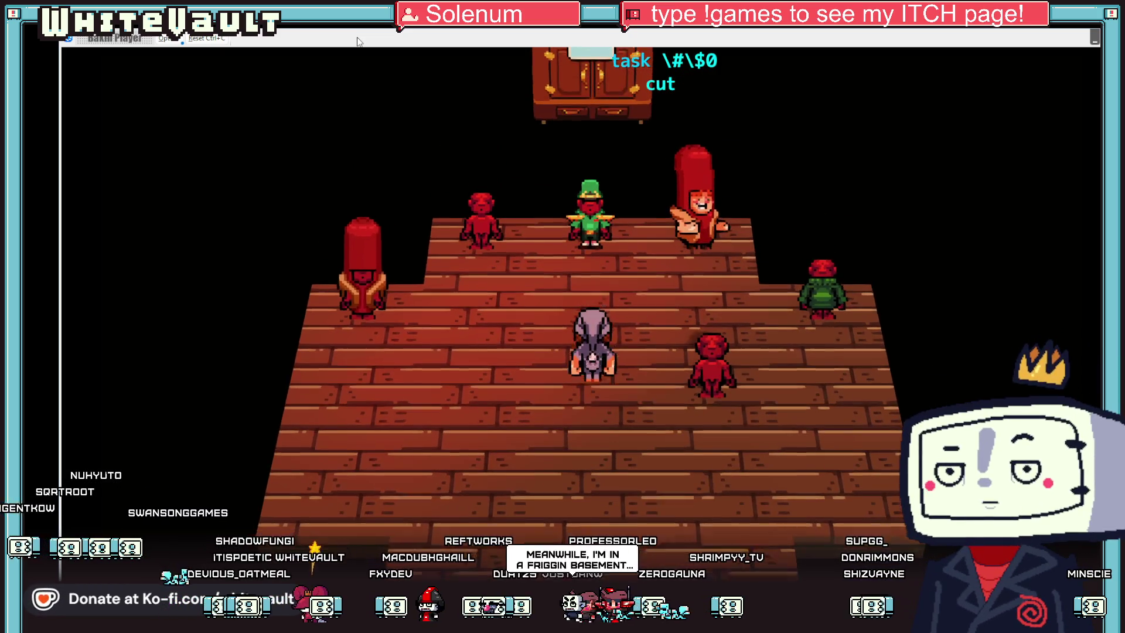
key("Left")
key("Return")
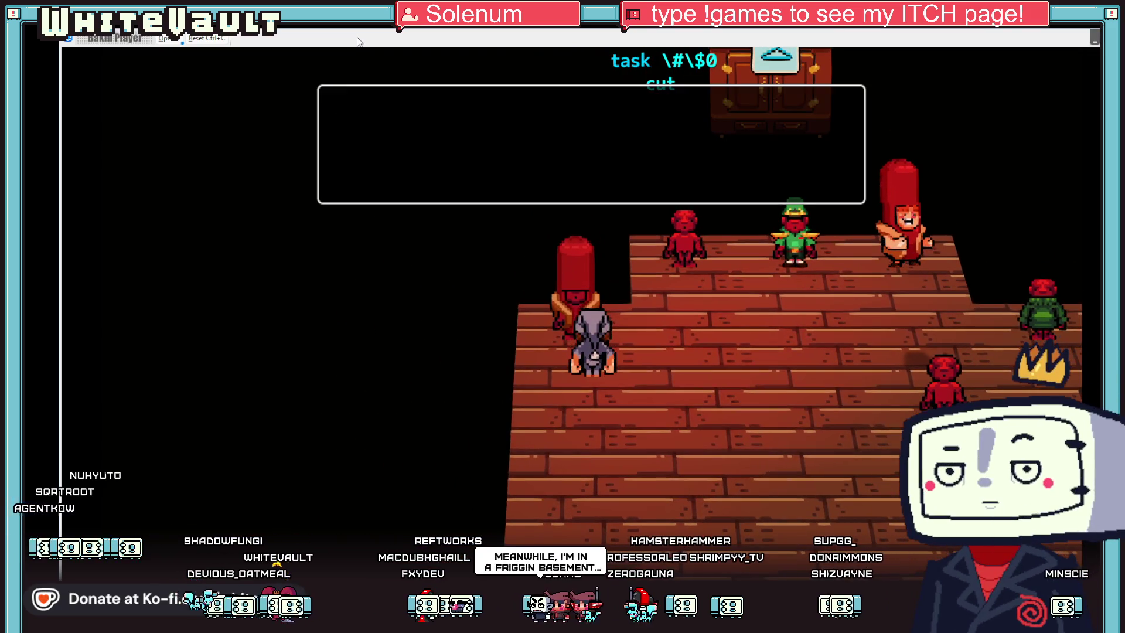
key("Return")
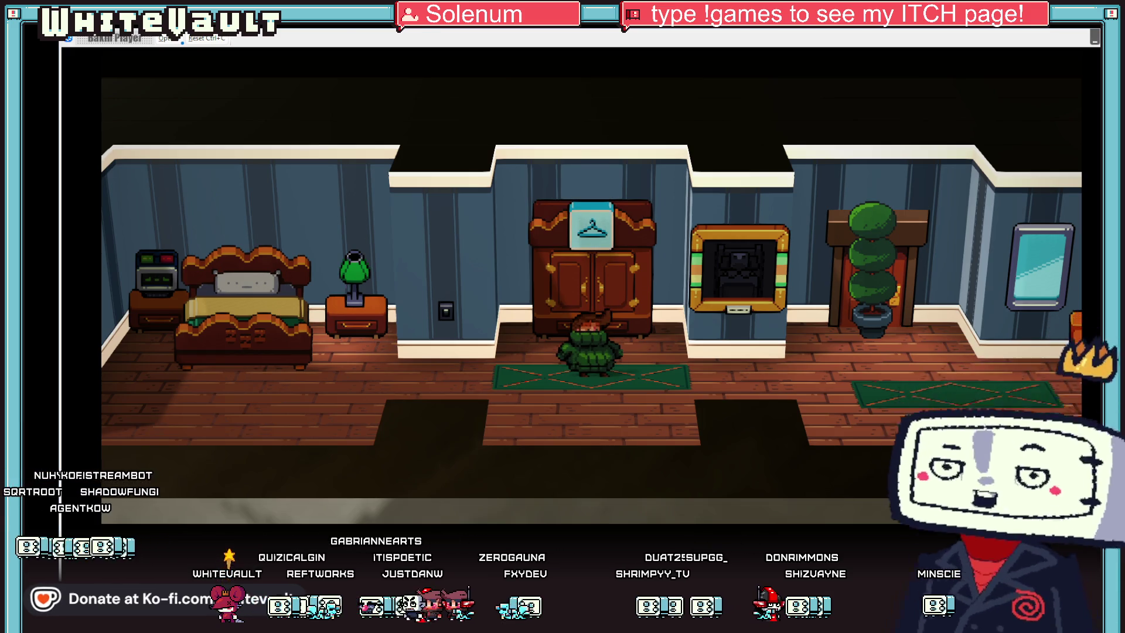
key("alt+F4")
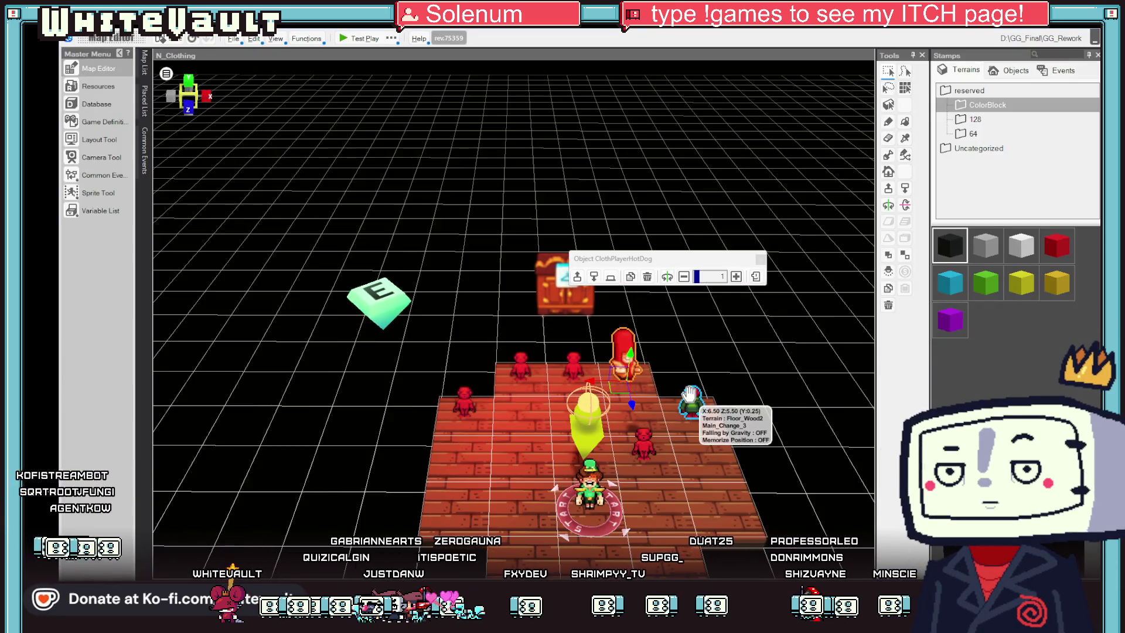
Step: Move the red ChangeRoom figure up the floor and edit its clothing variable assignment value
left_click_drag(644, 451, 640, 430)
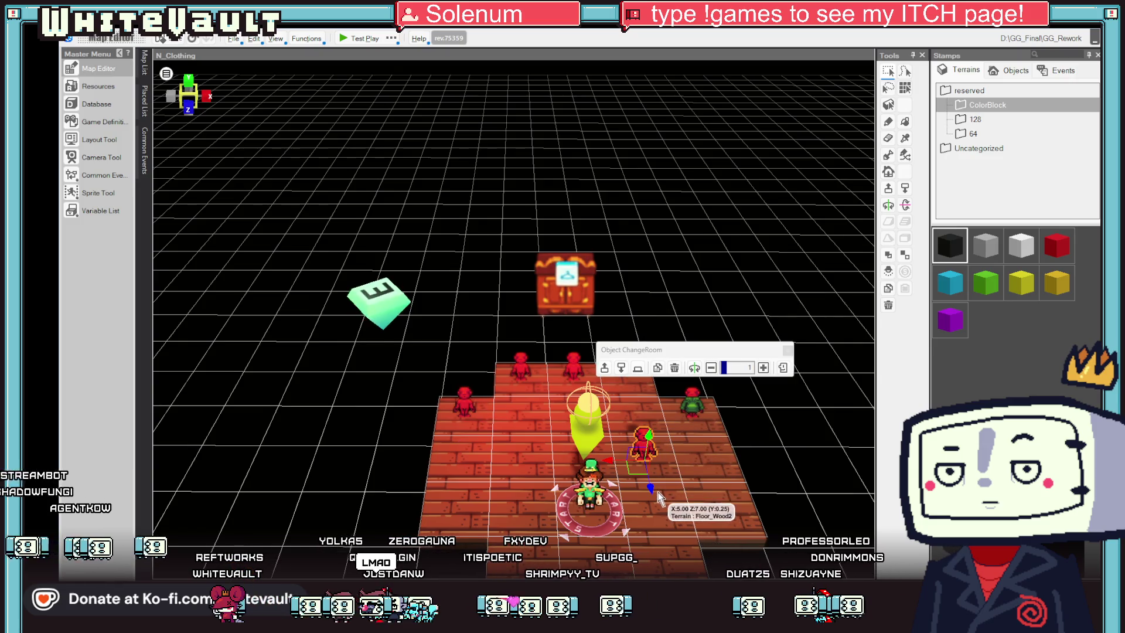
double_click(464, 397)
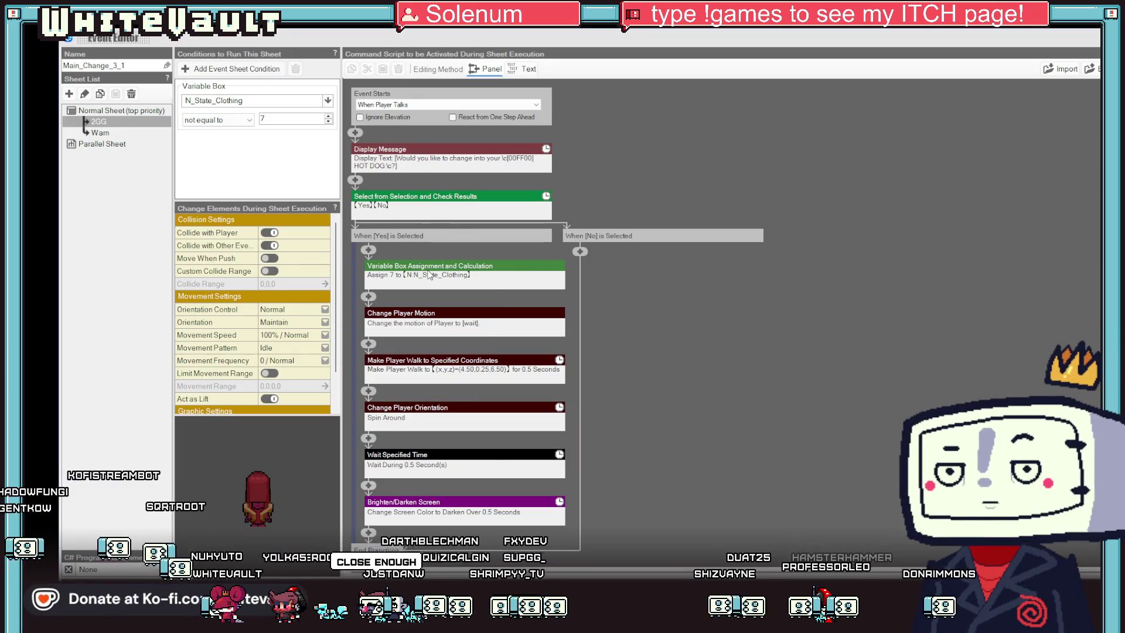
left_click(430, 275)
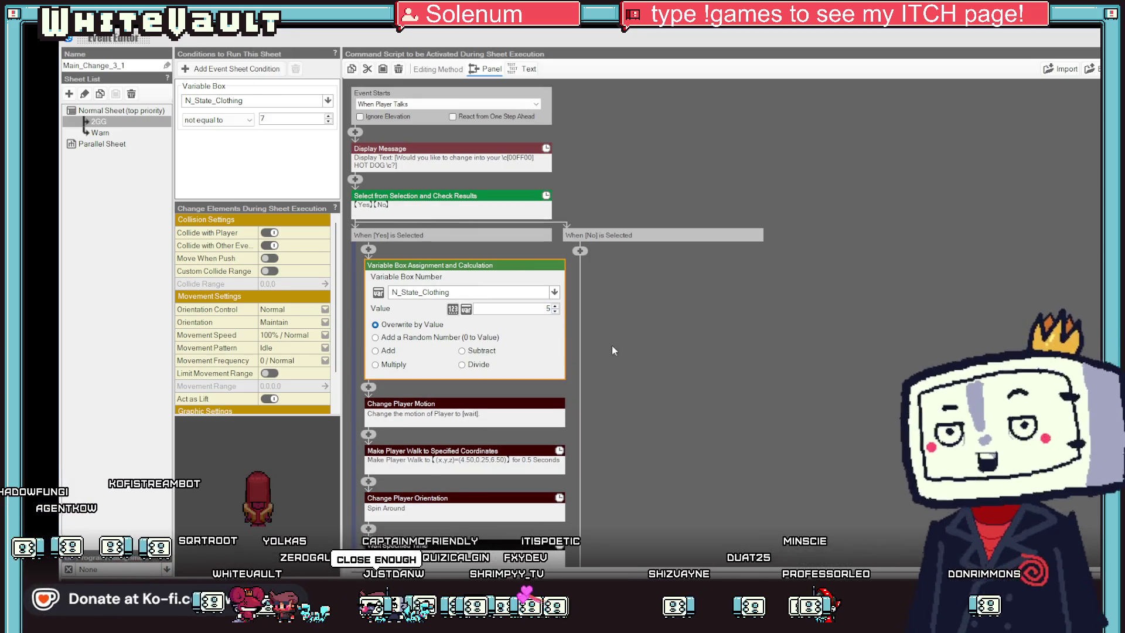
key("Return")
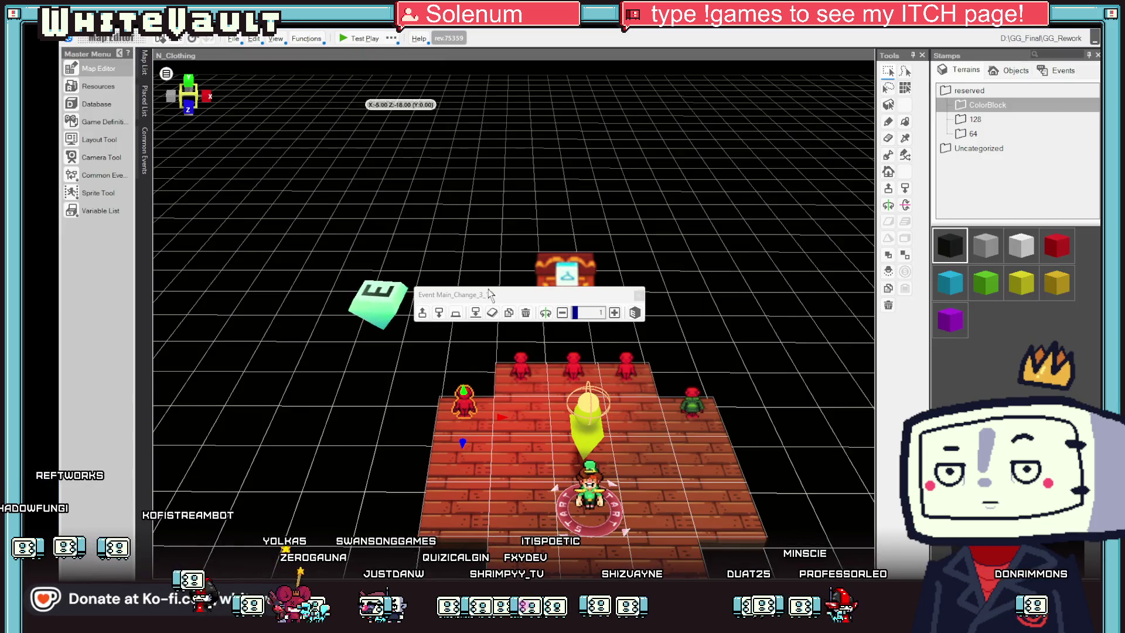
Step: Review the Main_Change_3_1 event's already-wearing Warn sheet, close the editor and start a test play
double_click(467, 409)
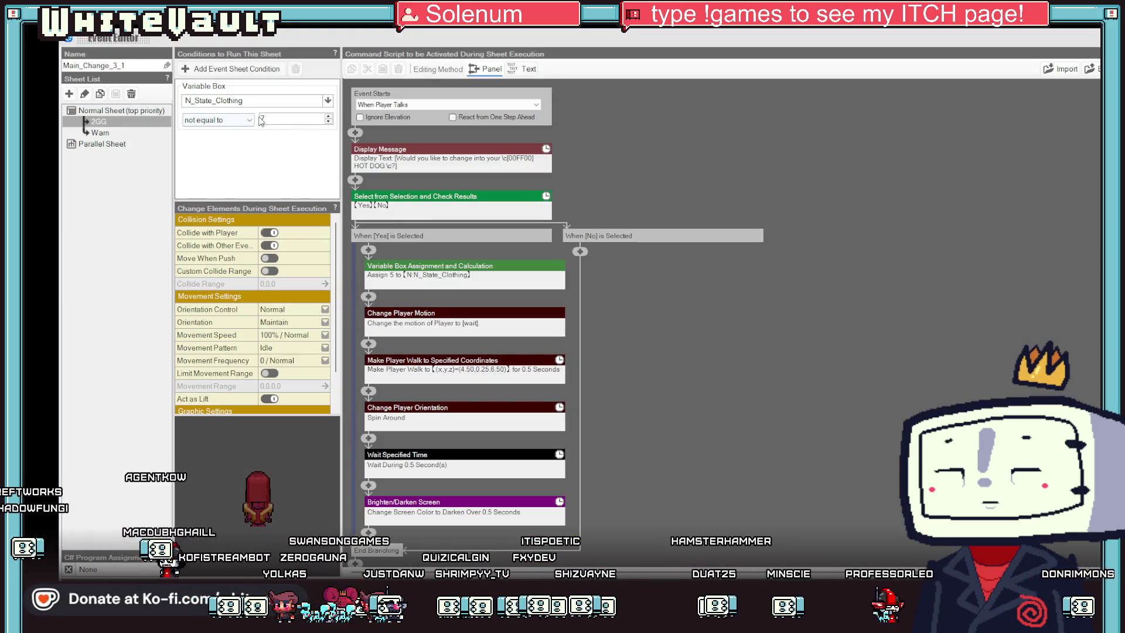
type("5")
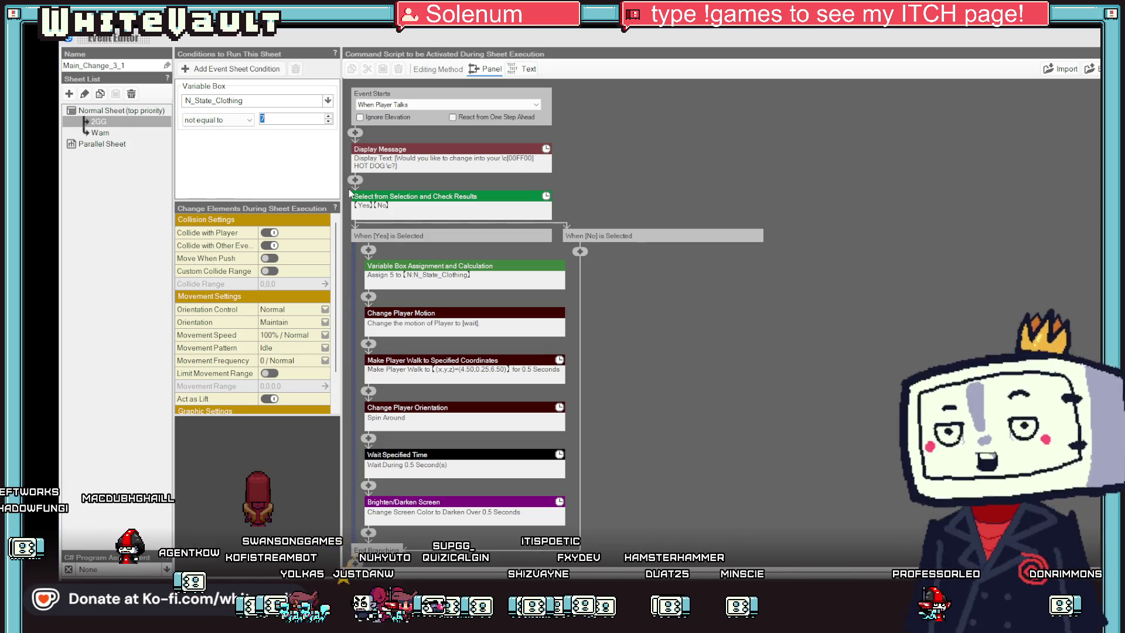
left_click(94, 133)
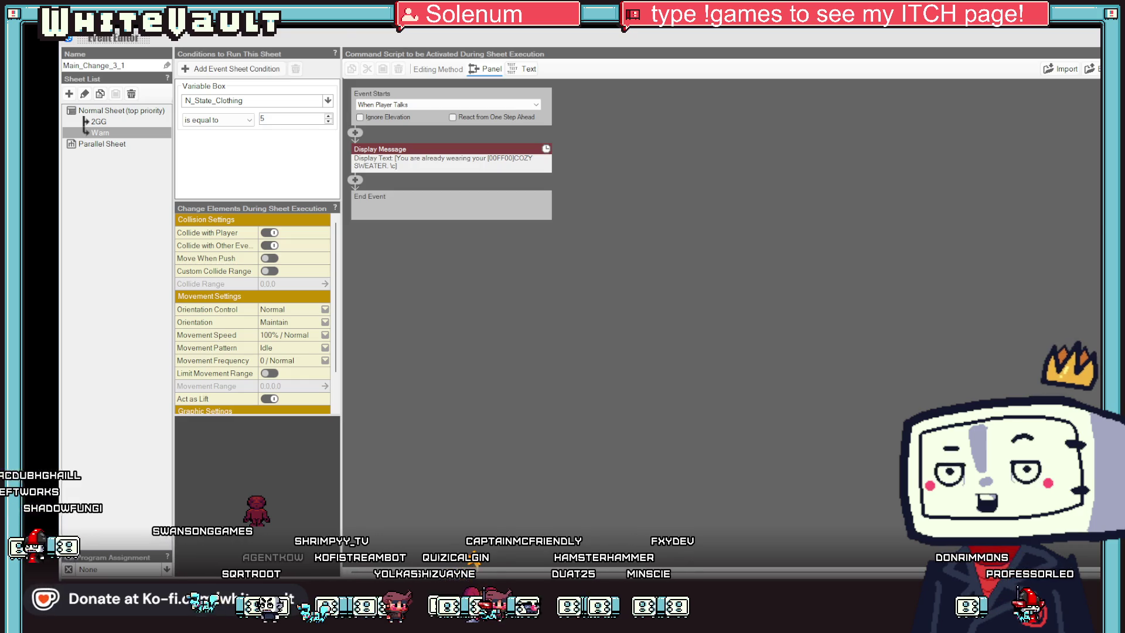
key("Escape")
left_click(345, 38)
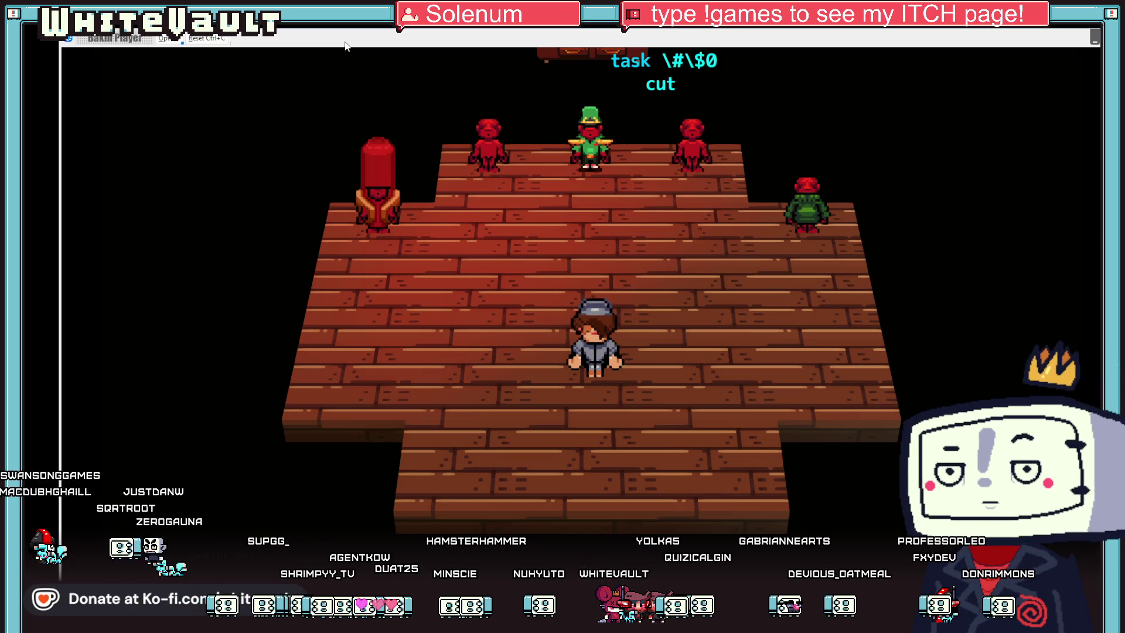
Step: Walk to the wardrobe, accept the HOT DOG costume, stroll the hallway, then end the test play
key("Up")
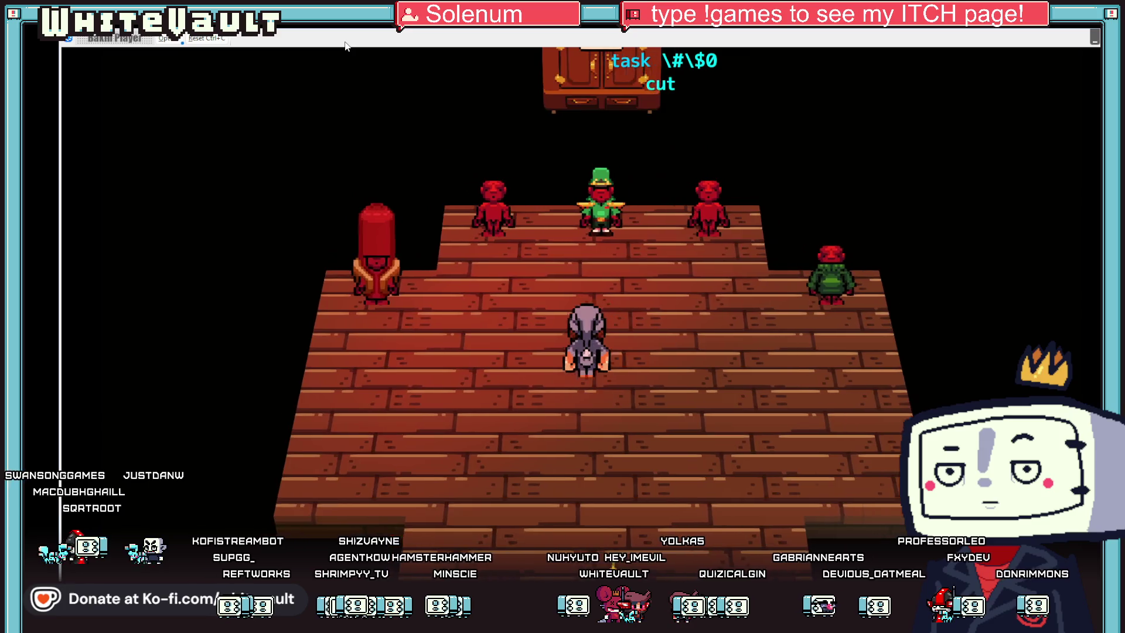
key("Left")
key("Up")
key("z")
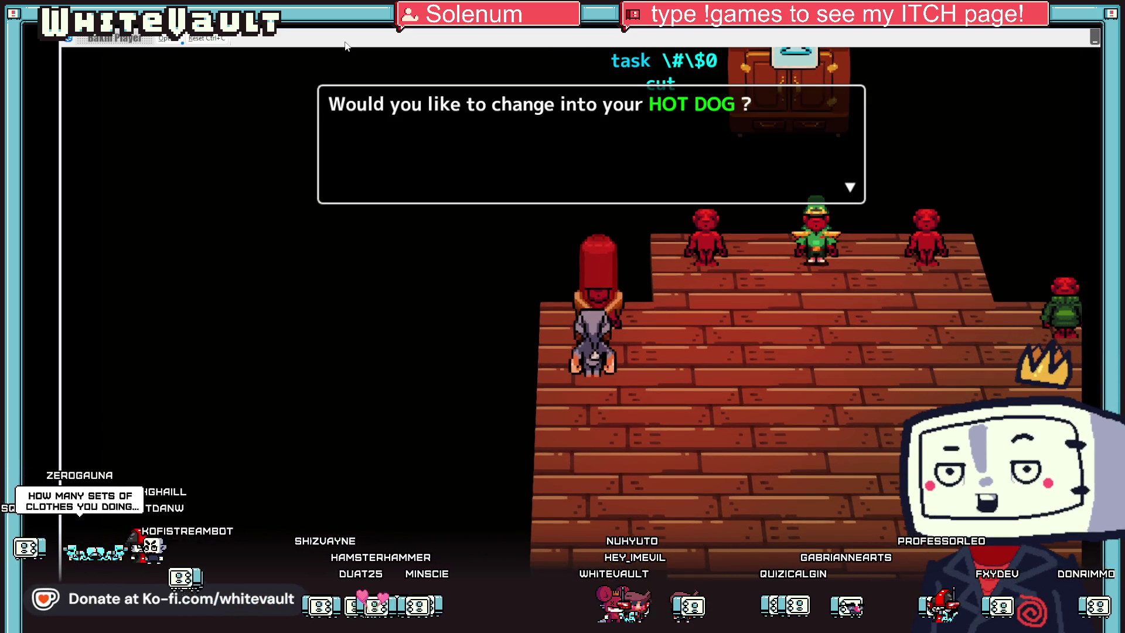
key("z")
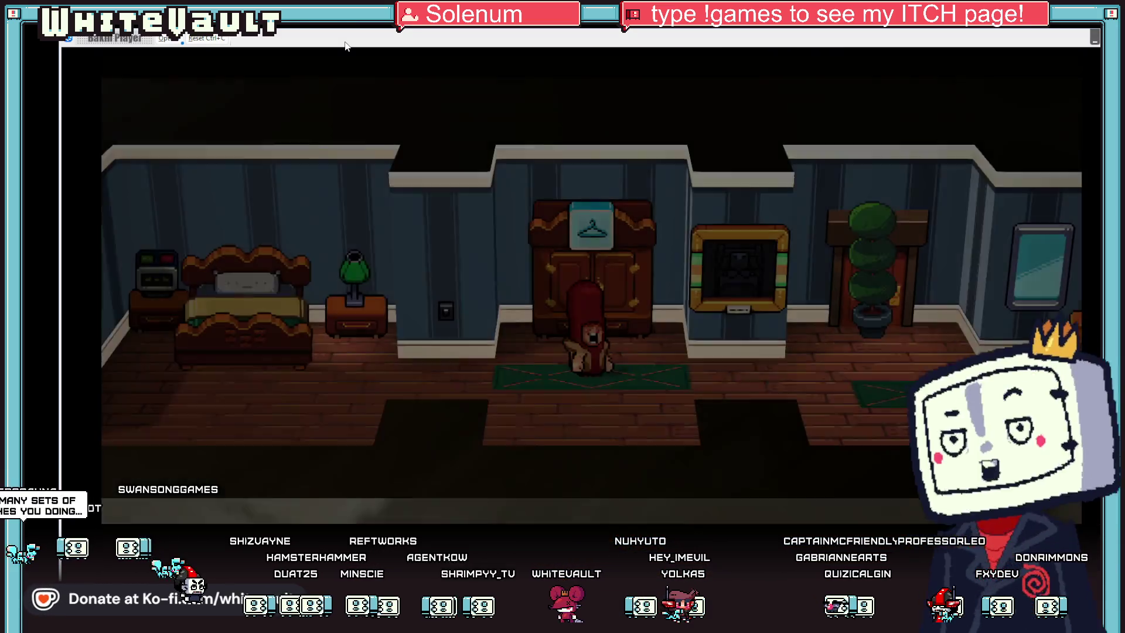
key("Right")
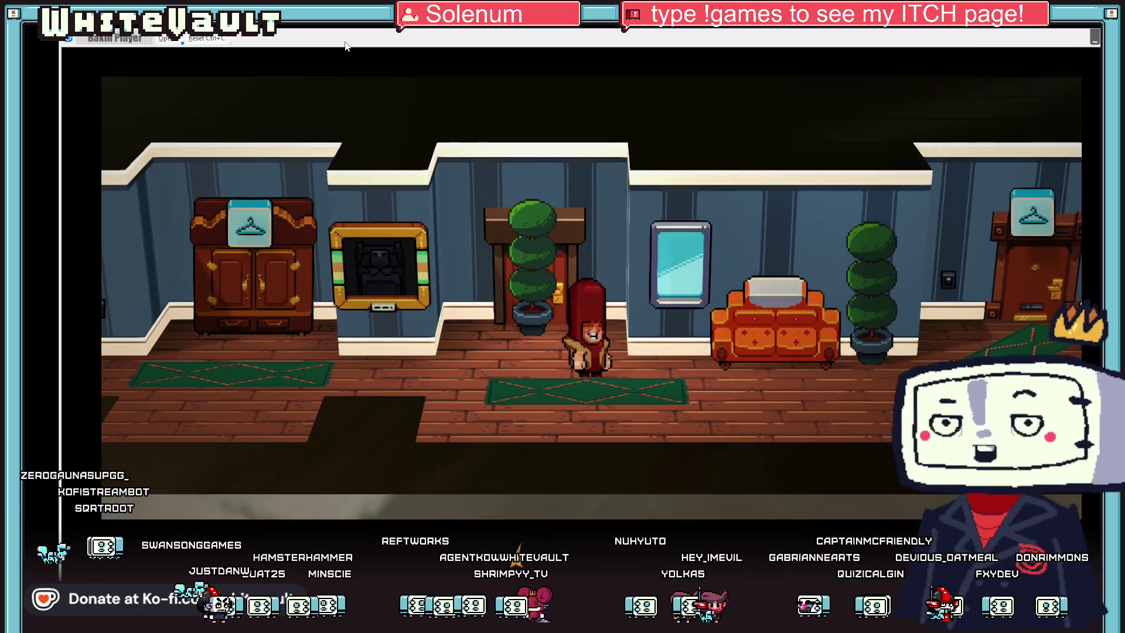
key("Left")
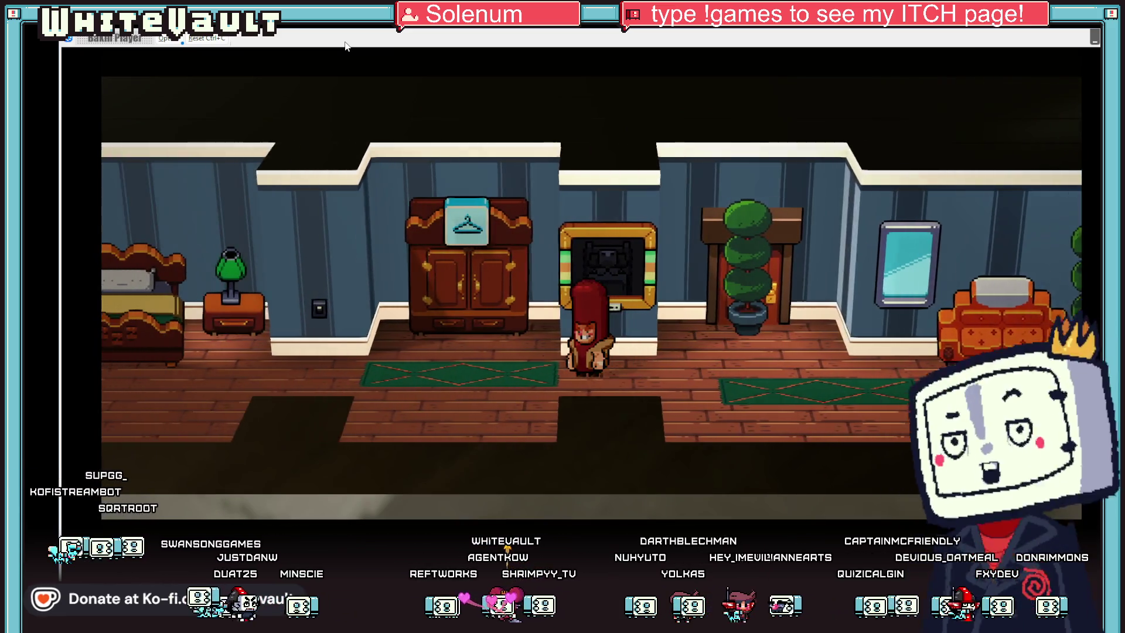
key("Left")
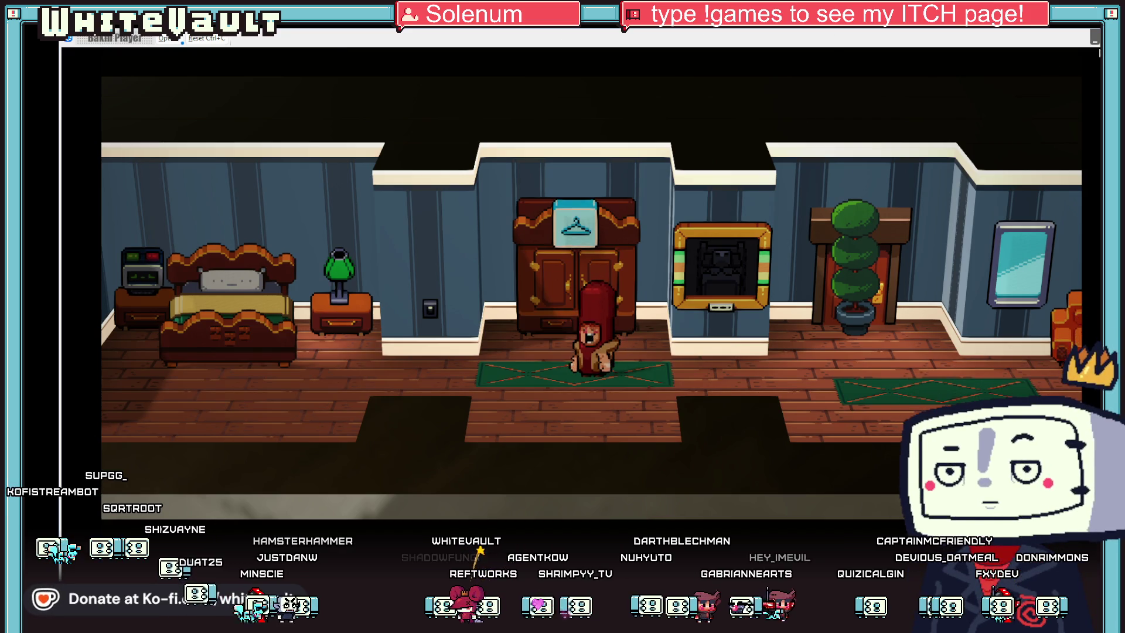
key("alt+F4")
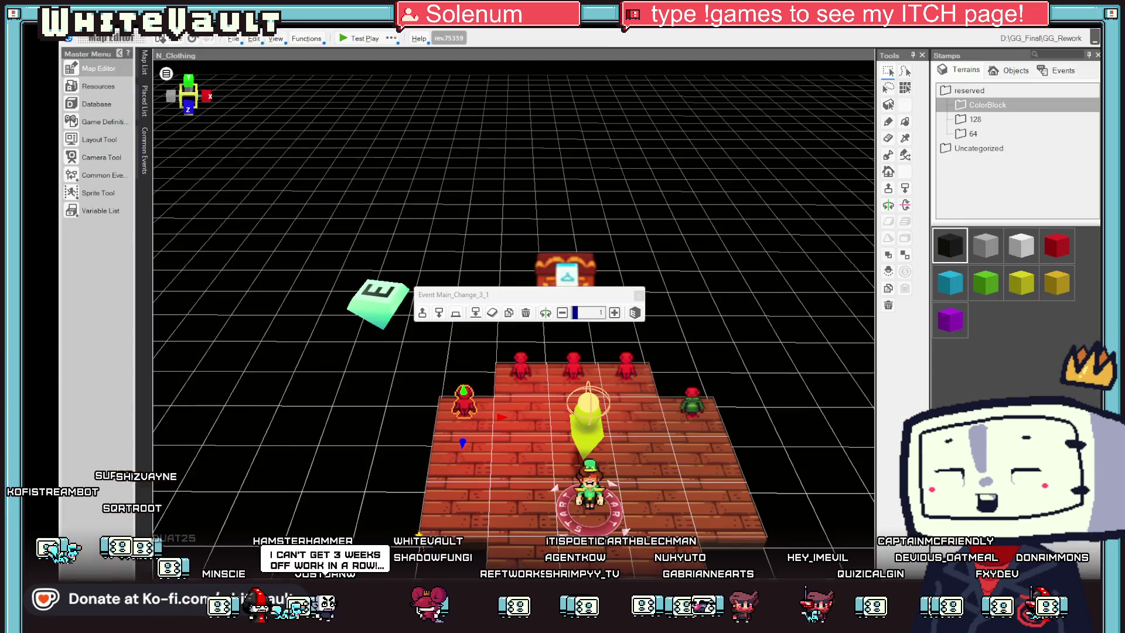
Step: In Resources > Slice Animation, rename ClothPlayerHotDog to ClothHotDog, previewing its wait and walk motions
left_click(100, 86)
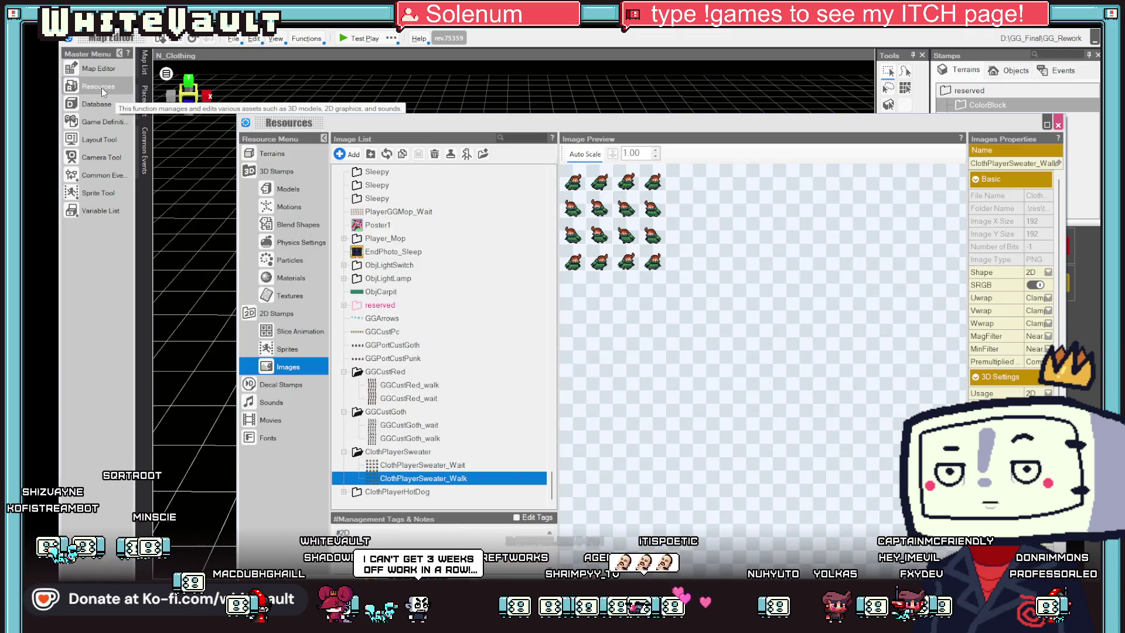
left_click(295, 331)
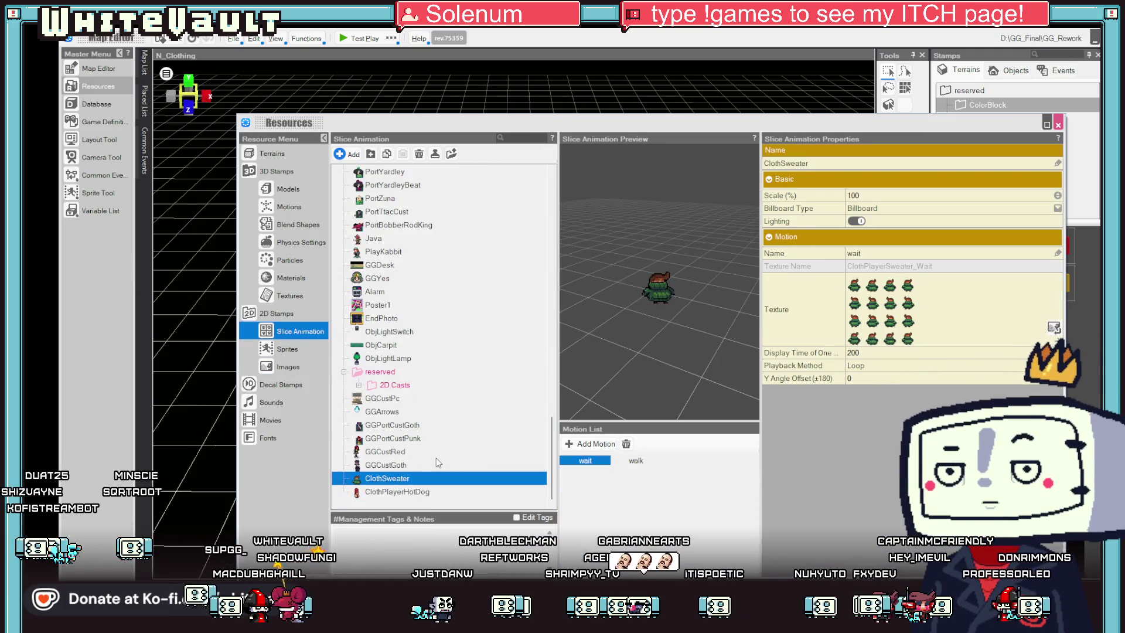
left_click(397, 504)
key("F2")
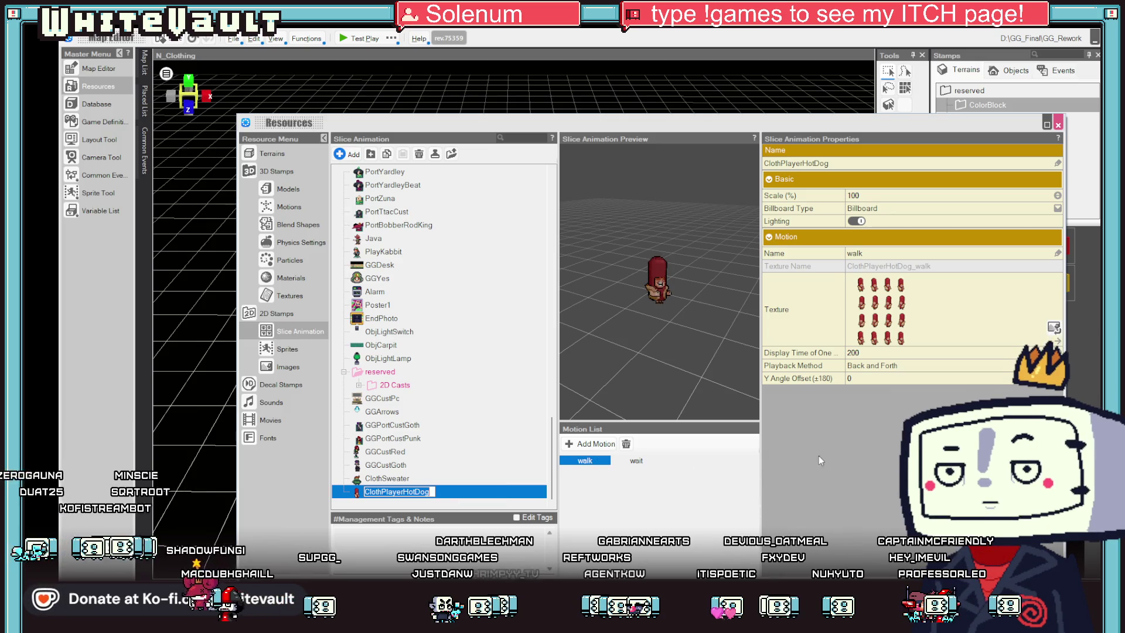
left_click(636, 461)
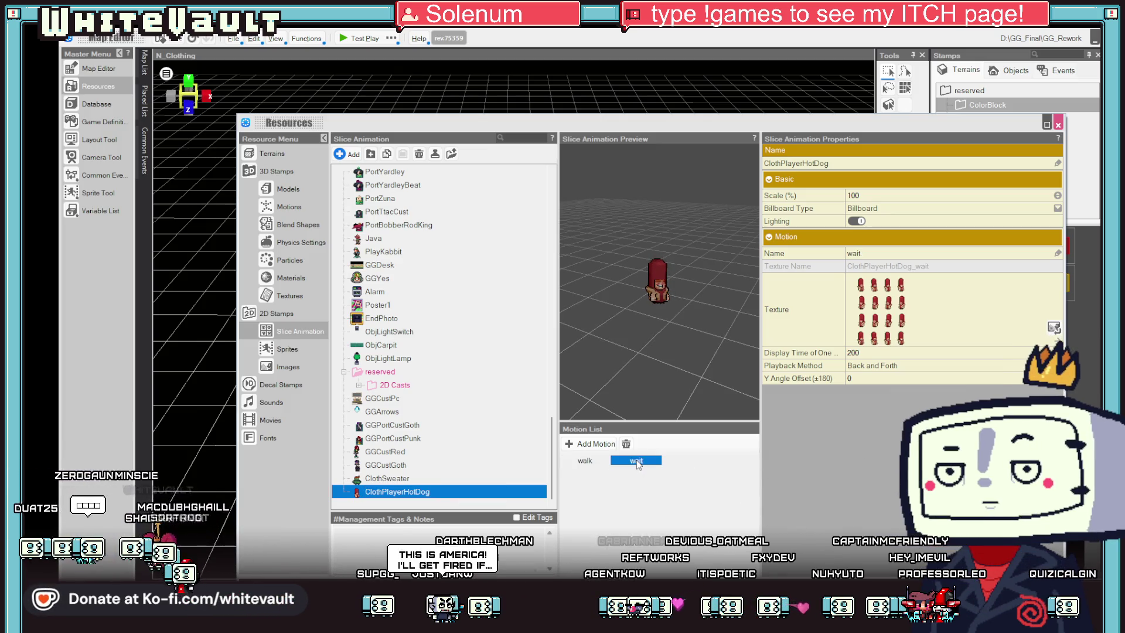
left_click(586, 462)
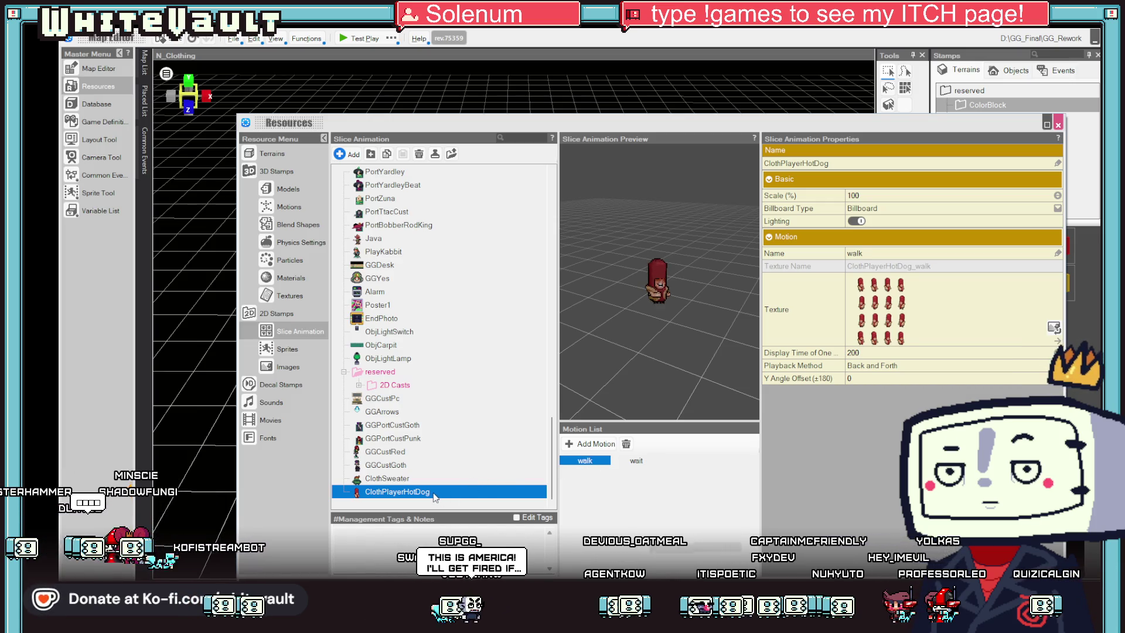
left_click(402, 493)
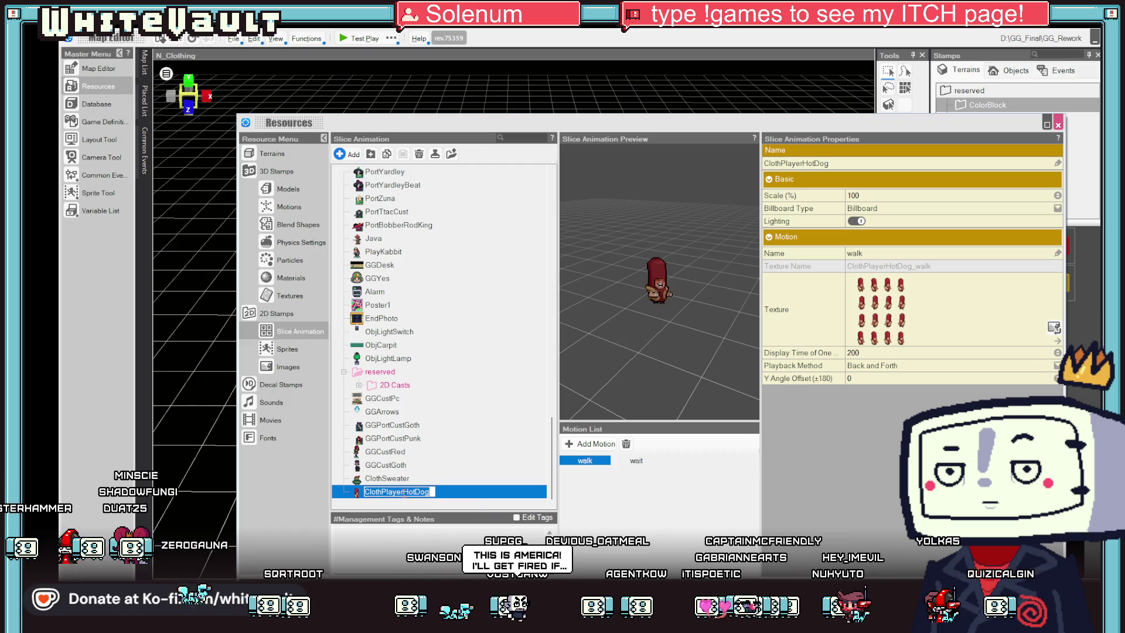
key("BackSpace")
key("BackSpace")
key("BackSpace")
key("Return")
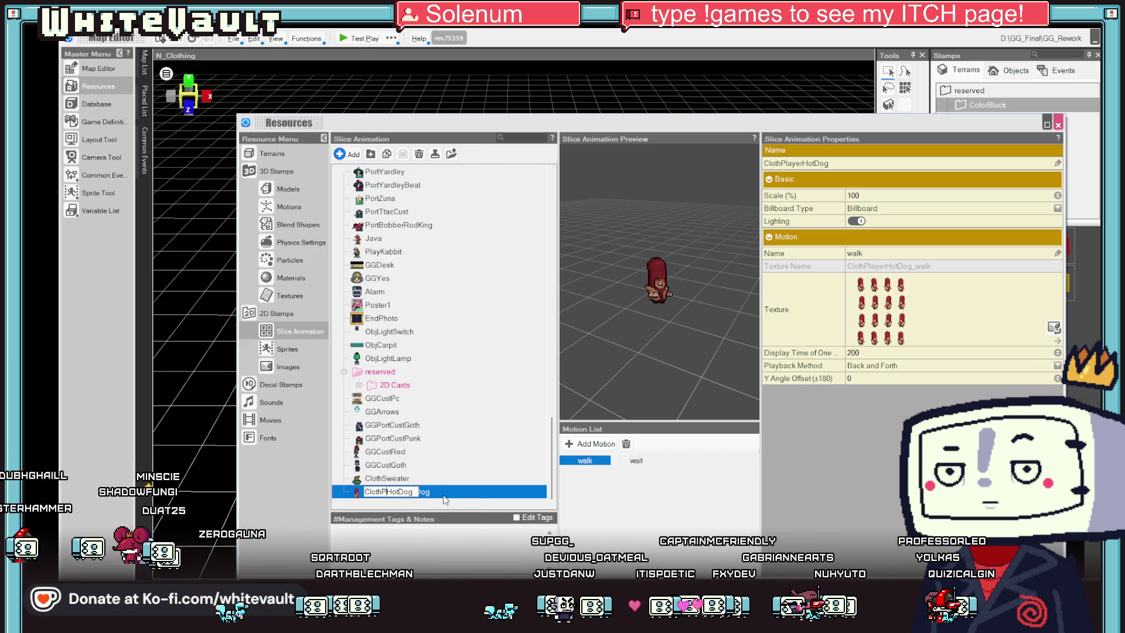
left_click(636, 461)
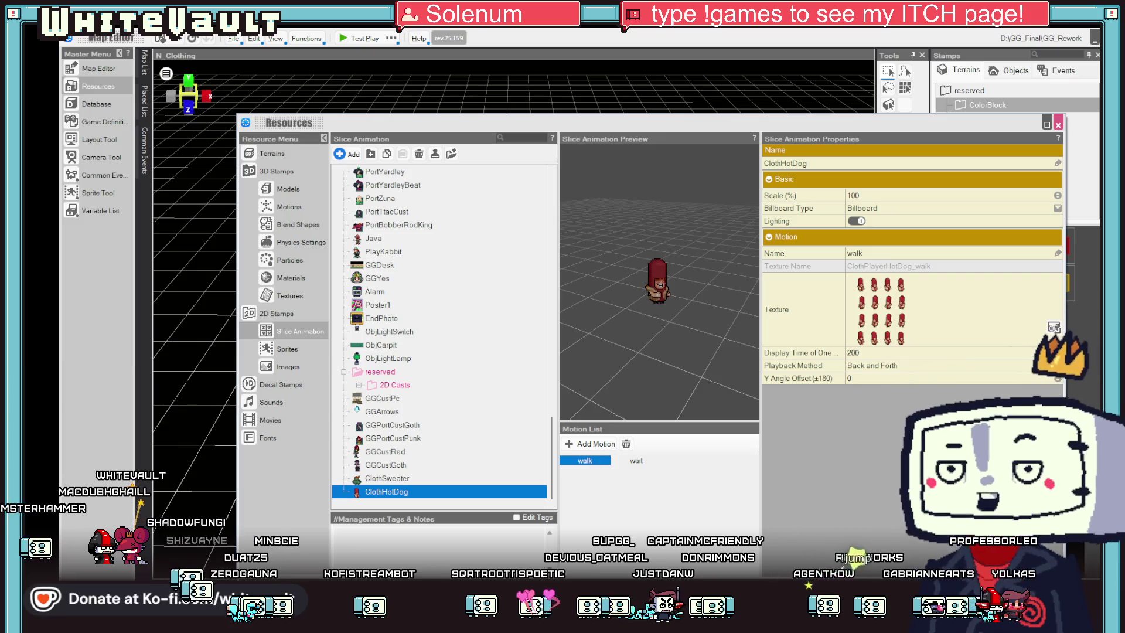
left_click(1058, 125)
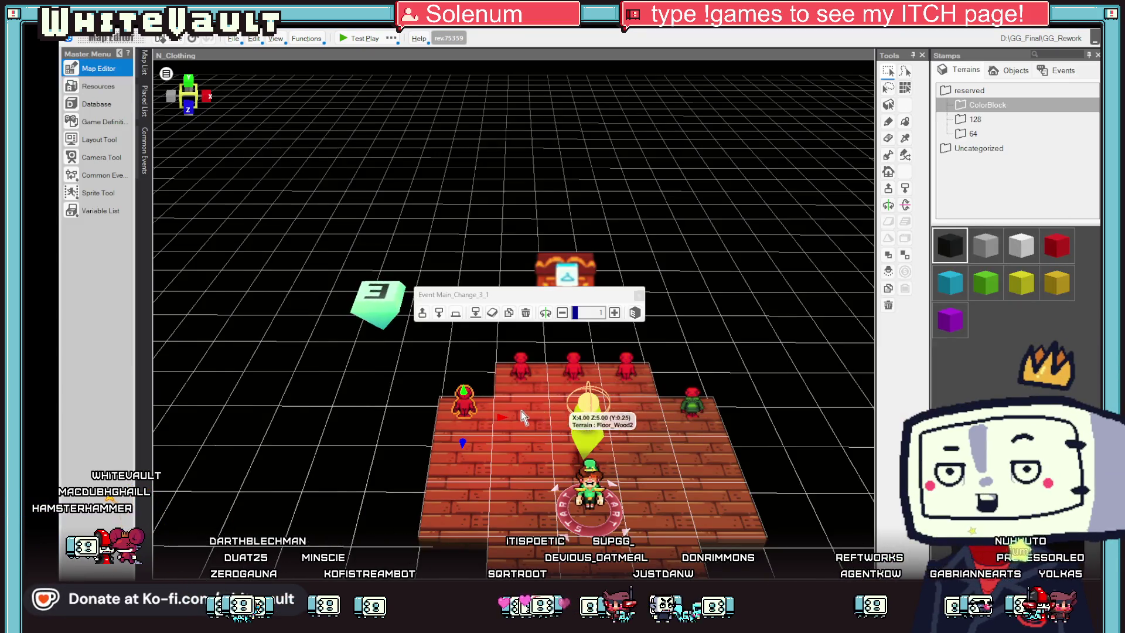
Step: Open the Logic_Clothing common event's 5 - HotDog sheet and expand its Change Cast Graphic command
left_click(105, 175)
left_click(291, 237)
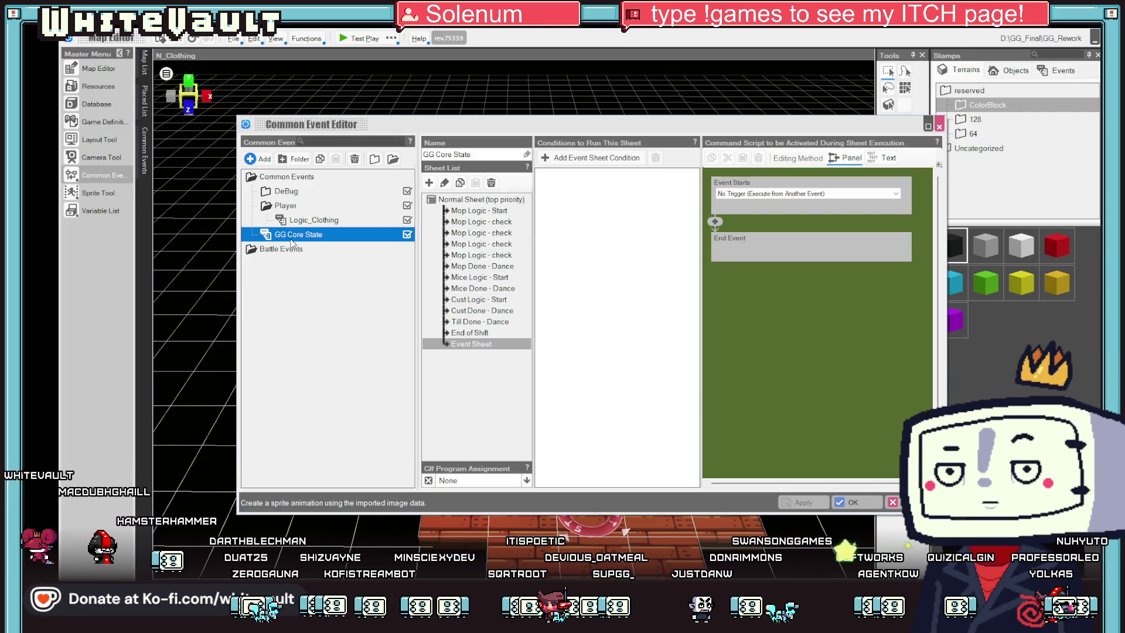
left_click(290, 221)
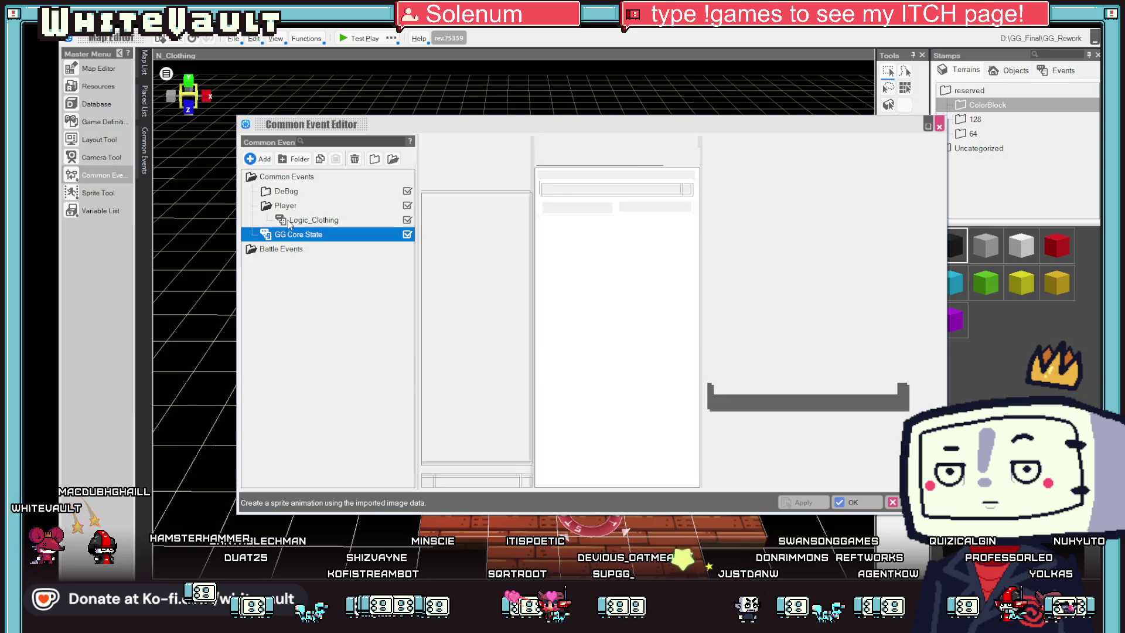
left_click(470, 266)
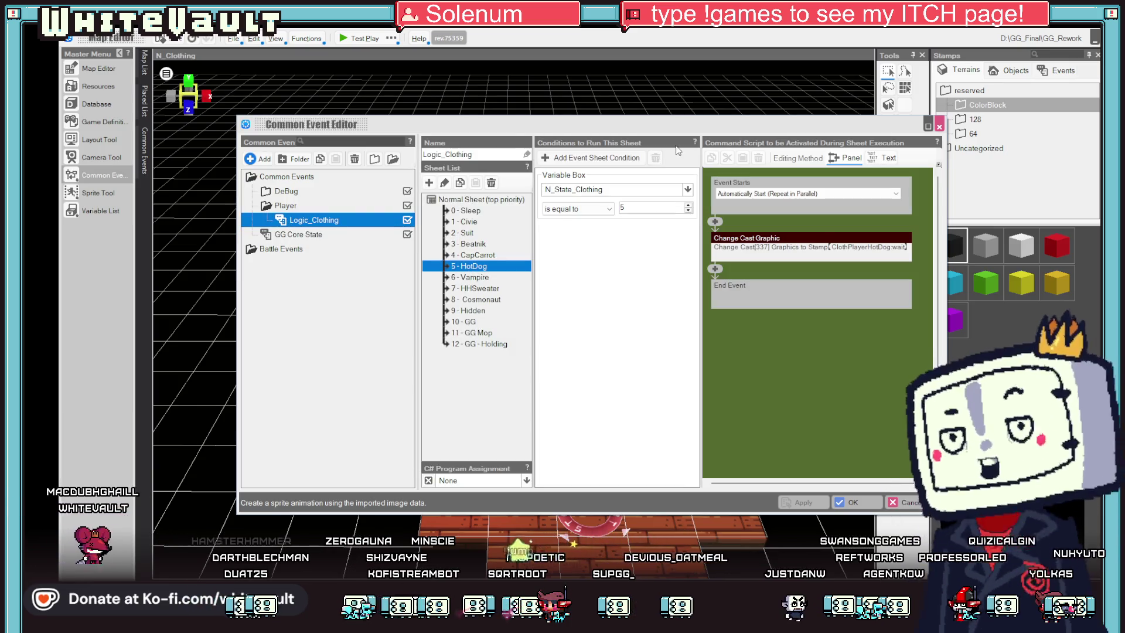
left_click(844, 249)
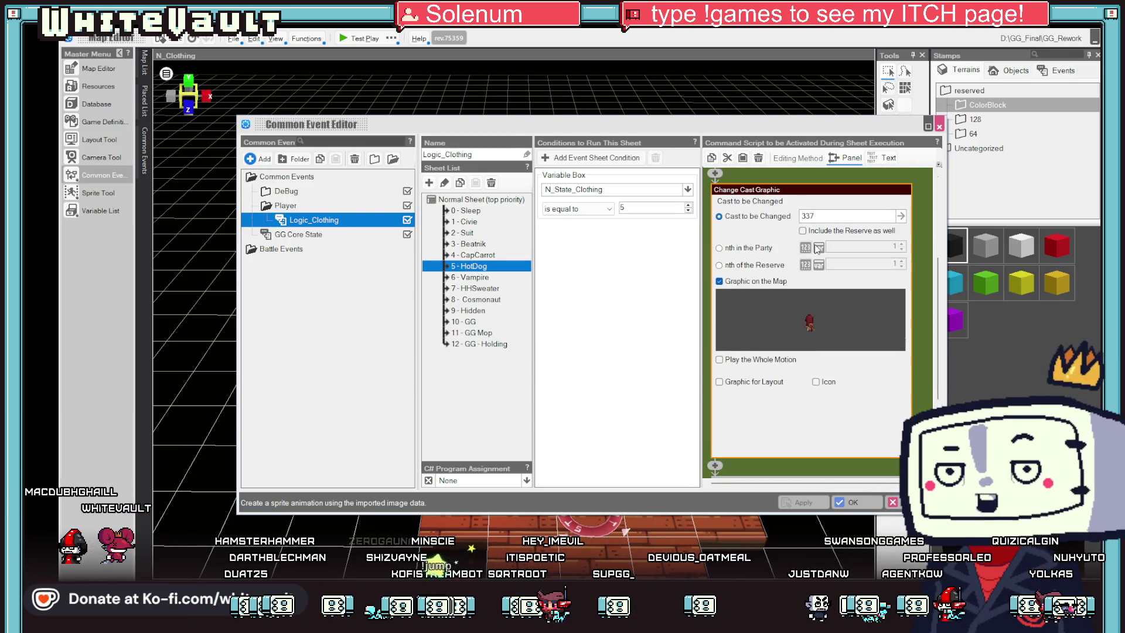
Step: Set the cast graphic to the ClothHotDog slice animation from Resources and save the common event
left_click(813, 313)
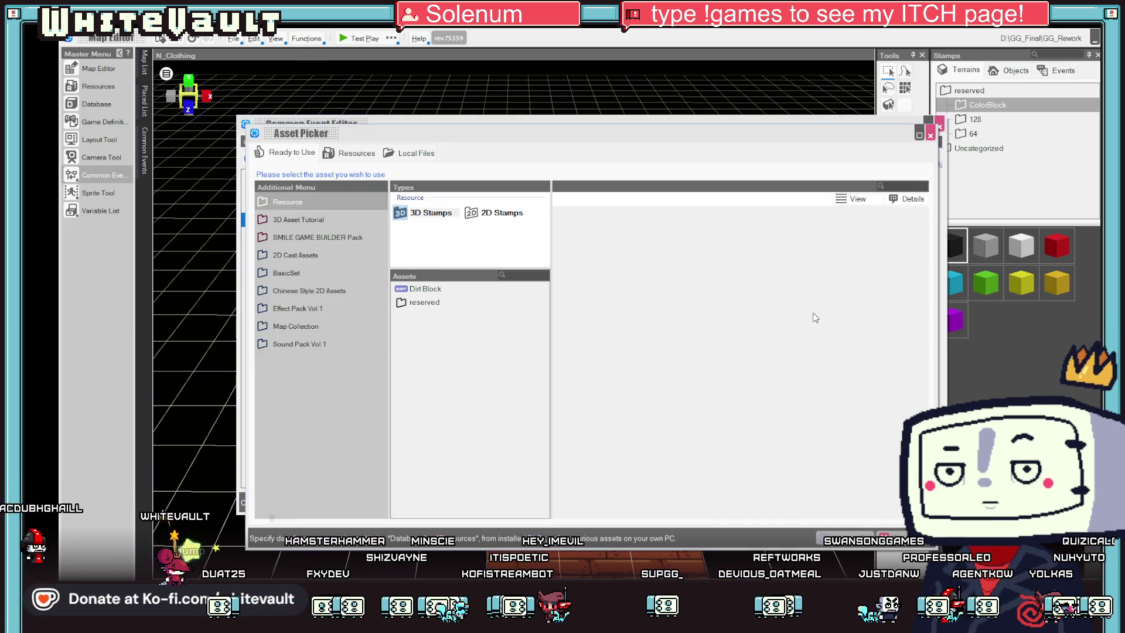
left_click(351, 156)
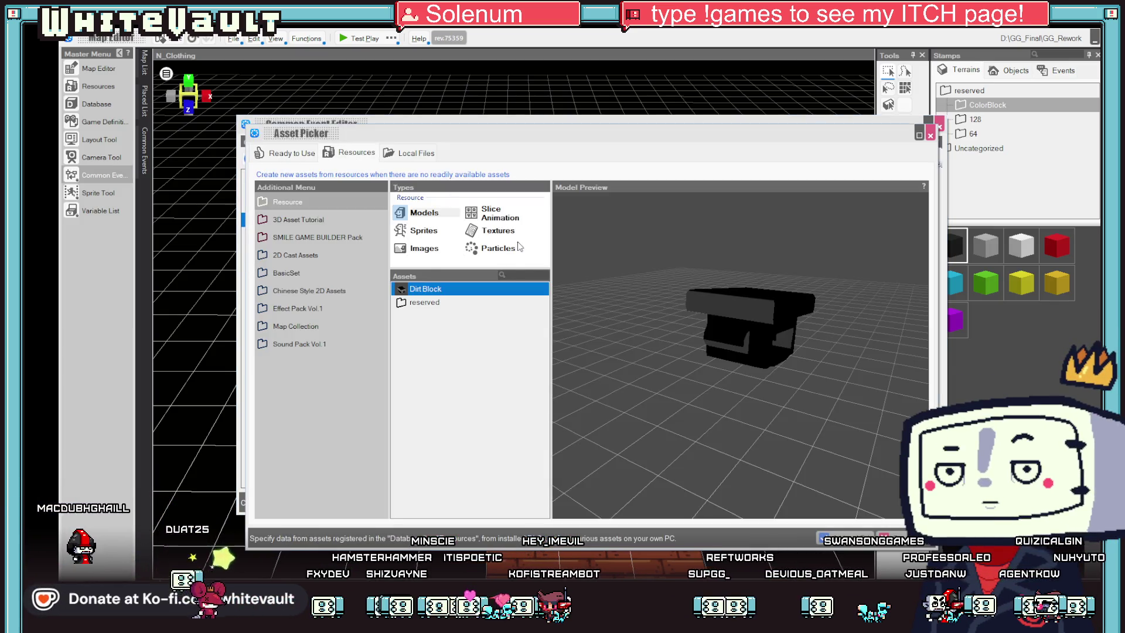
left_click(498, 213)
scroll(507, 460, "down", 5)
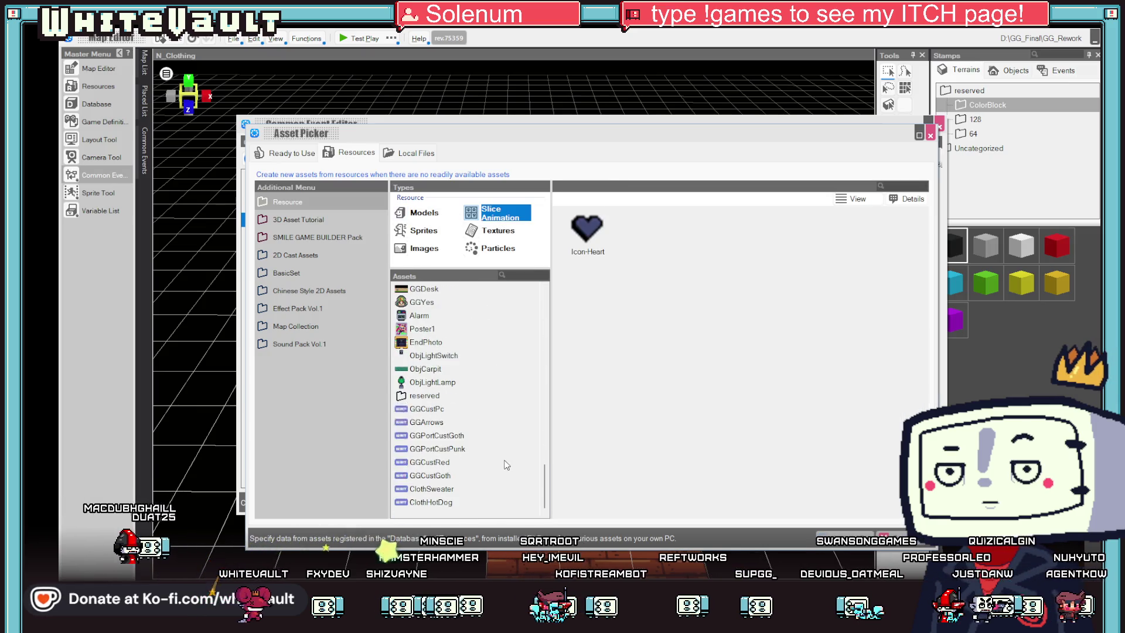
left_click(530, 502)
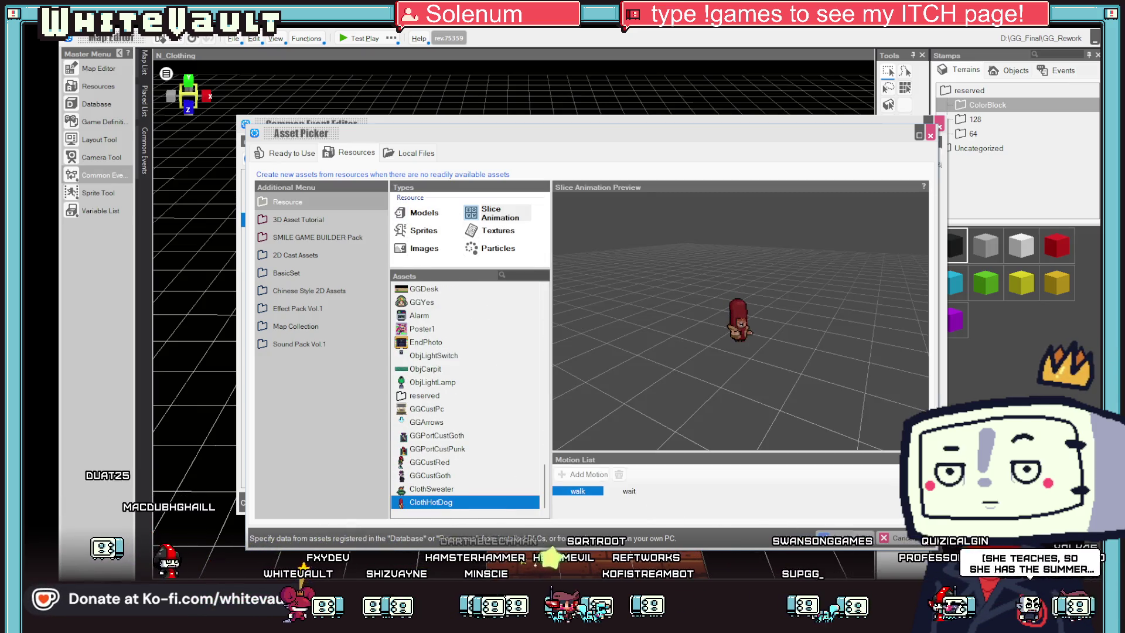
left_click(629, 491)
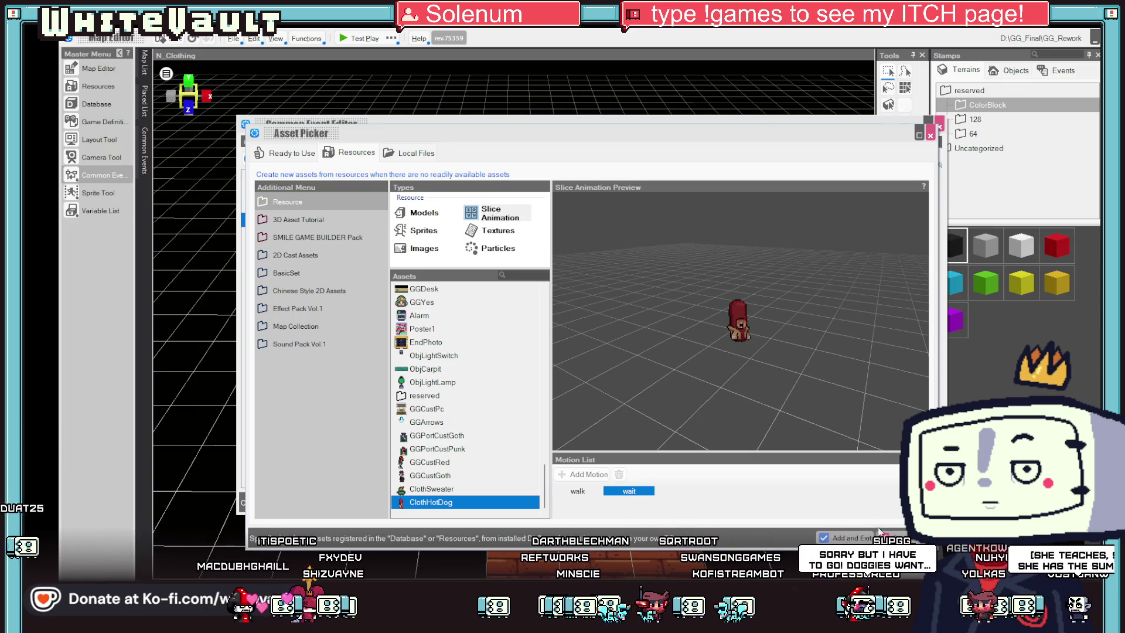
left_click(842, 537)
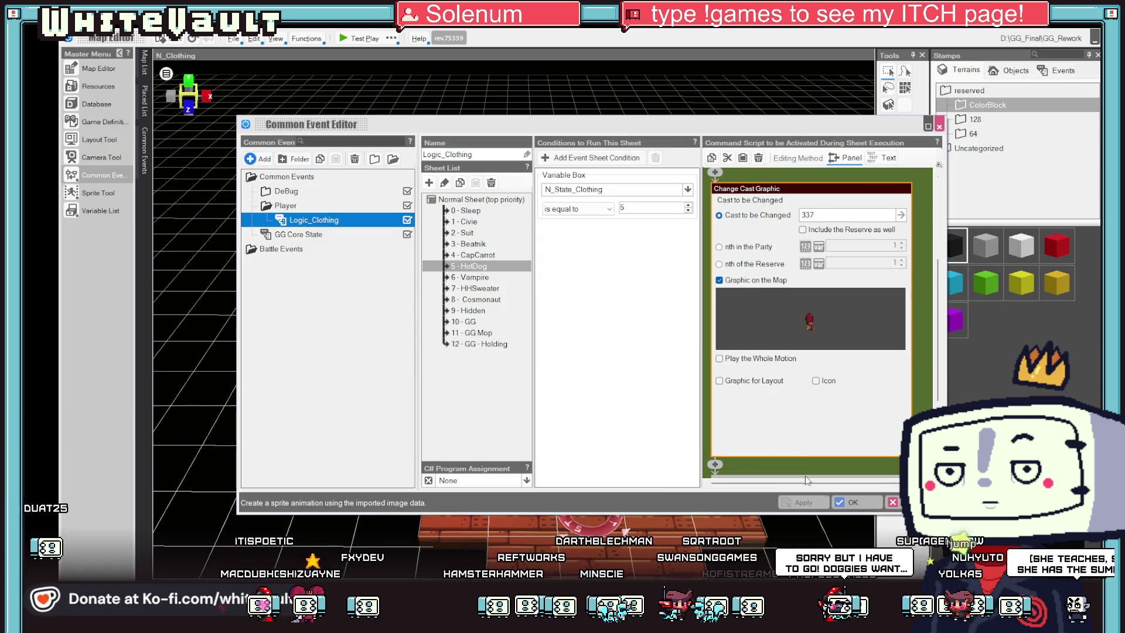
left_click(848, 502)
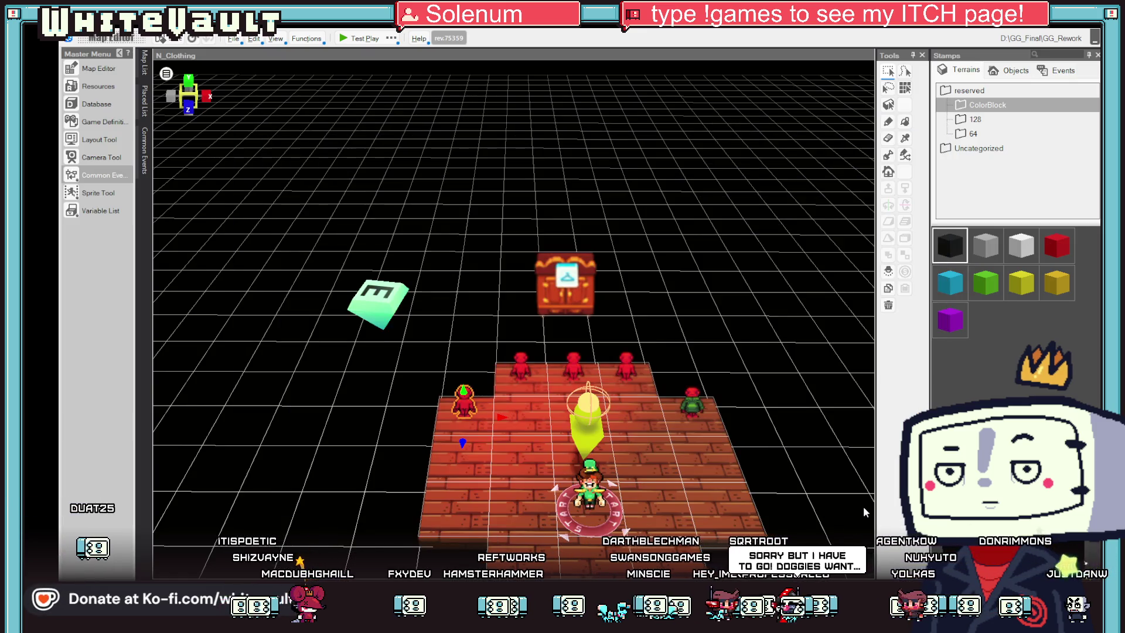
Step: Launch a new test play of the clothing room, then switch over to Aseprite
left_click(357, 41)
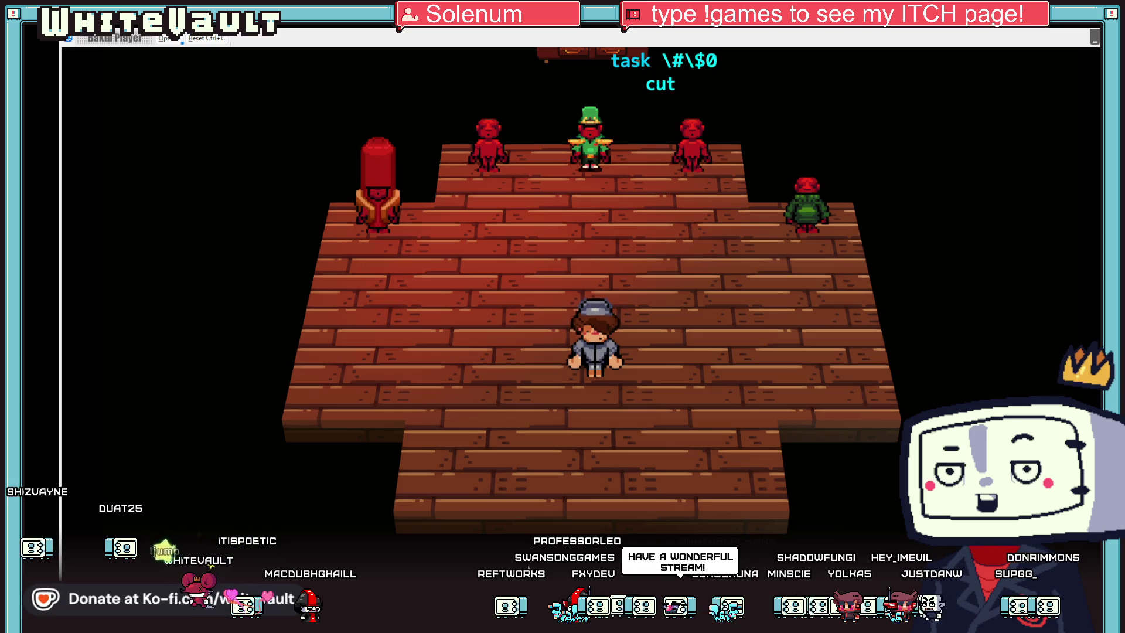
key("alt+Tab")
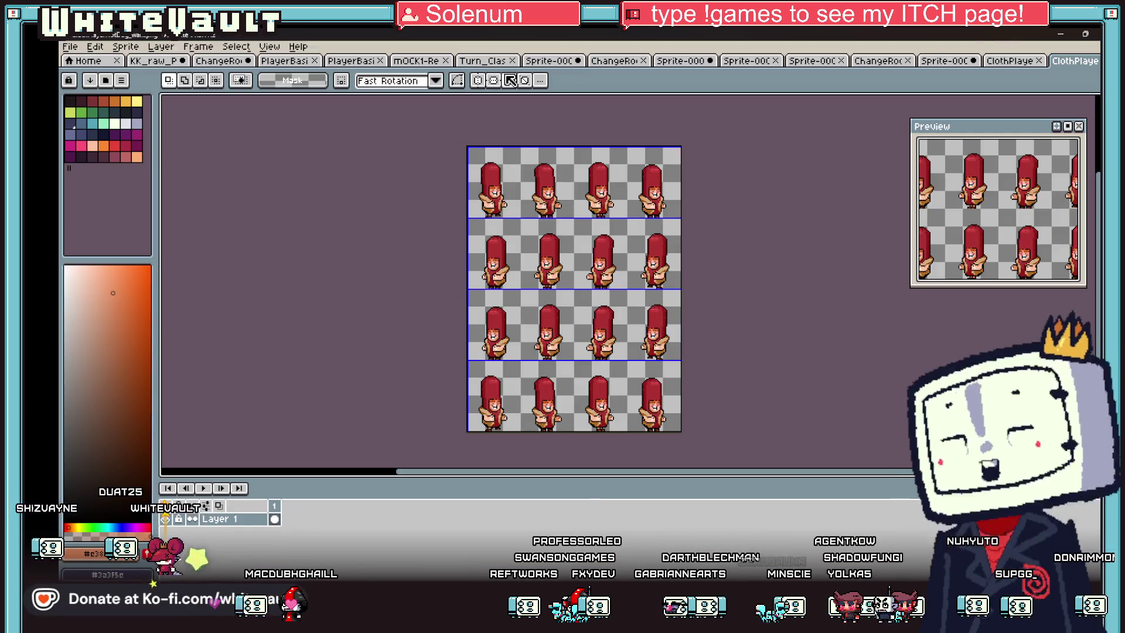
Step: On the KK_raw sheet, marquee the clothing list and the 1 - Civie, 2 - Suit and 3 - Beatnik rows
left_click(1011, 60)
left_click(154, 60)
scroll(405, 227, "down", 2)
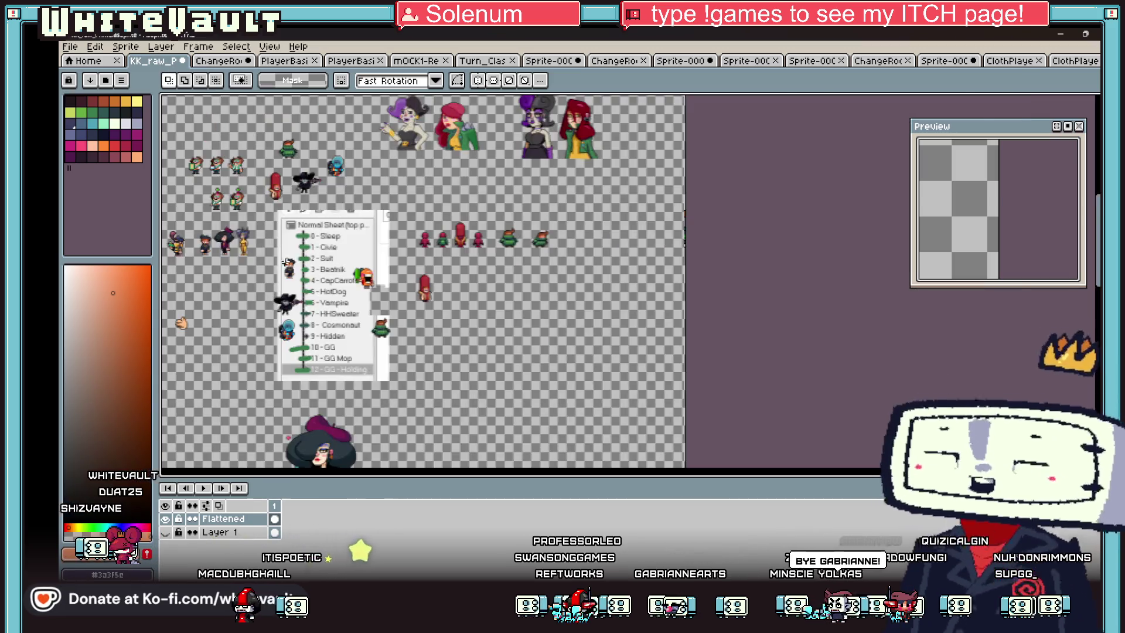
scroll(334, 244, "up", 2)
left_click_drag(281, 183, 453, 220)
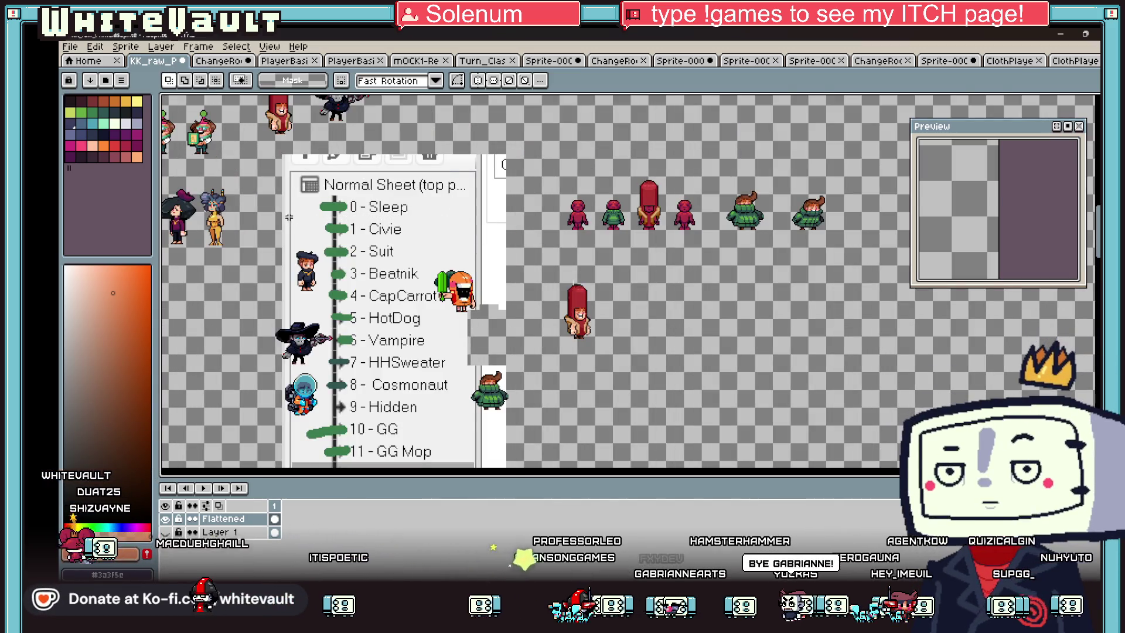
left_click_drag(289, 218, 430, 241)
left_click_drag(301, 236, 424, 265)
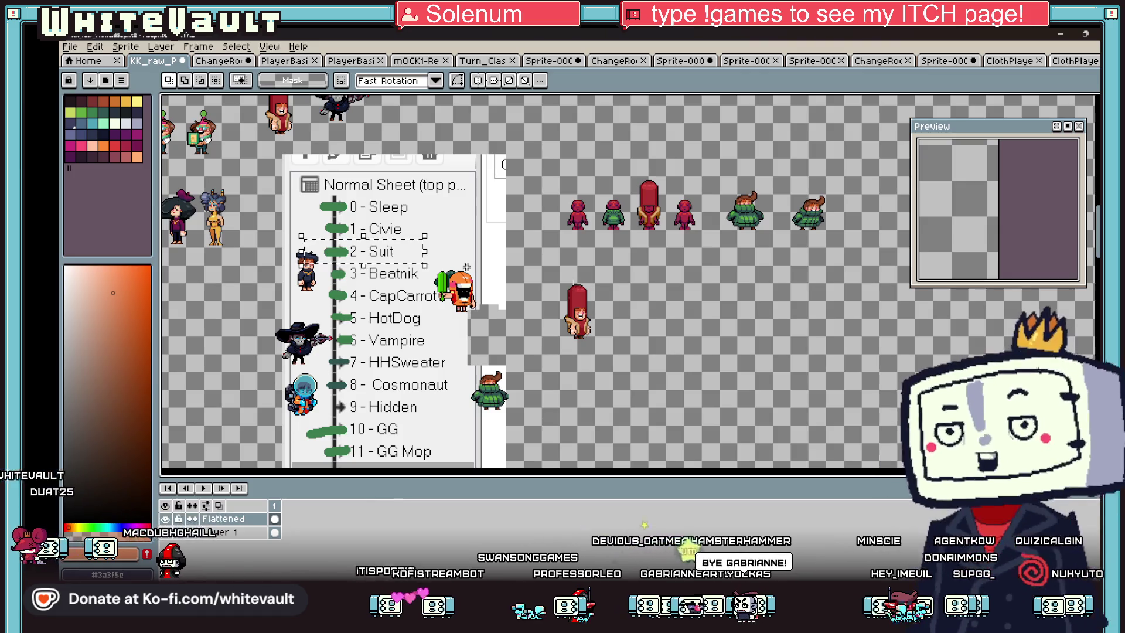
left_click_drag(300, 258, 464, 303)
left_click(396, 329)
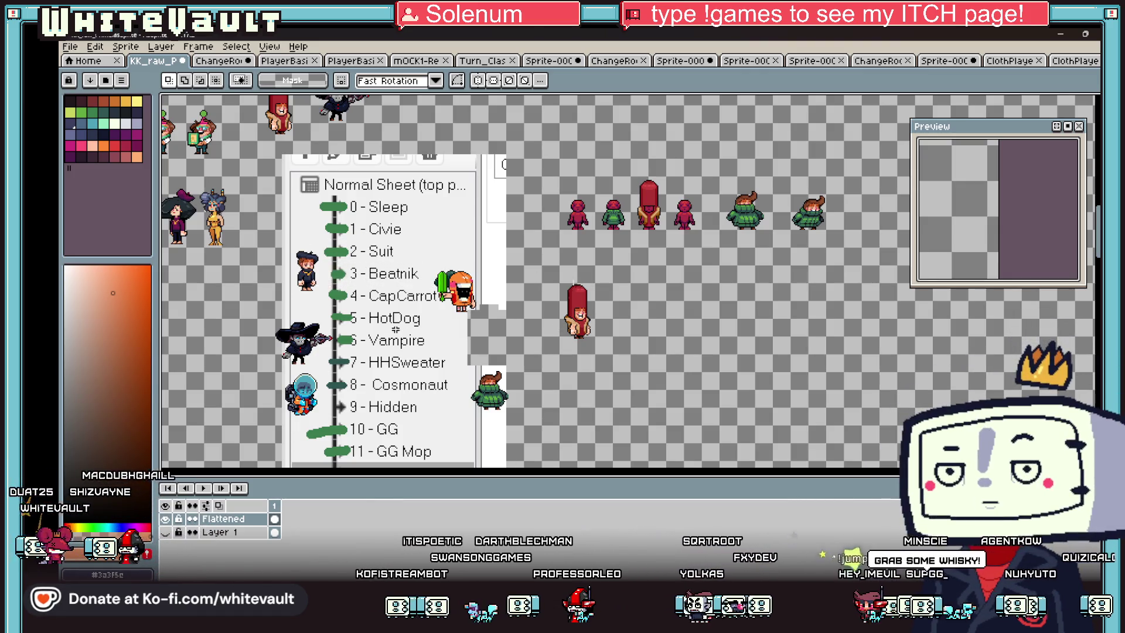
Step: Marquee the CapCarrot, Vampire, Cosmonaut, Hidden and 10–12 costume rows, then minimize Aseprite
left_click_drag(311, 276, 463, 311)
left_click(387, 355)
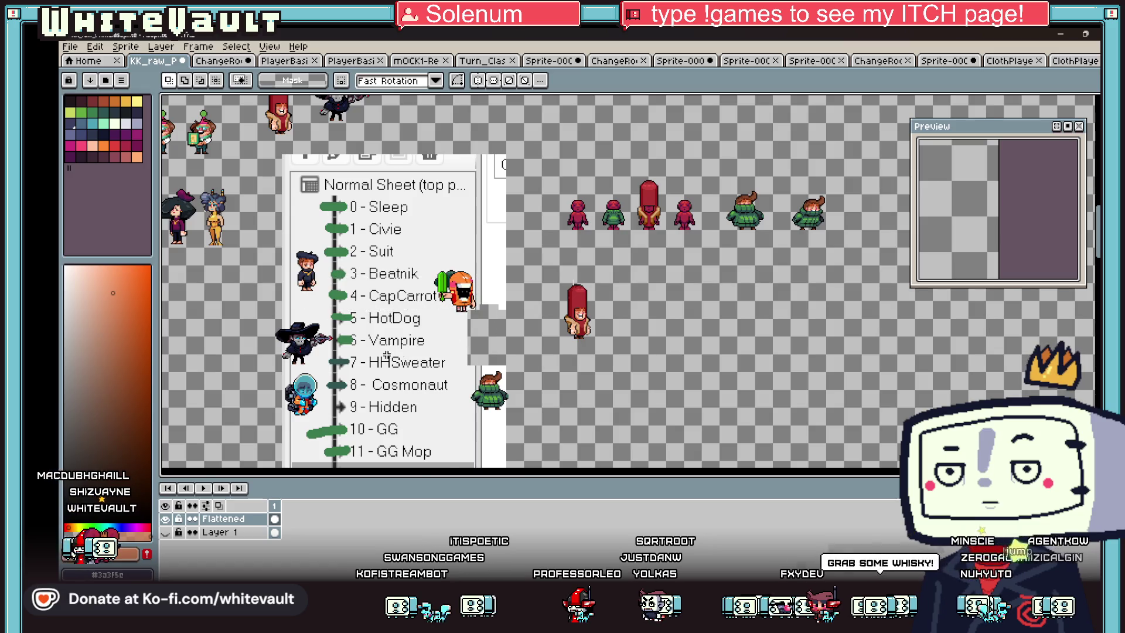
scroll(386, 354, "up", 2)
scroll(387, 354, "down", 2)
scroll(381, 346, "up", 2)
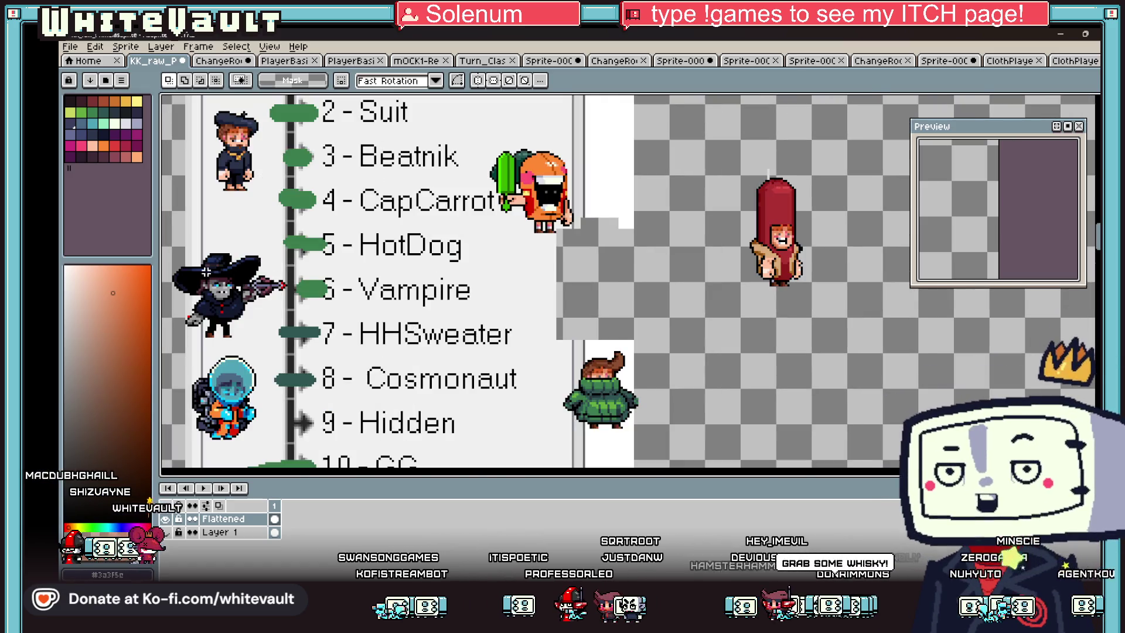
left_click_drag(266, 267, 545, 314)
scroll(717, 364, "down", 2)
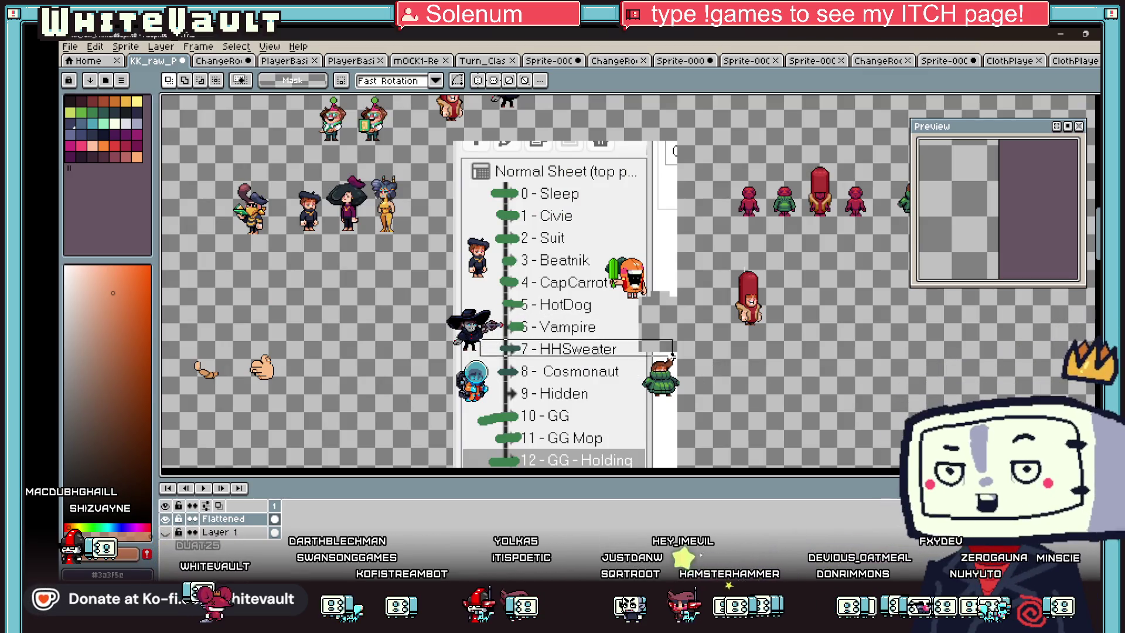
left_click_drag(526, 365, 649, 384)
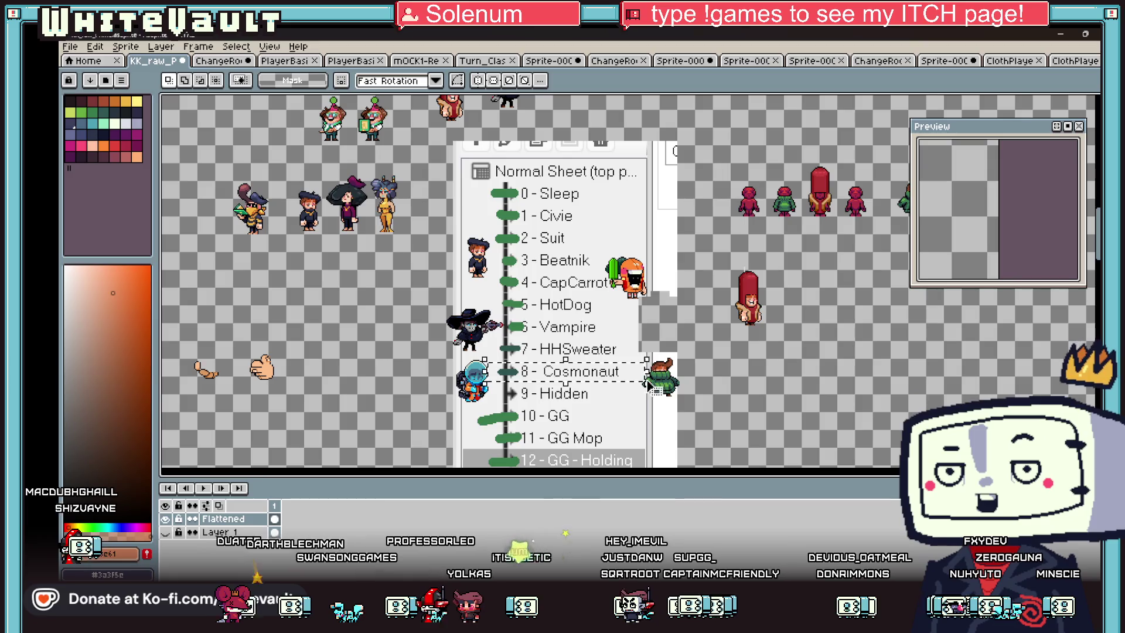
scroll(548, 432, "up", 2)
left_click_drag(434, 334, 674, 371)
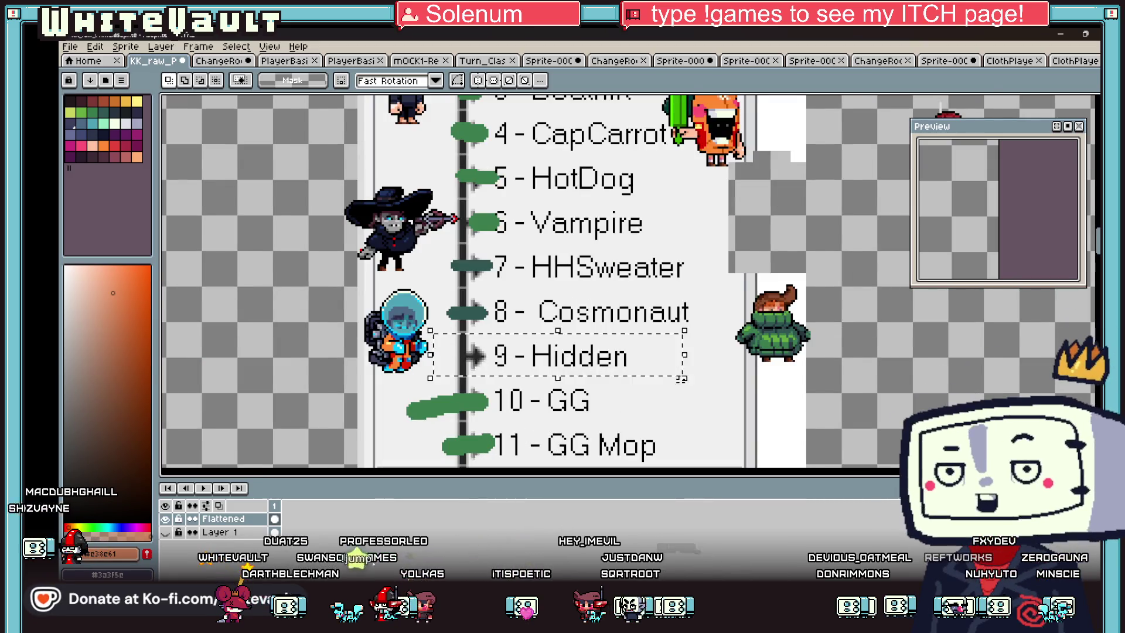
scroll(712, 440, "down", 2)
scroll(712, 439, "up", 2)
scroll(762, 440, "down", 1)
left_click_drag(385, 267, 767, 441)
left_click(1061, 33)
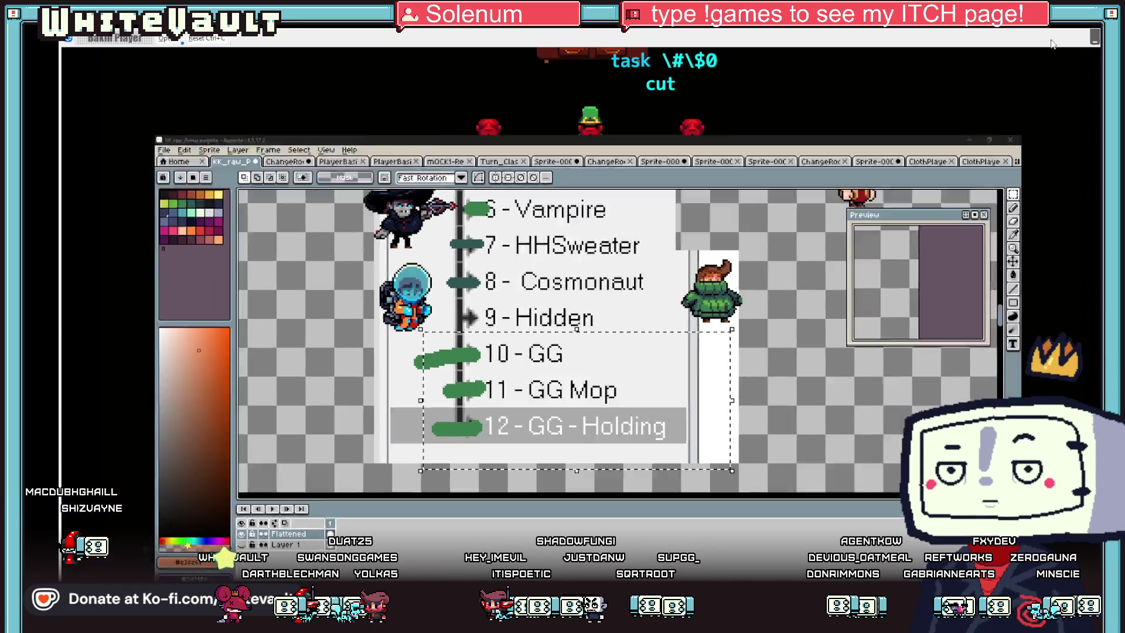
Step: Walk to the costume pillar, accept the hot-dog costume, walk around in it, then end the test play
key("Up")
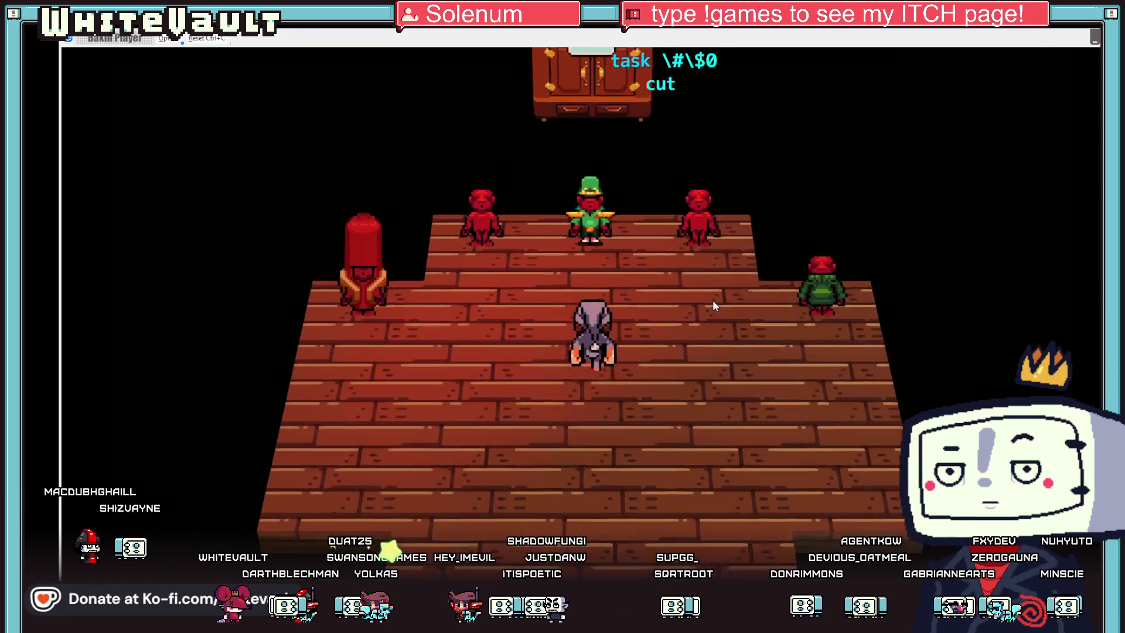
key("Left")
key("Up")
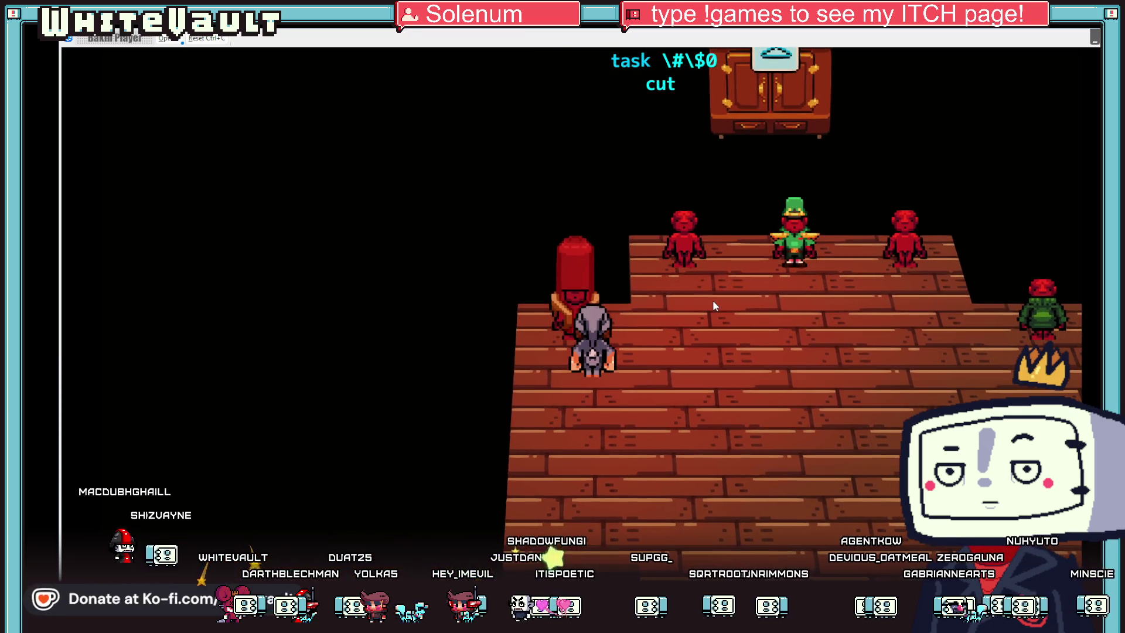
key("Return")
key("Return")
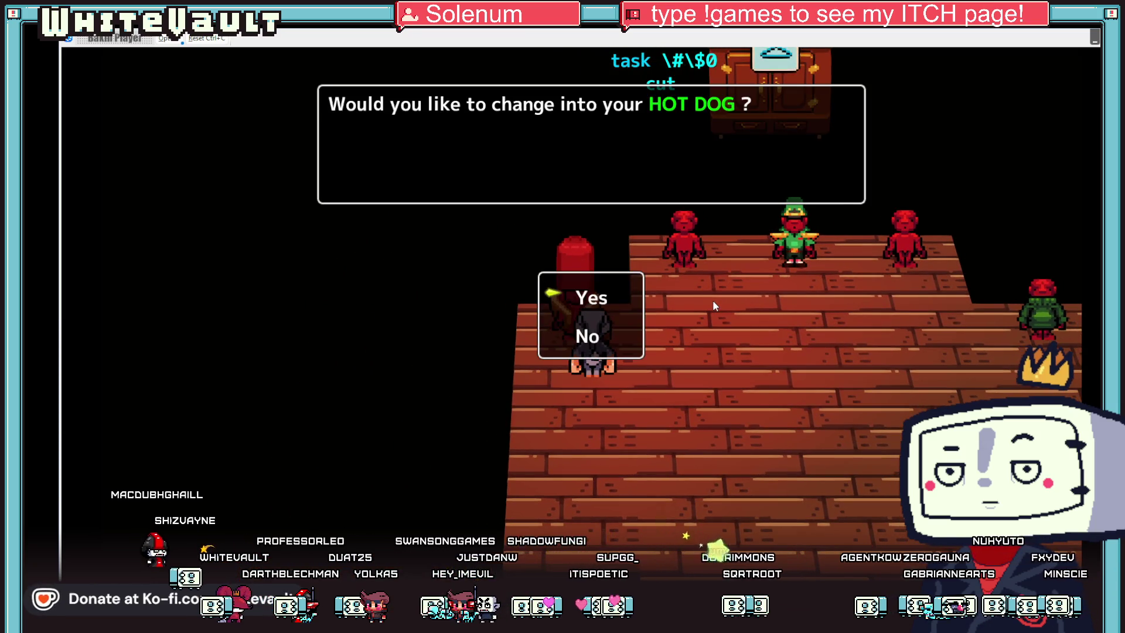
key("Return")
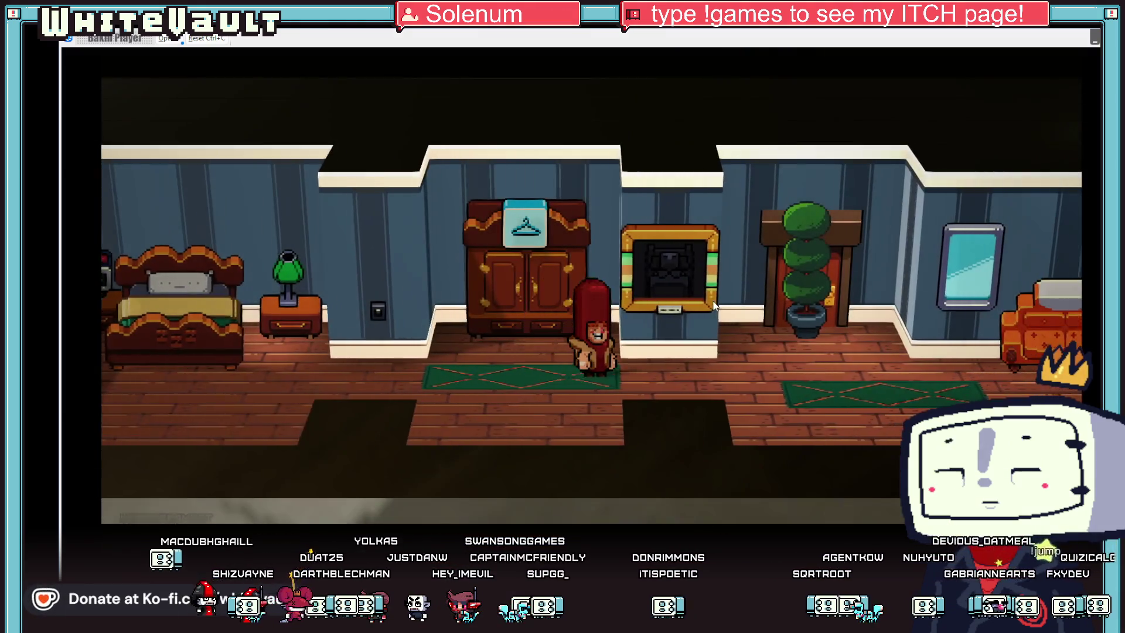
key("Right")
key("Left")
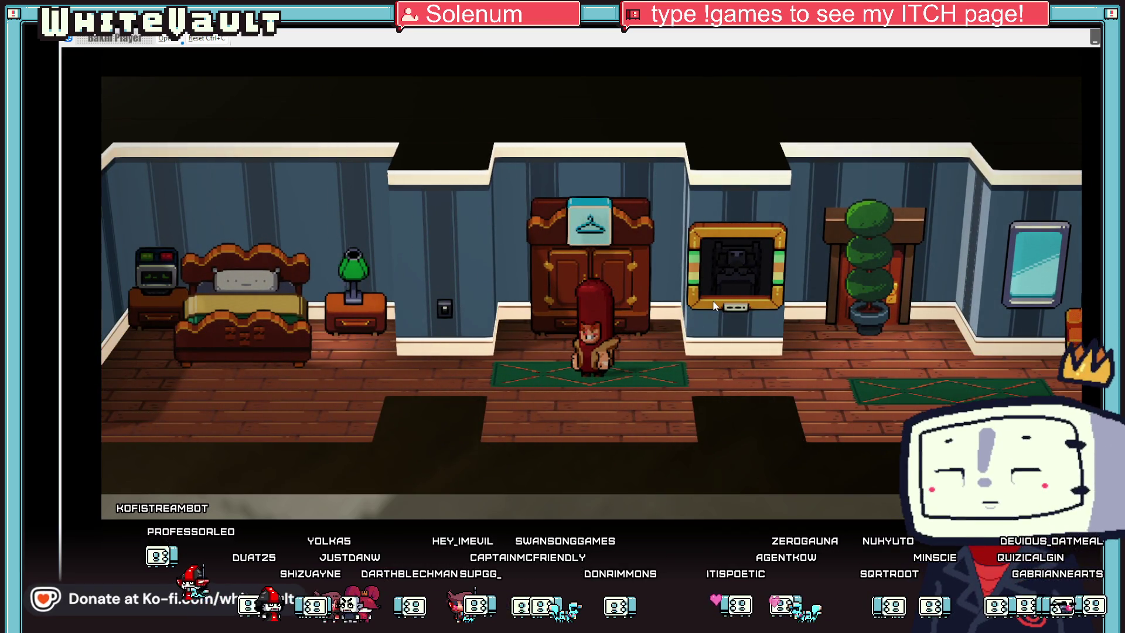
key("Right")
key("Right")
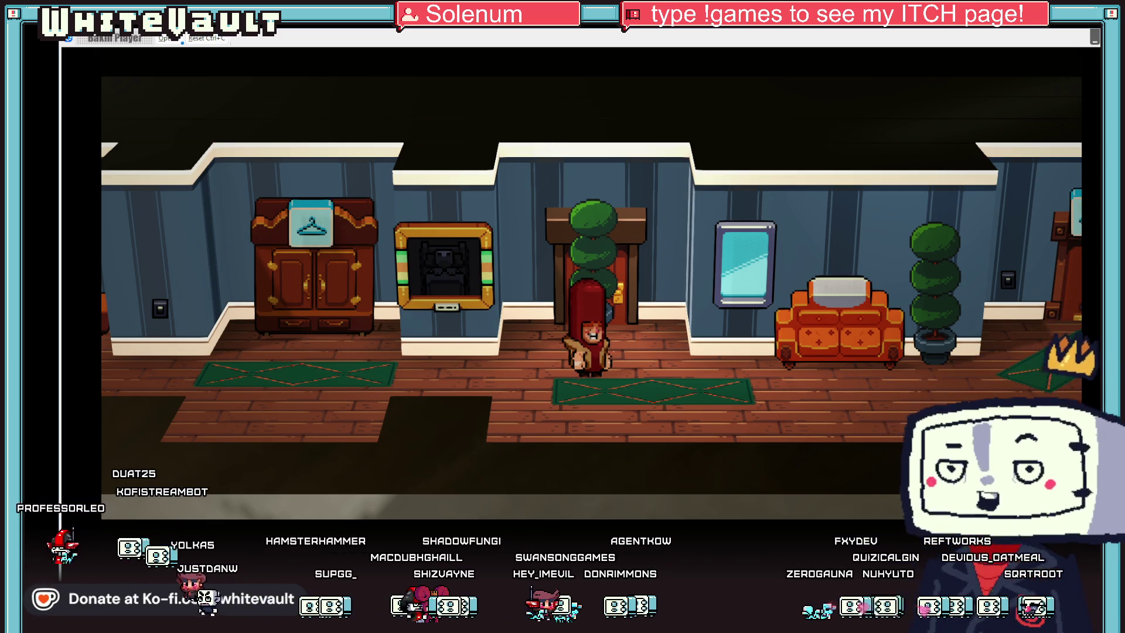
key("alt+F4")
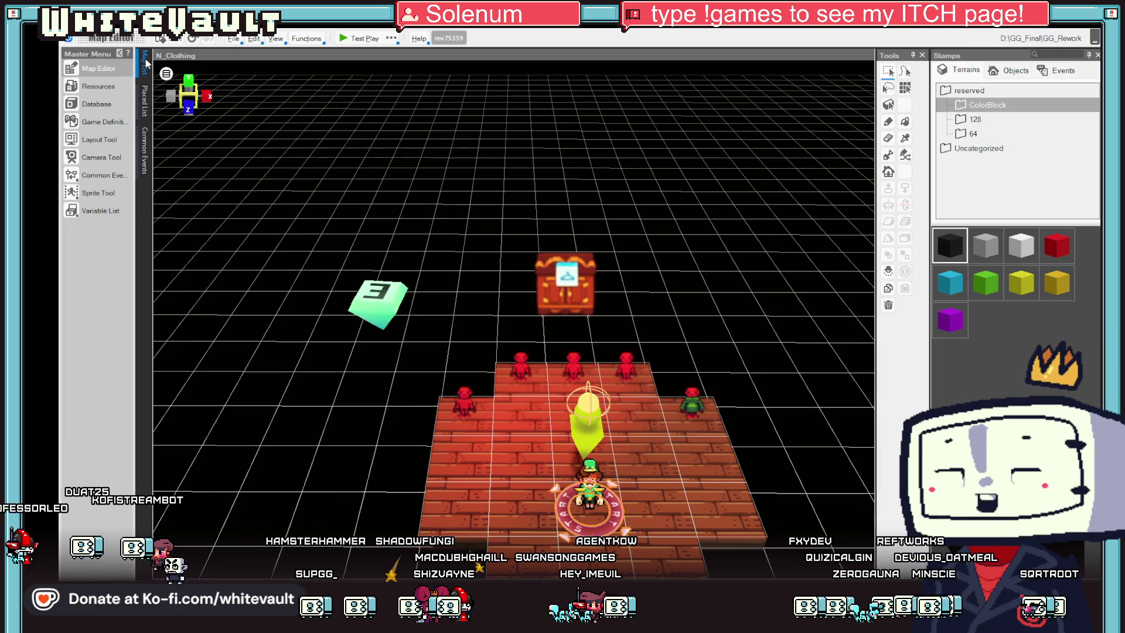
left_click(101, 89)
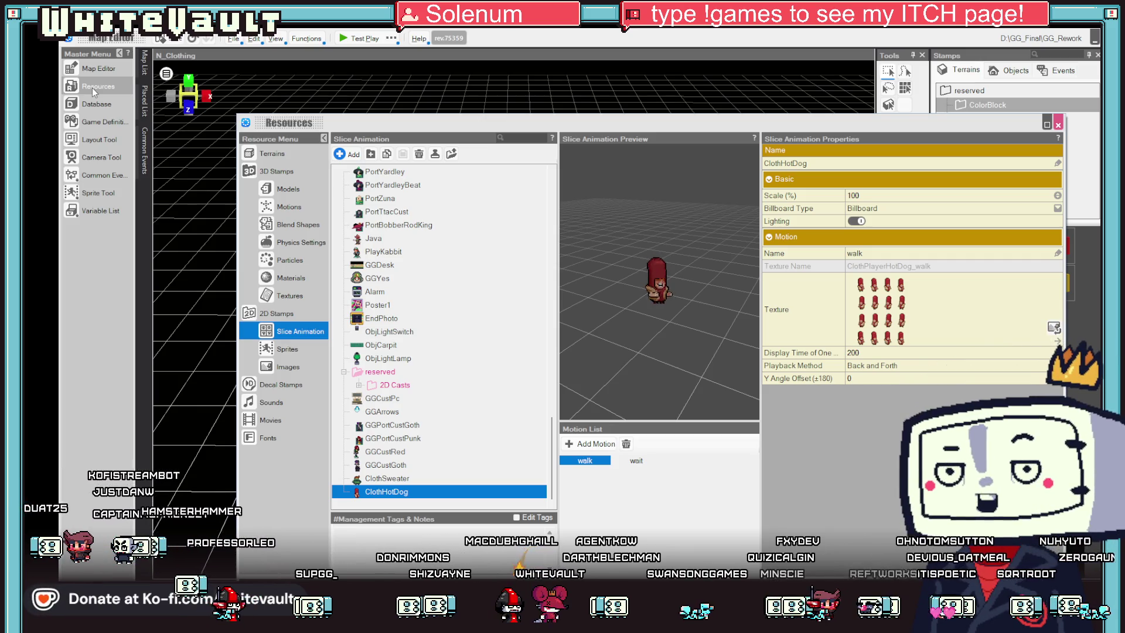
left_click(638, 461)
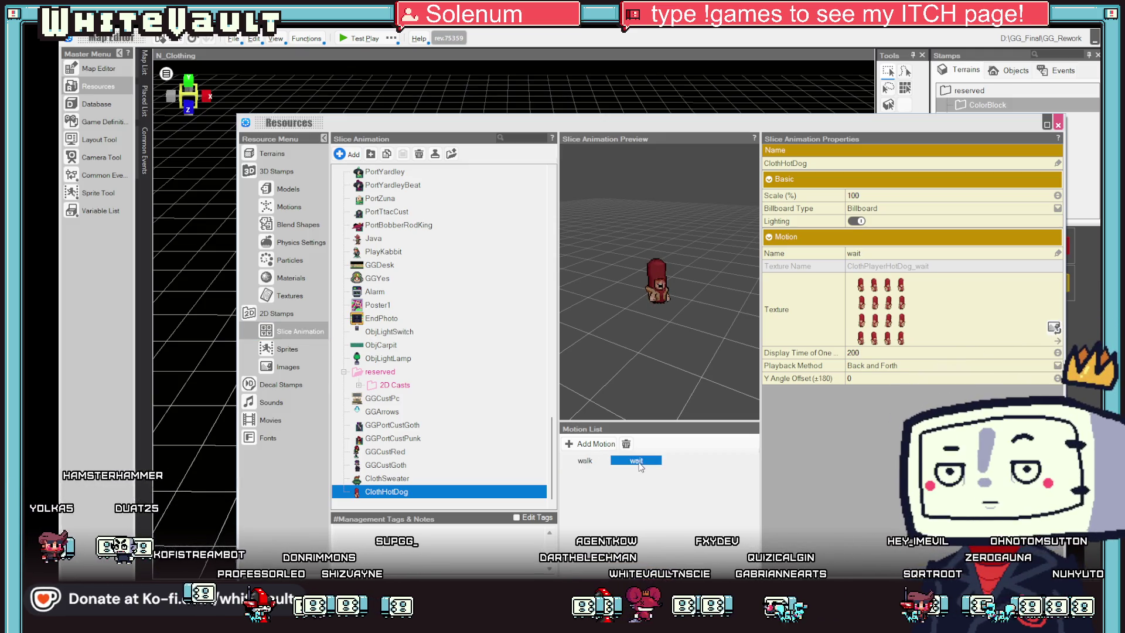
left_click(584, 461)
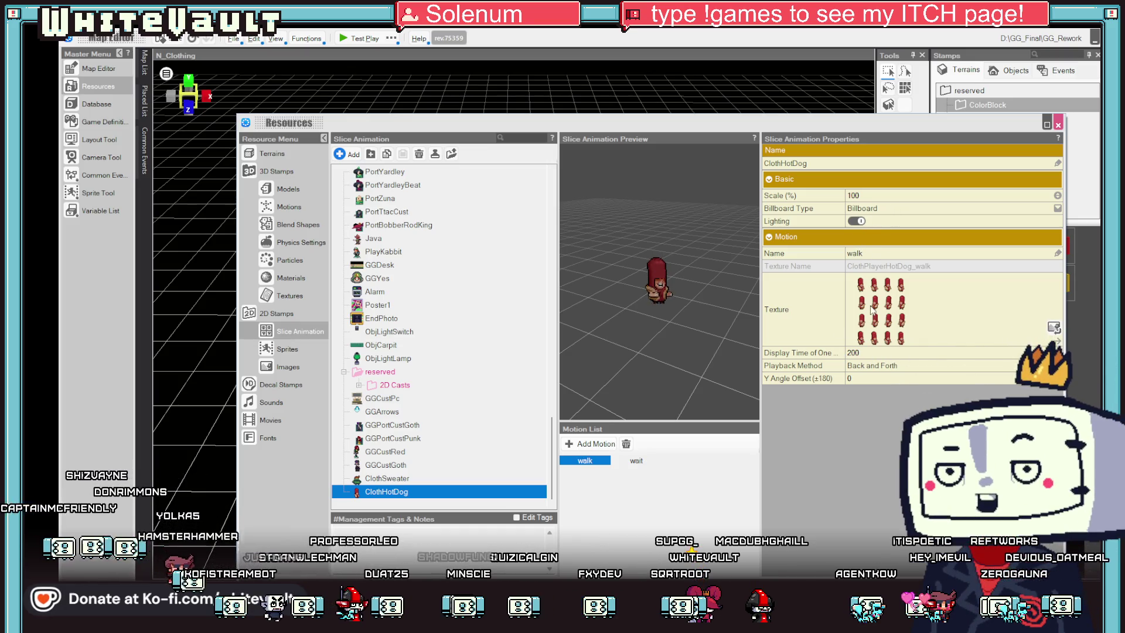
left_click(288, 366)
left_click(469, 478)
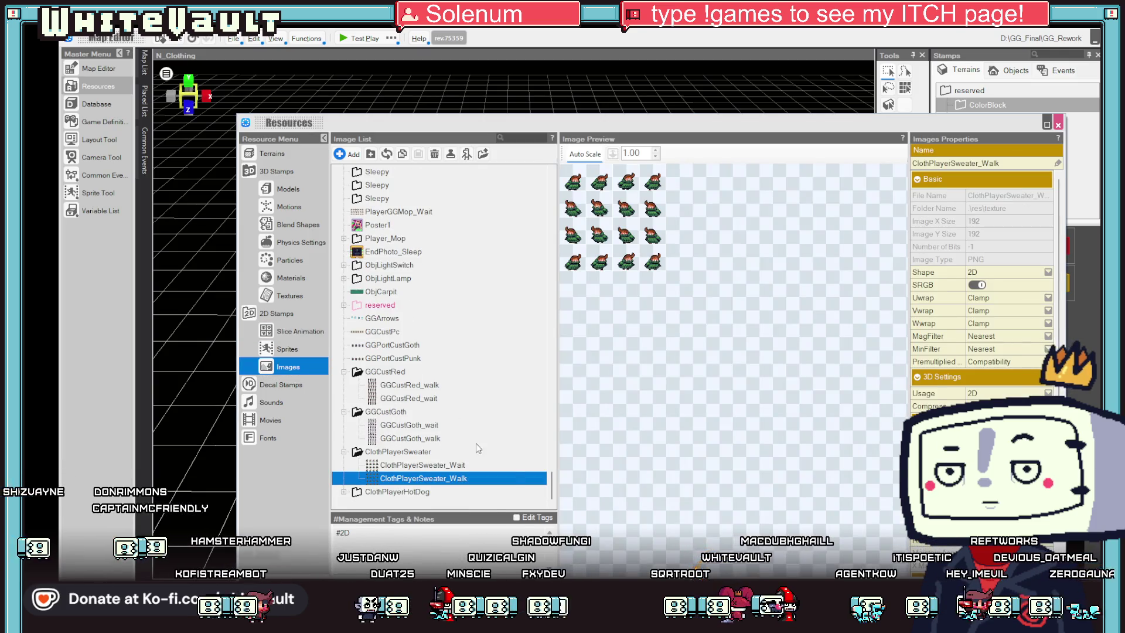
double_click(357, 493)
left_click(406, 503)
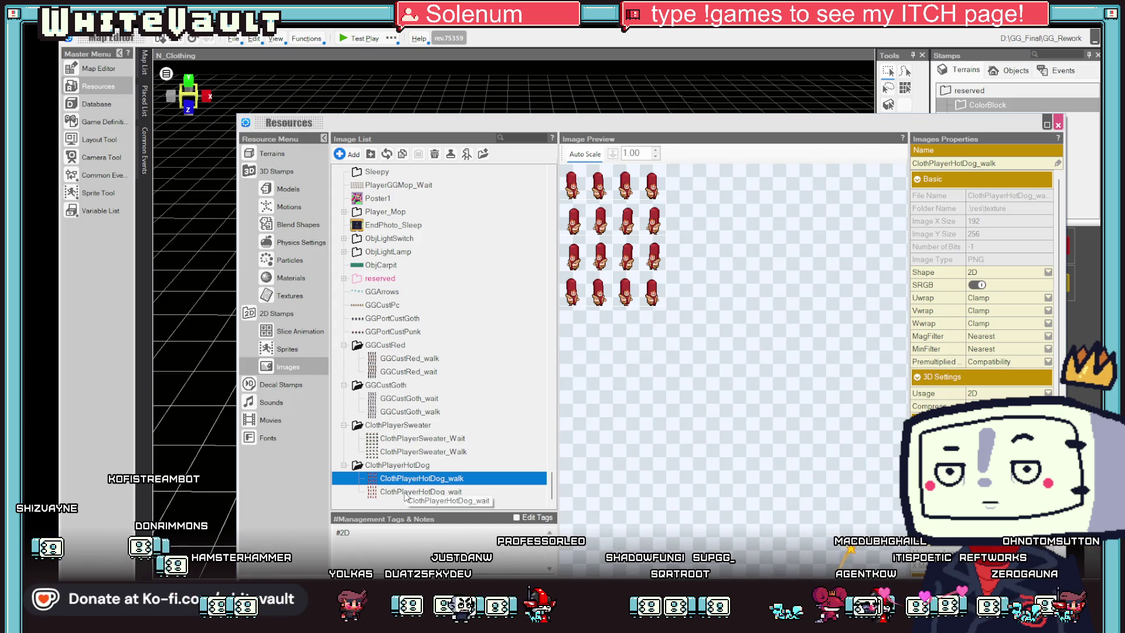
left_click(428, 493)
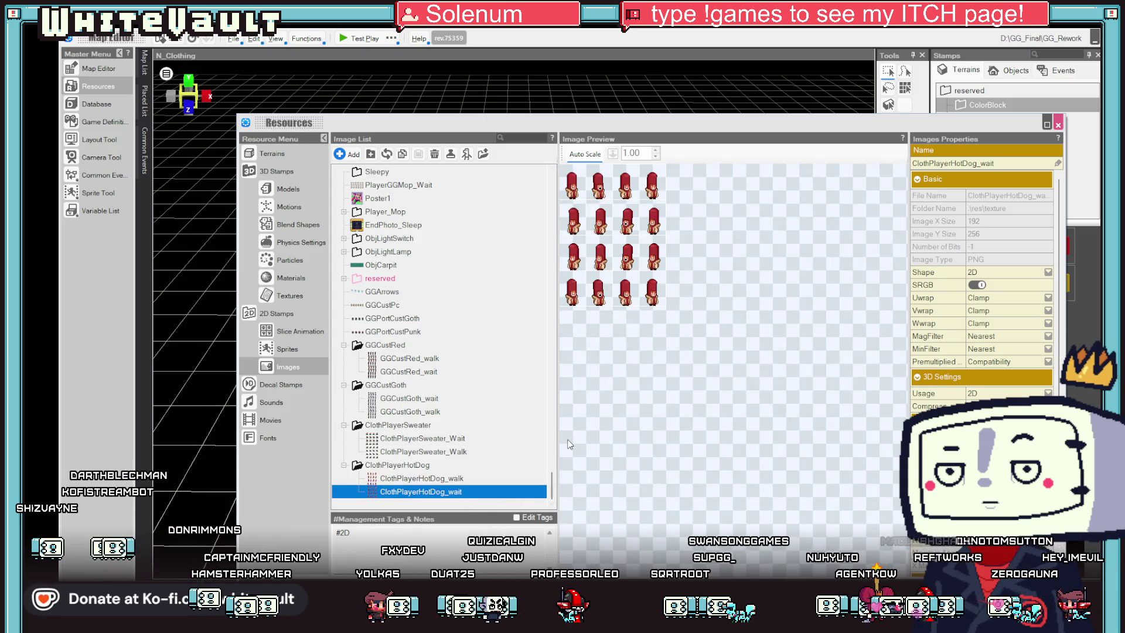
left_click(295, 331)
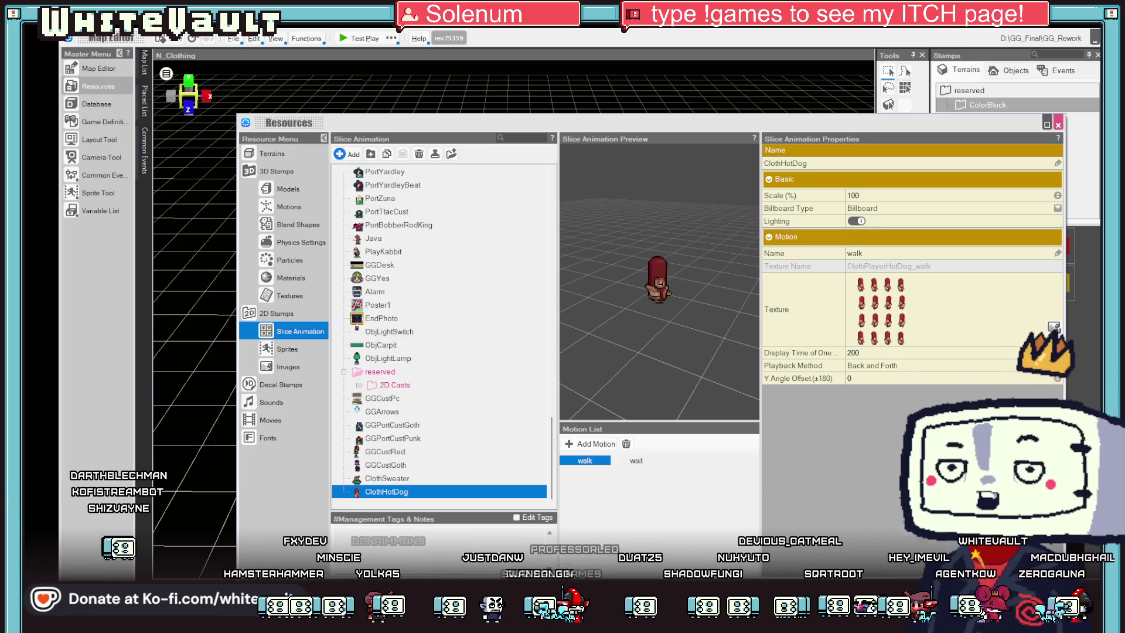
left_click(637, 462)
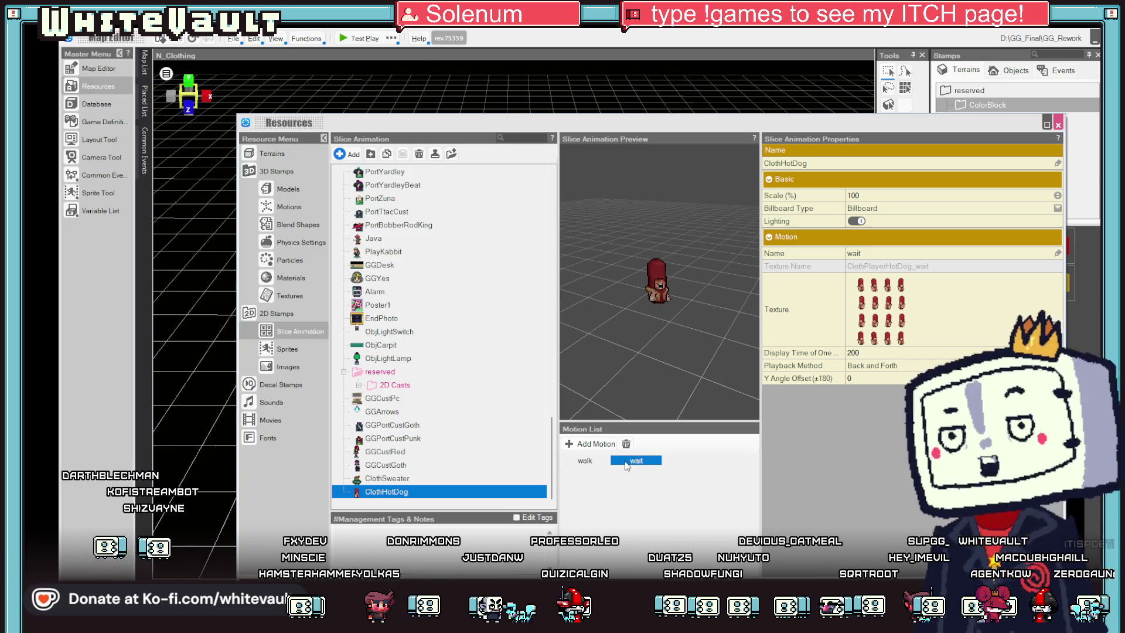
left_click(585, 461)
key("Escape")
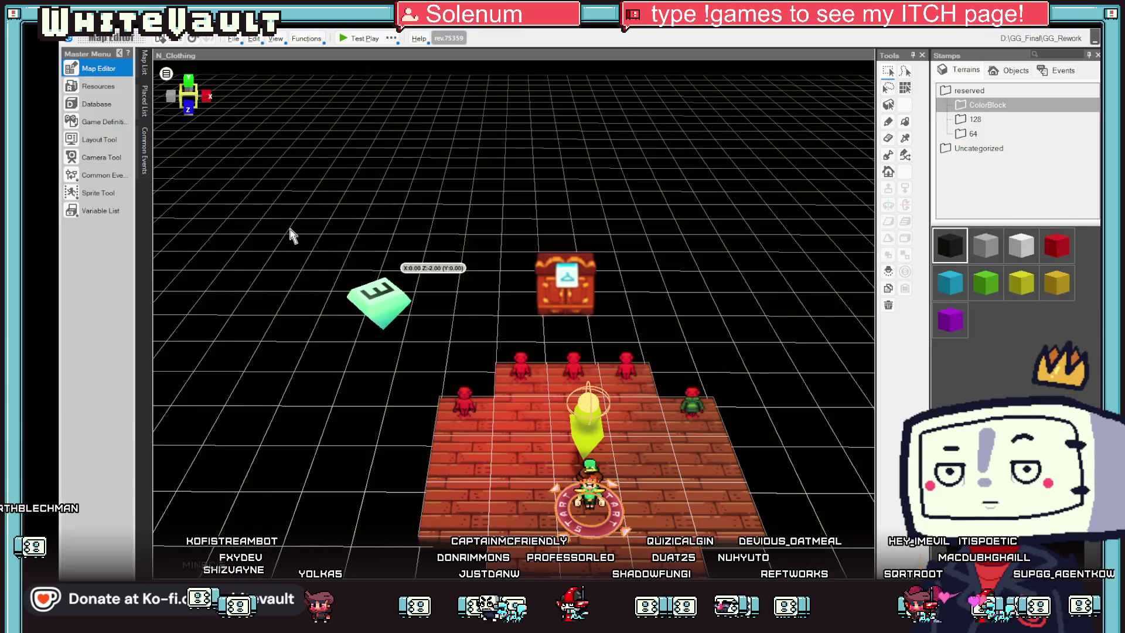
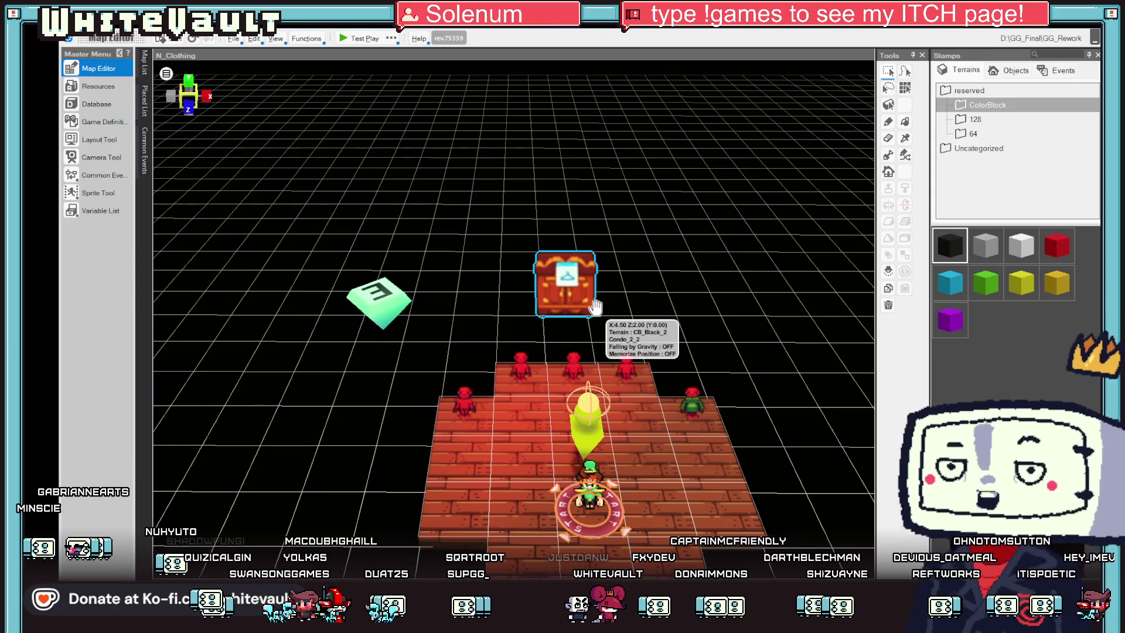
Step: Inspect the red Main_Change_3_1 map event's Display Message command and 2GG sheet
left_click(466, 407)
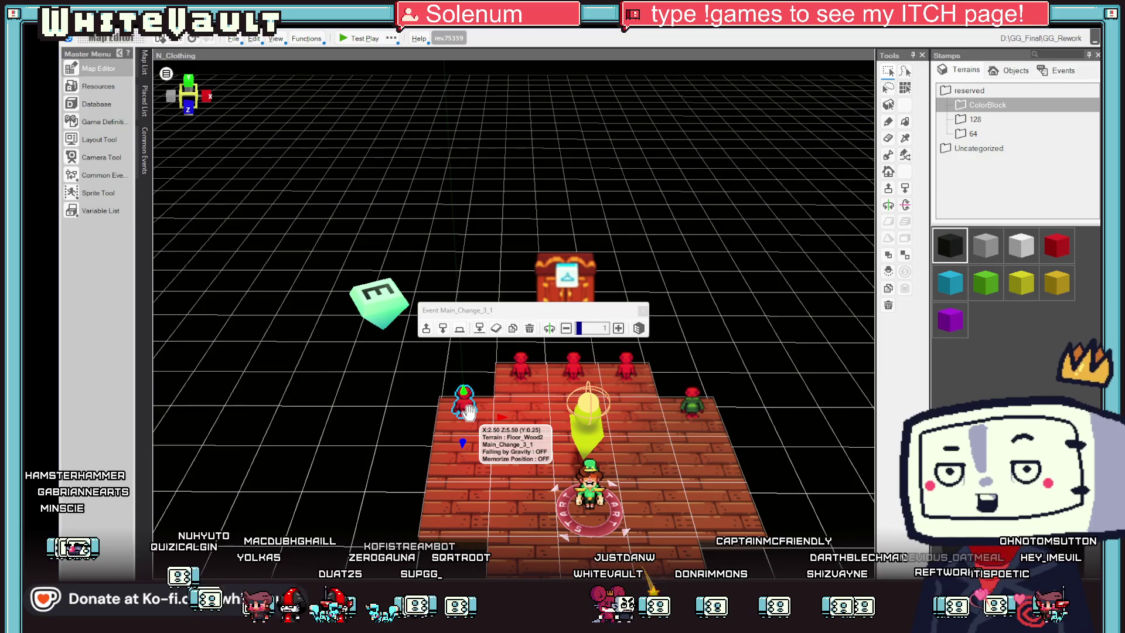
double_click(468, 412)
left_click(419, 160)
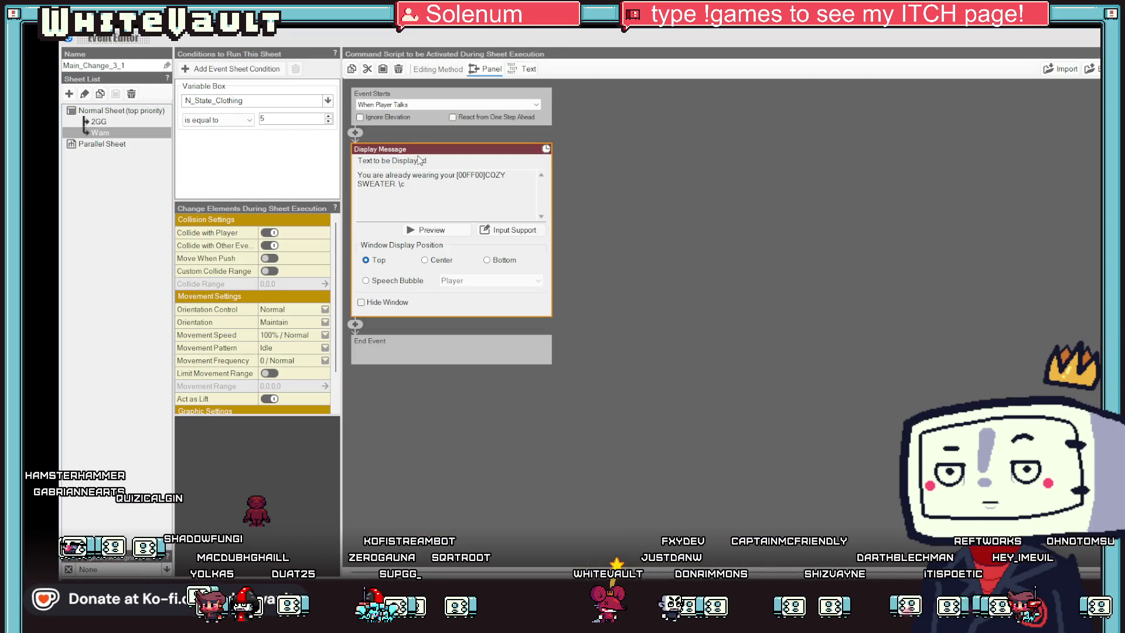
left_click(99, 121)
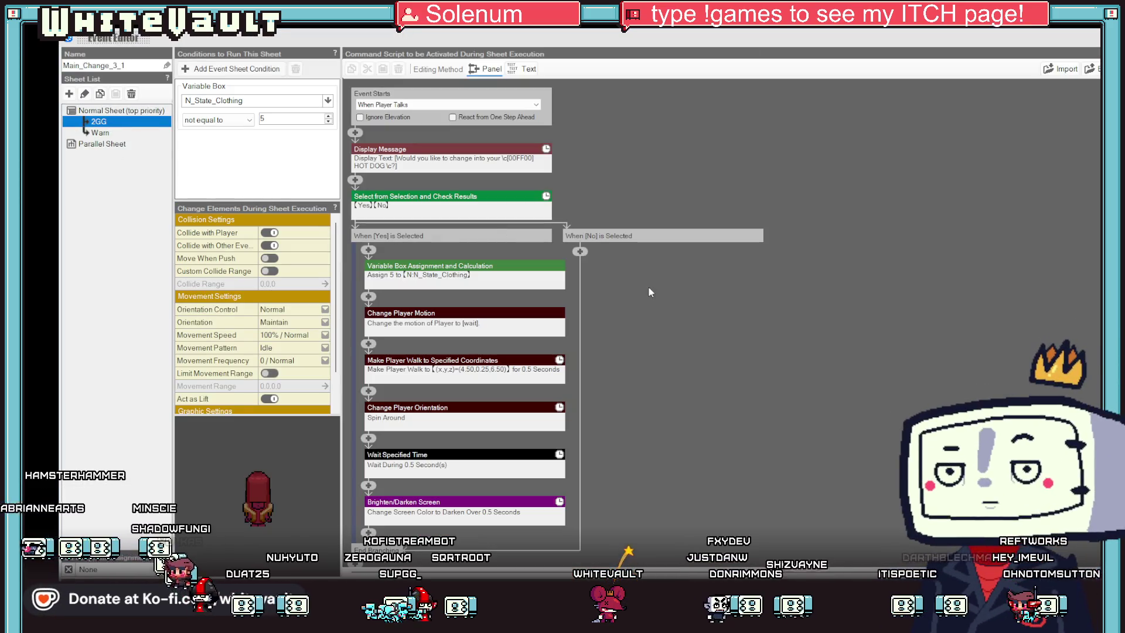
scroll(638, 307, "down", 1)
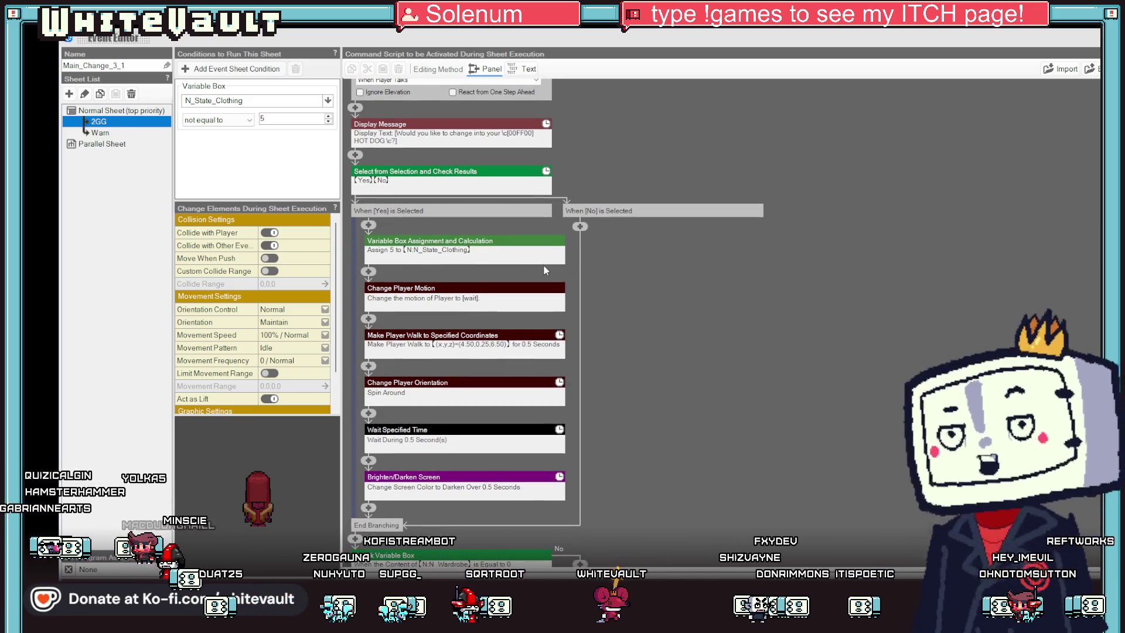
scroll(701, 468, "down", 2)
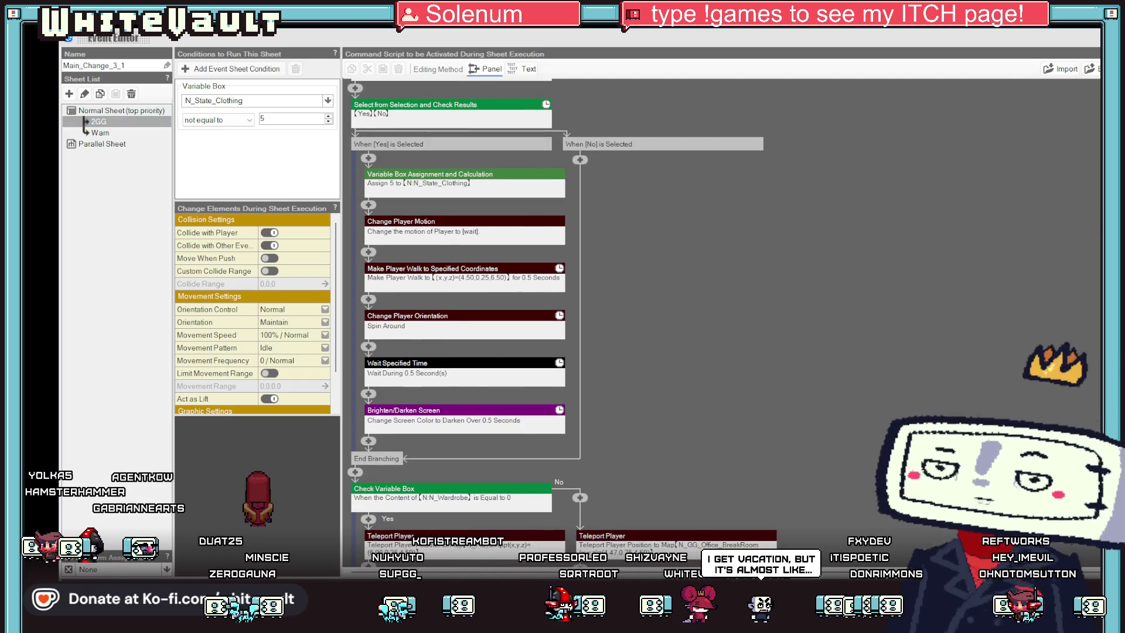
key("Escape")
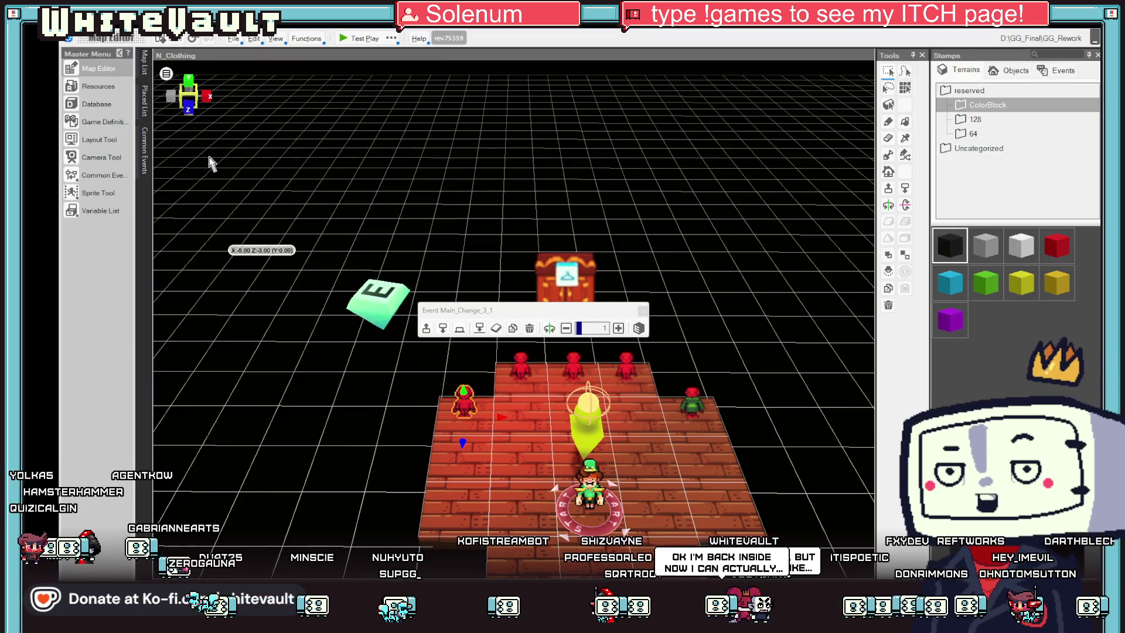
Step: In Common Events, load Logic_Clothing and inspect the 12 - GG - Holding sheet's cast graphic change
left_click(97, 177)
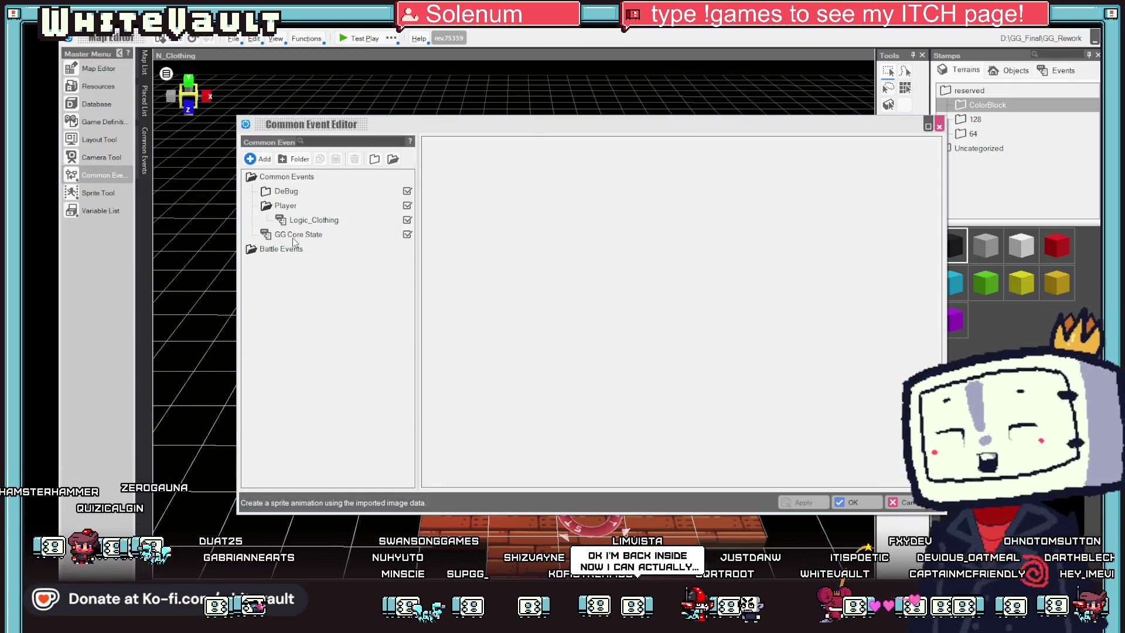
left_click(293, 237)
left_click(310, 219)
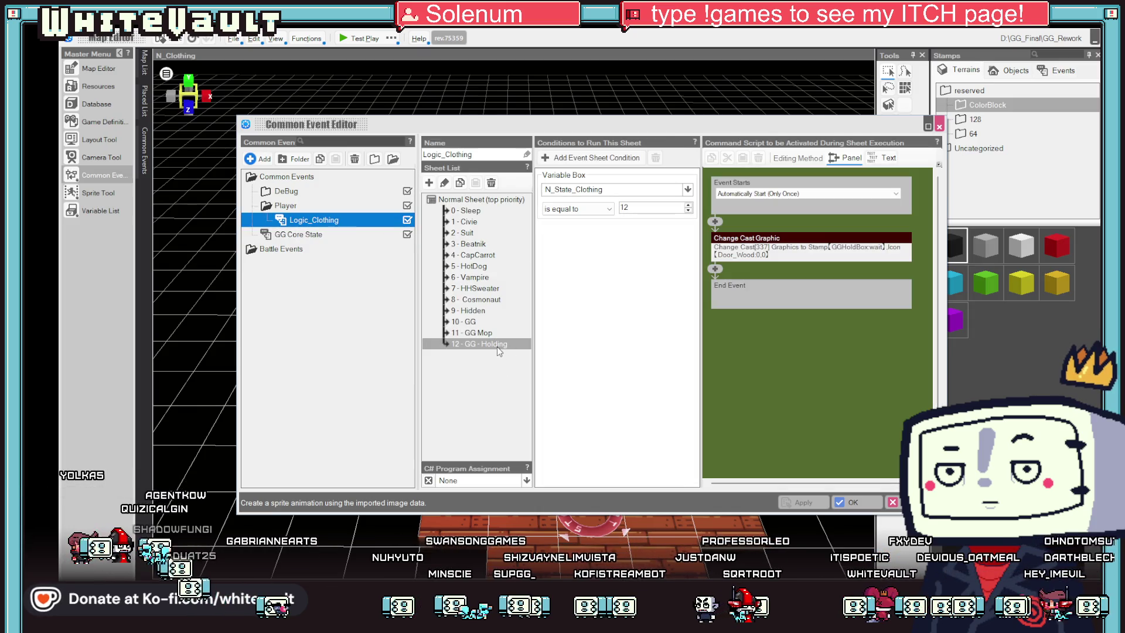
left_click(498, 346)
double_click(797, 246)
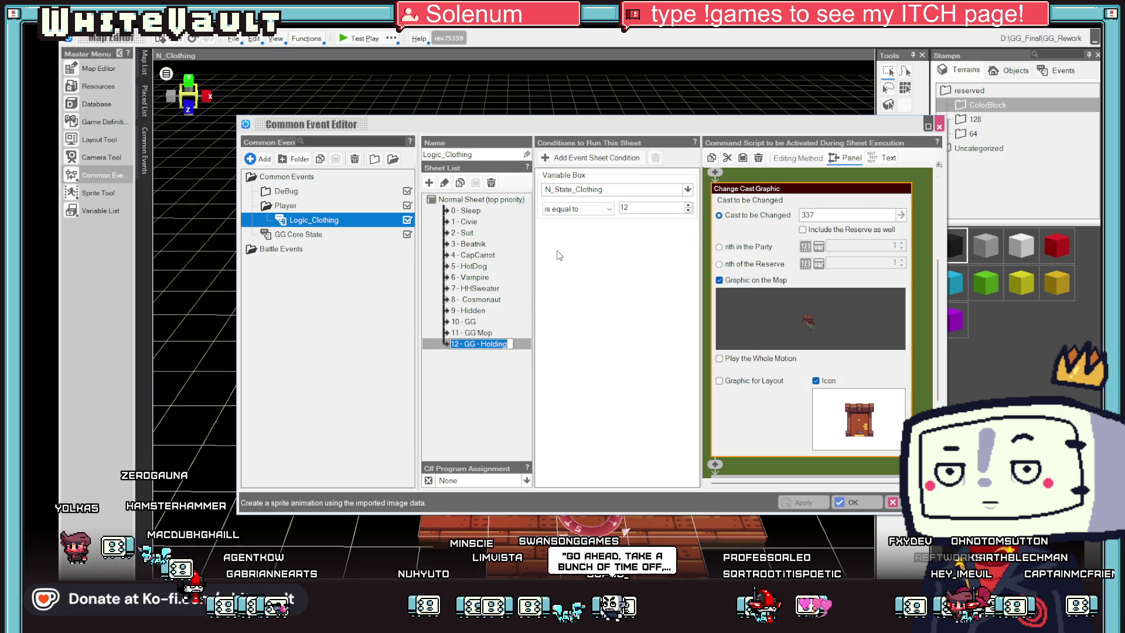
Step: Compare the Sleep and Vampire sheets, then set HotDog to Automatically Start (Only Once in Parallel)
left_click(474, 267)
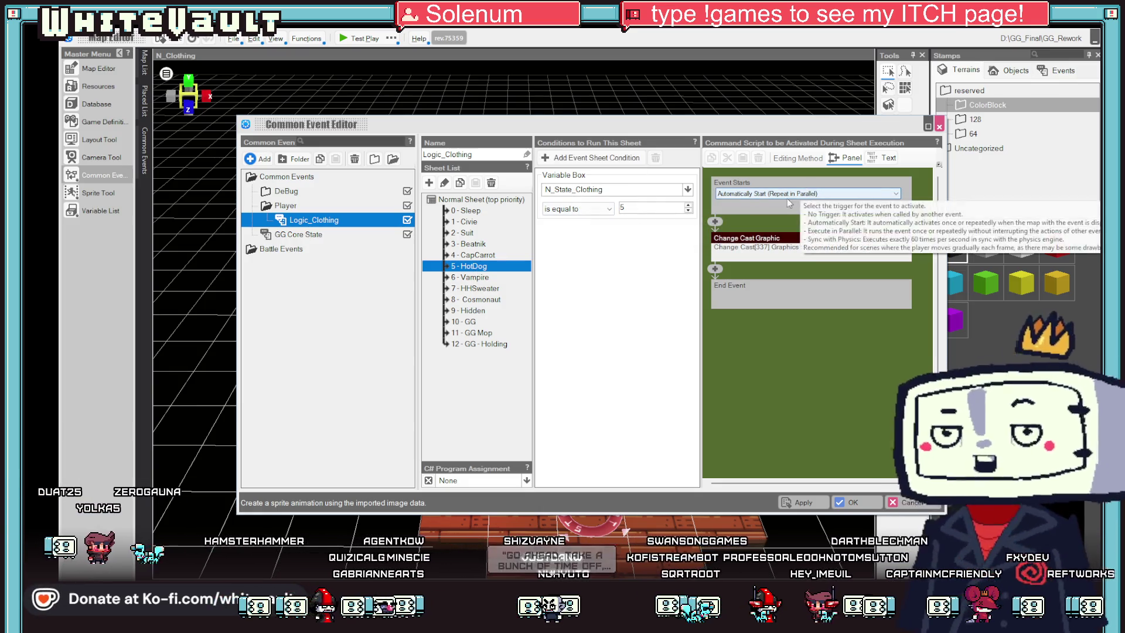
left_click(473, 212)
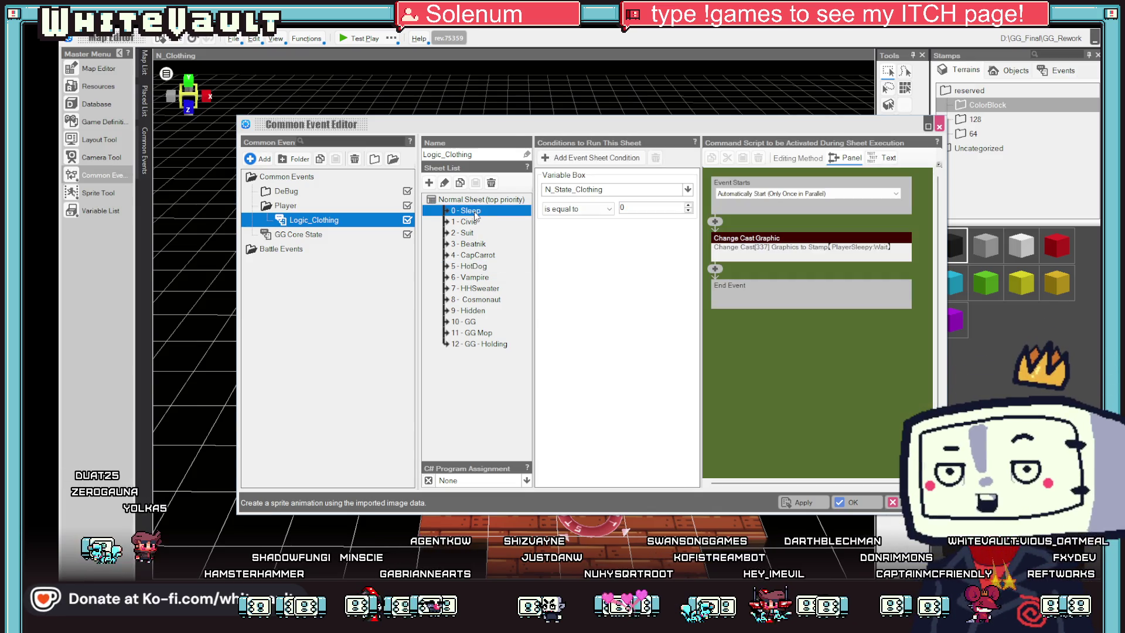
left_click(471, 276)
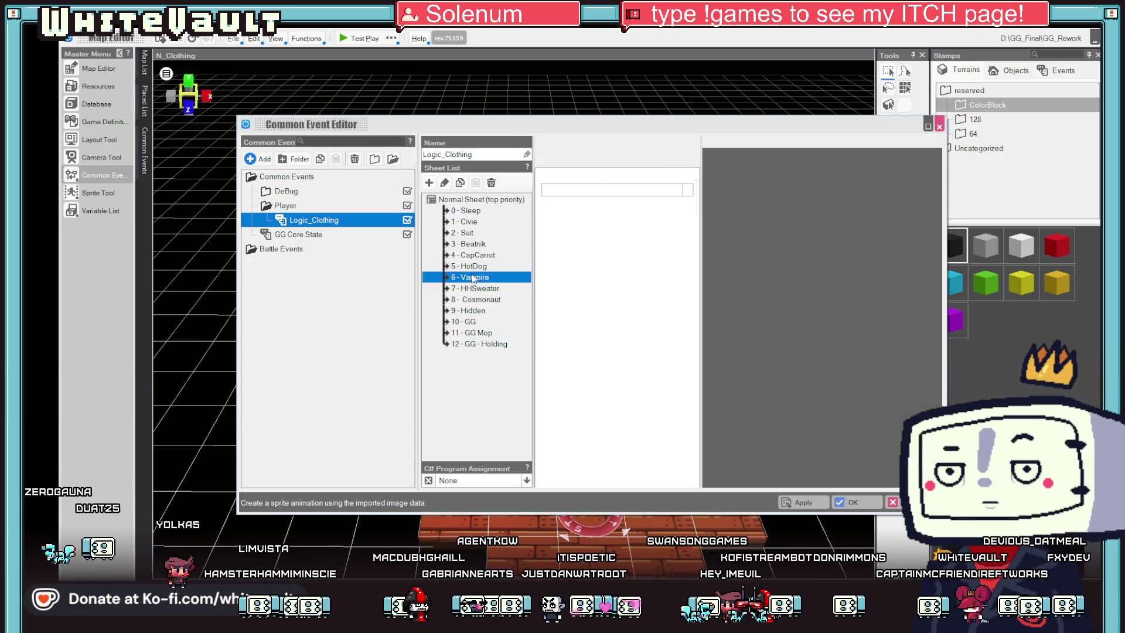
left_click(473, 266)
left_click(794, 194)
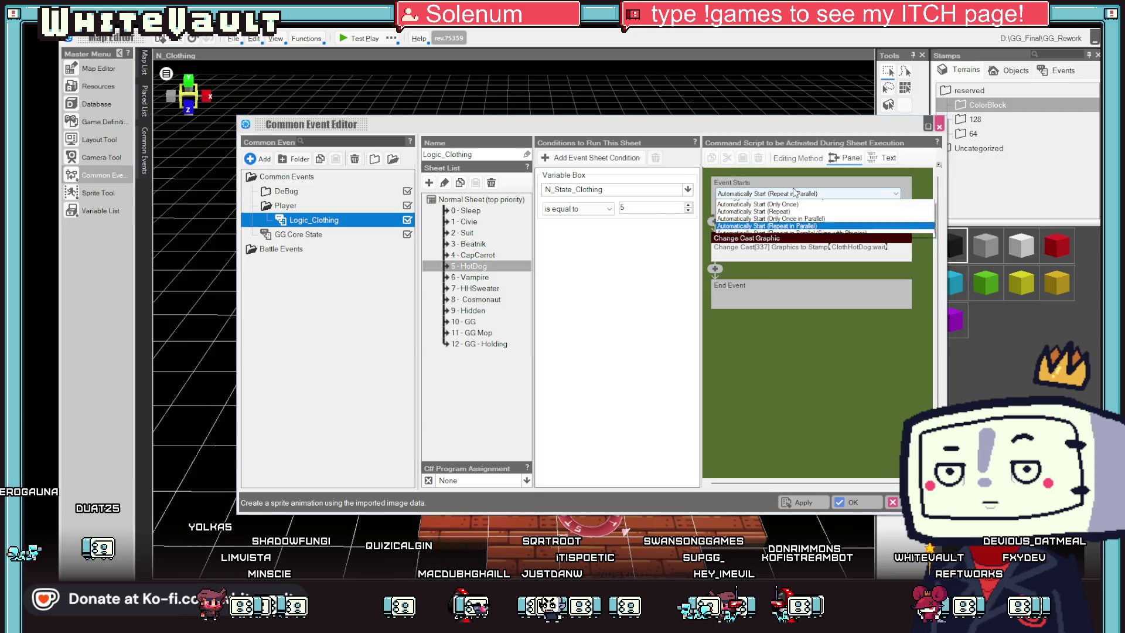
left_click(797, 225)
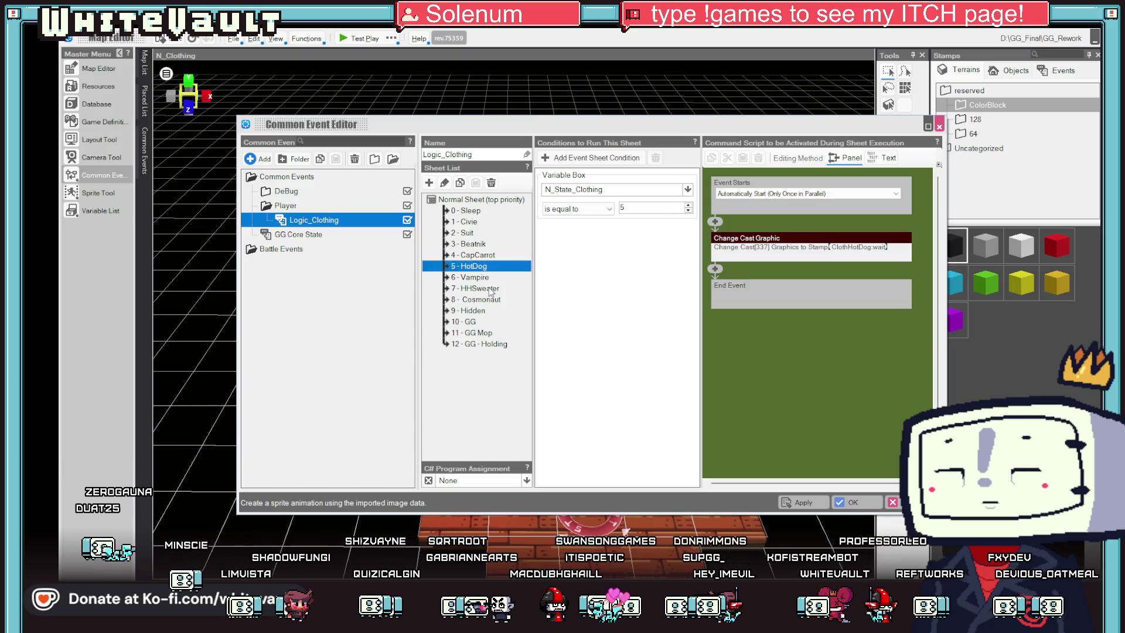
Step: Compare the 7 - HHSweater and 4 - CapCarrot sheets, then reopen HotDog's cast graphic change settings
left_click(490, 289)
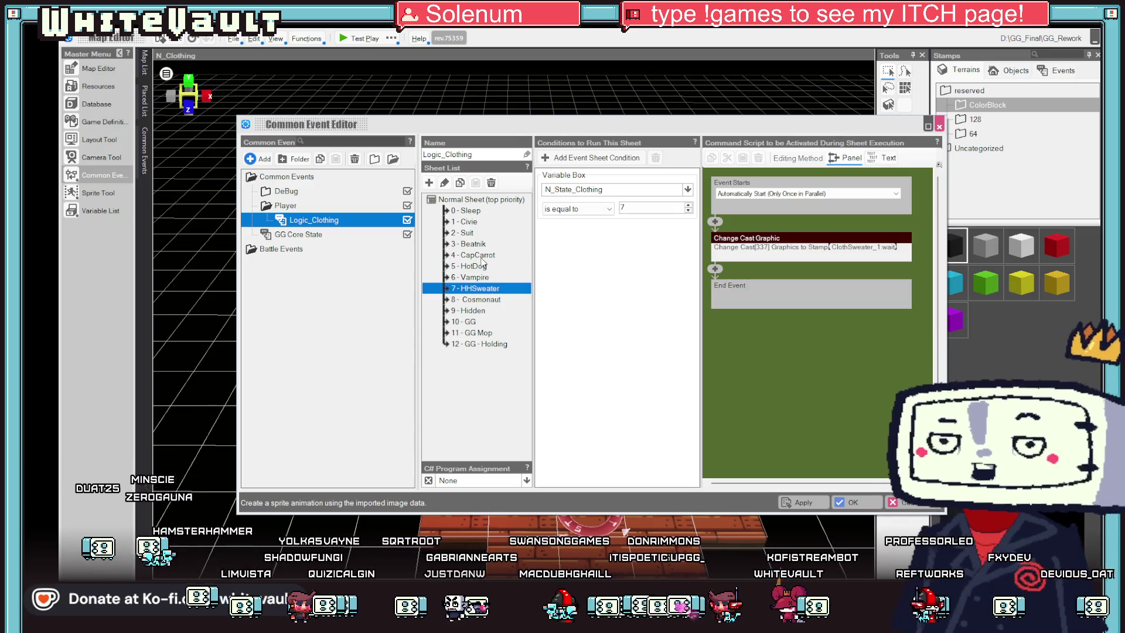
left_click(481, 258)
left_click(479, 268)
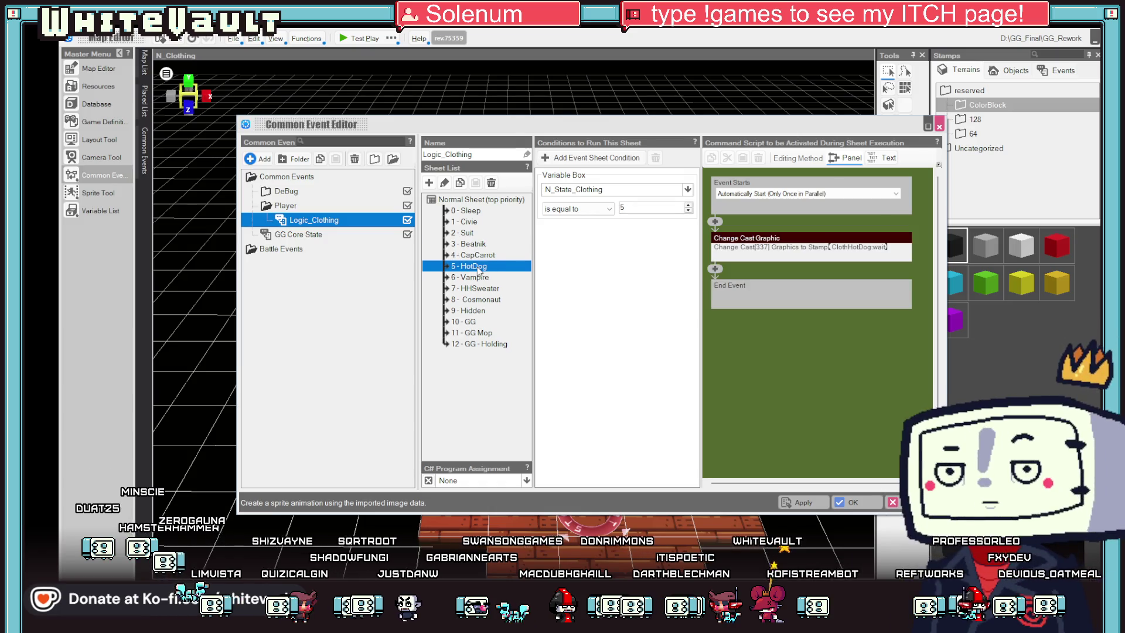
double_click(798, 248)
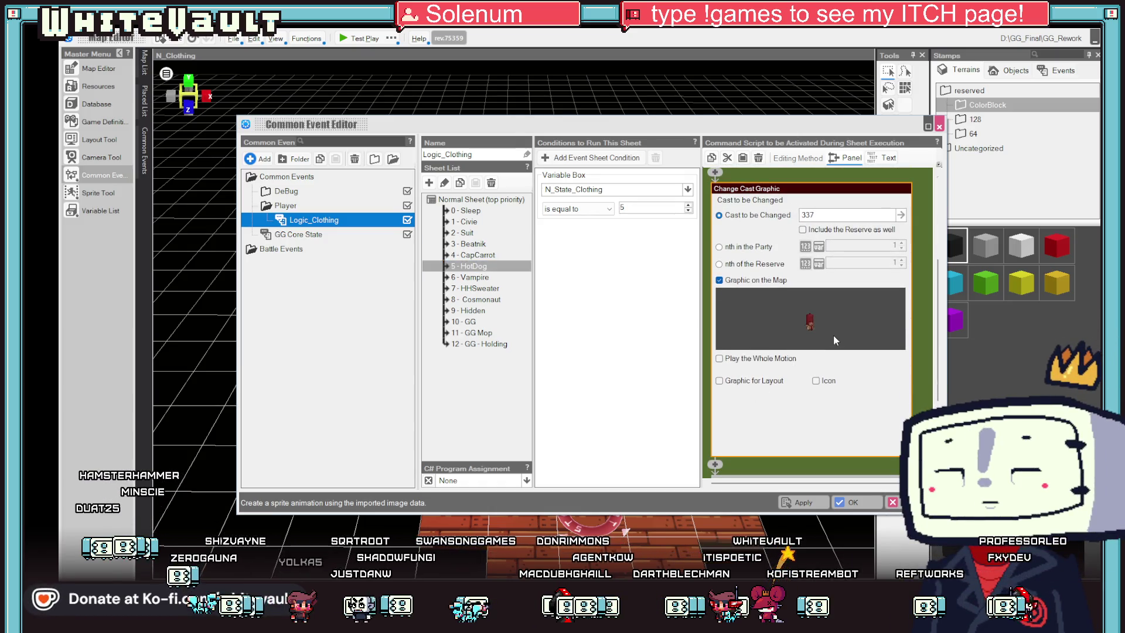
Step: Check the asset chooser and the HHSweater sheet's cast graphic settings, then return to HotDog's
left_click(836, 341)
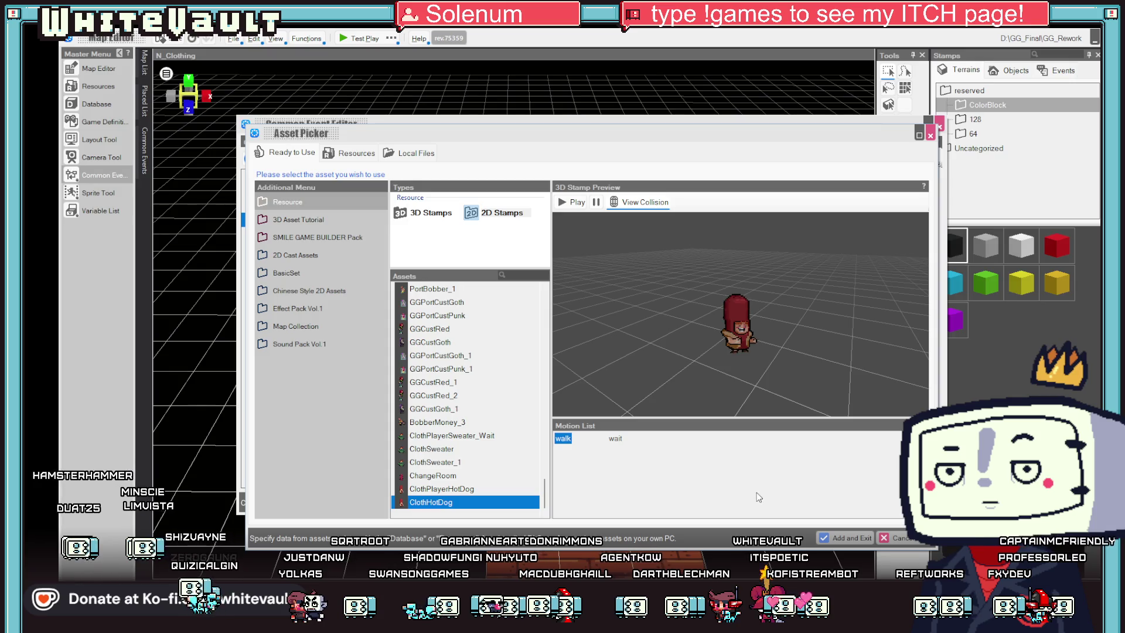
key("Return")
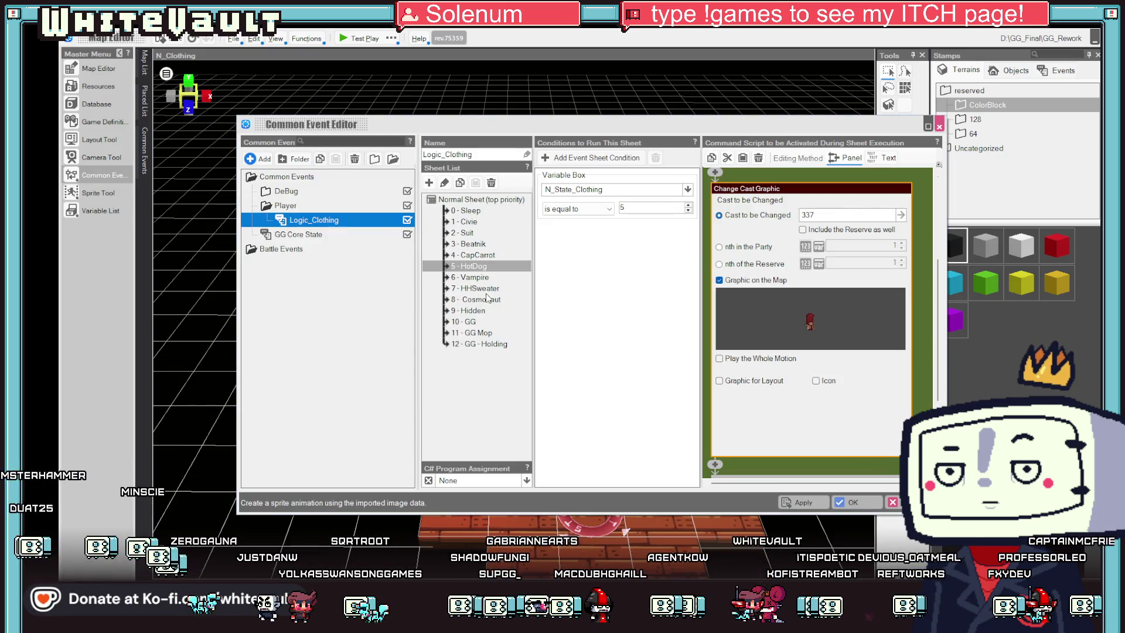
left_click(488, 288)
double_click(861, 246)
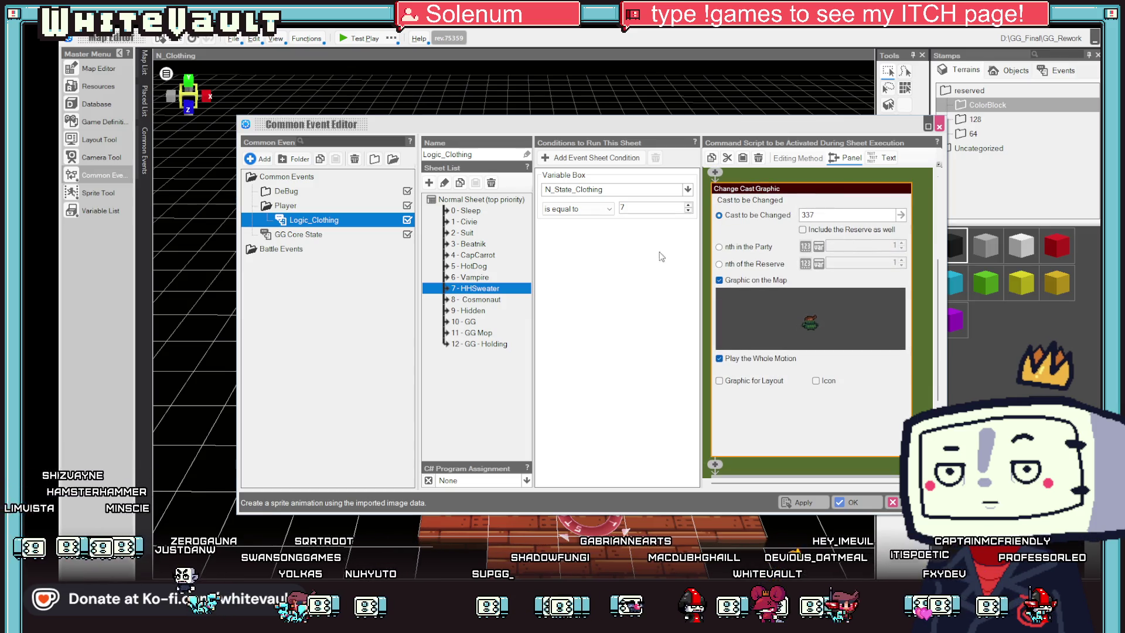
left_click(474, 266)
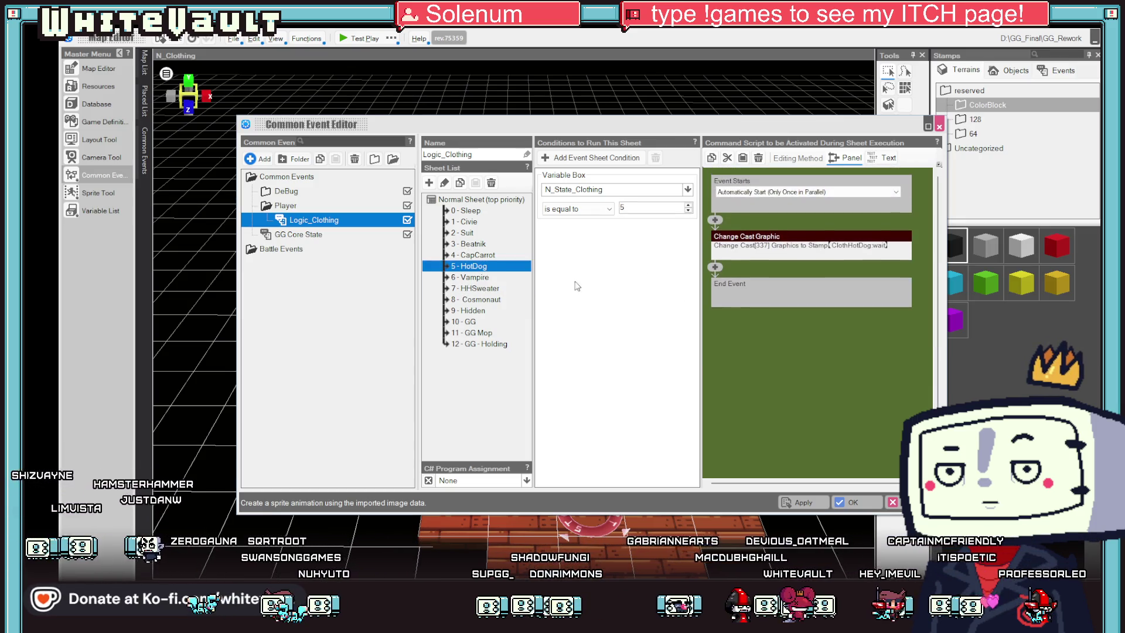
double_click(738, 246)
Step: Tick Play the Whole Motion, use ClothHotDog's wait motion as the graphic, and confirm with OK
left_click(720, 359)
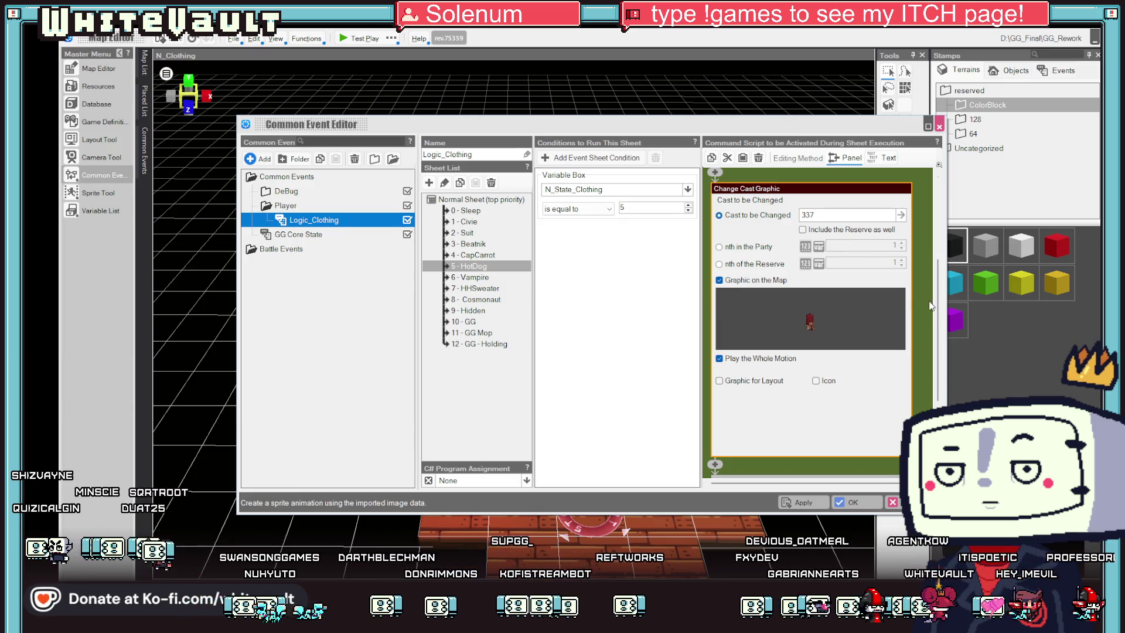
left_click(809, 321)
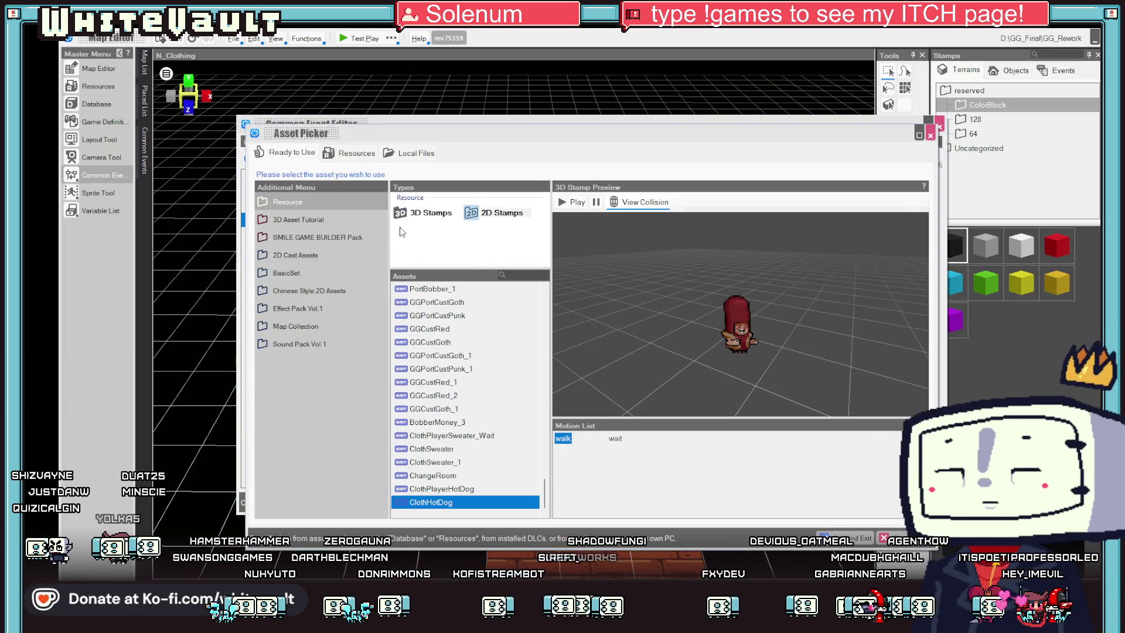
left_click(350, 152)
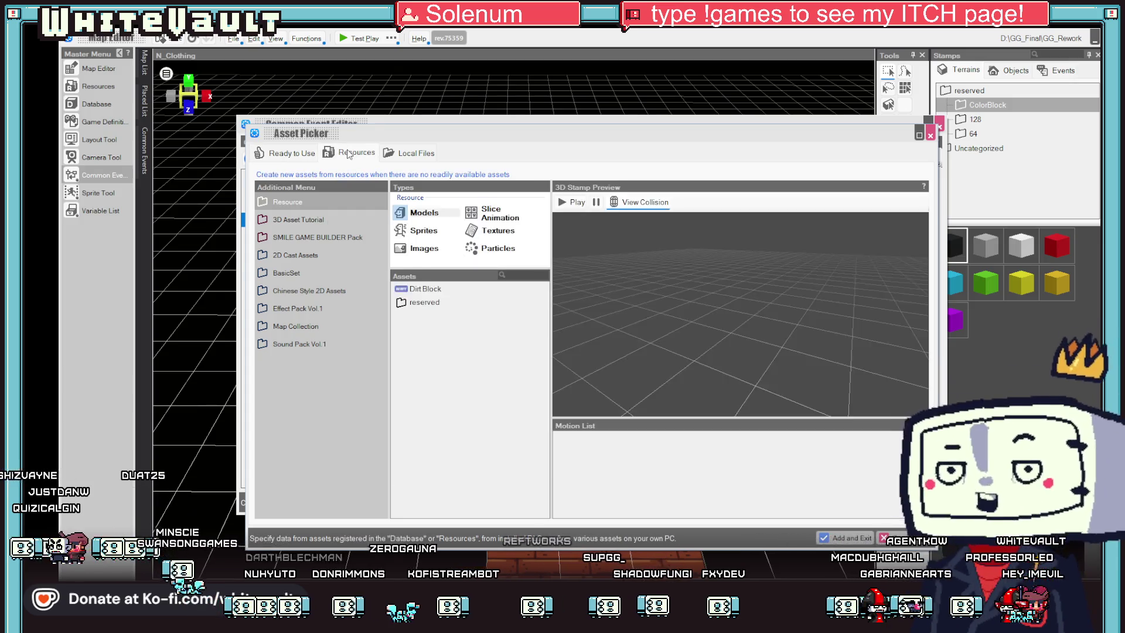
left_click(493, 213)
scroll(478, 417, "down", 10)
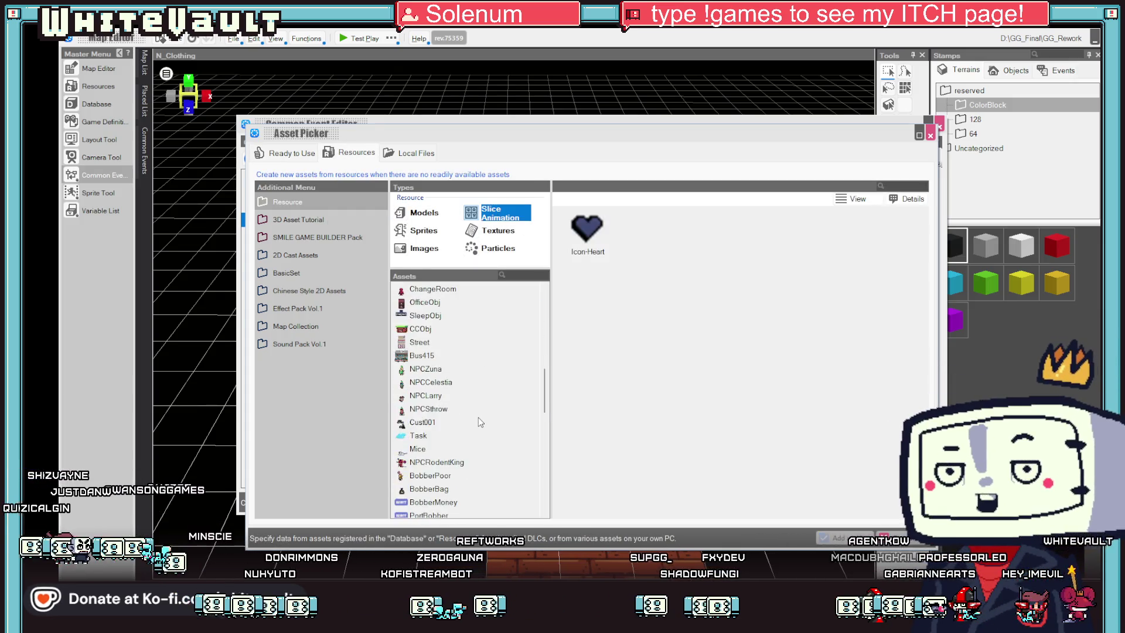
left_click(431, 502)
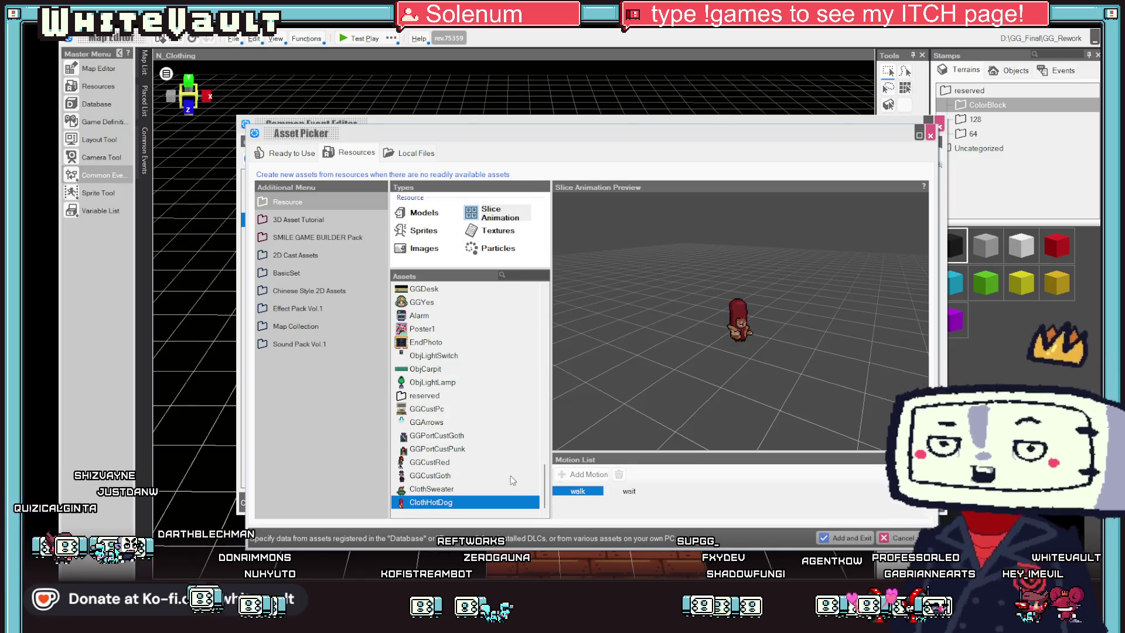
left_click(630, 493)
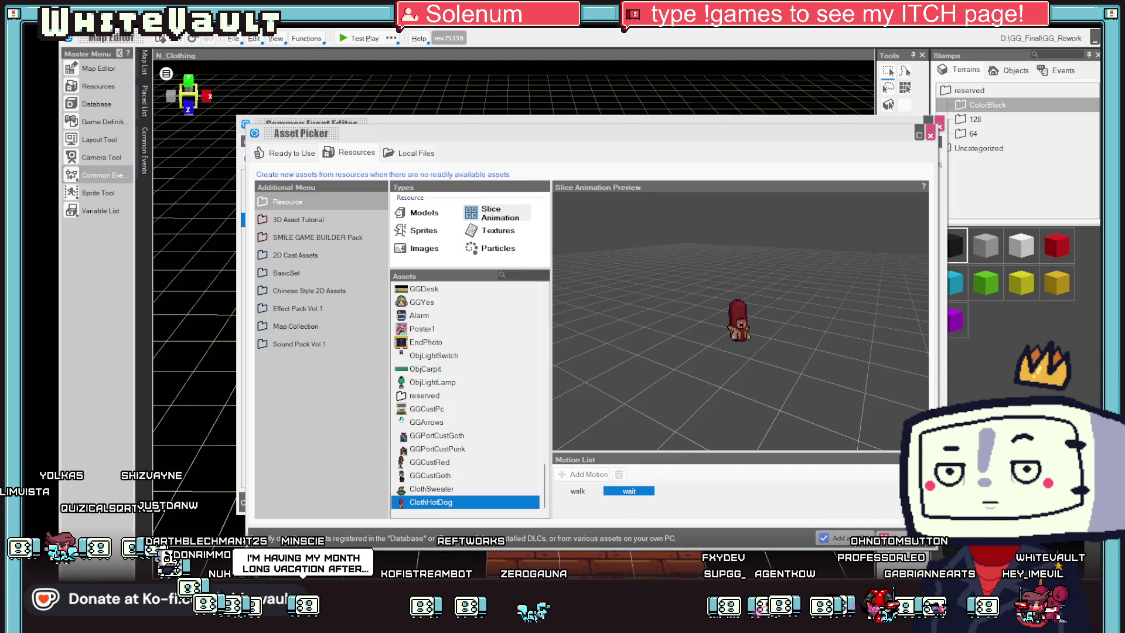
left_click(902, 538)
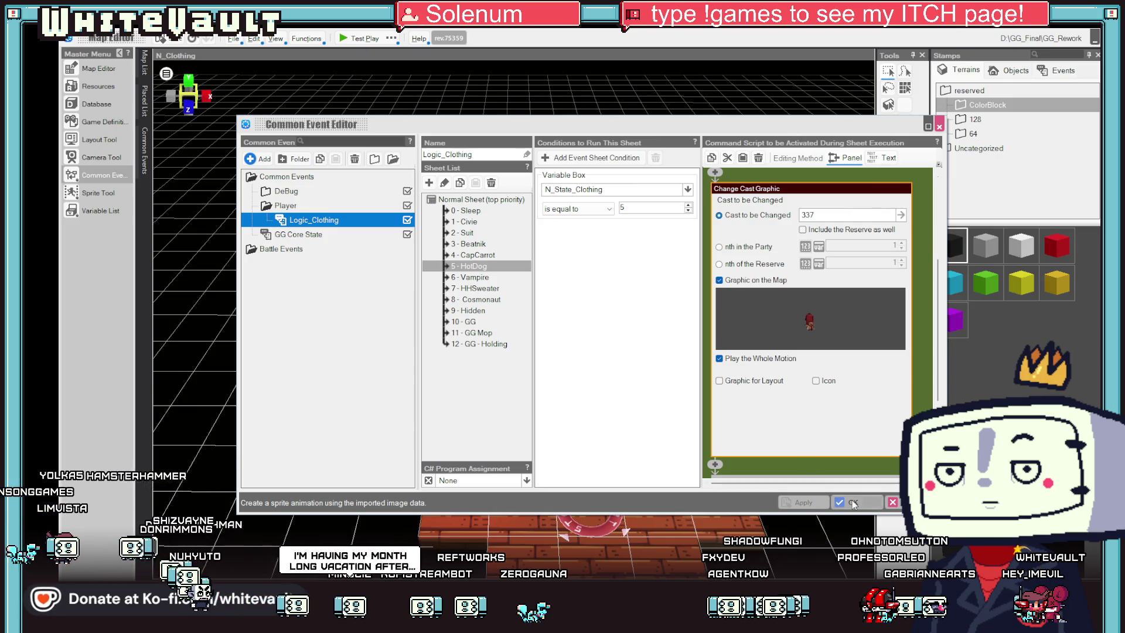
left_click(853, 503)
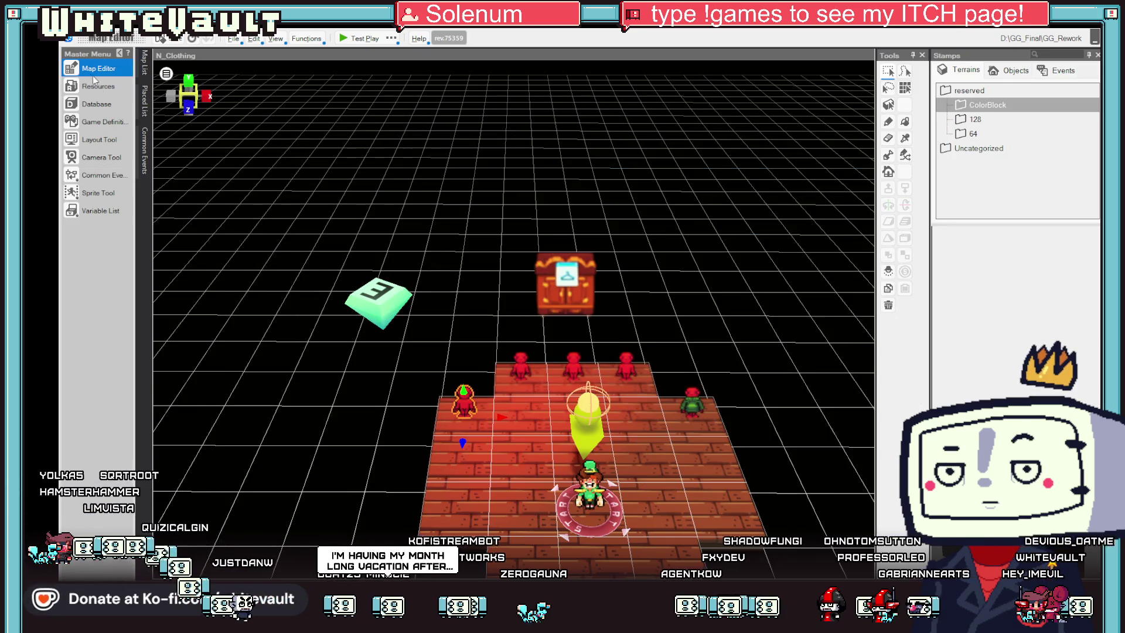
Step: Set Playback Method to Loop for ClothHotDog's wait and walk motions, then return to the N_Clothing map
left_click(95, 83)
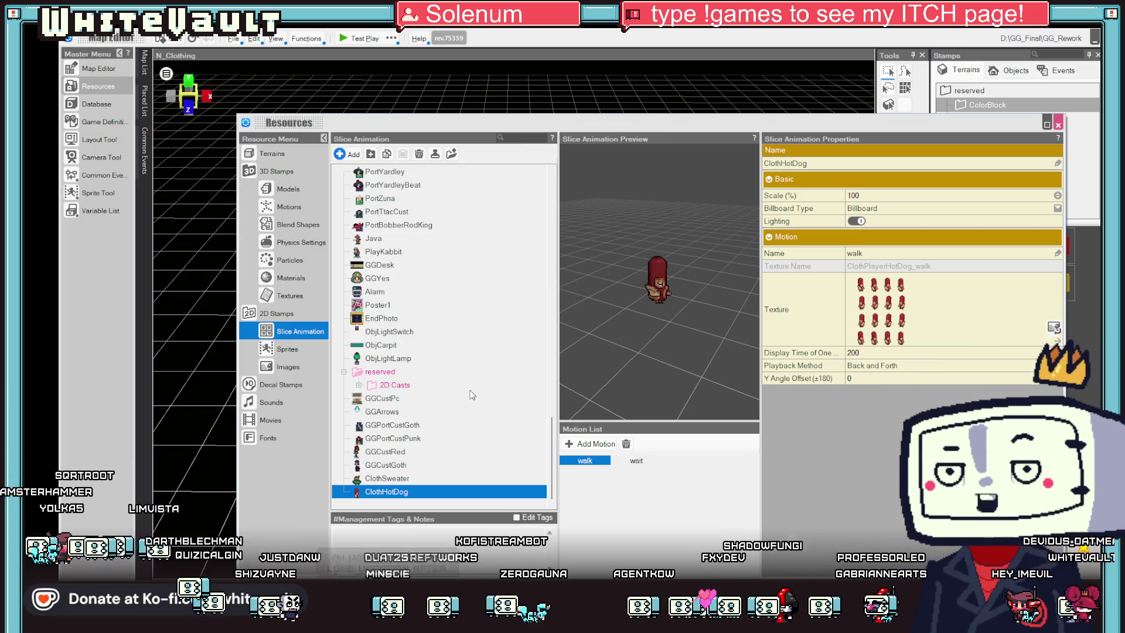
left_click(636, 460)
left_click(857, 365)
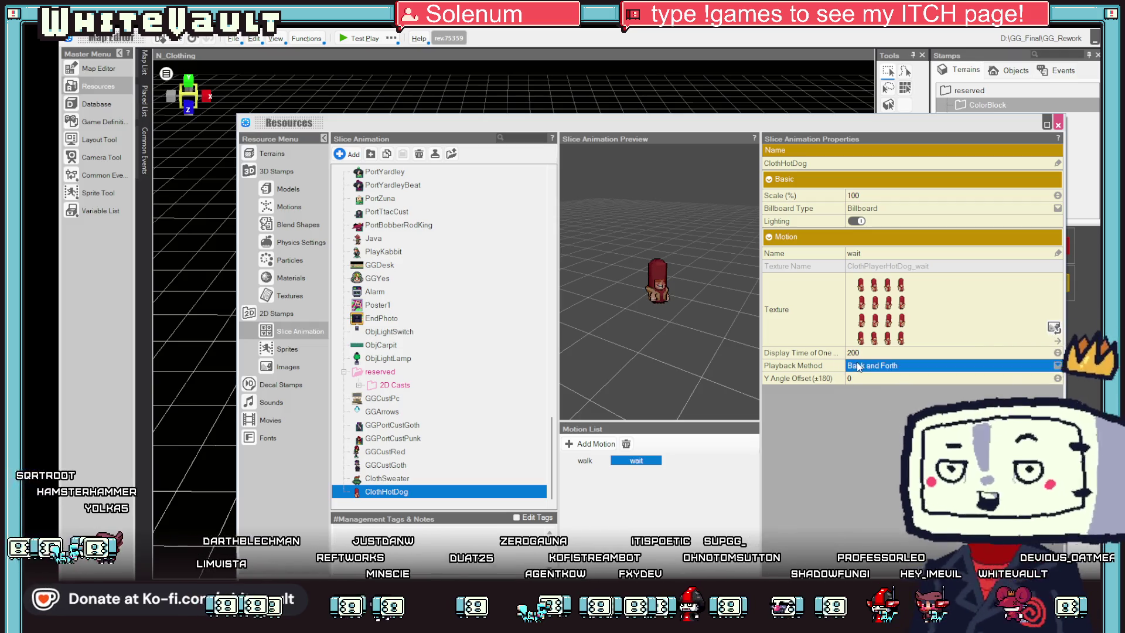
left_click(857, 366)
left_click(864, 392)
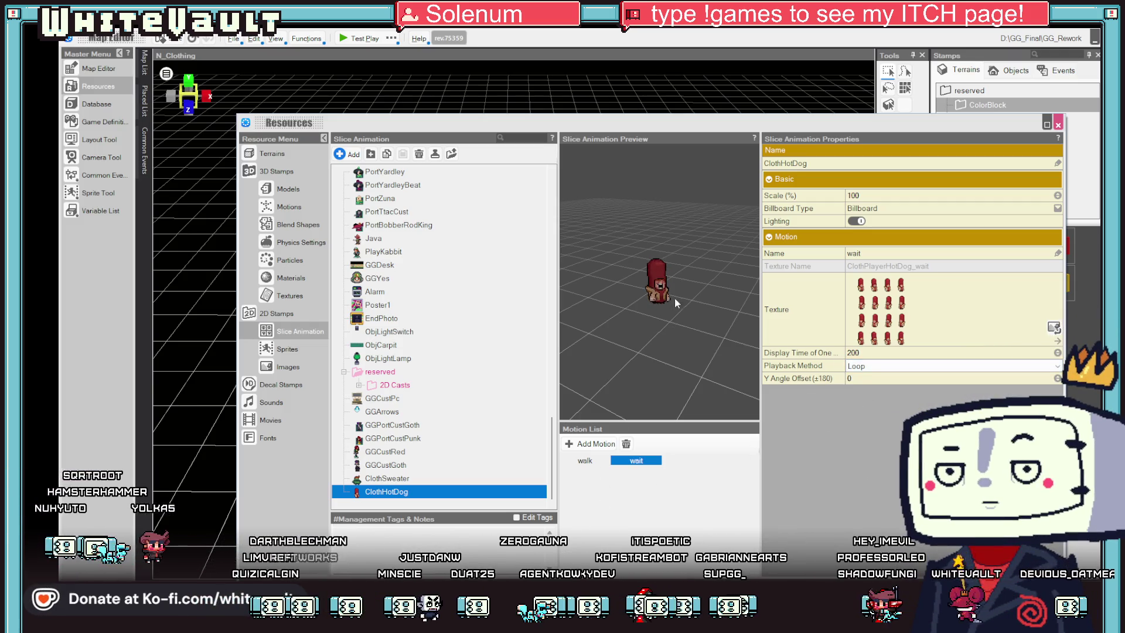
left_click(585, 460)
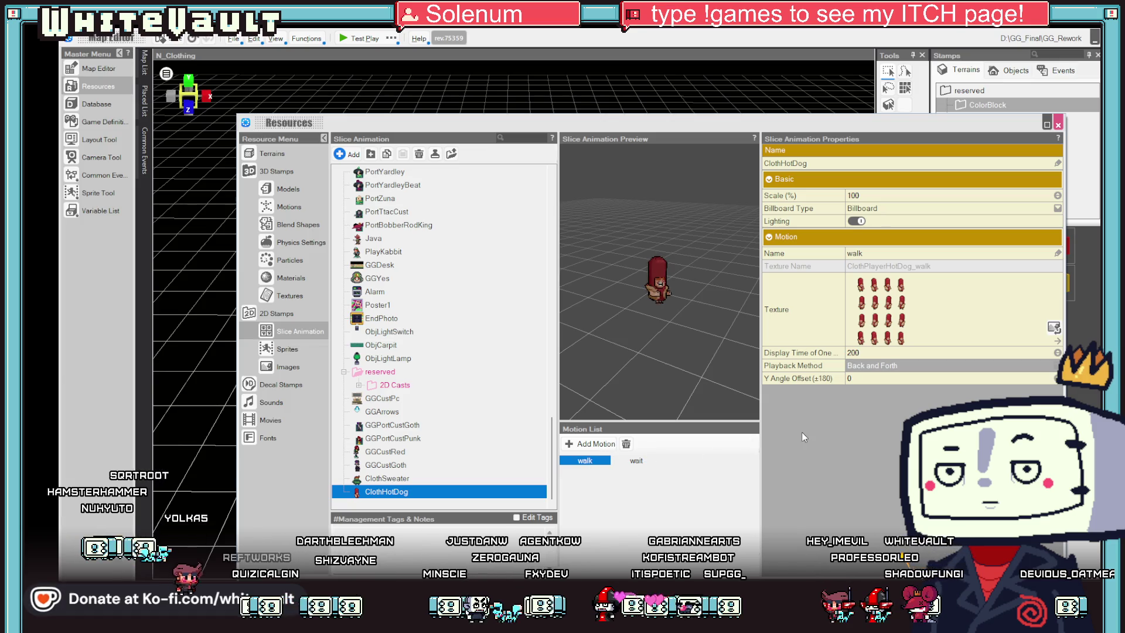
left_click(860, 365)
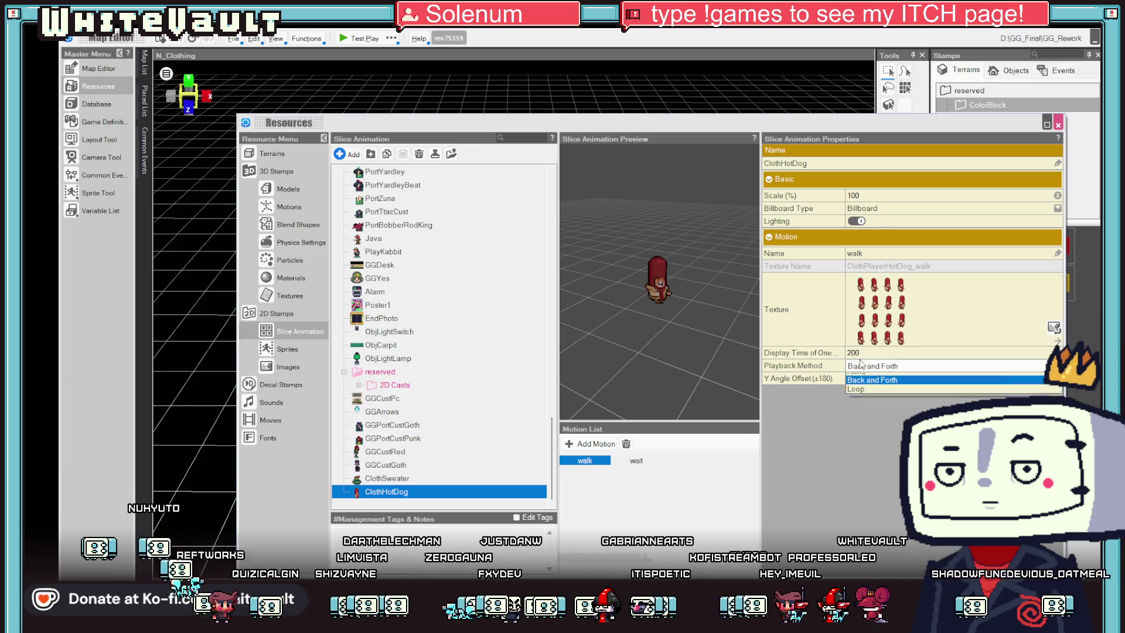
left_click(861, 388)
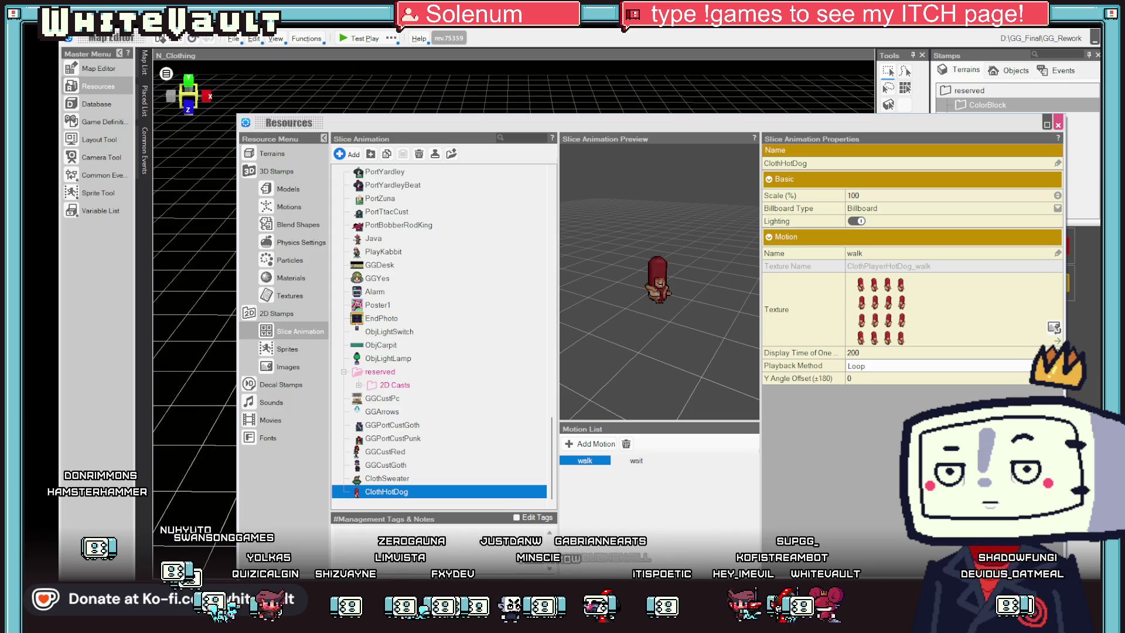
left_click(99, 68)
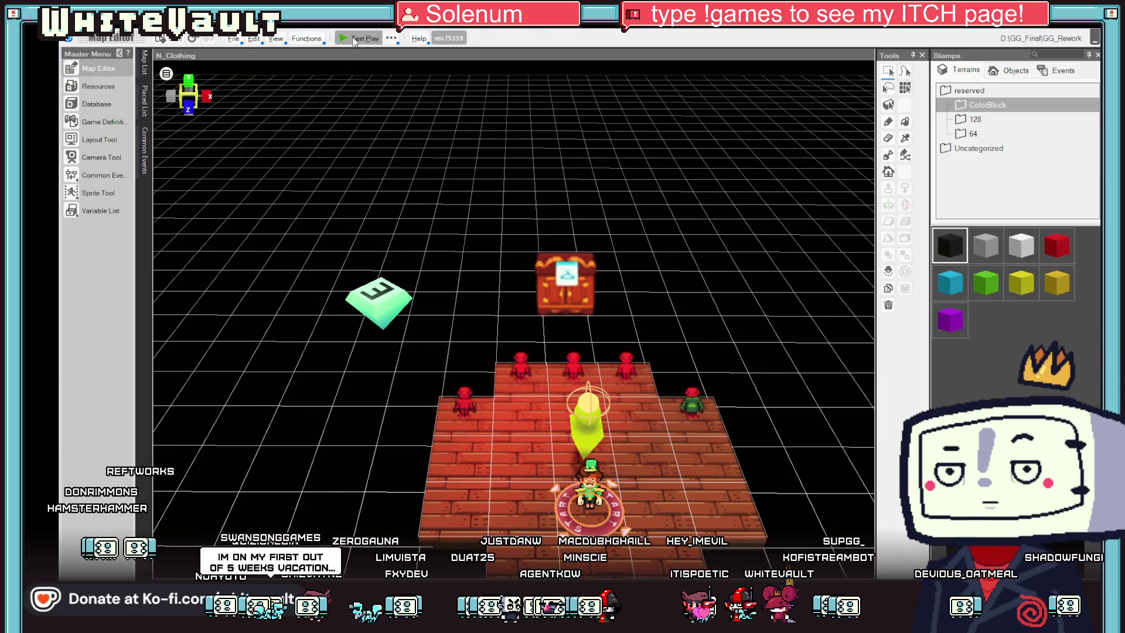
Step: Start a test play, walk to the wardrobe and change into the HOT DOG outfit
left_click(354, 40)
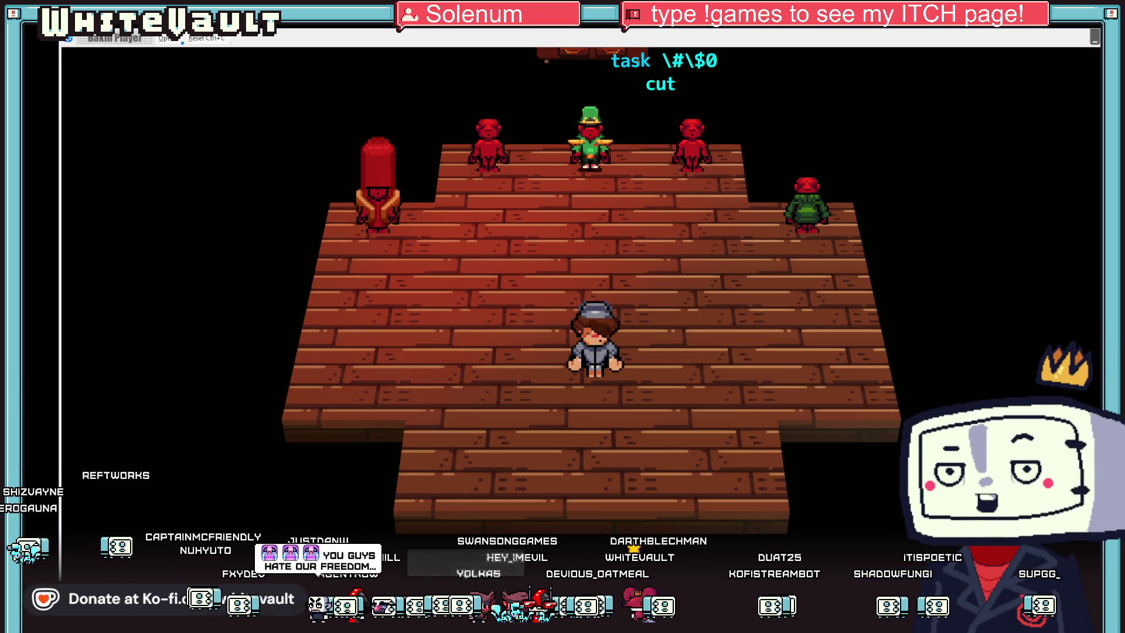
key("Up")
key("Left")
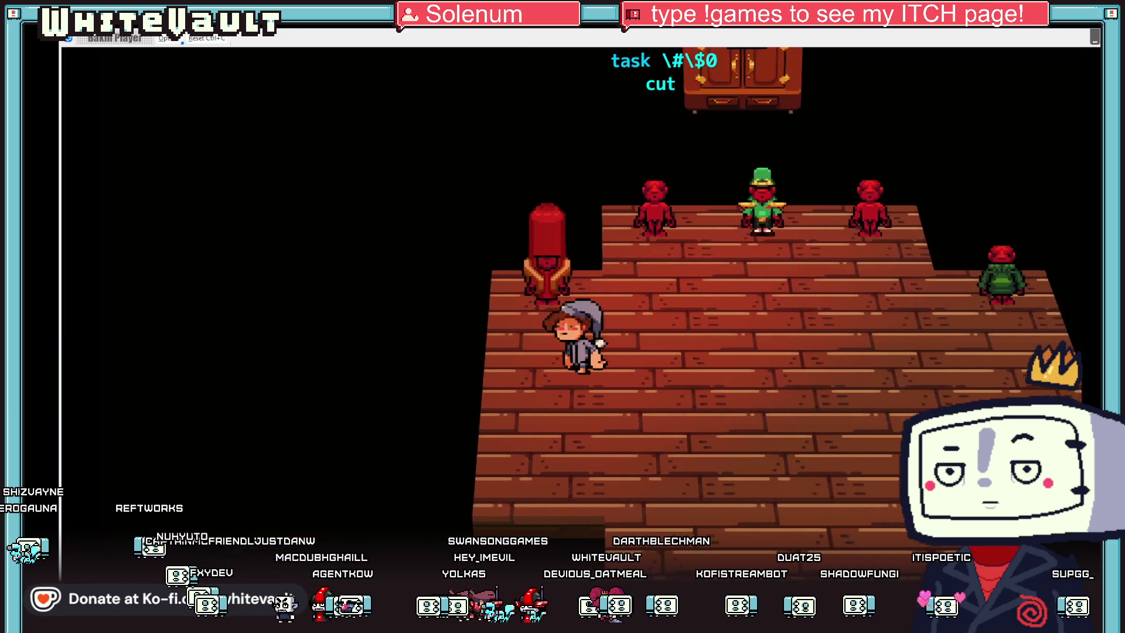
key("Up")
key("z")
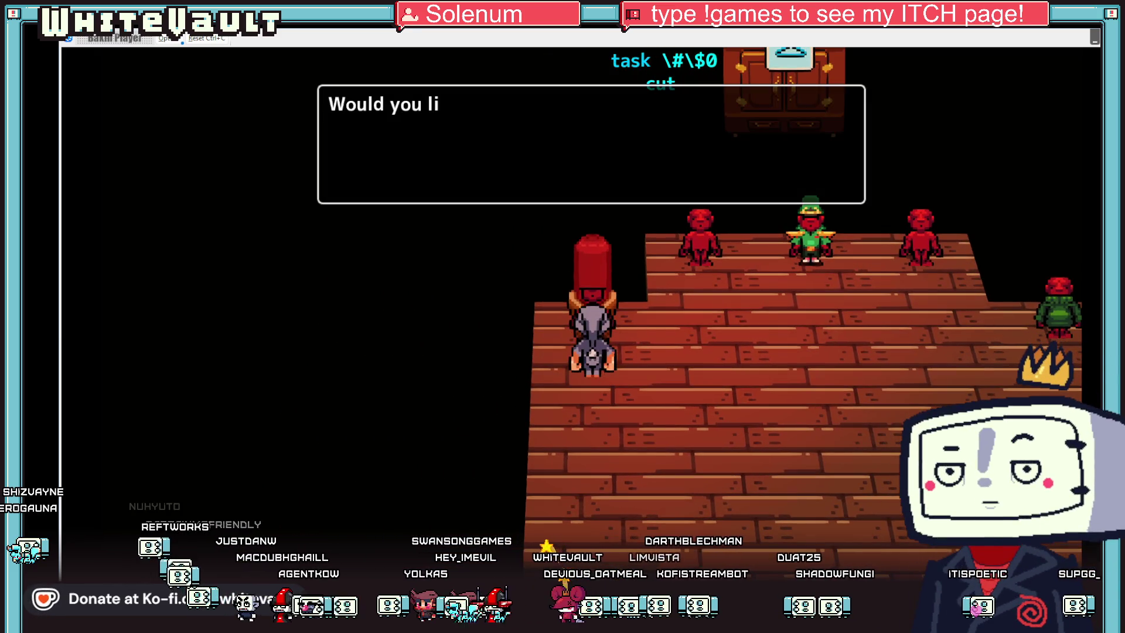
key("z")
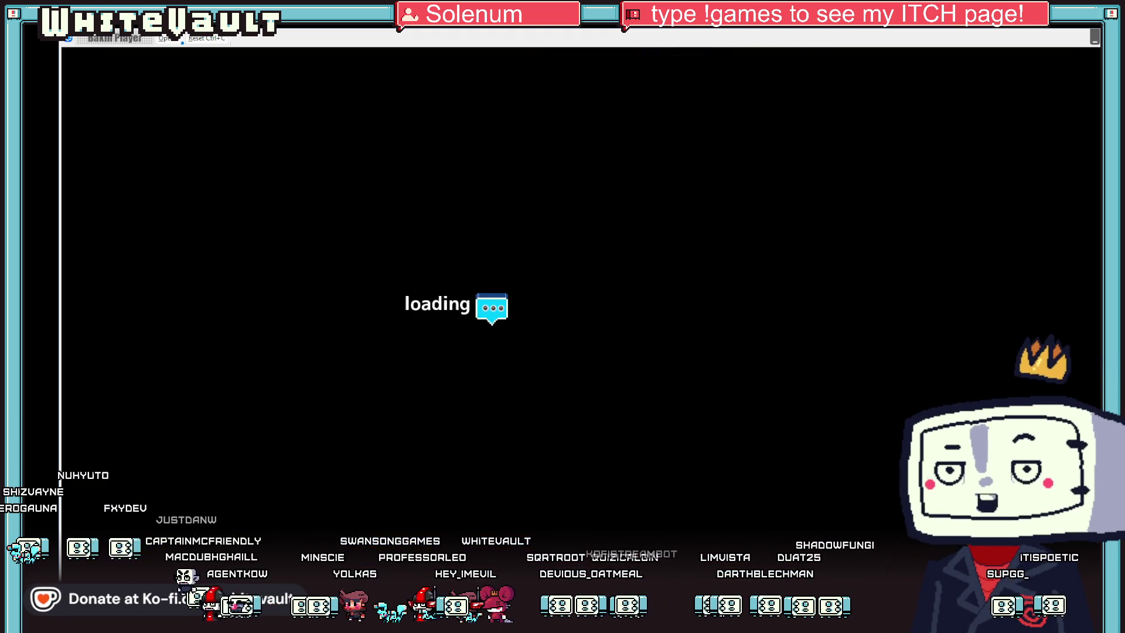
Step: Walk the hot-dog character back and forth across the room between the bed and the door
key("Right")
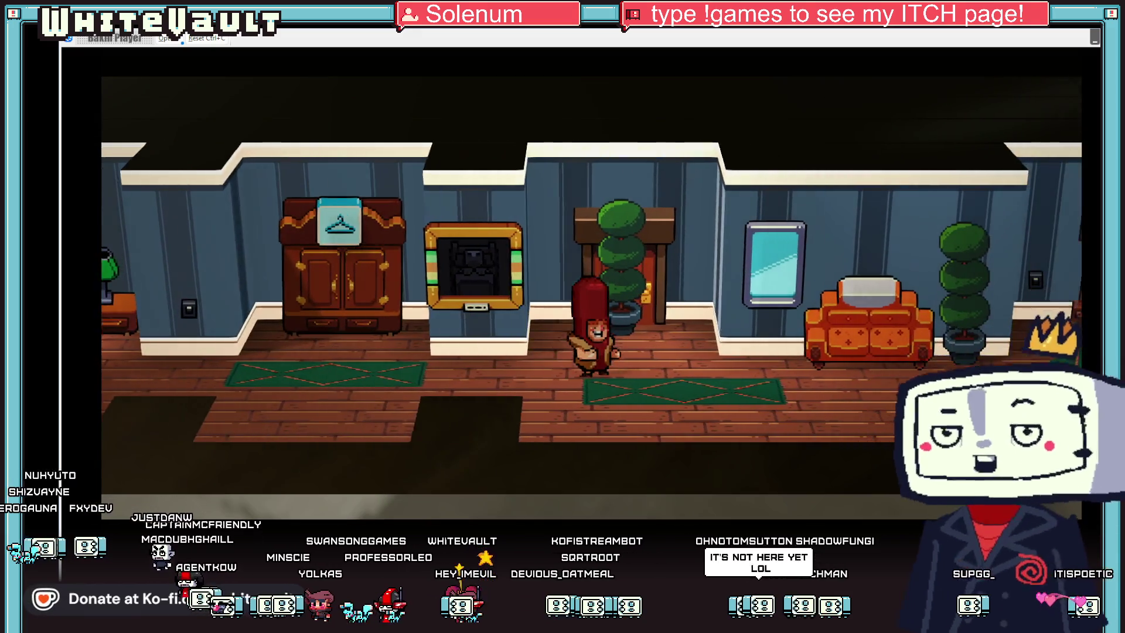
key("Right")
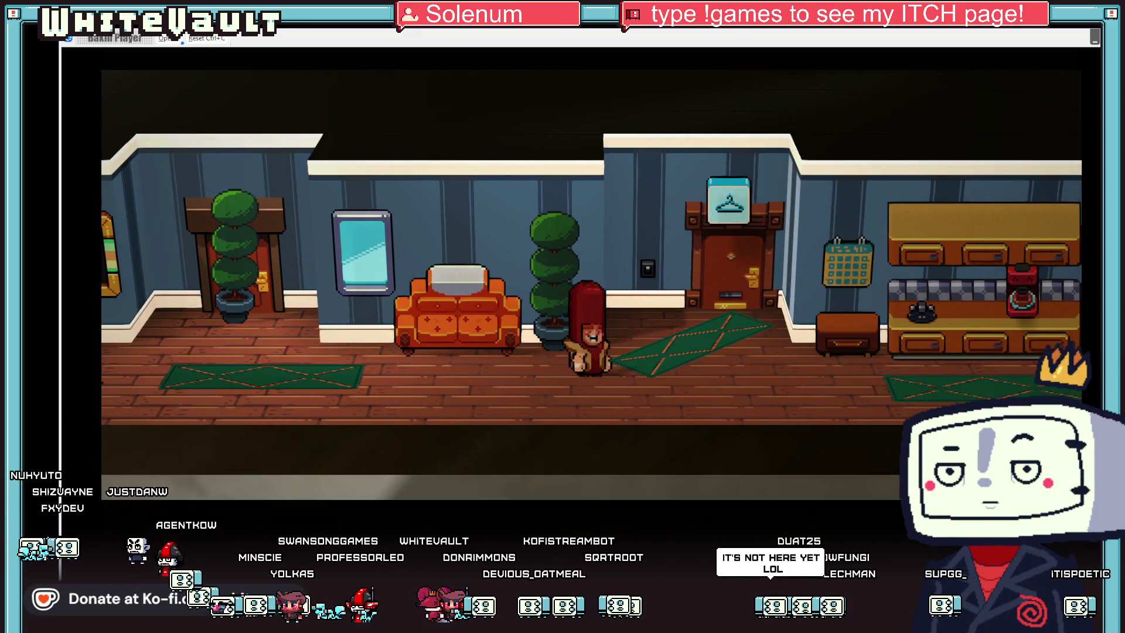
key("Left")
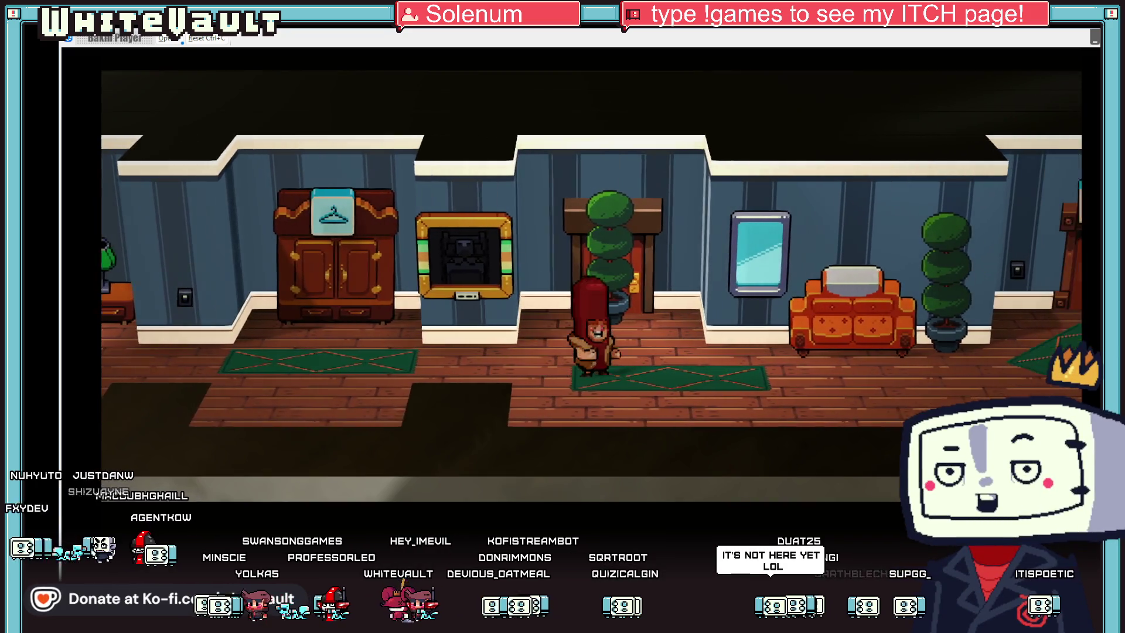
key("Right")
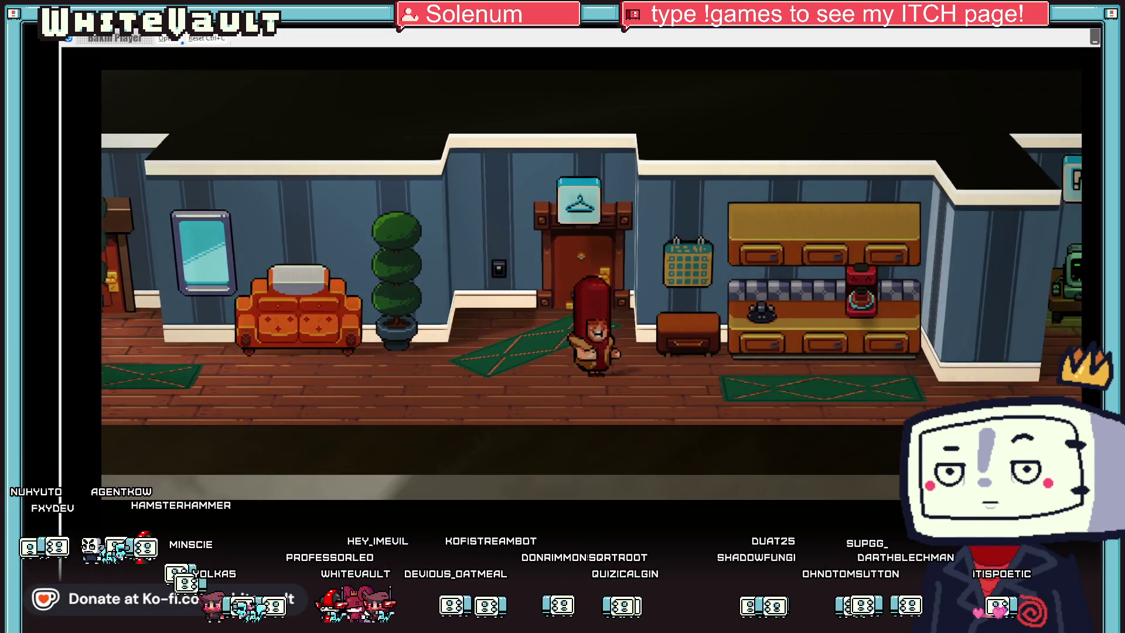
key("Left")
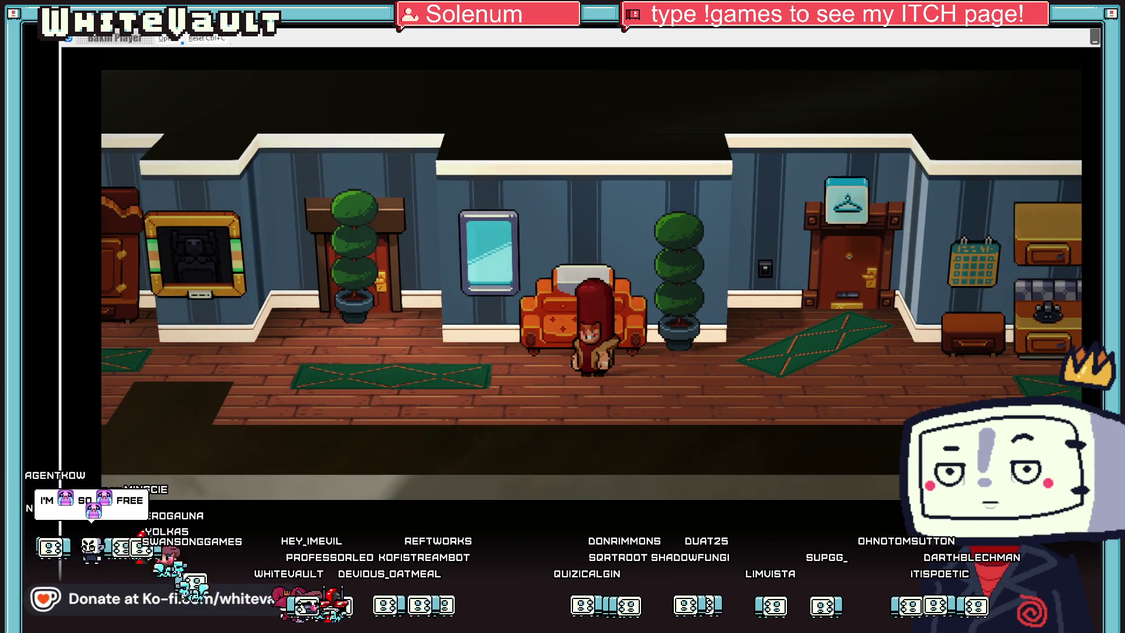
key("Right")
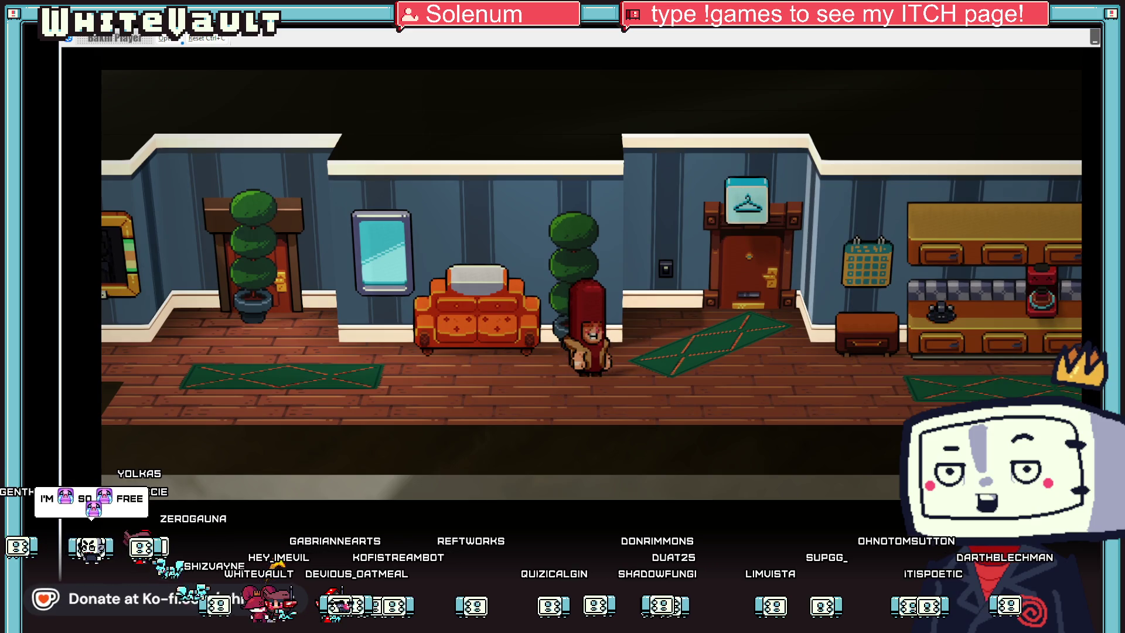
key("Left")
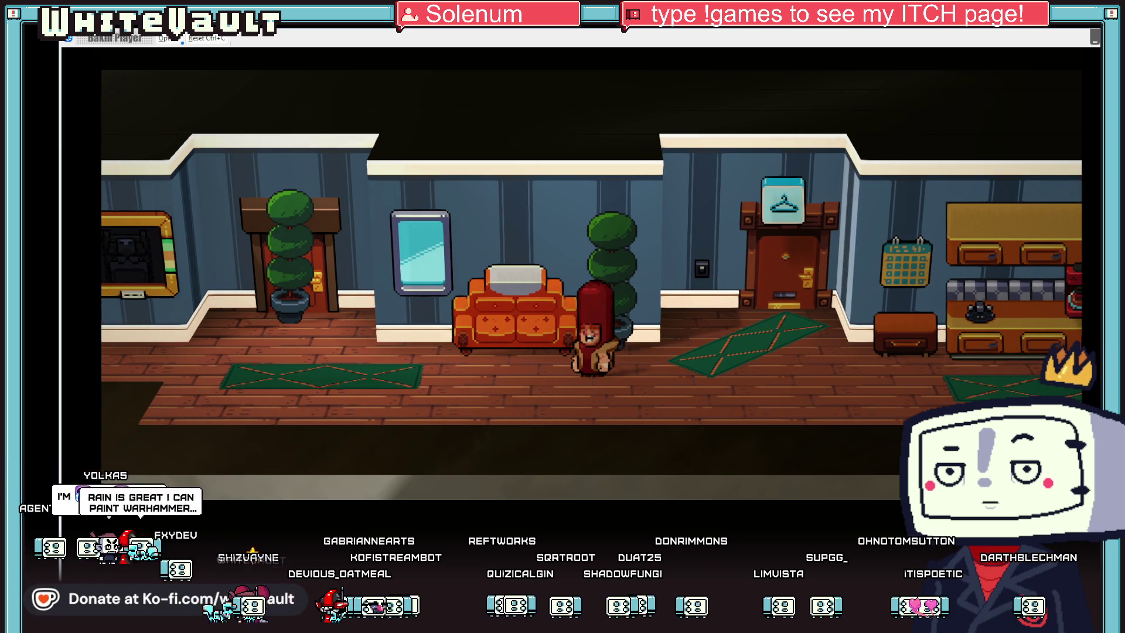
key("Right")
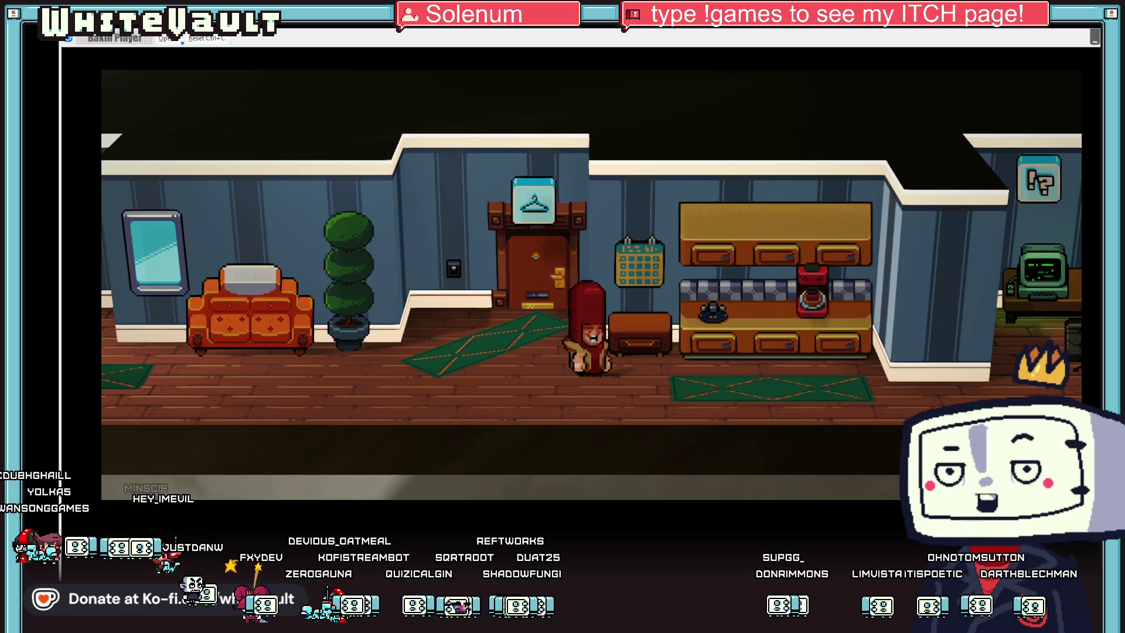
key("Left")
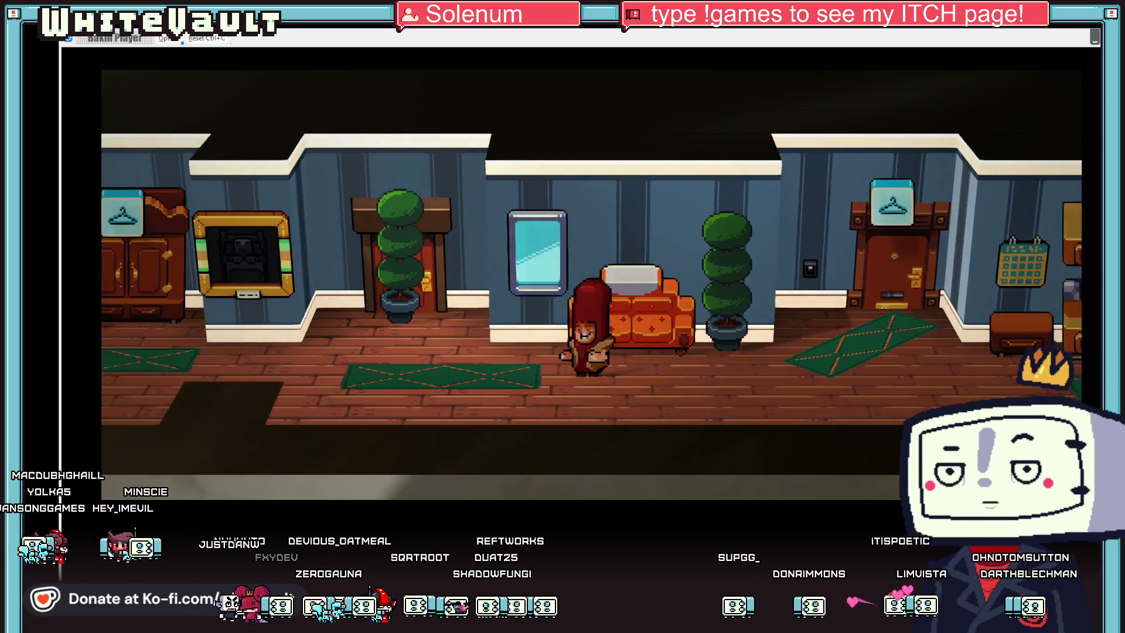
key("Left")
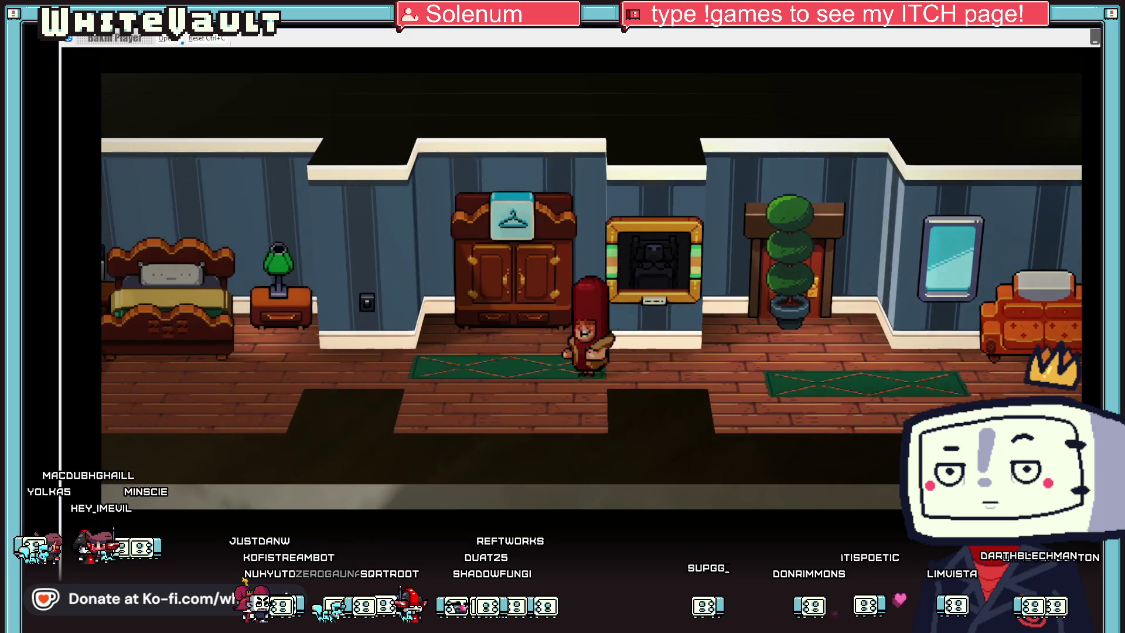
key("Left")
key("Right")
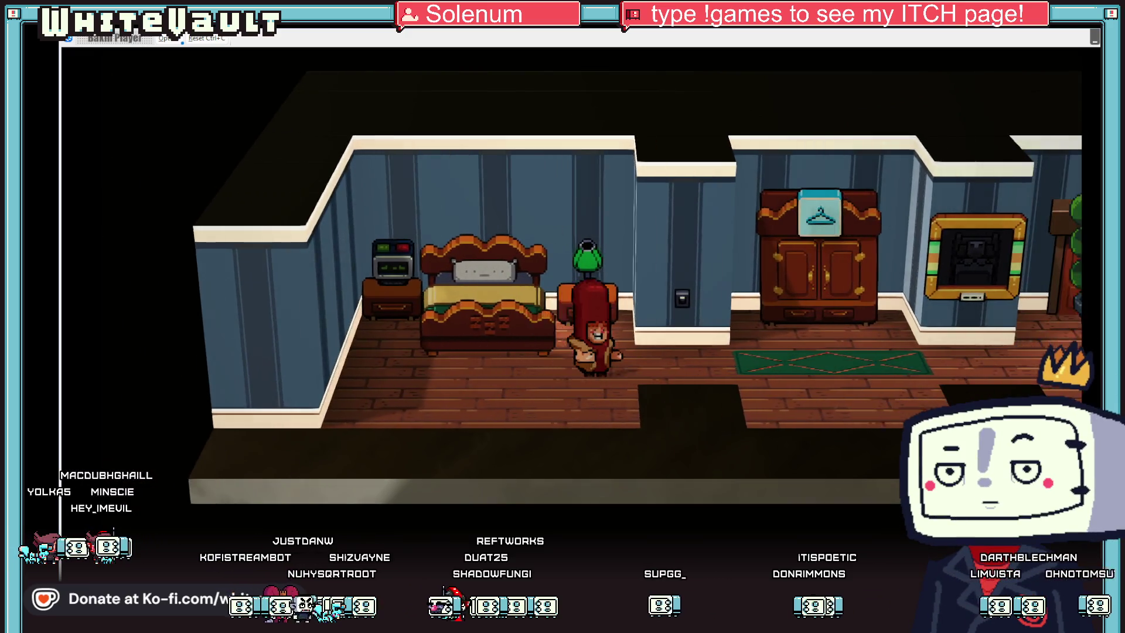
key("Left")
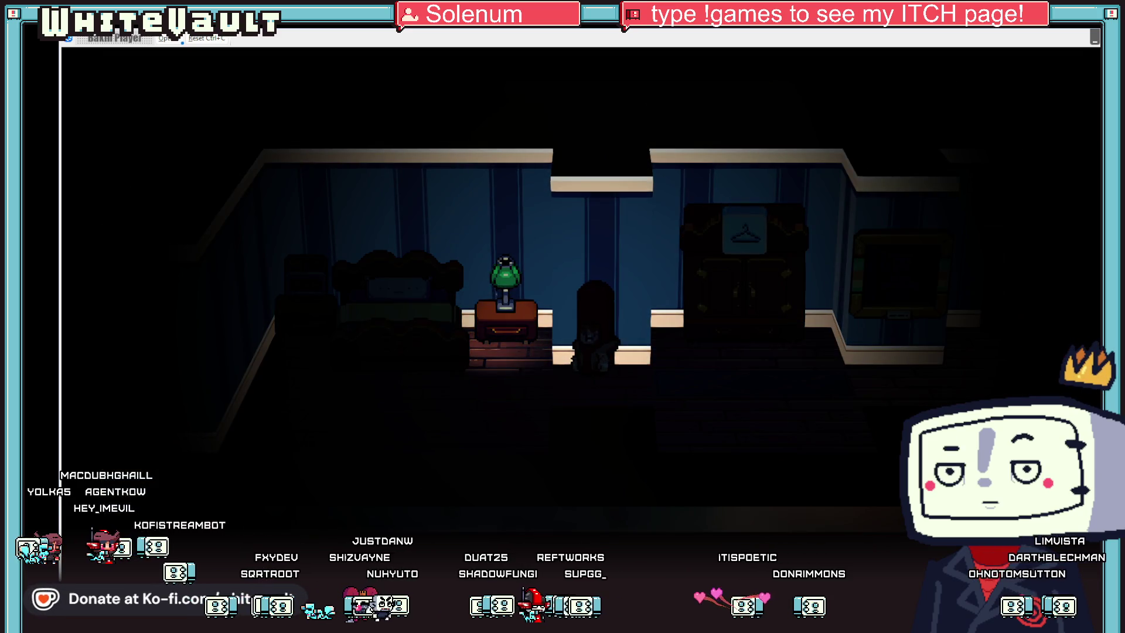
key("Right")
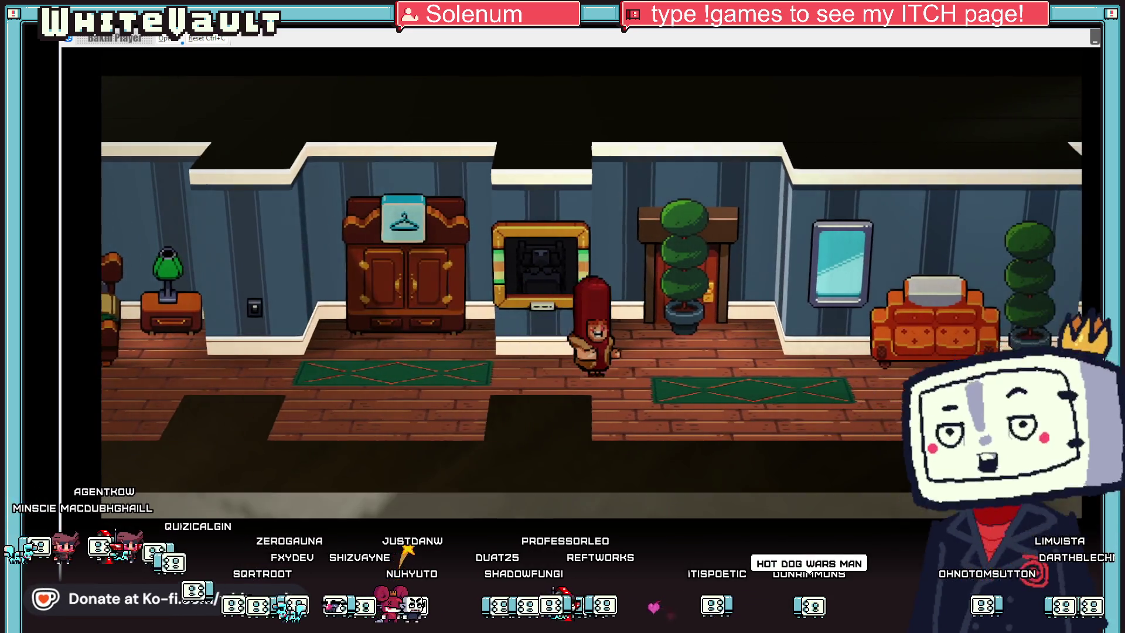
key("Right")
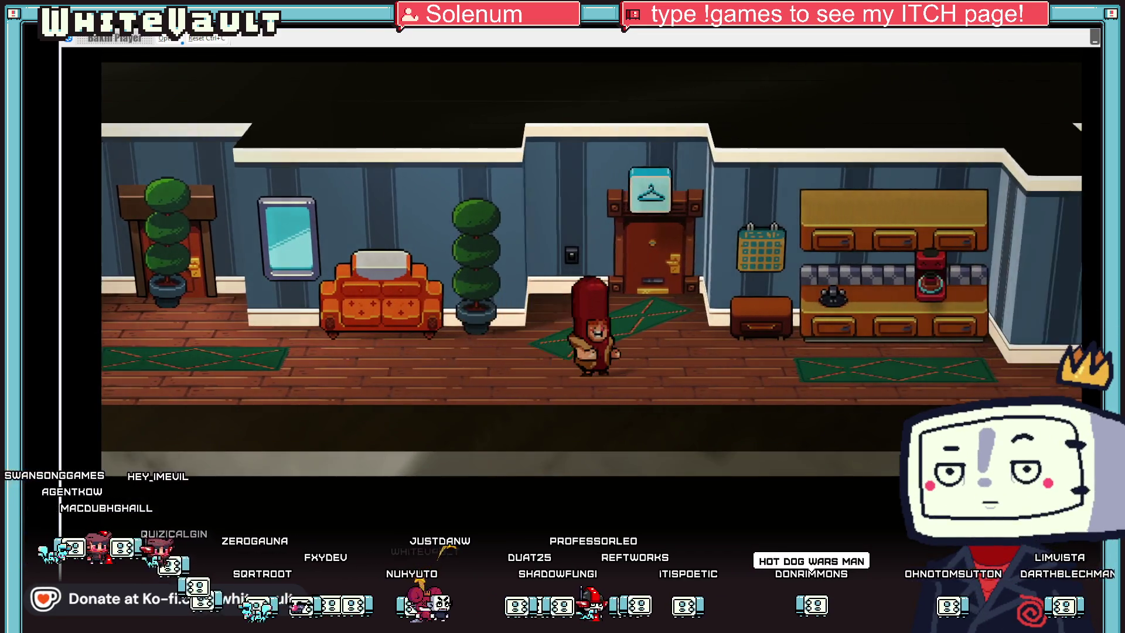
Step: At the door, page through the hint dialog and confirm the '...walk' to work choice
key("Up")
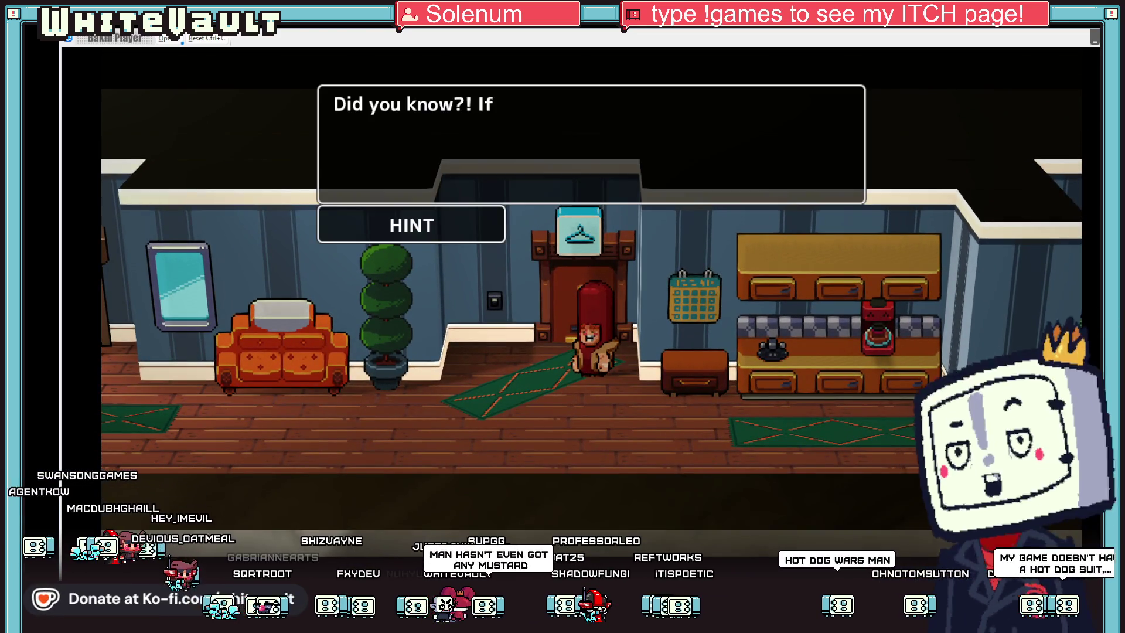
key("Return")
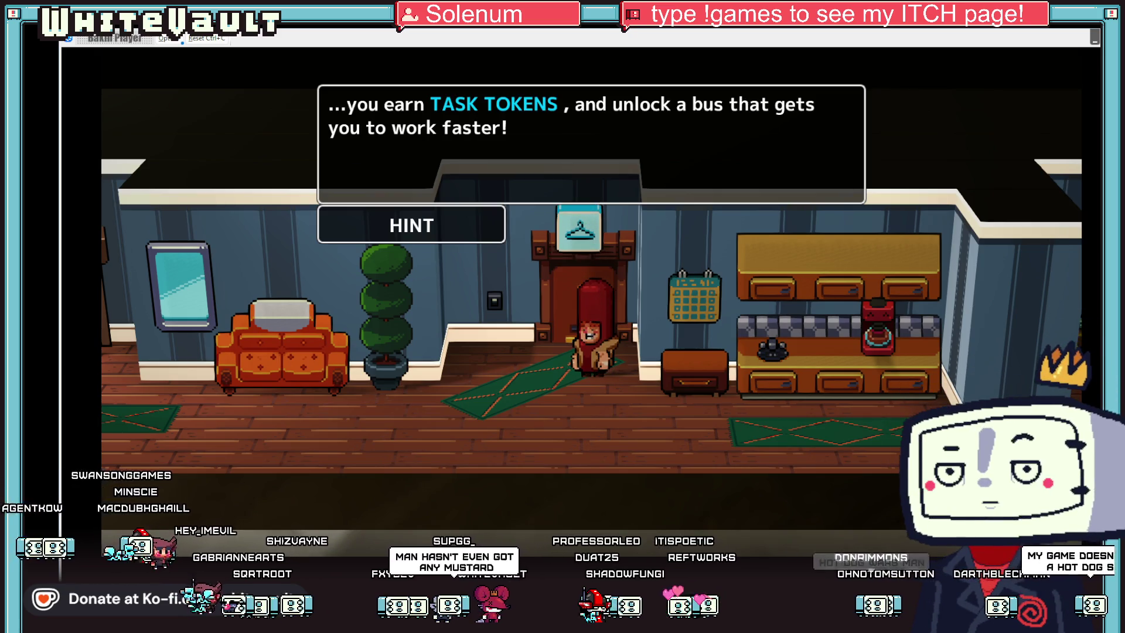
key("Return")
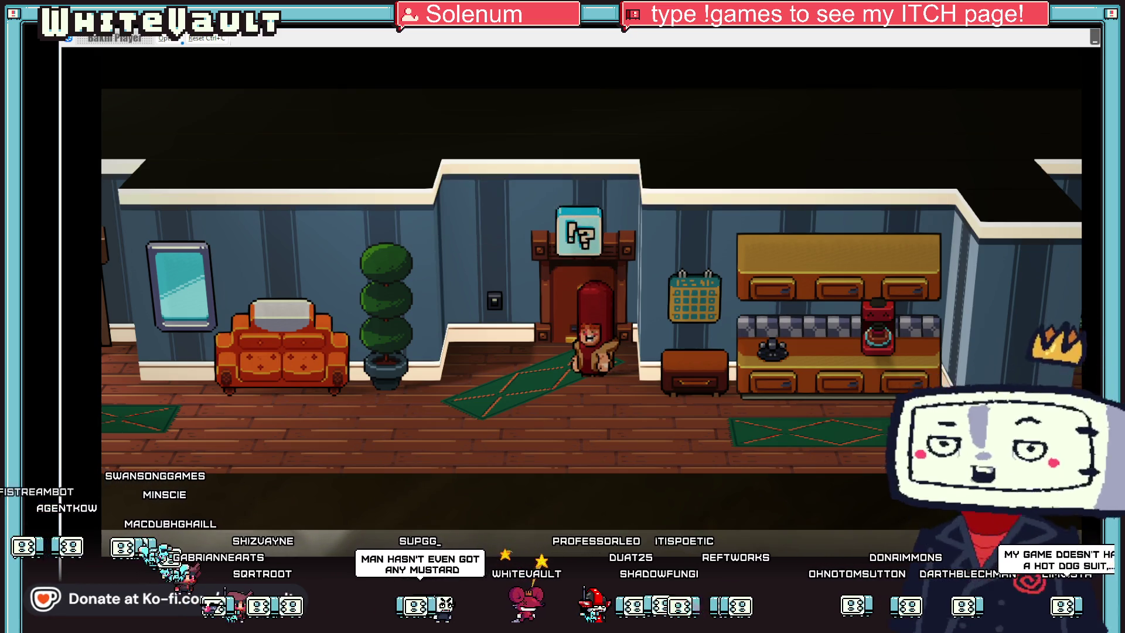
key("Return")
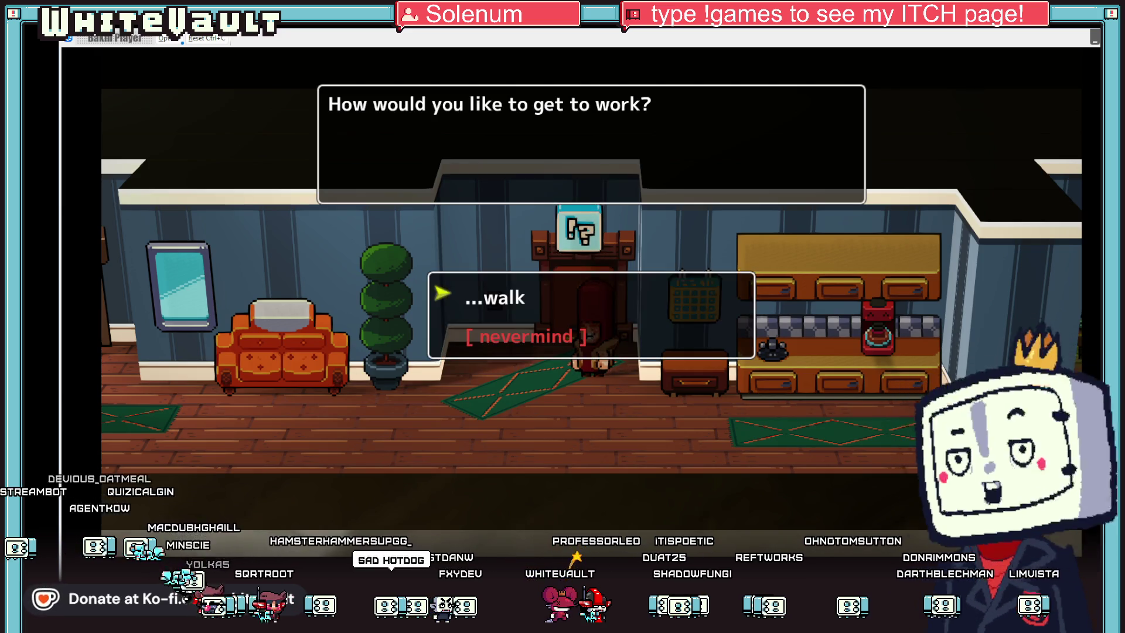
key("Return")
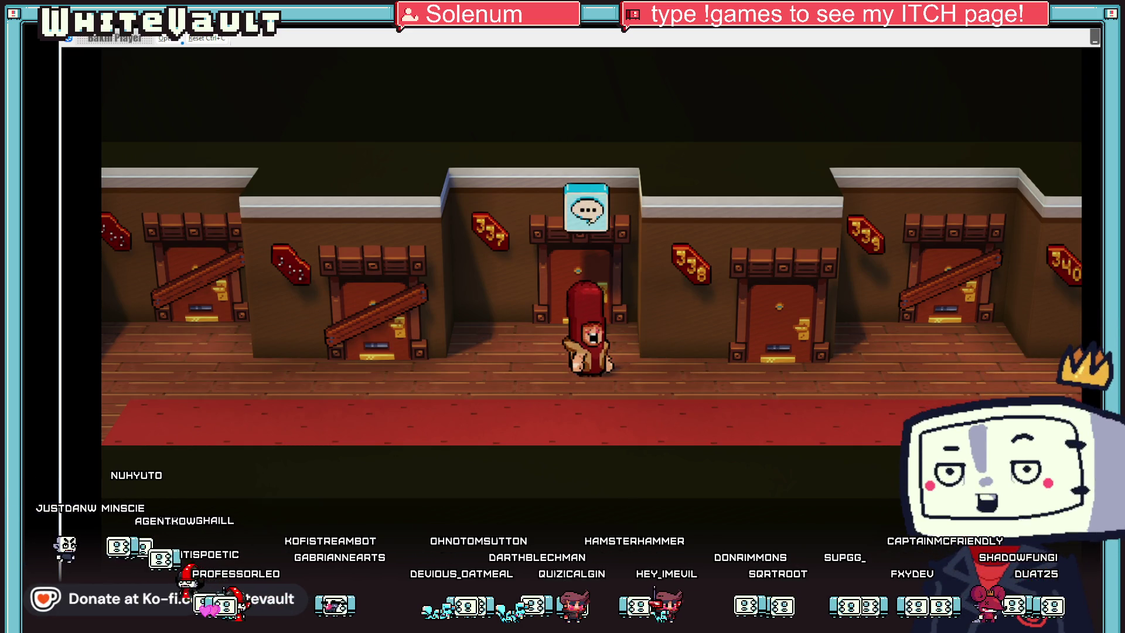
Step: Walk the hot-dog character into the elevator and ride it down to the Lobby
key("Right")
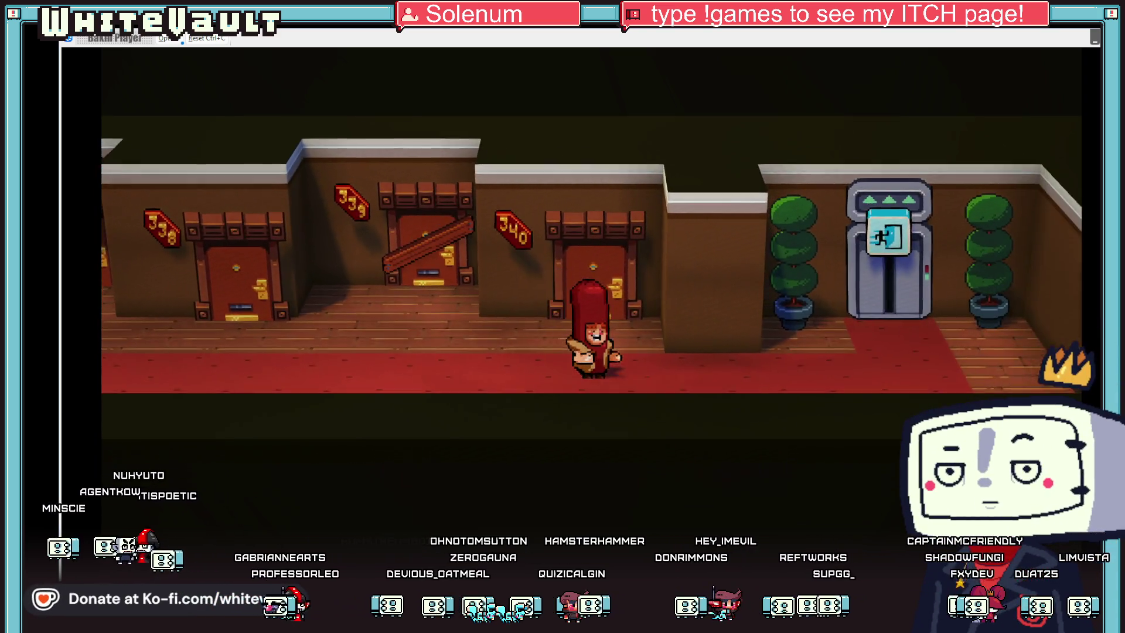
key("Right")
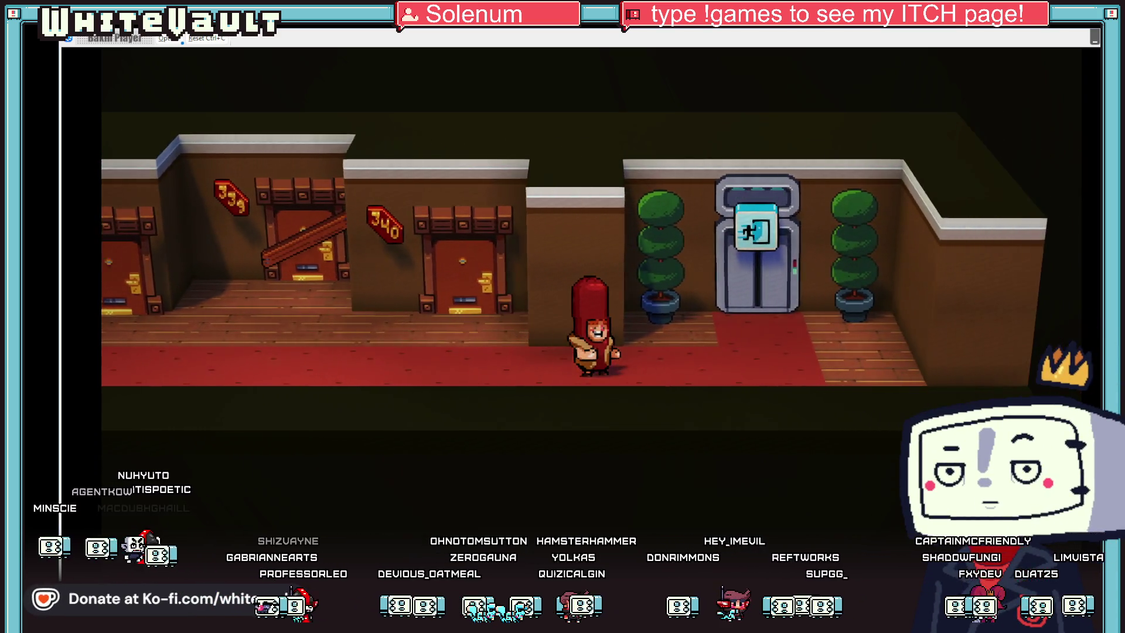
key("Up")
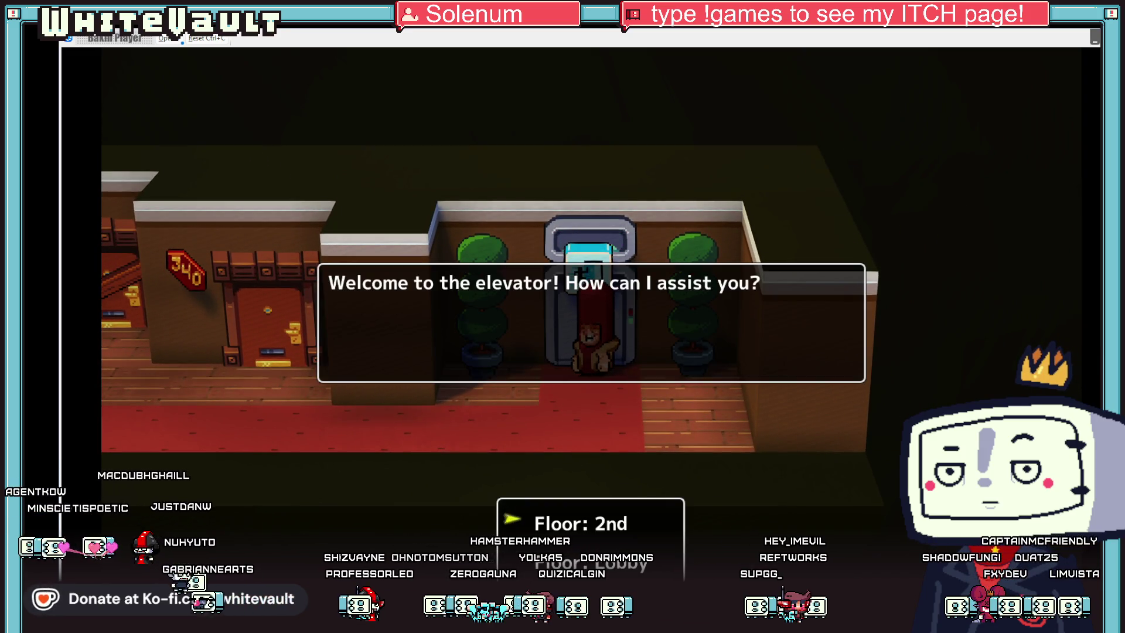
key("Return")
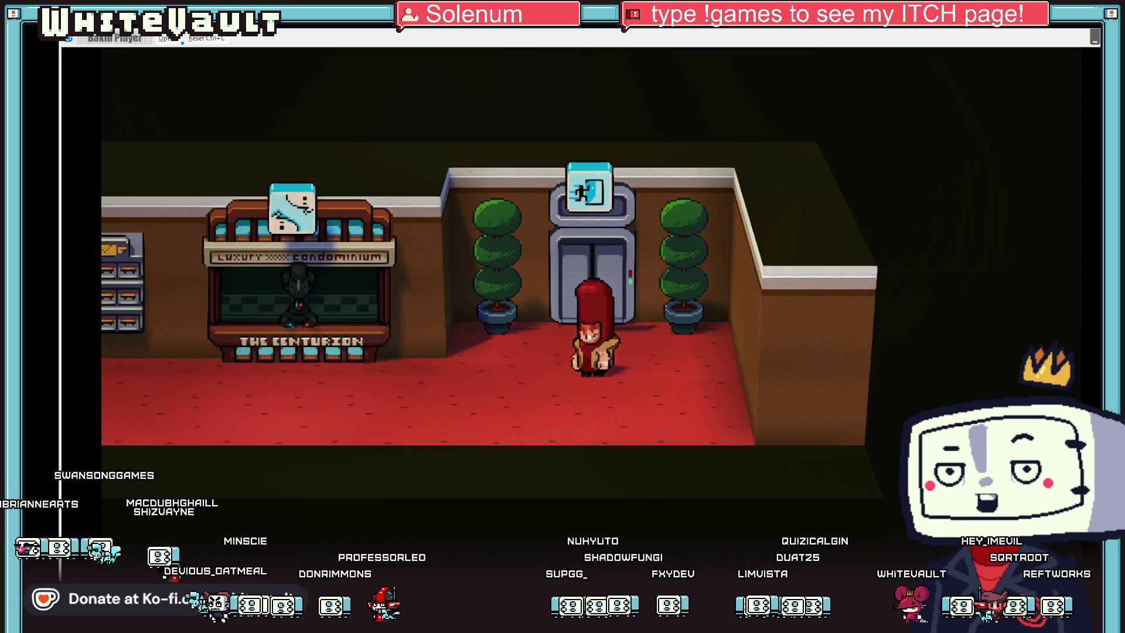
Step: Walk left to the condominium counter for the greeting, then bring up the sprite editor
key("Left")
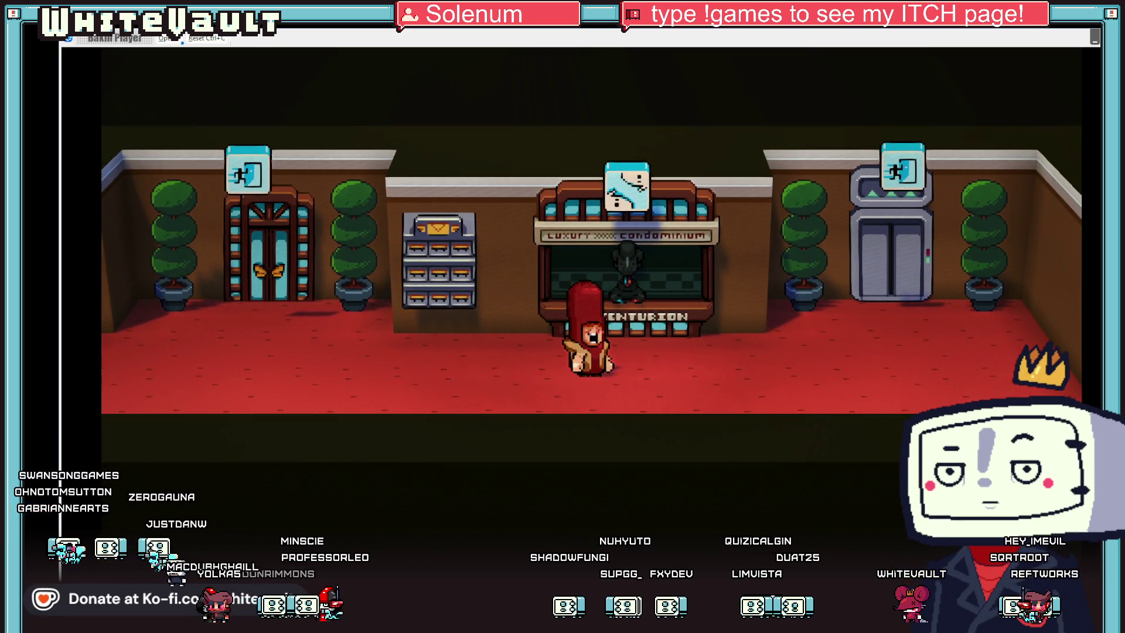
key("Up")
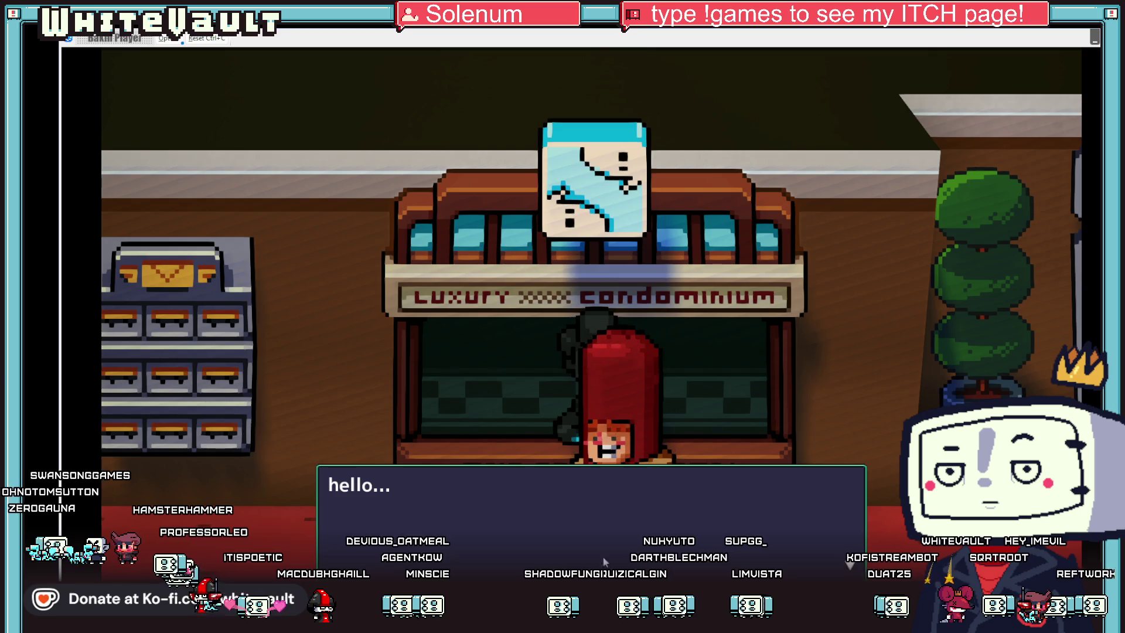
key("alt+Tab")
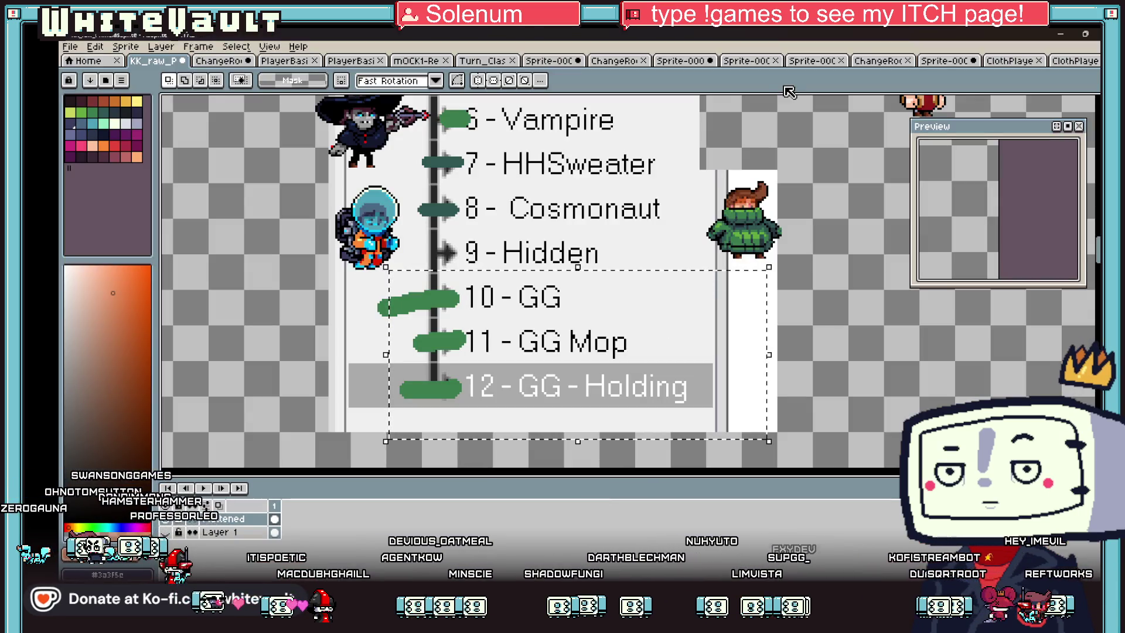
Step: View both ClothPlayer hot-dog walk sprite sheets in Aseprite
left_click(1072, 61)
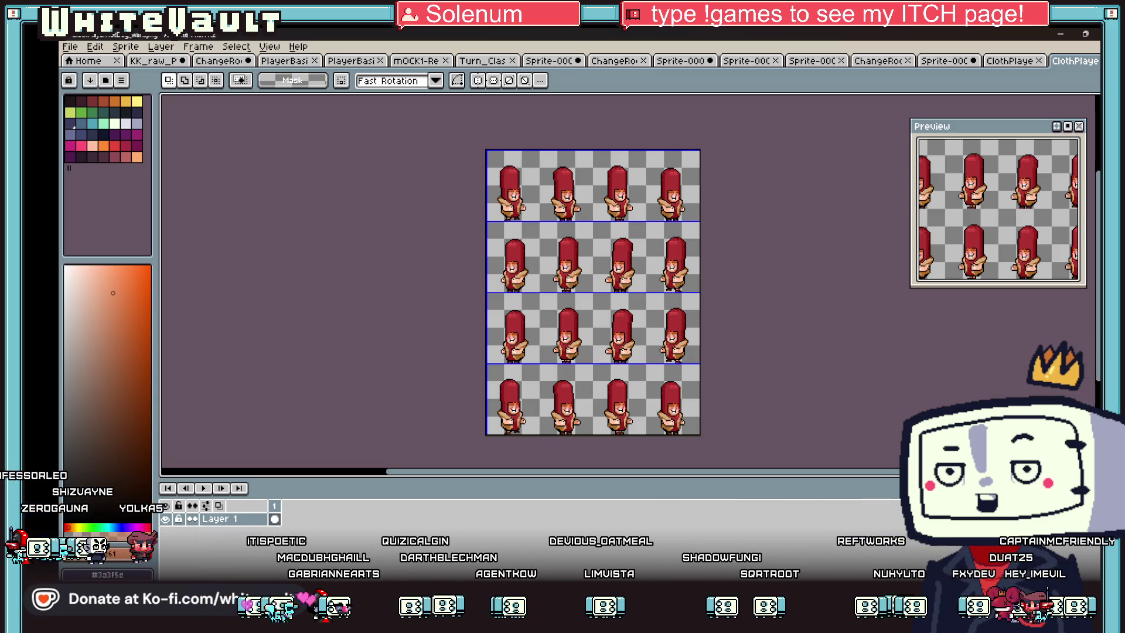
mouse_move(580, 595)
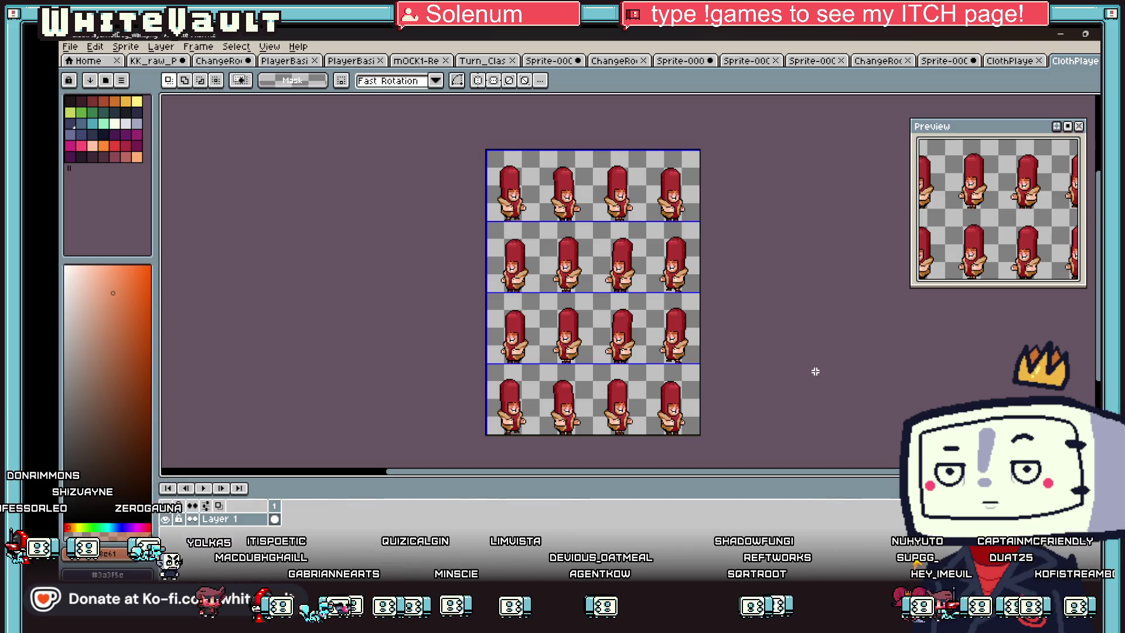
scroll(660, 408, "up", 1)
scroll(655, 419, "down", 1)
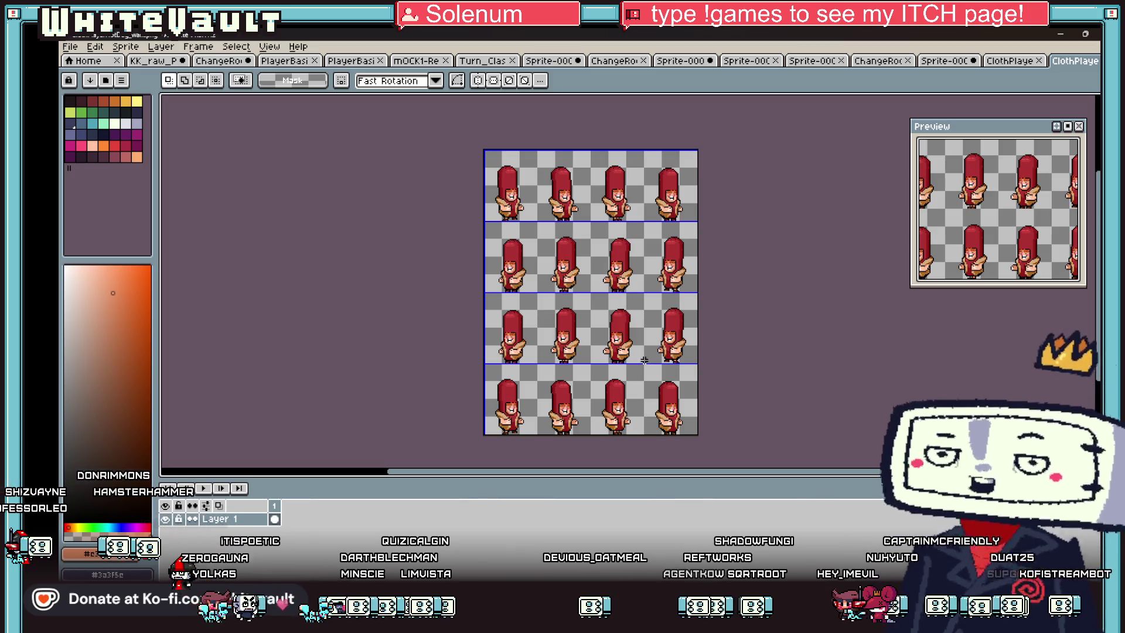
left_click(1005, 61)
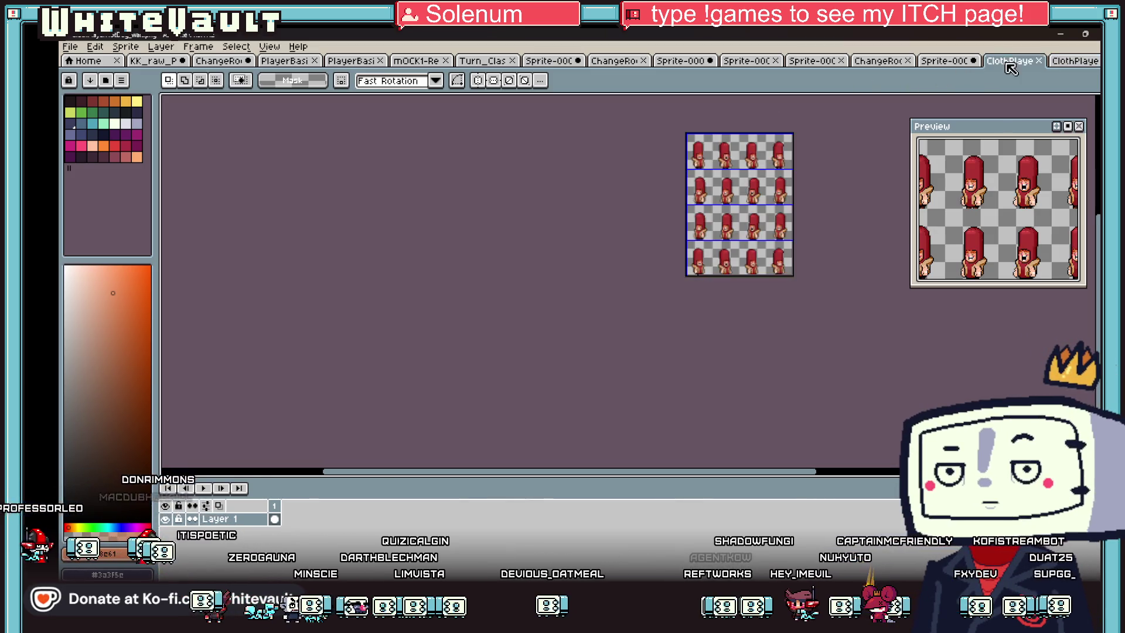
scroll(743, 318, "up", 2)
scroll(743, 318, "down", 2)
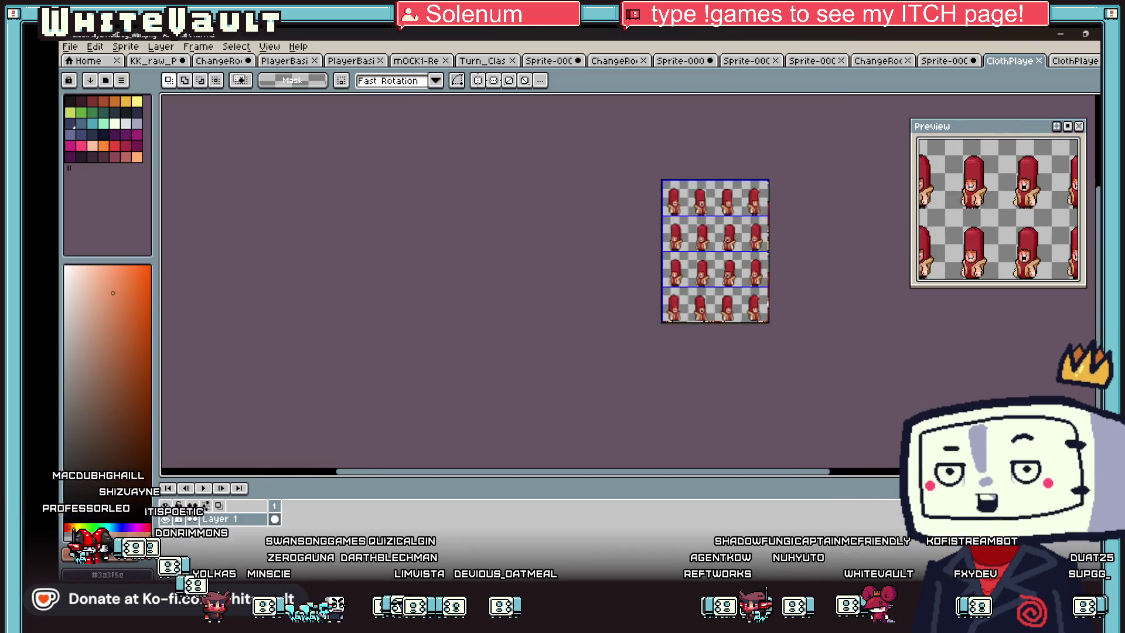
scroll(757, 206, "up", 1)
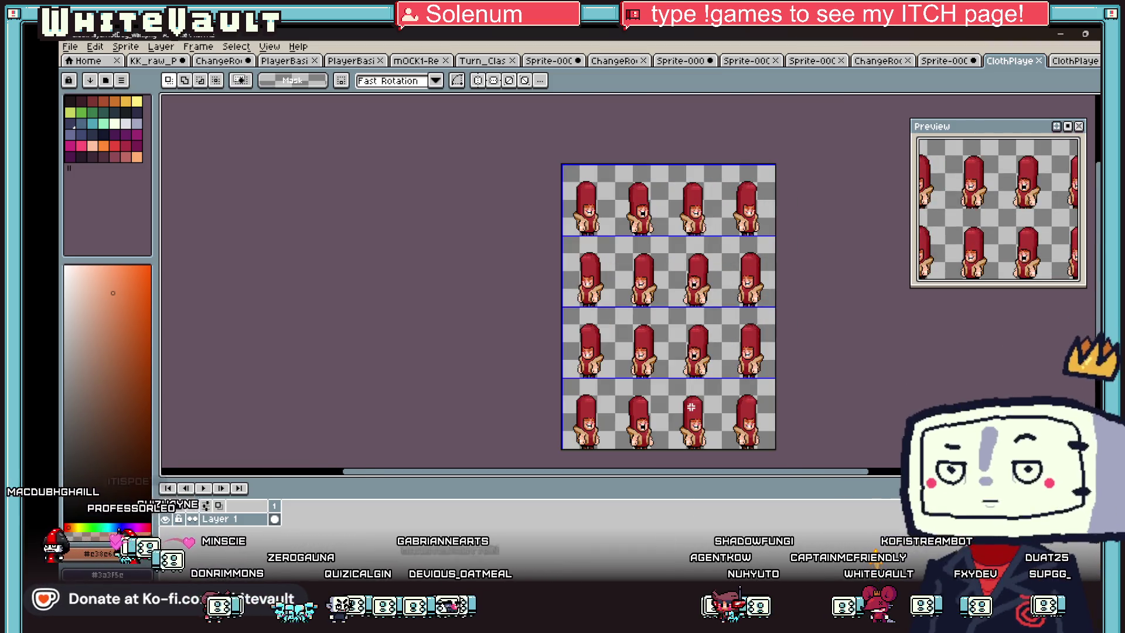
scroll(702, 426, "down", 1)
scroll(703, 427, "up", 1)
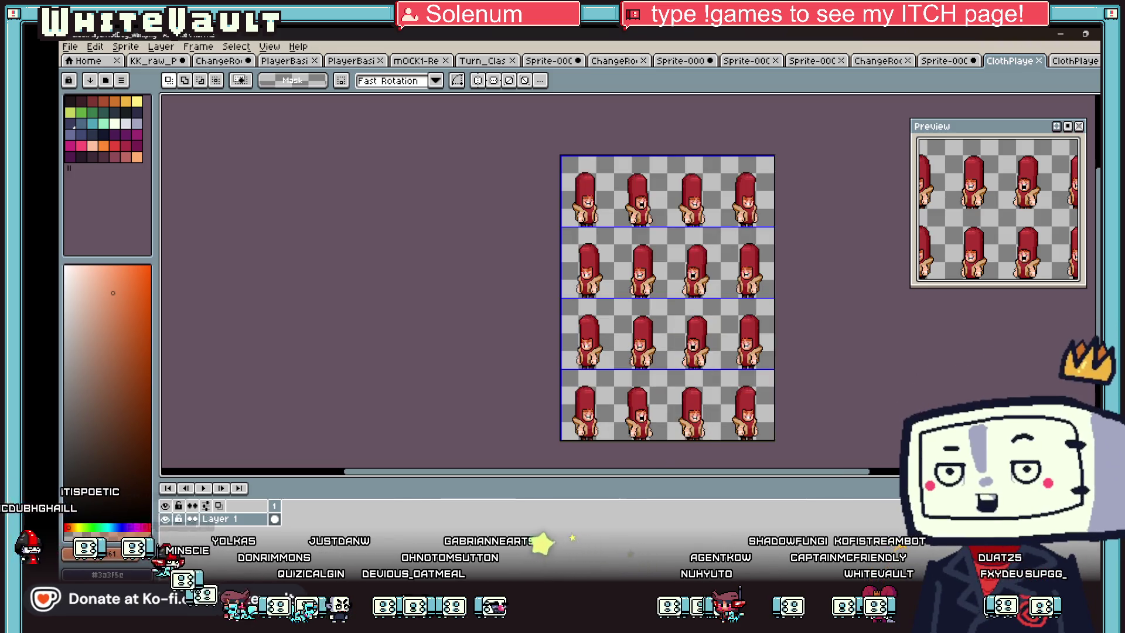
Step: Bring the TestPlayDialog forward, dismiss it, and return to the Bakin map editor
mouse_move(654, 622)
left_click(712, 548)
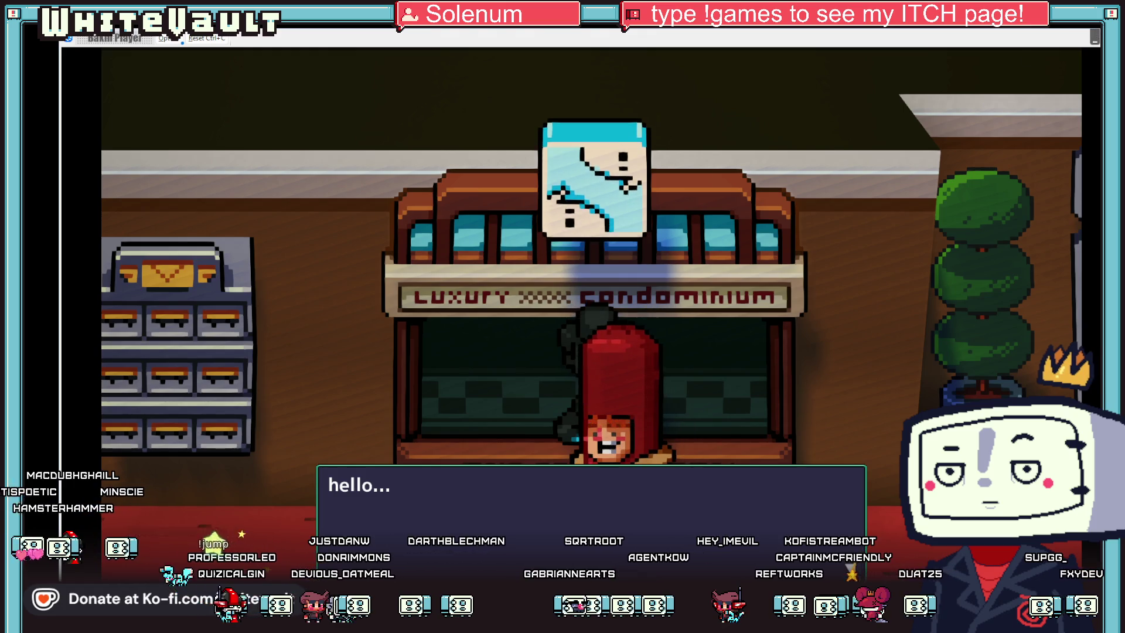
key("alt+Tab")
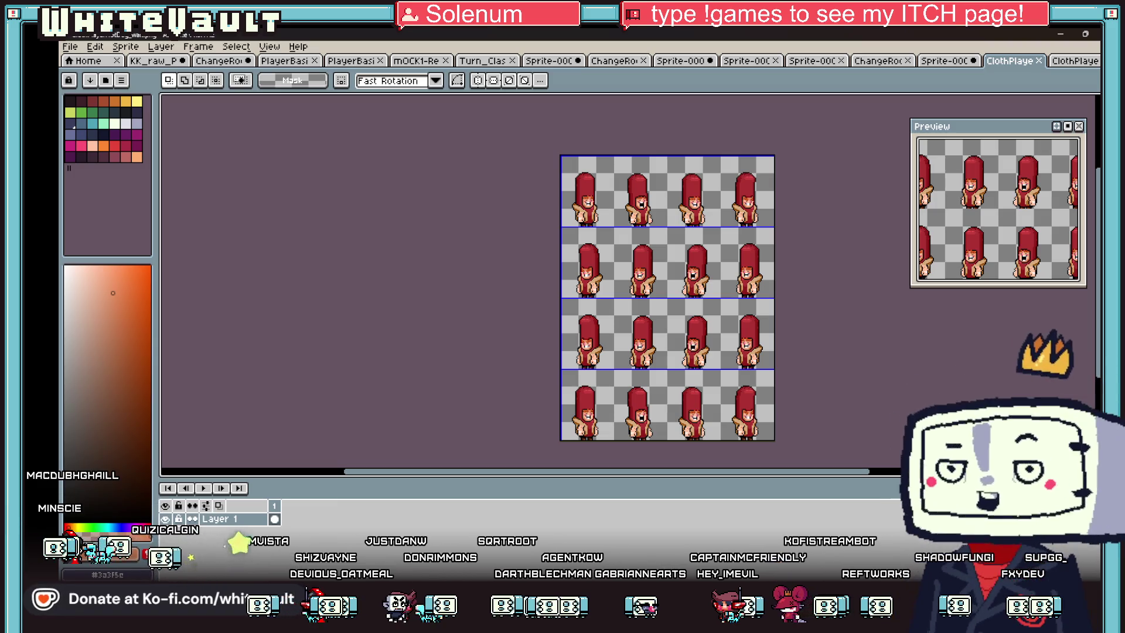
left_click(653, 618)
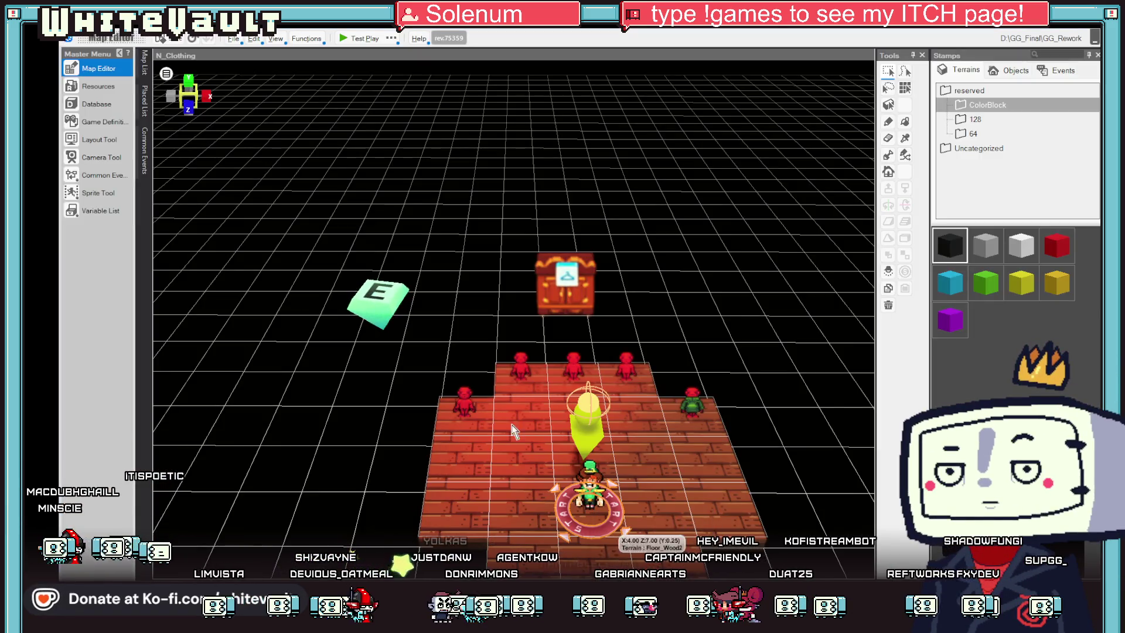
Step: Compare ClothHotDog with the Player_GG slice animation in Resources, then return to the Aseprite hot-dog sheet
left_click(110, 90)
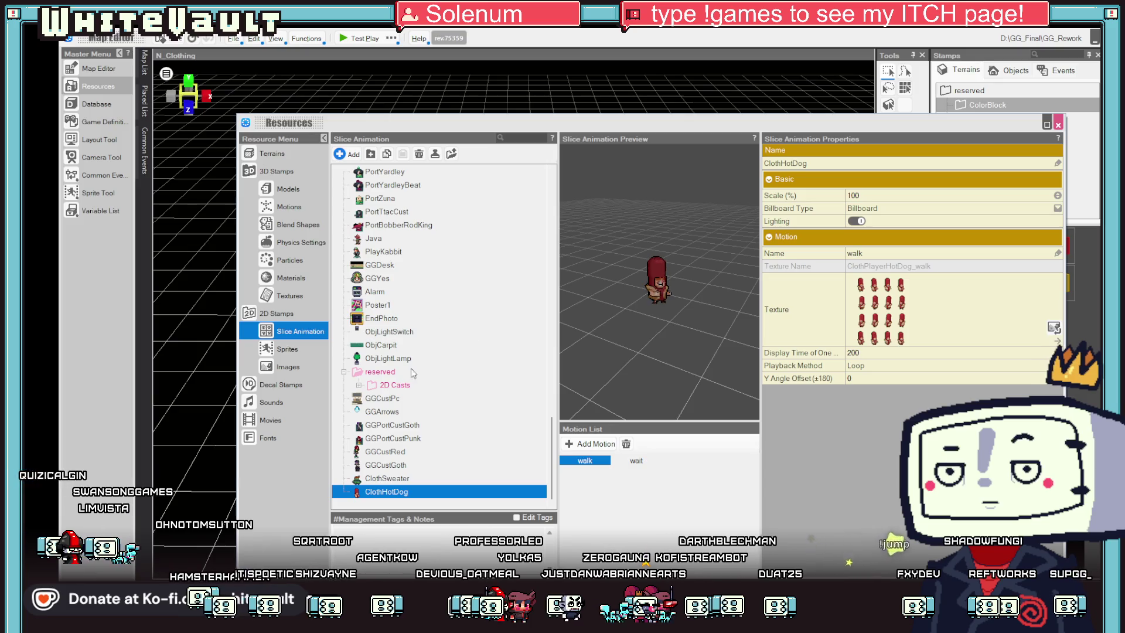
scroll(395, 445, "up", 12)
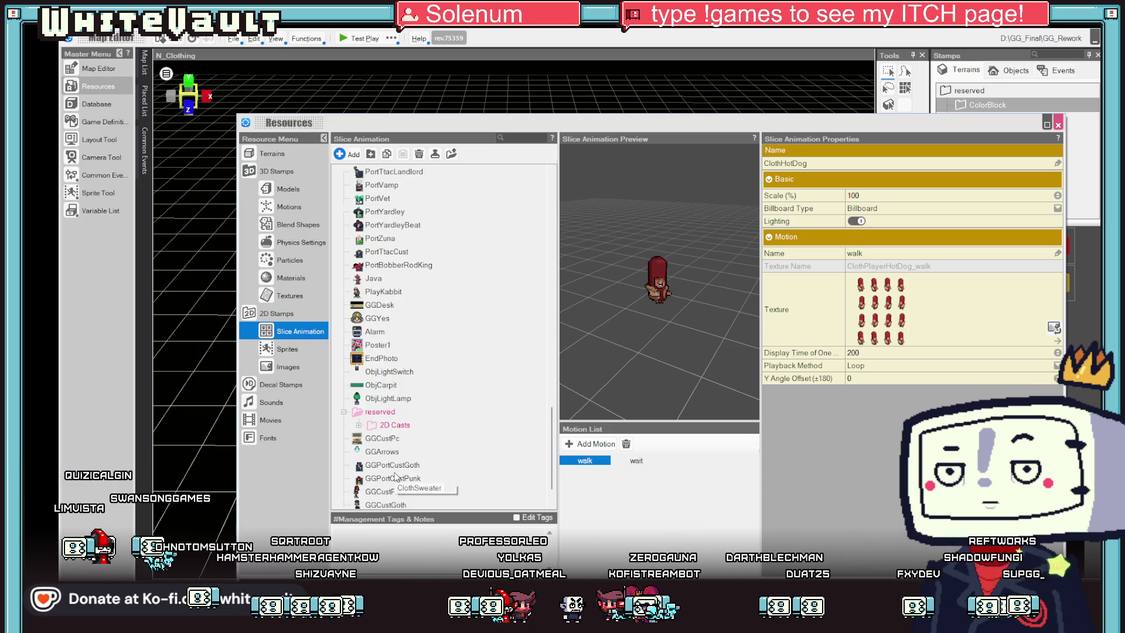
scroll(396, 374, "up", 10)
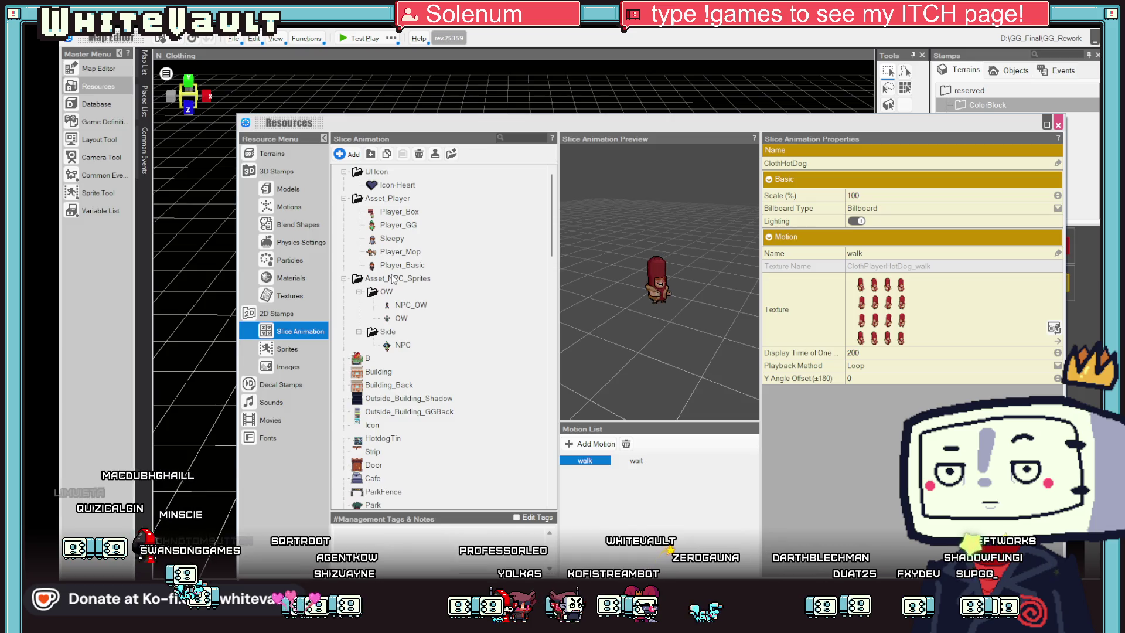
left_click(400, 228)
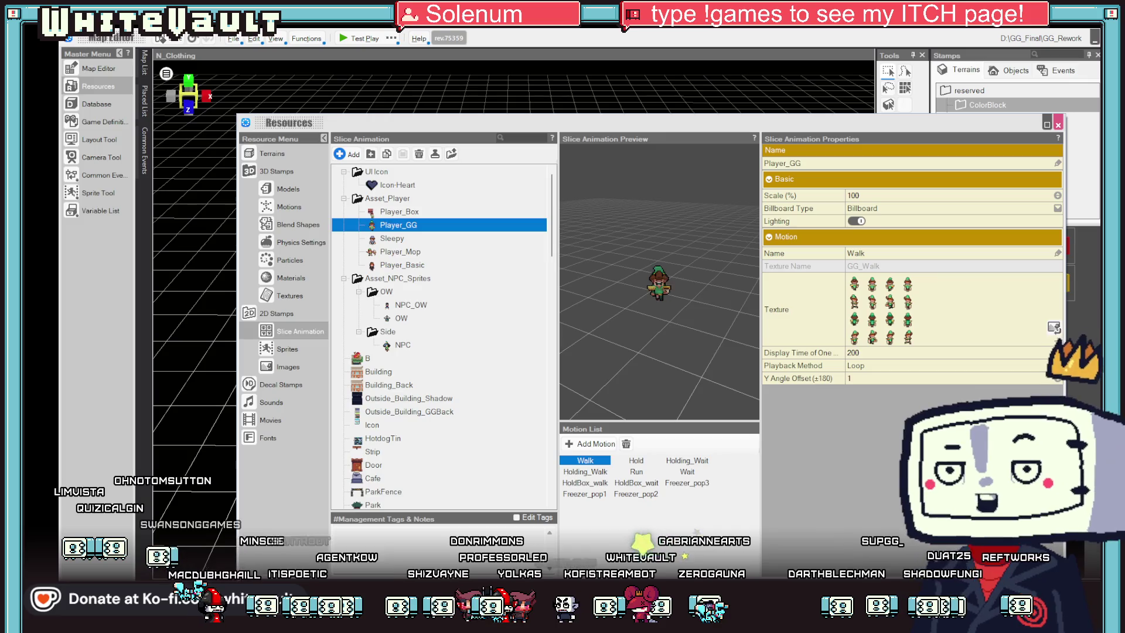
left_click(1058, 125)
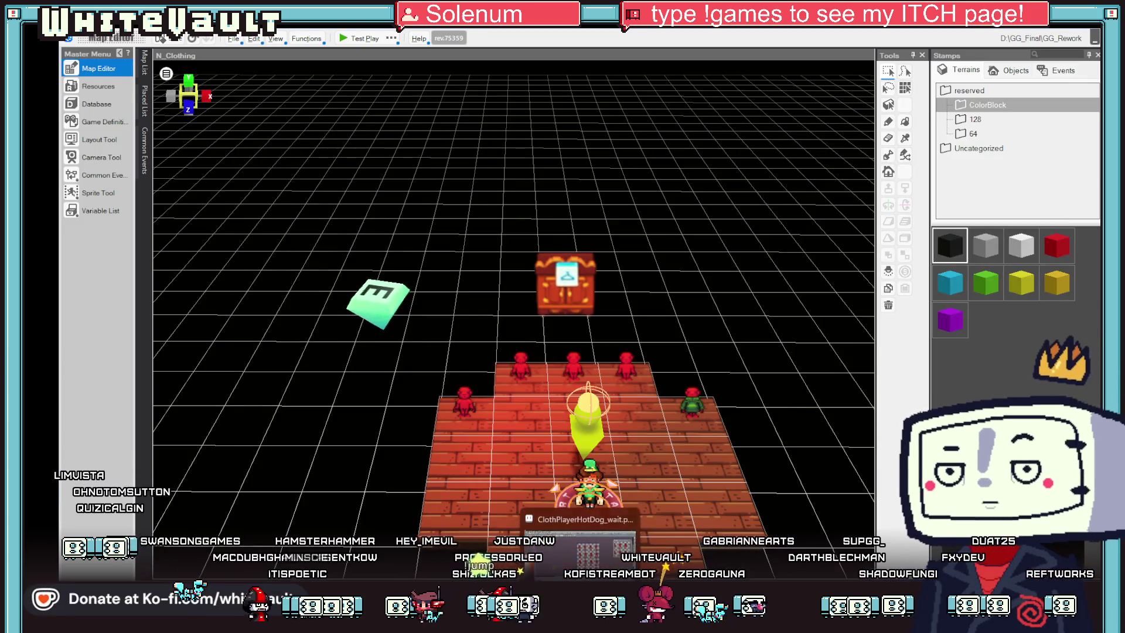
left_click(580, 537)
scroll(714, 408, "down", 1)
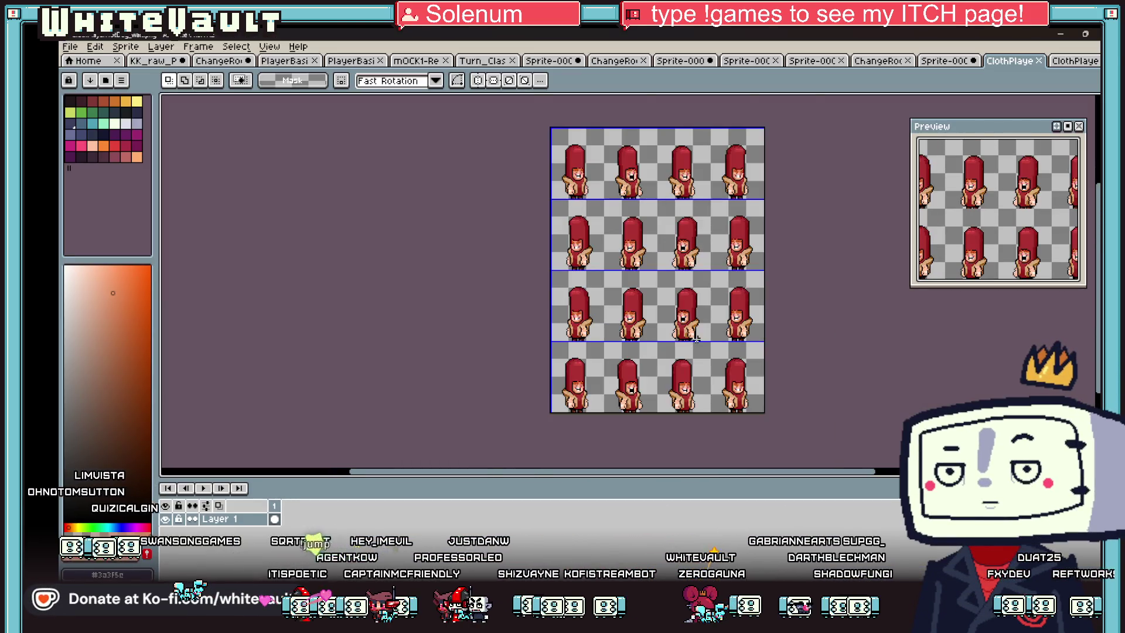
Step: Inspect the middle sprite's head and the single-sprite document, then return to the hot-dog sheet
scroll(708, 344, "up", 1)
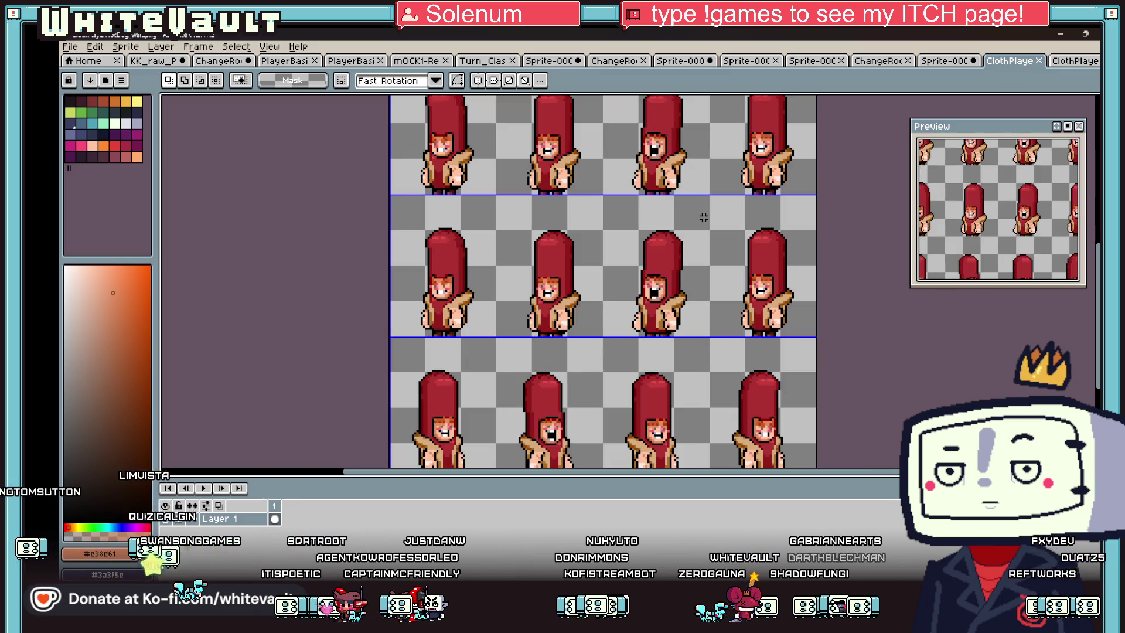
left_click_drag(613, 207, 712, 272)
left_click(719, 317)
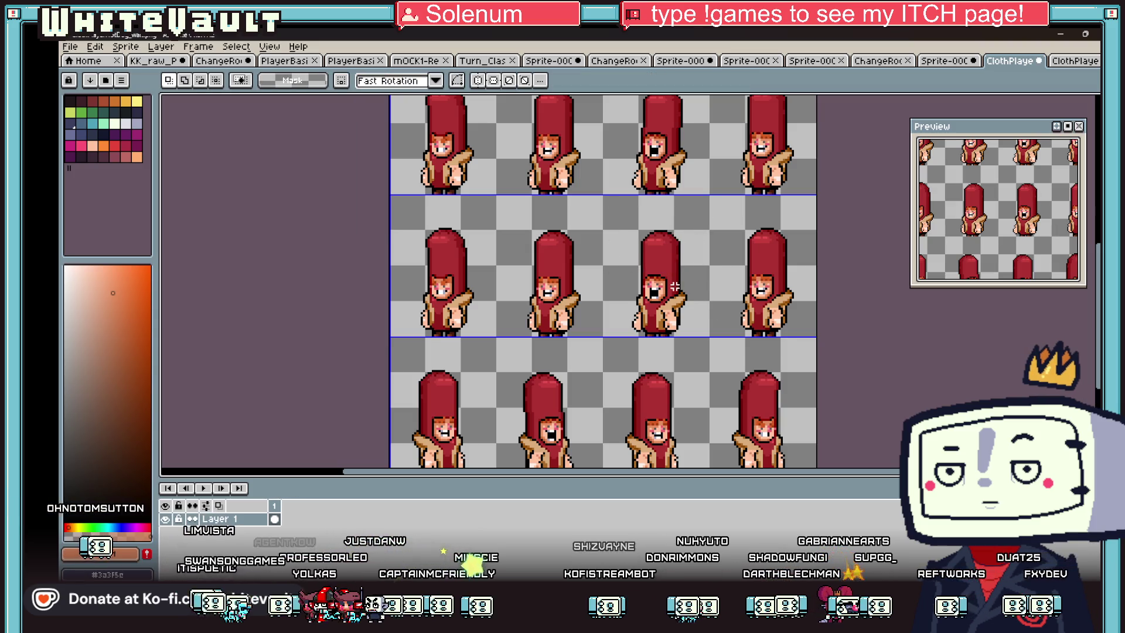
scroll(675, 286, "down", 1)
scroll(705, 208, "up", 1)
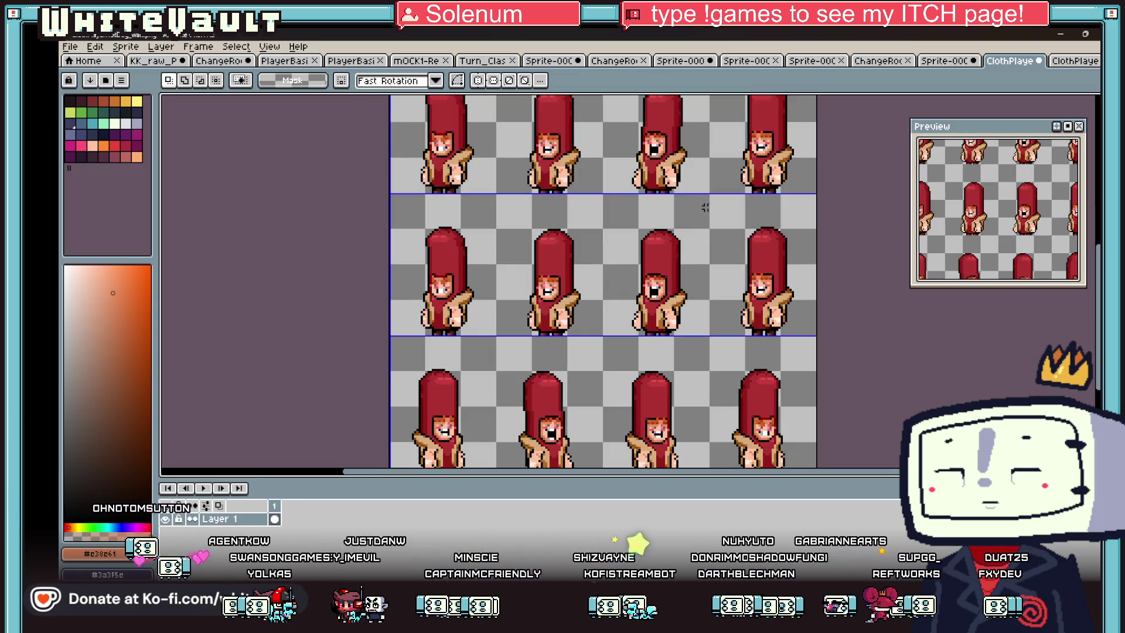
left_click(875, 61)
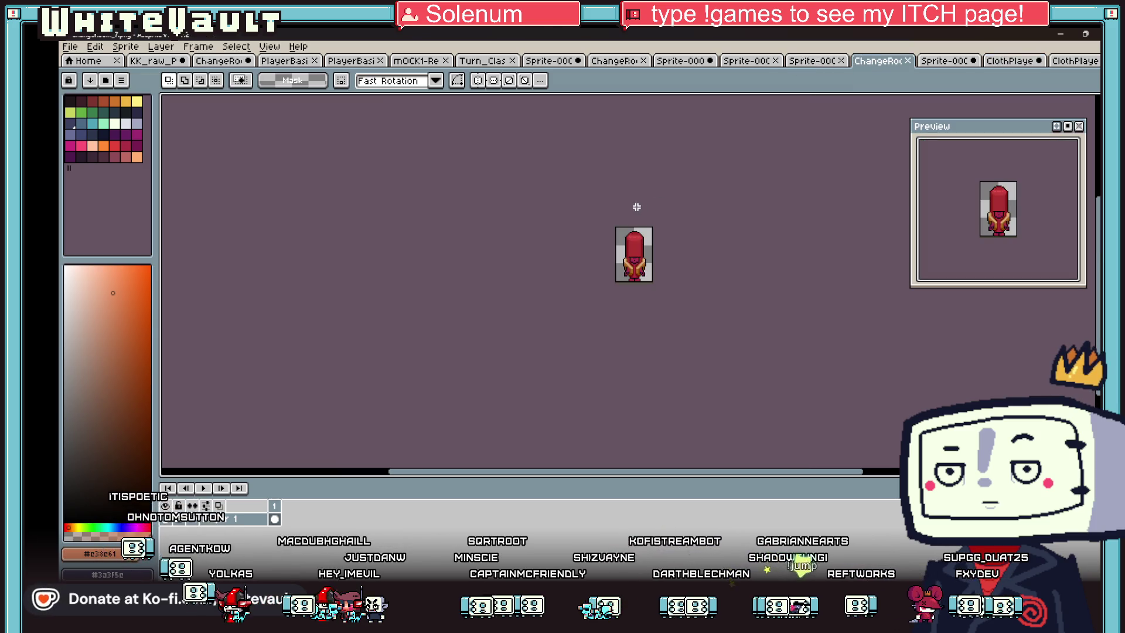
left_click(1071, 59)
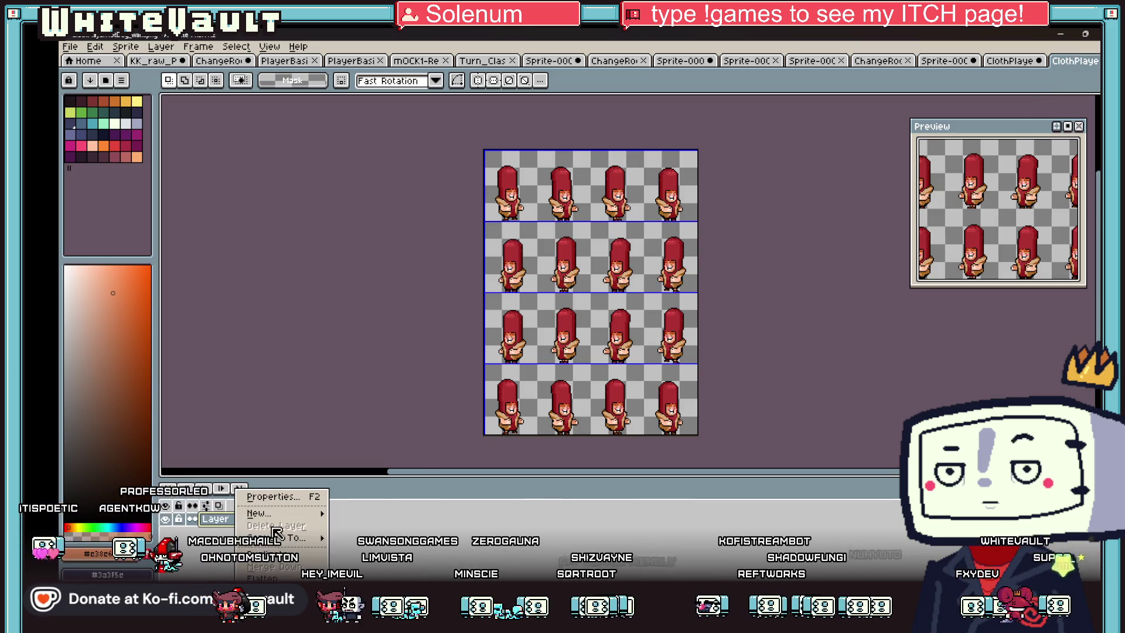
Step: Paste the copied sprite onto a new layer in the second-row back-view cell
left_click(357, 519)
key("ctrl+v")
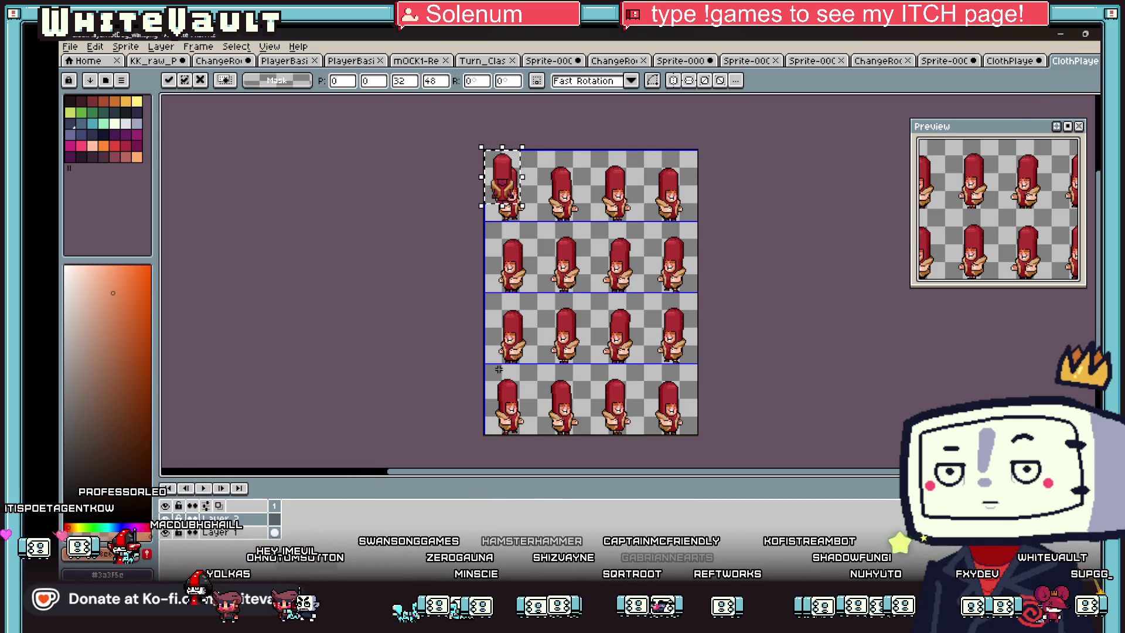
left_click_drag(482, 182, 544, 326)
scroll(545, 325, "up", 3)
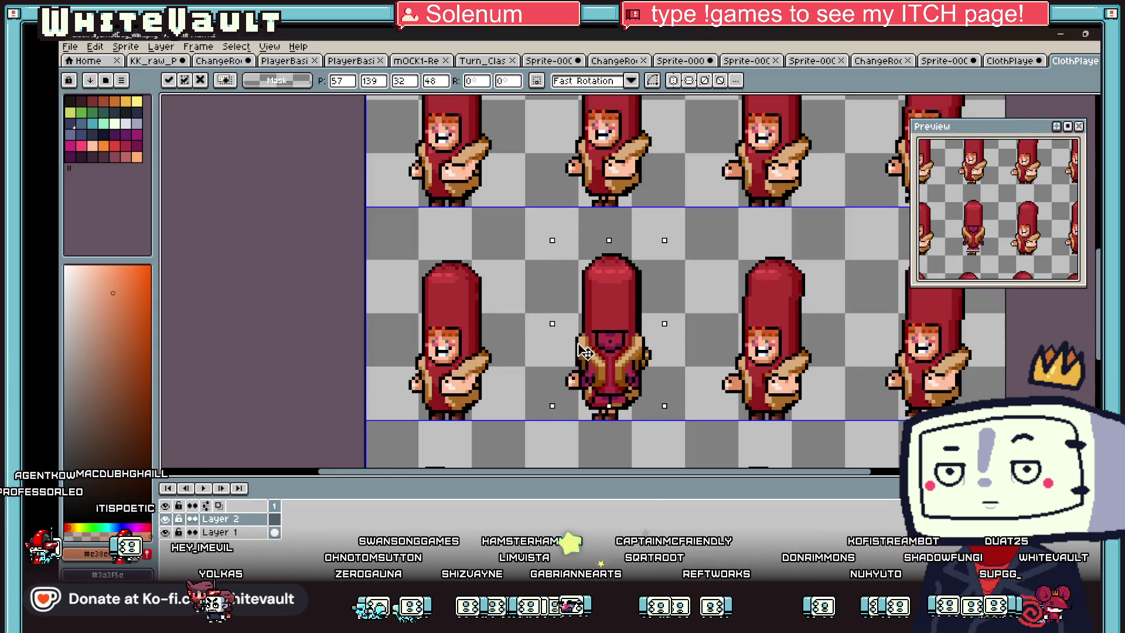
left_click(699, 361)
Step: Centre the vertical symmetry axis on the back-view sprite and nudge the sprite up one pixel
left_click_drag(550, 311, 664, 396)
left_click(655, 402)
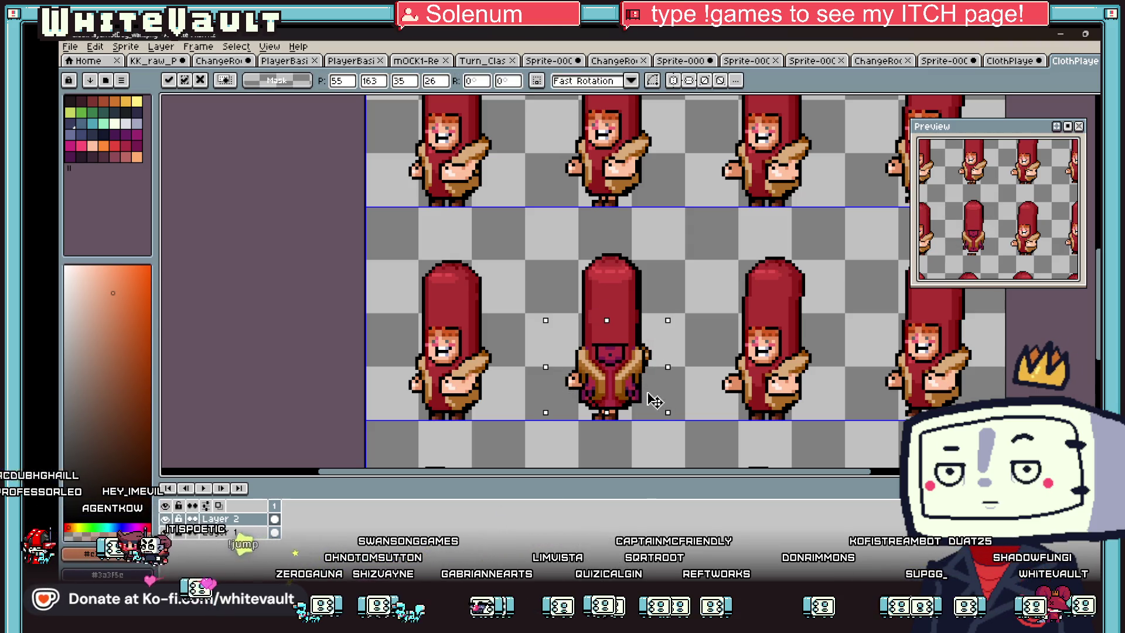
left_click(475, 108)
left_click(493, 80)
left_click_drag(685, 135, 612, 136)
left_click(475, 81)
mouse_move(546, 218)
left_mouse_down()
mouse_move(609, 421)
mouse_move(586, 352)
mouse_move(643, 349)
left_mouse_up()
key("Up")
key("ctrl+d")
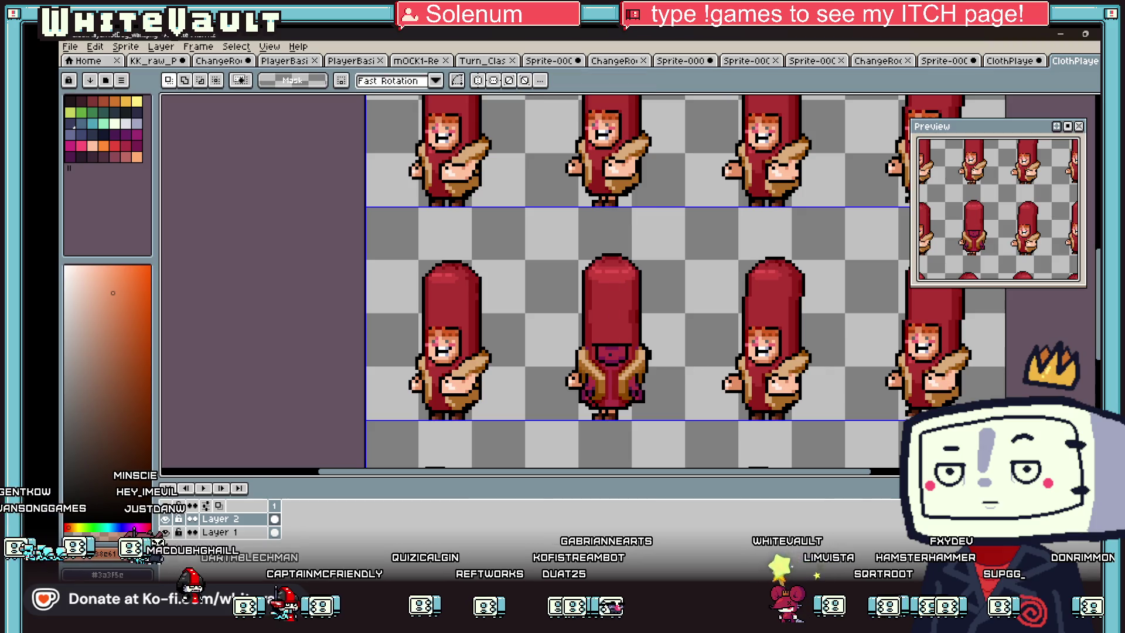
Step: With vertical symmetry on, paint the hood's face outline over in plain red
left_click(478, 83)
scroll(620, 405, "up", 2)
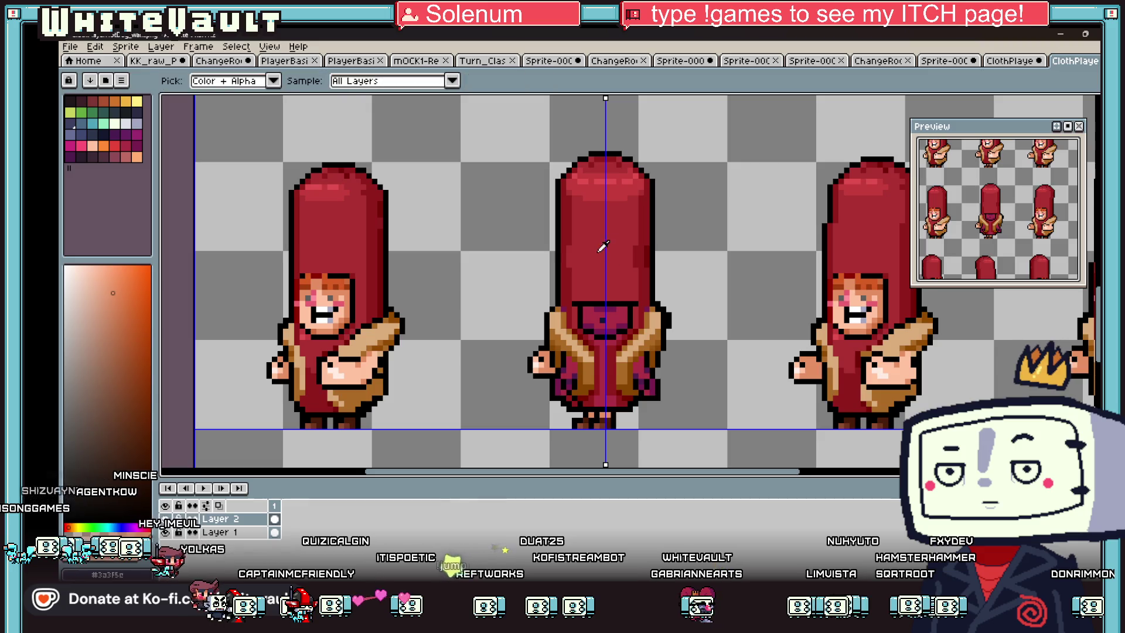
key("i")
scroll(630, 325, "up", 1)
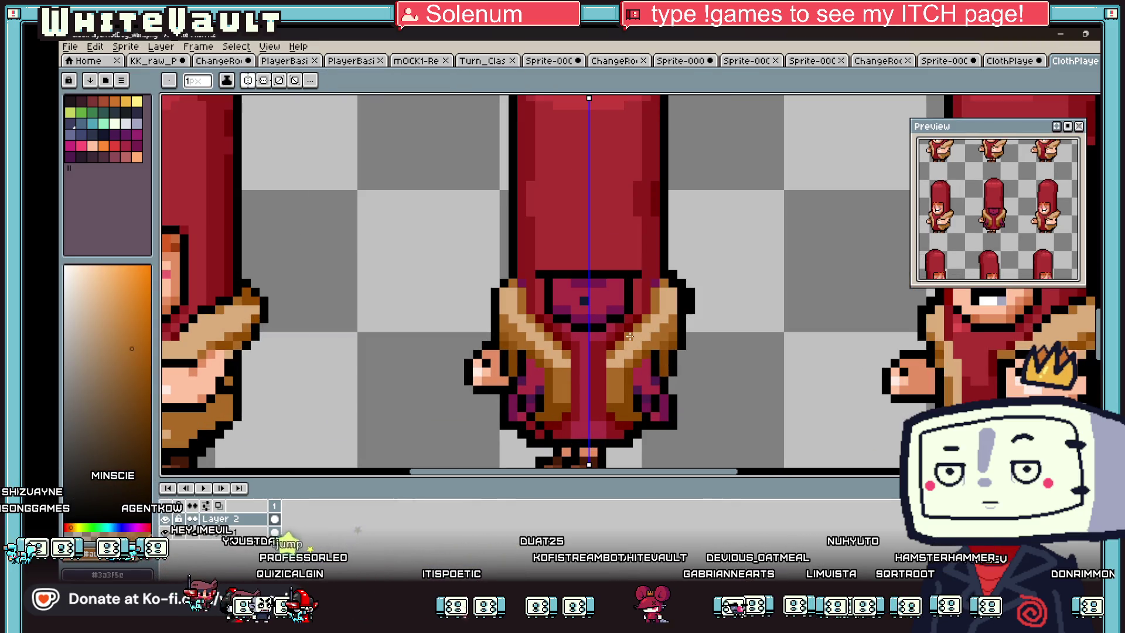
left_click(542, 327, "alt")
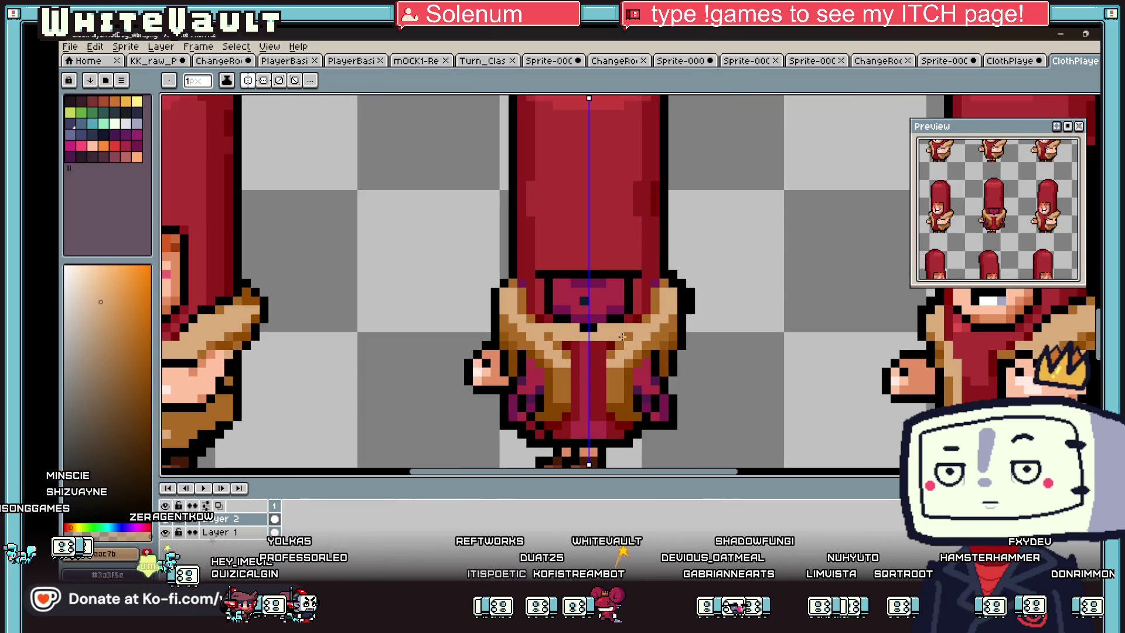
key("alt")
left_click(541, 297, "alt")
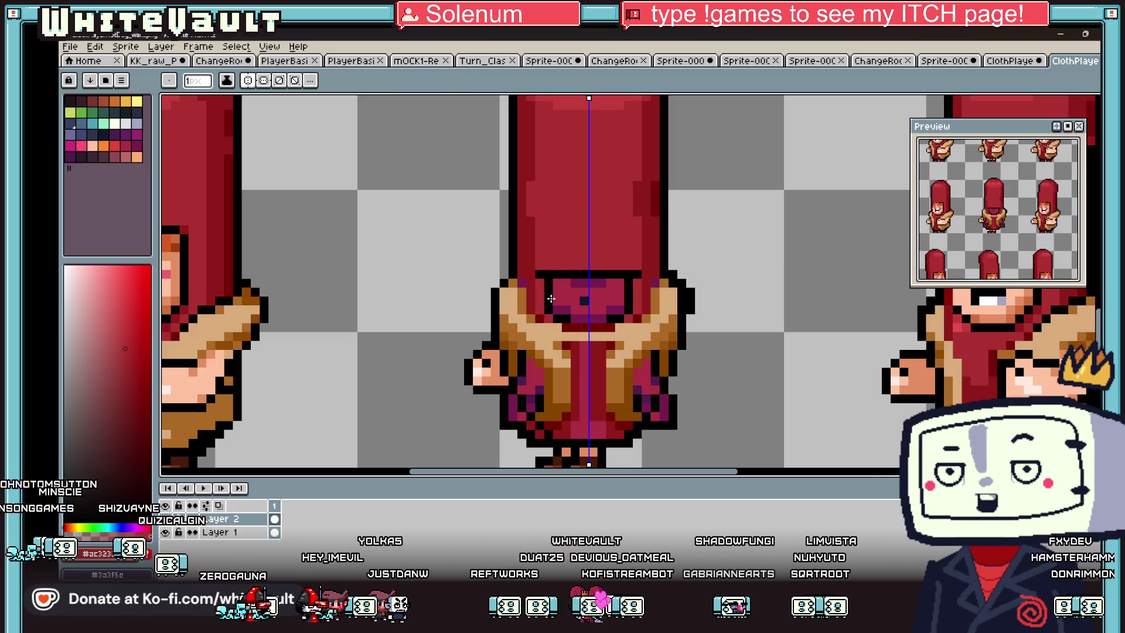
left_click_drag(549, 314, 549, 272)
left_click_drag(630, 273, 629, 315)
mouse_move(553, 274)
left_mouse_down()
mouse_move(611, 274)
mouse_move(615, 308)
mouse_move(556, 320)
left_mouse_up()
Step: Paint a tan collar pixel and a brown coat row, then fill the lower coat dark brown
key("alt")
left_click(552, 334, "alt")
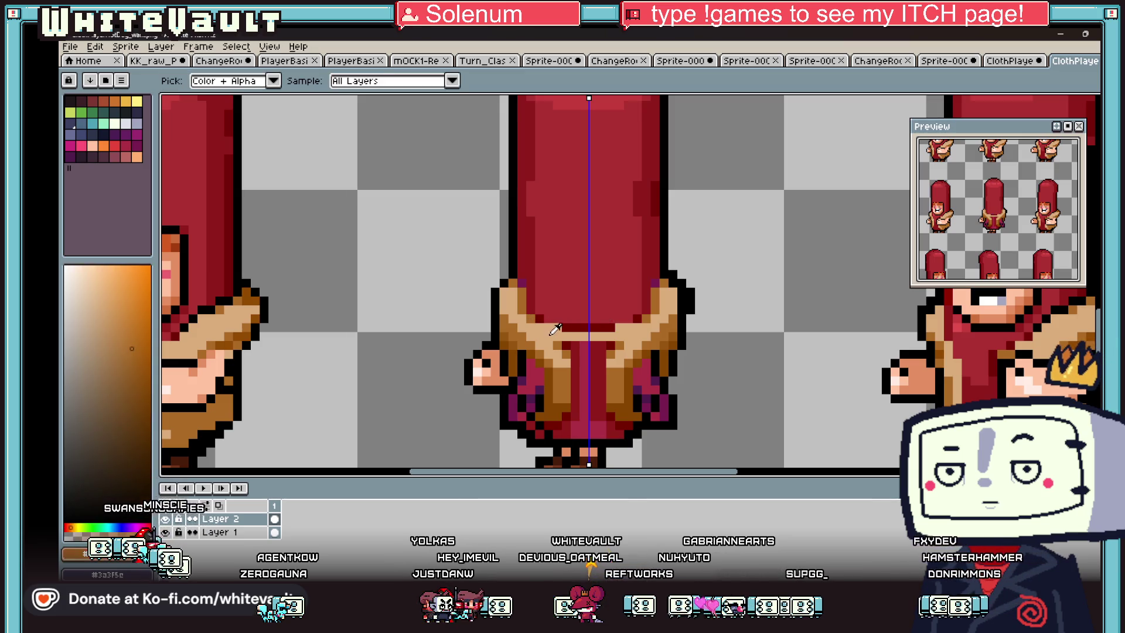
left_click(533, 337)
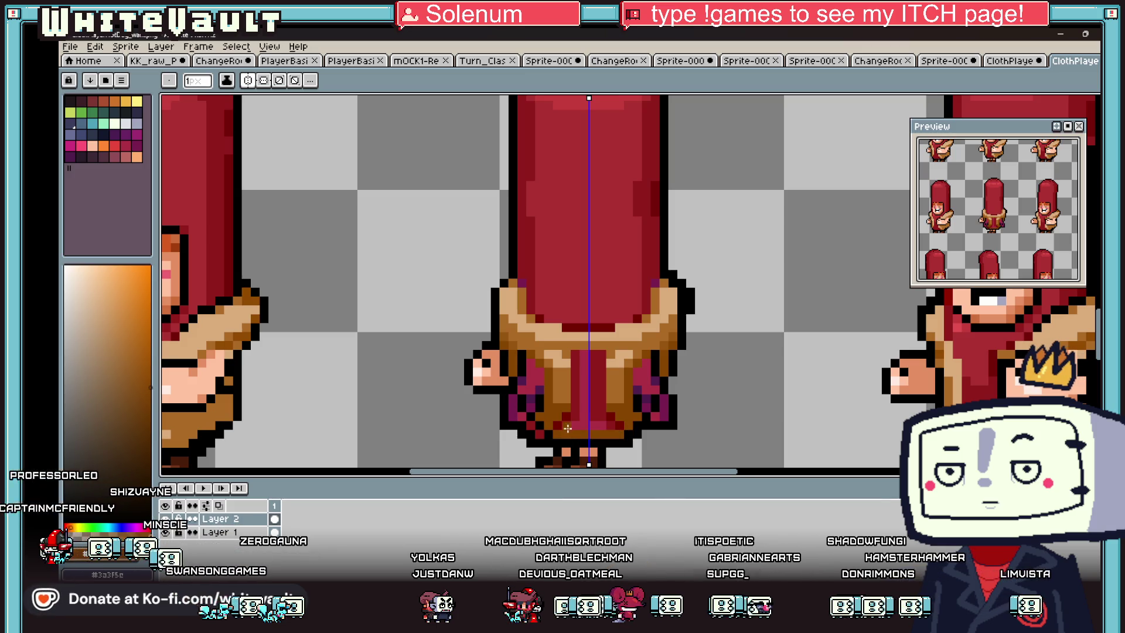
scroll(576, 356, "up", 2)
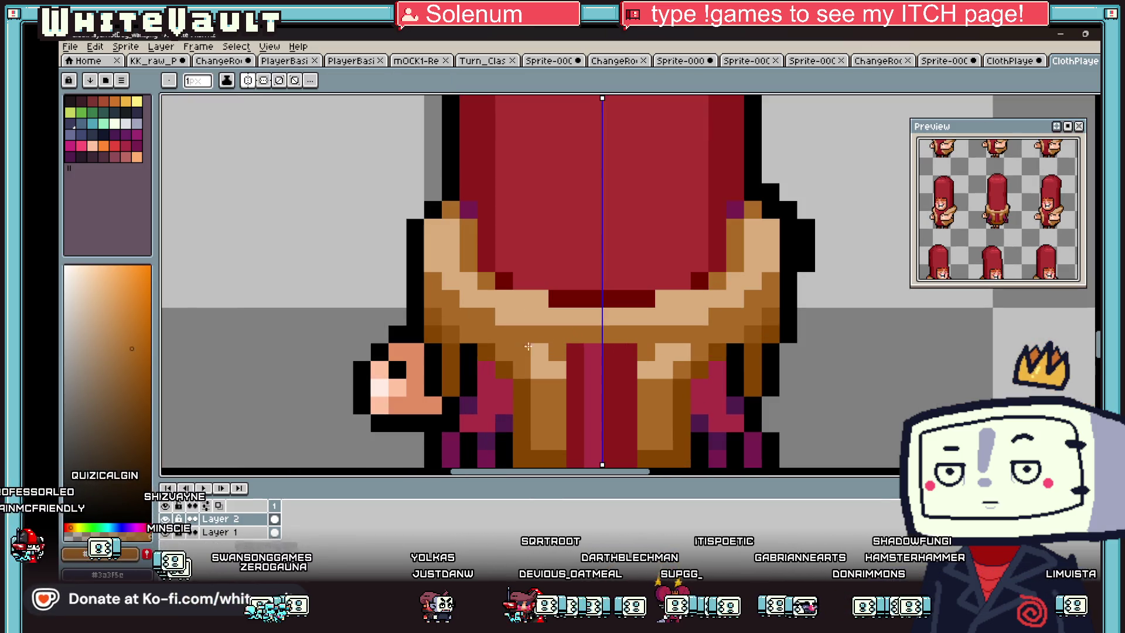
mouse_move(629, 369)
left_mouse_down()
mouse_move(664, 370)
mouse_move(637, 416)
left_mouse_up()
left_click(557, 444, "alt")
key("g")
left_click(654, 421)
scroll(586, 410, "down", 3)
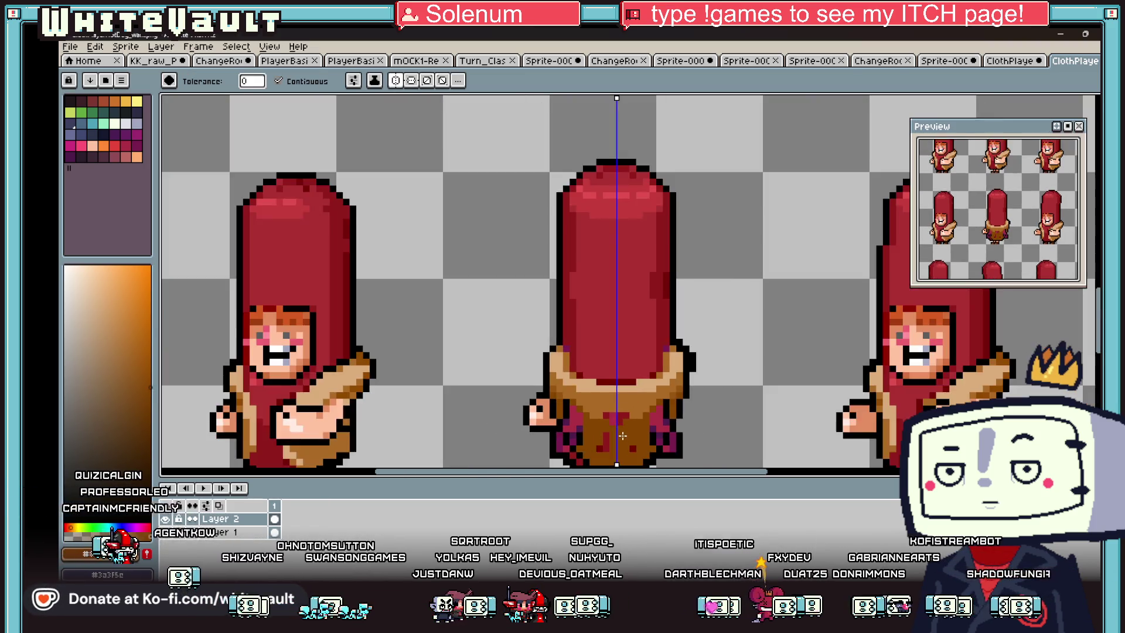
Step: Recolour the stray magenta and purple coat pixels brown, painting the purple edge pixels black
scroll(567, 459, "up", 4)
left_click(567, 458)
scroll(567, 458, "down", 3)
scroll(645, 328, "up", 3)
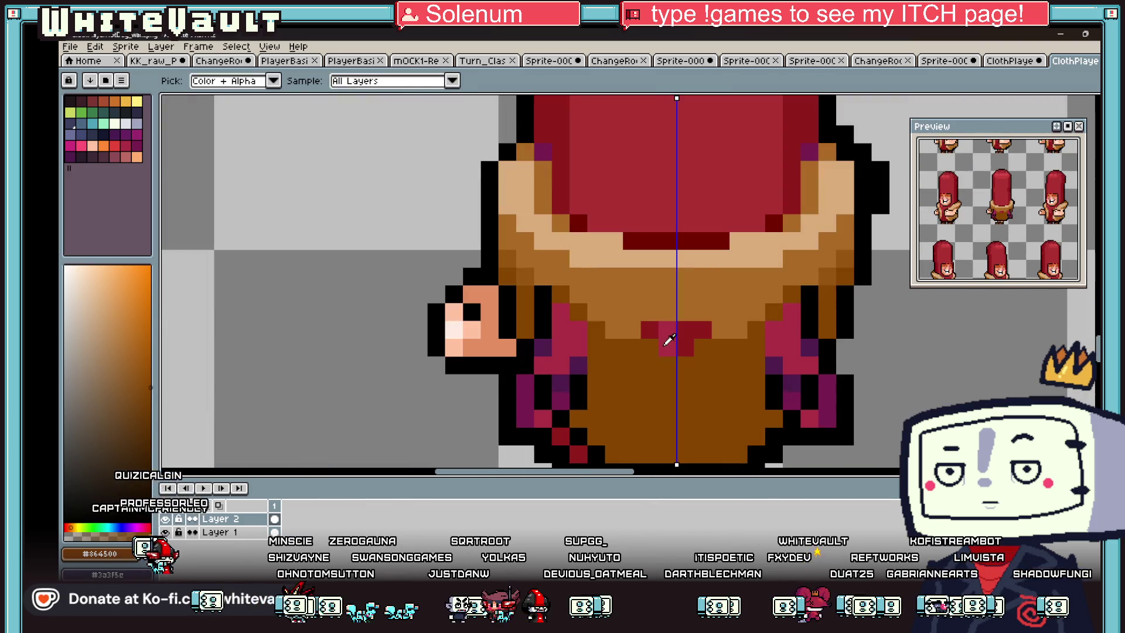
key("b")
left_click(688, 347)
mouse_move(614, 330)
left_mouse_down()
mouse_move(631, 329)
mouse_move(595, 311)
left_mouse_up()
left_click(543, 302, "alt")
mouse_move(543, 347)
left_mouse_down()
mouse_move(543, 365)
mouse_move(578, 382)
left_mouse_up()
left_click(574, 398, "alt")
left_click(561, 383)
left_click(560, 400)
Step: Repaint the coat's bottom edge row in brown
scroll(591, 355, "down", 3)
scroll(635, 374, "up", 3)
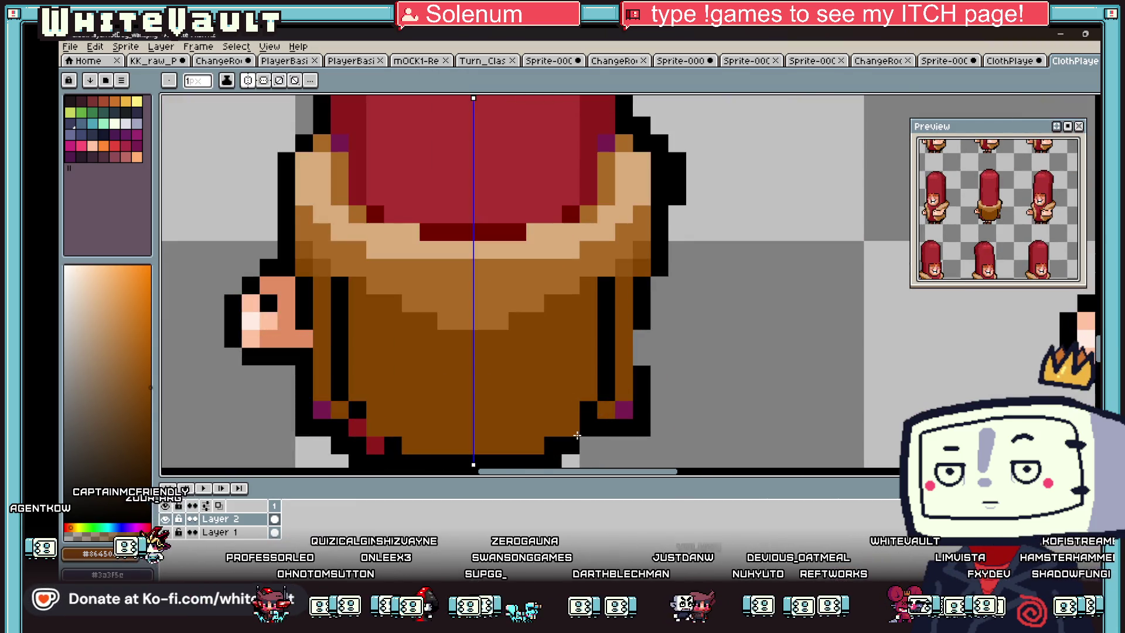
left_click(576, 434)
left_click_drag(554, 445, 589, 446)
Step: Draw tan arms down both sides with black outlines on the upper arms
scroll(593, 432, "down", 3)
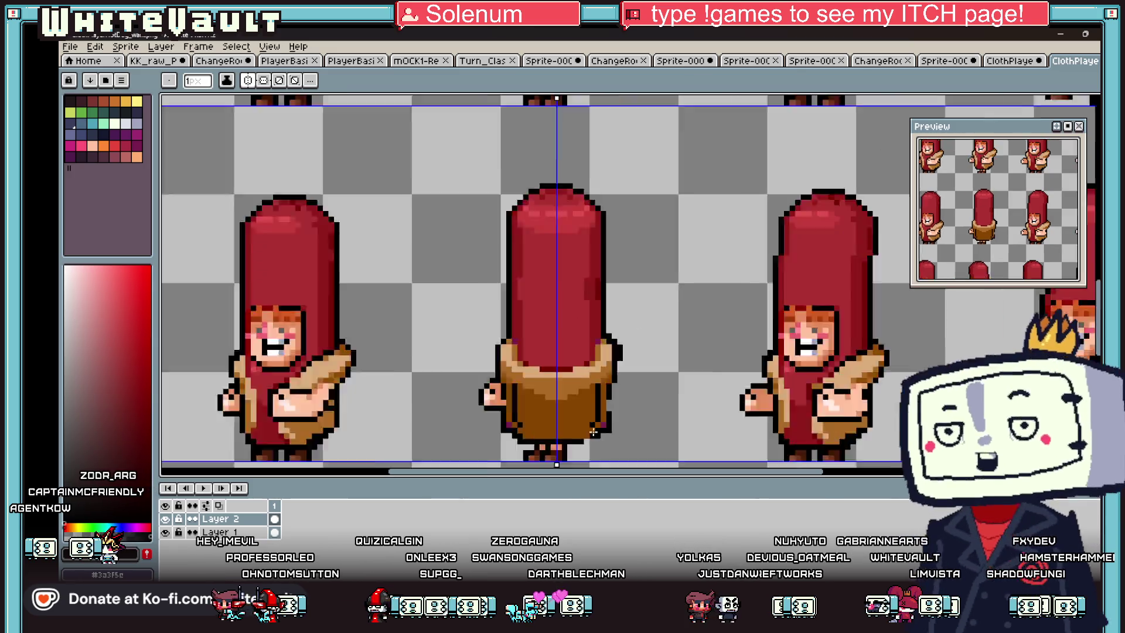
scroll(593, 431, "down", 1)
scroll(603, 356, "up", 3)
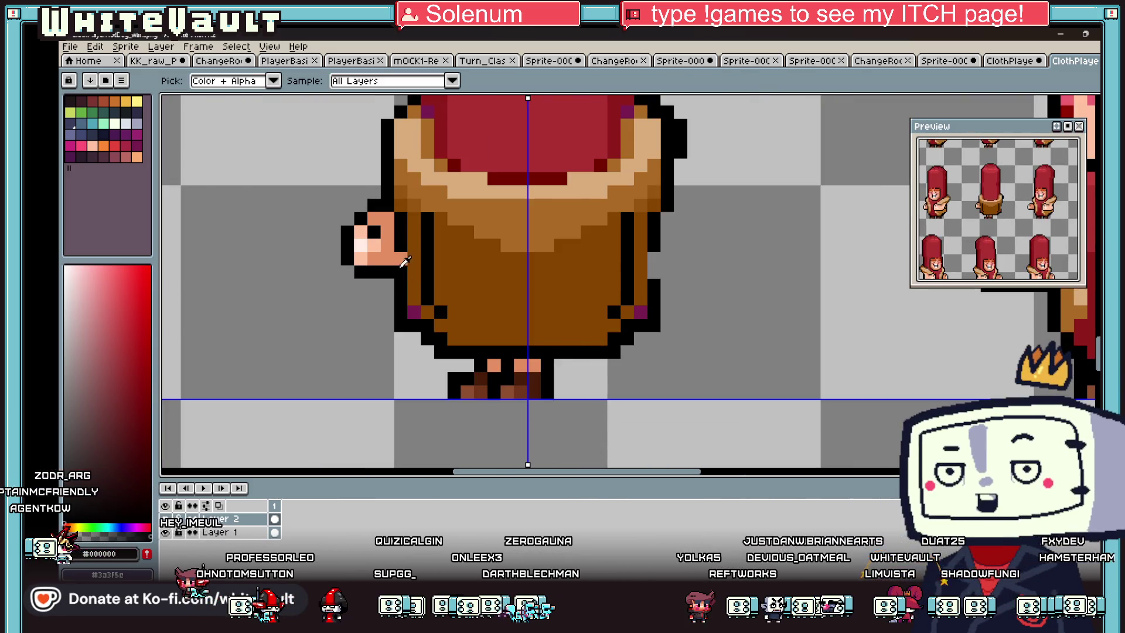
scroll(602, 347, "down", 3)
scroll(601, 339, "up", 3)
left_click(389, 201, "alt")
left_click_drag(380, 200, 366, 312)
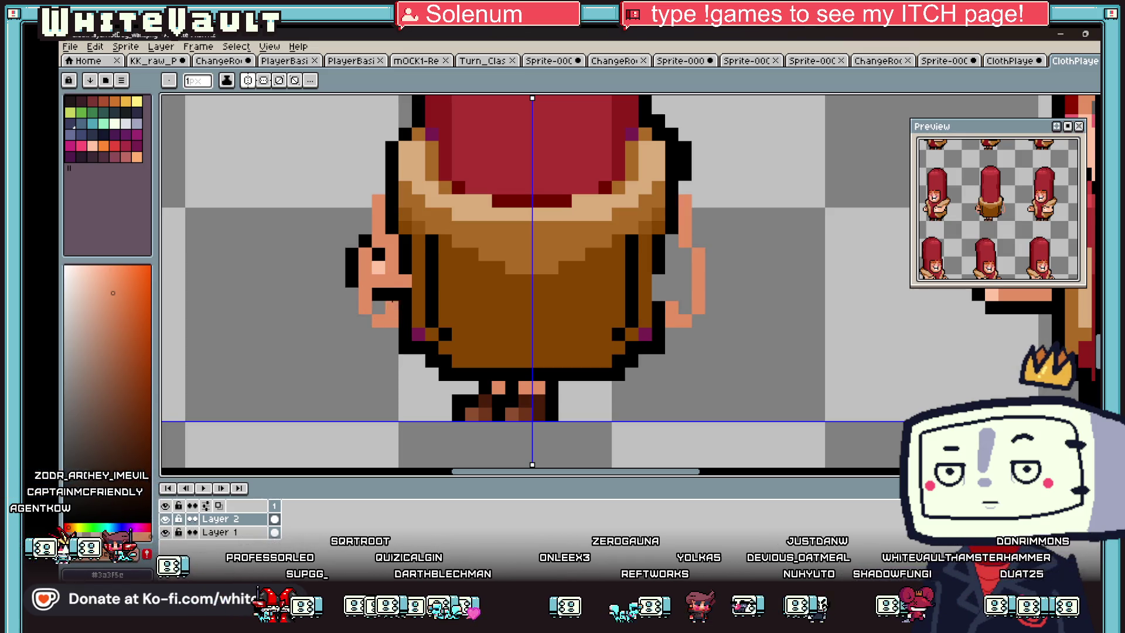
left_click(389, 187, "alt")
left_click_drag(380, 201, 378, 227)
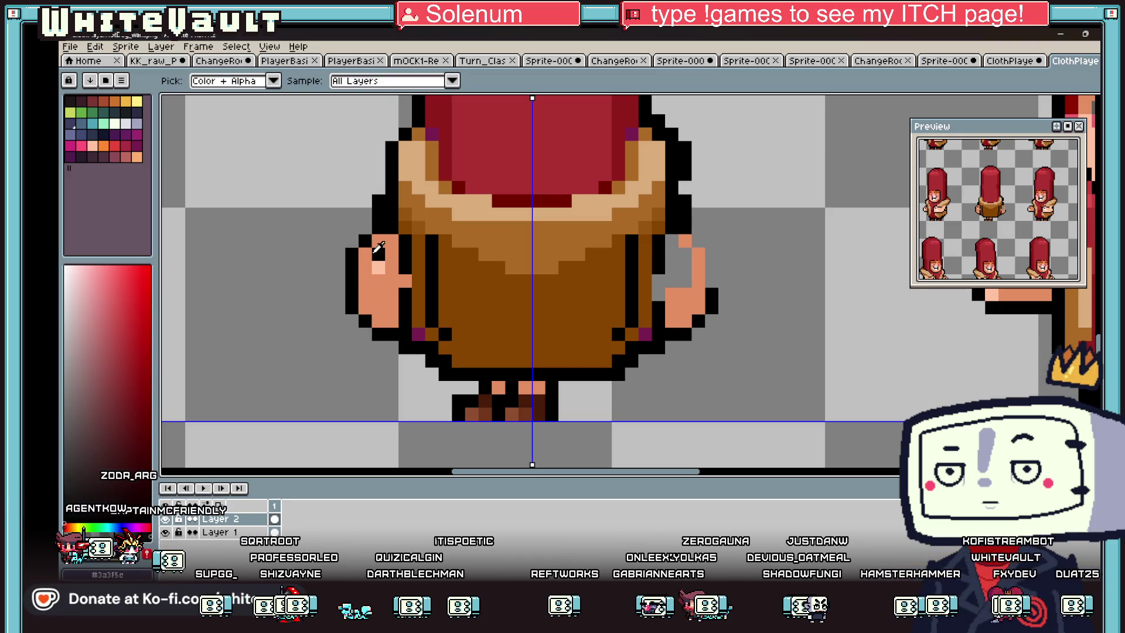
Step: Paint skin-toned hands with darker skin shading and a black outline pixel
left_click(363, 300, "alt")
left_click(378, 253, "alt")
left_click(378, 307)
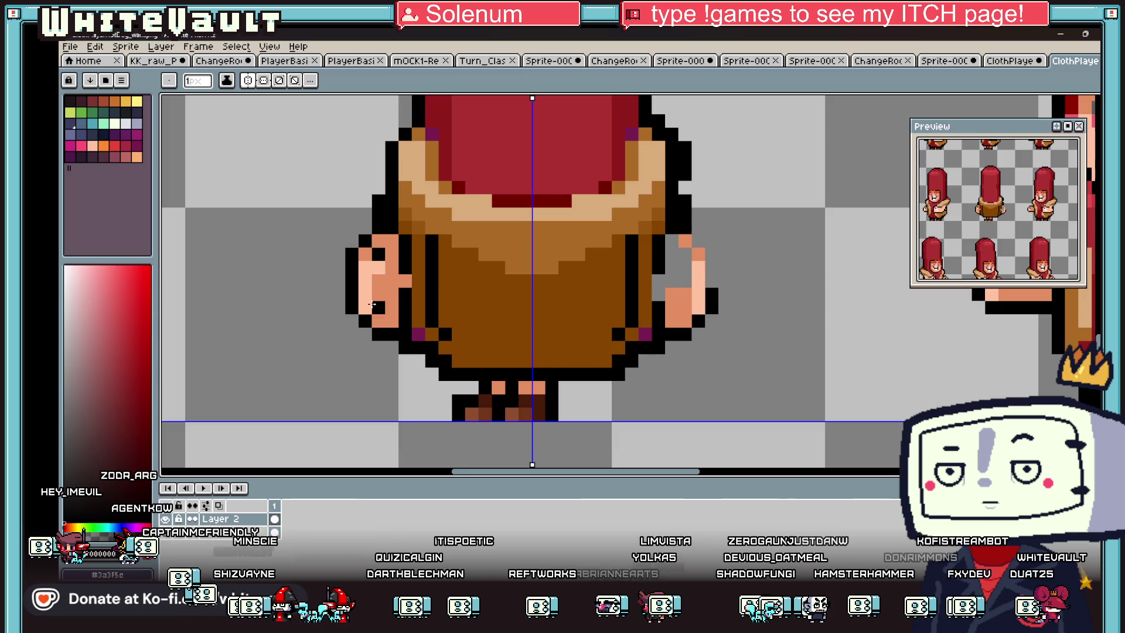
left_click(390, 275, "alt")
left_click(380, 253)
scroll(382, 255, "down", 3)
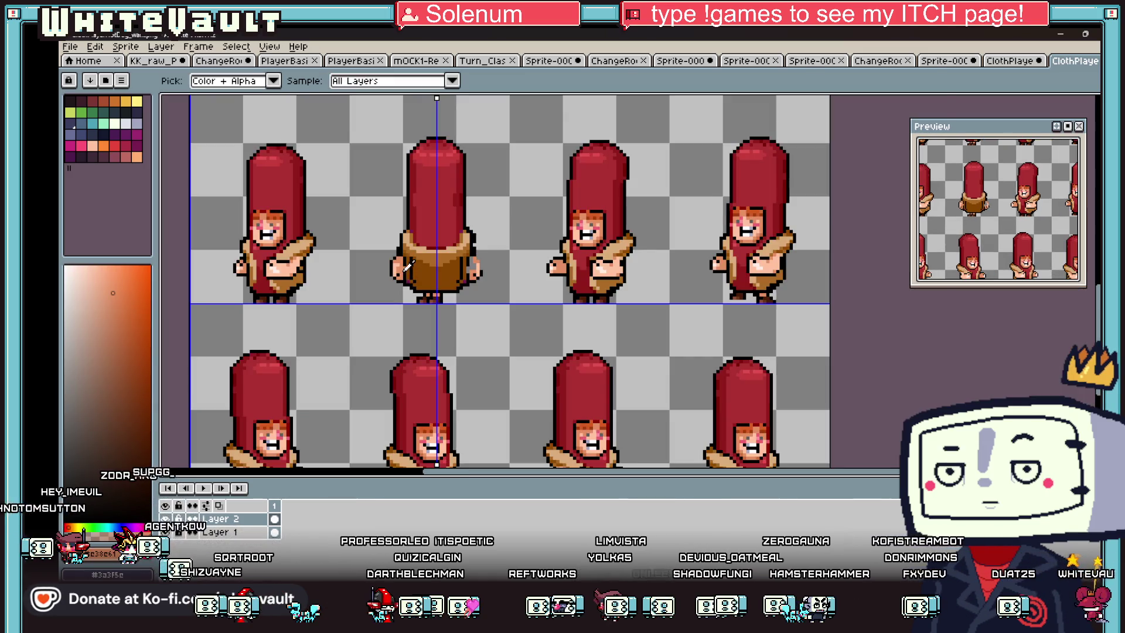
Step: Paint peach legs under the coat
scroll(404, 258, "up", 2)
left_click(404, 258, "alt")
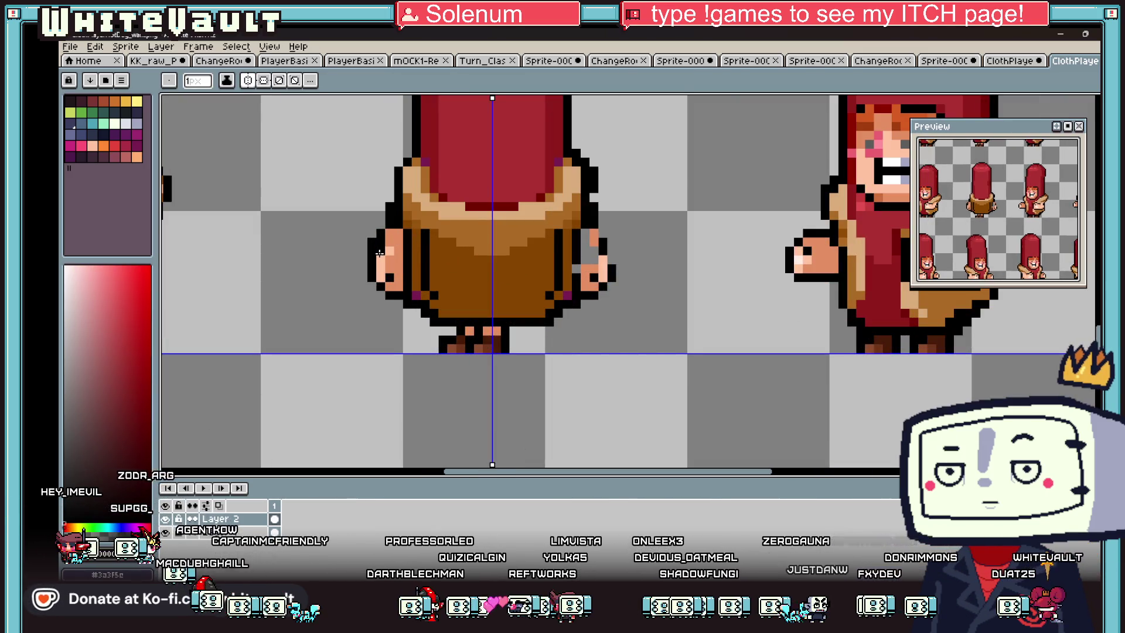
scroll(351, 293, "down", 2)
scroll(397, 312, "up", 2)
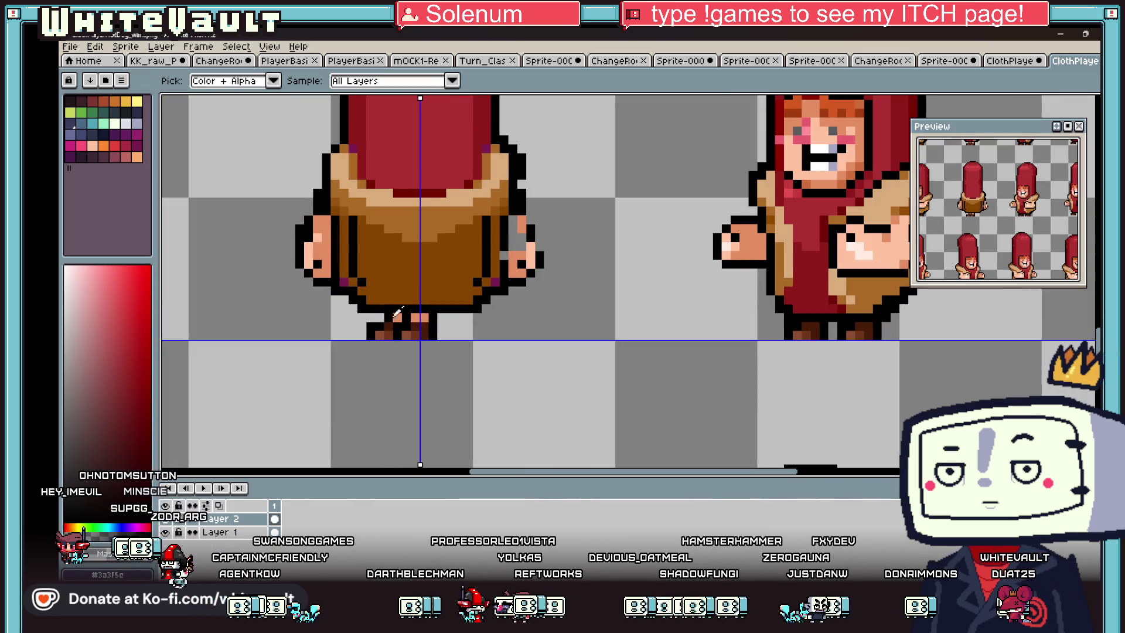
mouse_move(458, 318)
left_mouse_down()
mouse_move(477, 313)
mouse_move(478, 339)
mouse_move(451, 314)
mouse_move(430, 359)
mouse_move(500, 341)
left_mouse_up()
Step: Repaint the legs dark brown and fill the gap between them with black
key("alt")
left_click(389, 315, "alt")
key("alt")
left_click(361, 343, "alt")
mouse_move(452, 314)
left_mouse_down()
mouse_move(469, 334)
mouse_move(451, 339)
left_mouse_up()
left_click(322, 362, "alt")
left_click(451, 340)
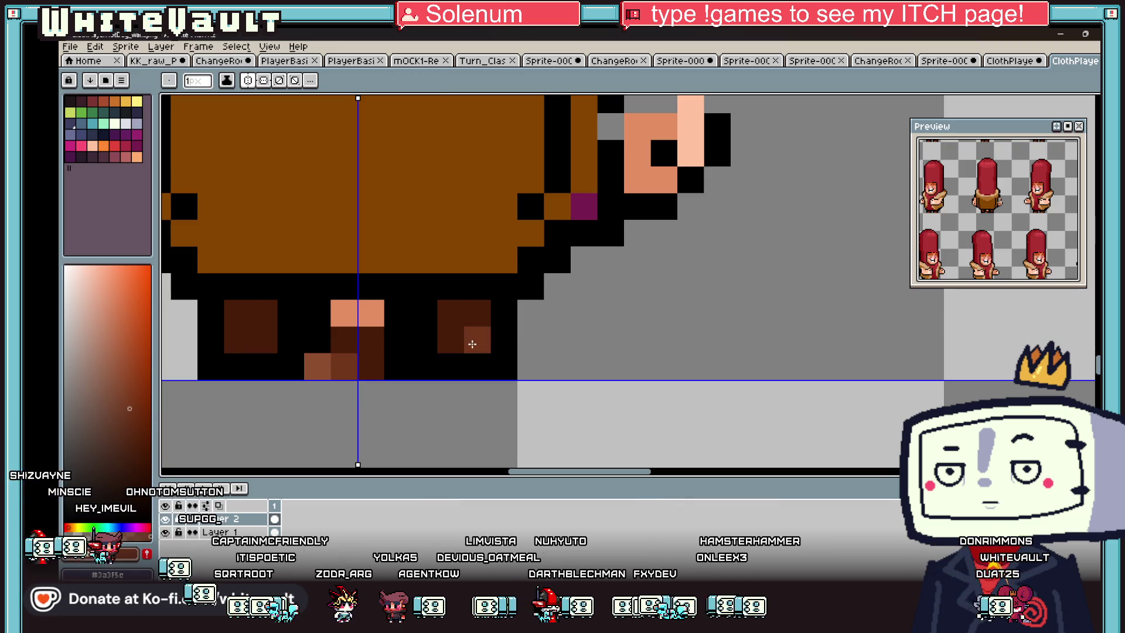
left_click(422, 334, "alt")
left_click_drag(364, 319, 371, 355)
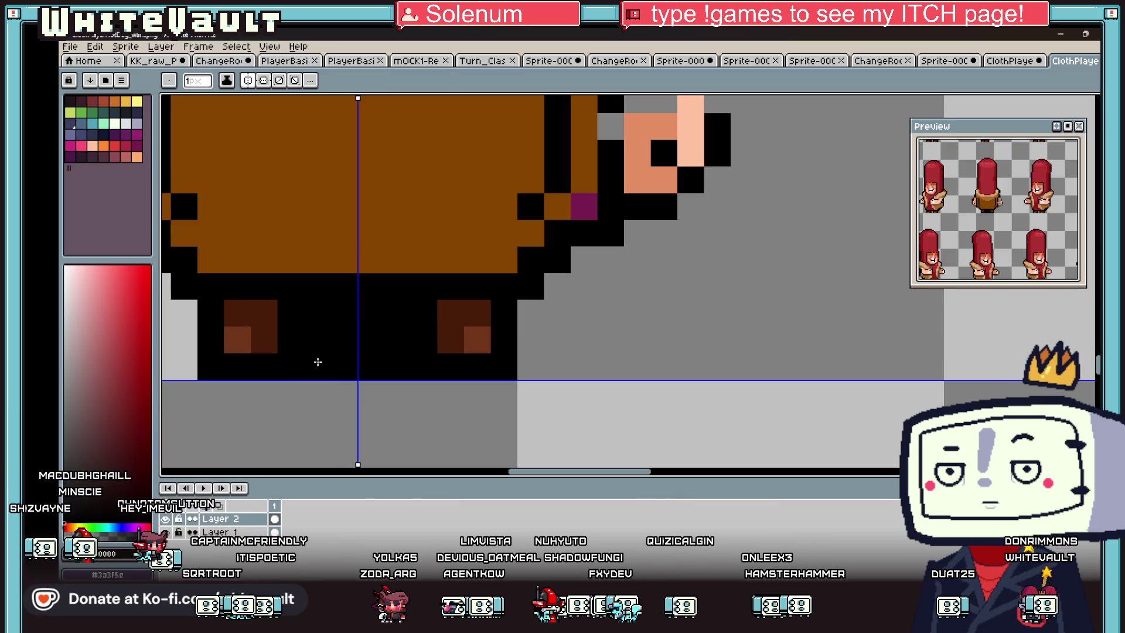
Step: Turn off mirrored symmetry drawing
scroll(317, 362, "down", 3)
left_click(276, 80)
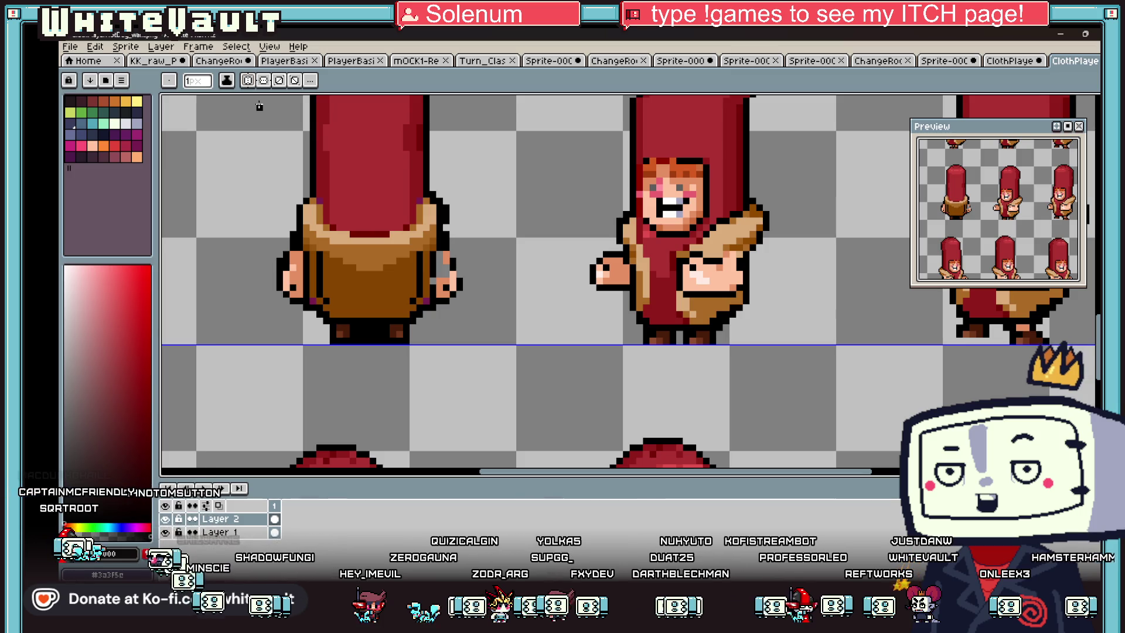
scroll(445, 161, "down", 3)
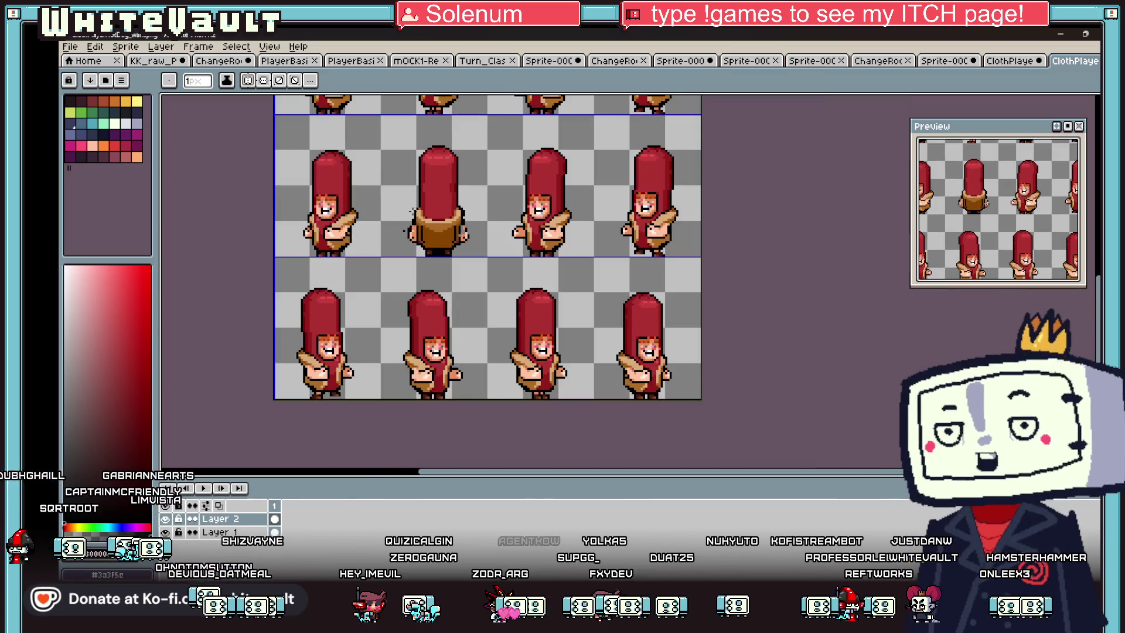
Step: Flatten both layers into one
right_click(255, 519)
left_click(281, 586)
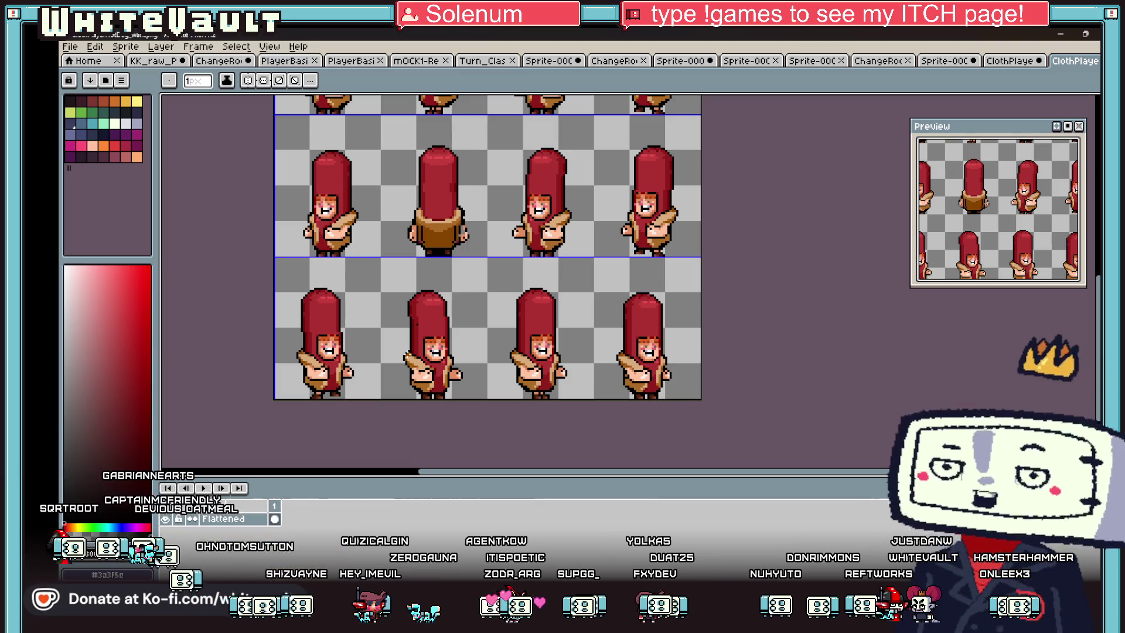
scroll(451, 209, "up", 2)
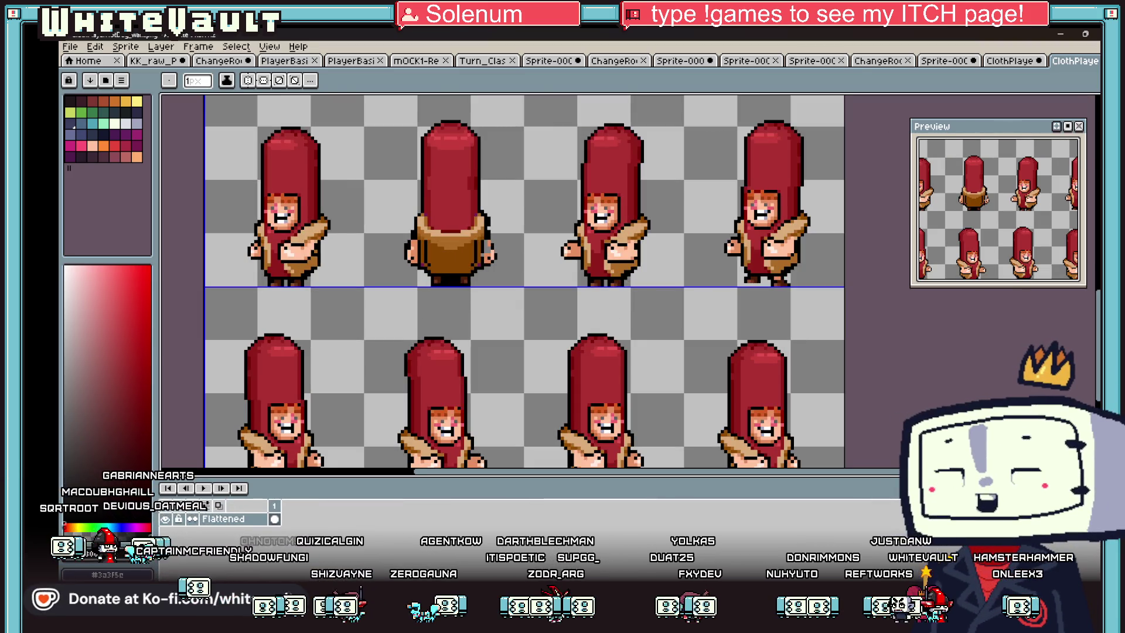
Step: Copy the back-view sprite, flip the pasted copy horizontally and commit it in place
key("m")
left_click_drag(388, 104, 453, 292)
key("ctrl+c")
key("ctrl+v")
key("shift+h")
left_click_drag(436, 228, 499, 243)
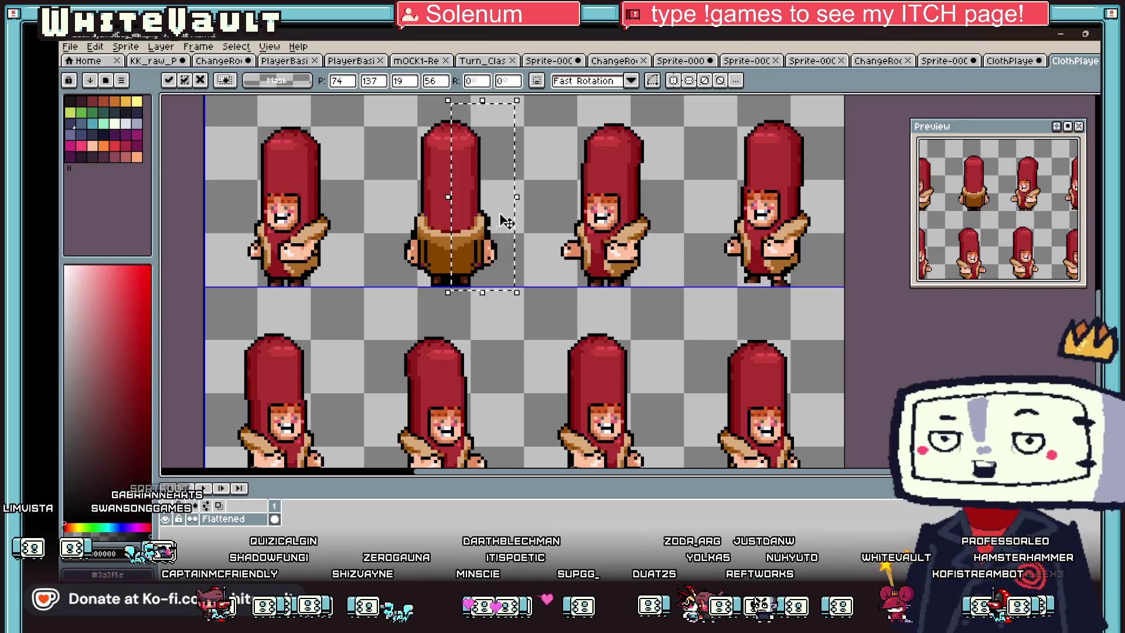
scroll(500, 243, "up", 2)
left_click_drag(507, 197, 475, 245)
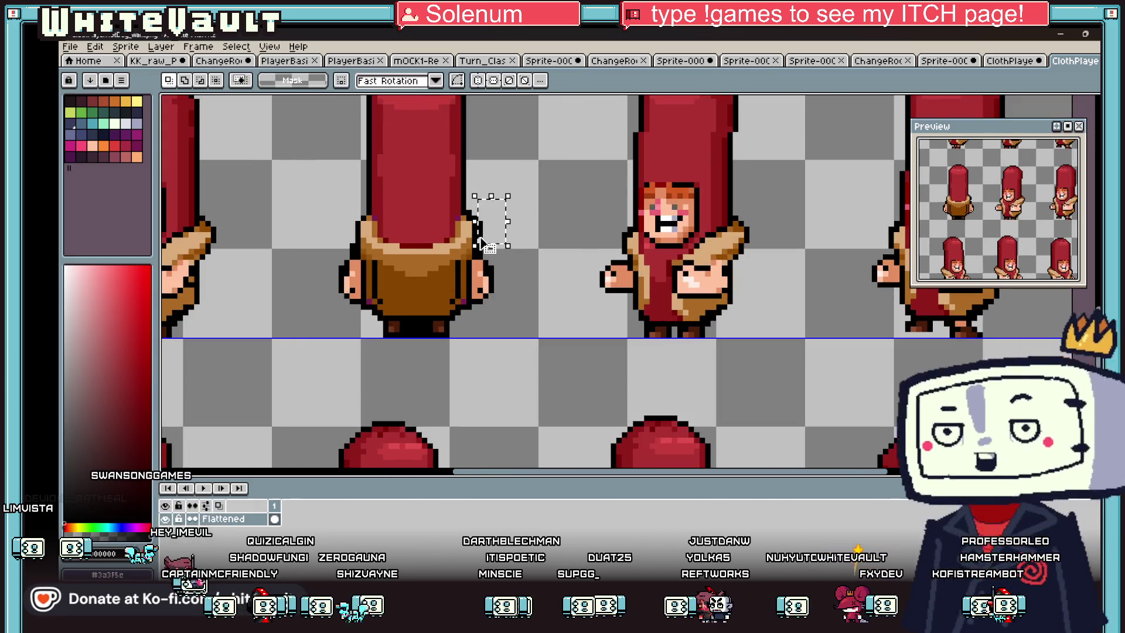
left_click(484, 208)
Step: With the Pencil, sample the dark red from the hood edge
scroll(480, 205, "up", 1)
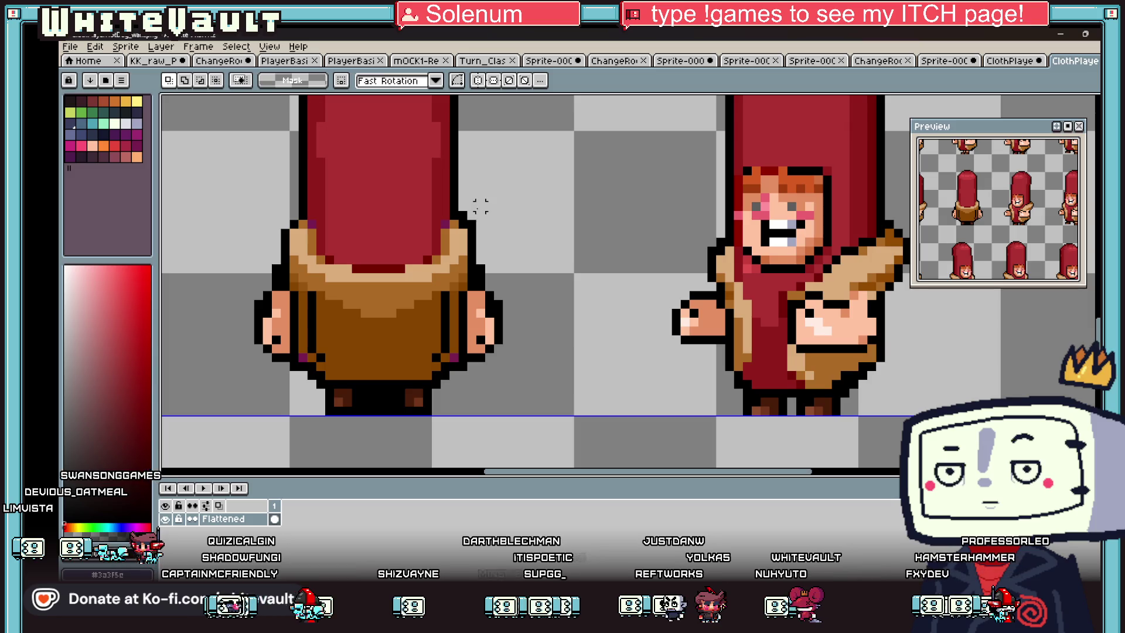
key("b")
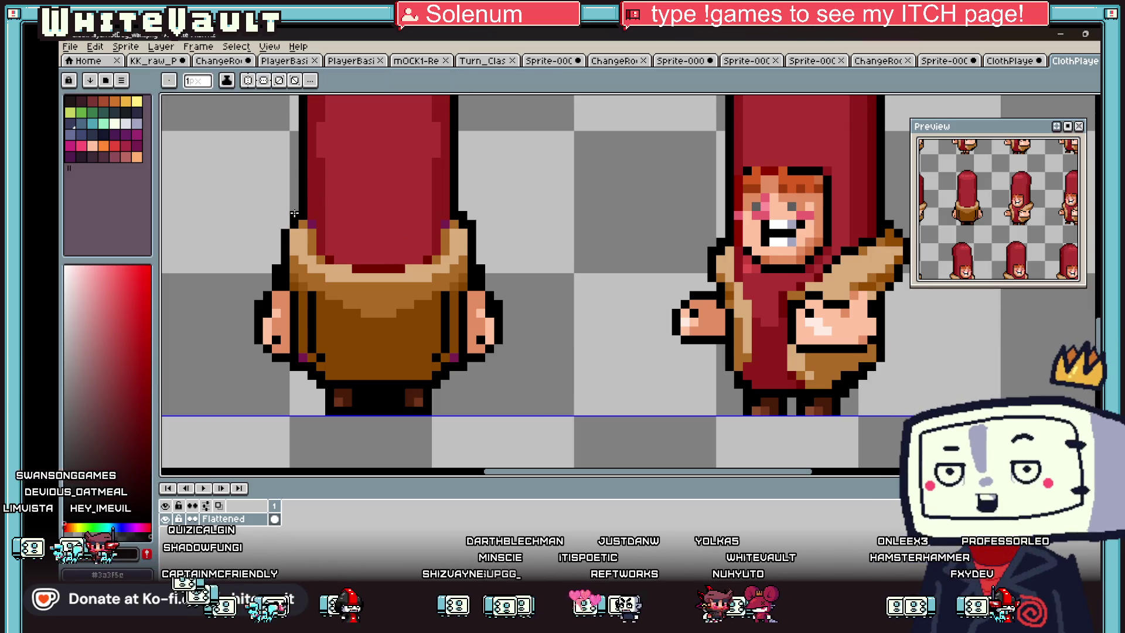
left_click(449, 223, "alt")
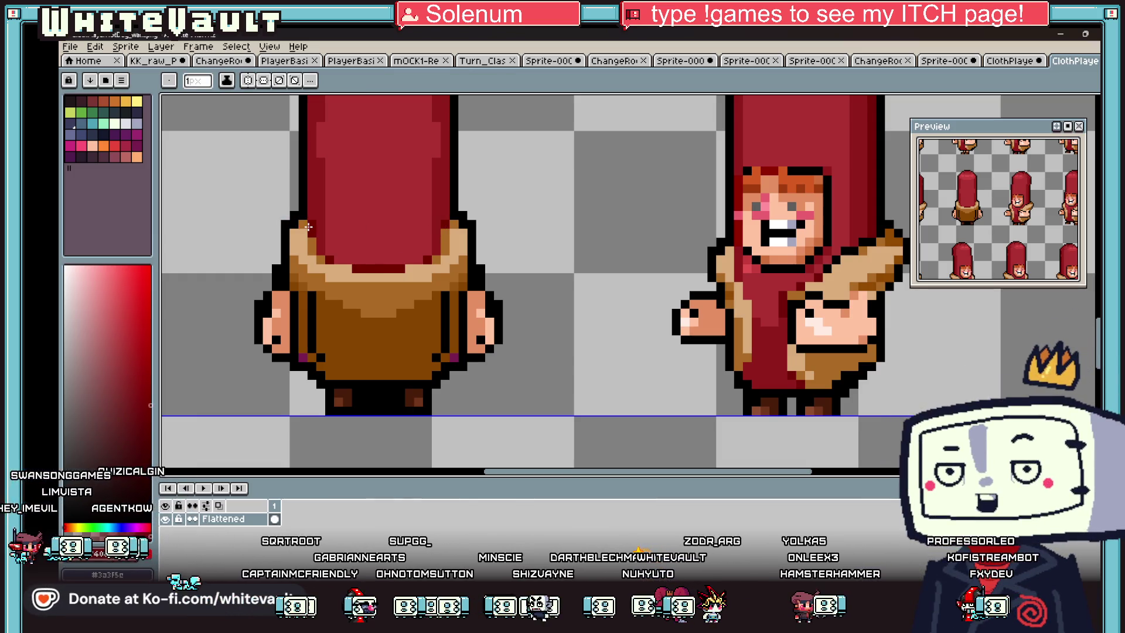
scroll(308, 226, "up", 2)
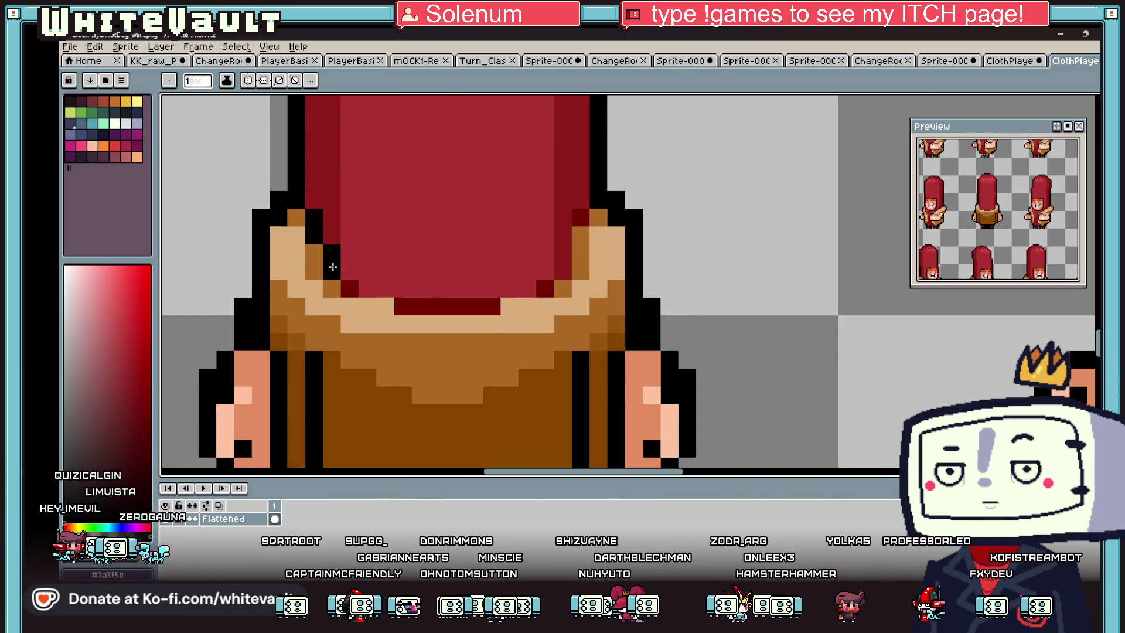
Step: Reshape the hood's lower outline with black and dark red pixels on both sides
left_click(510, 306)
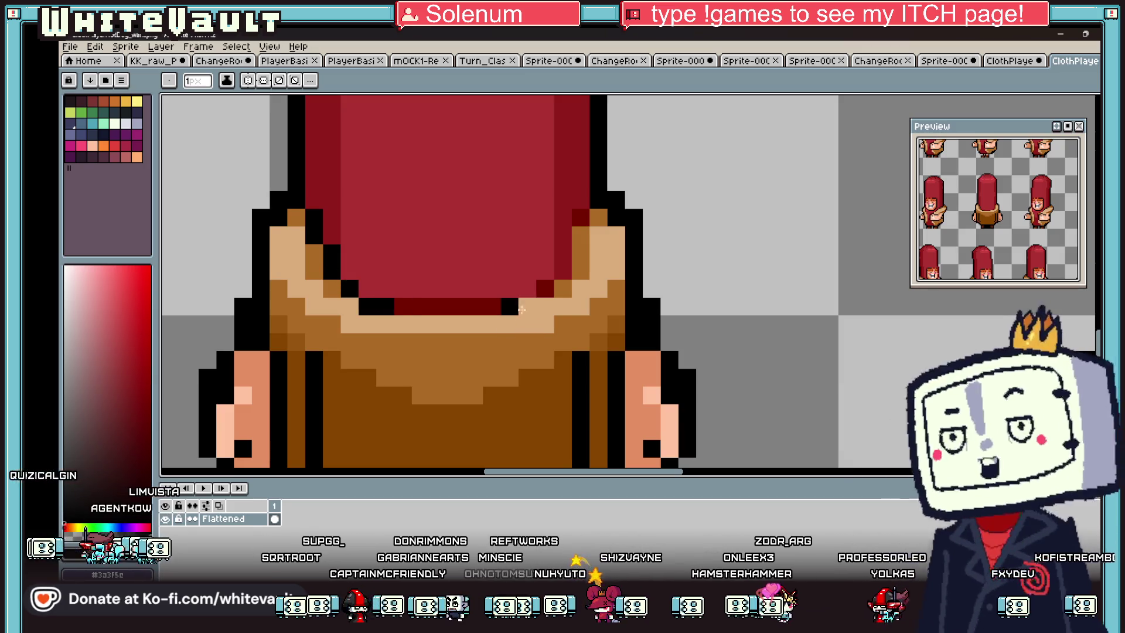
left_click(527, 305)
left_click(545, 288)
left_click(555, 271)
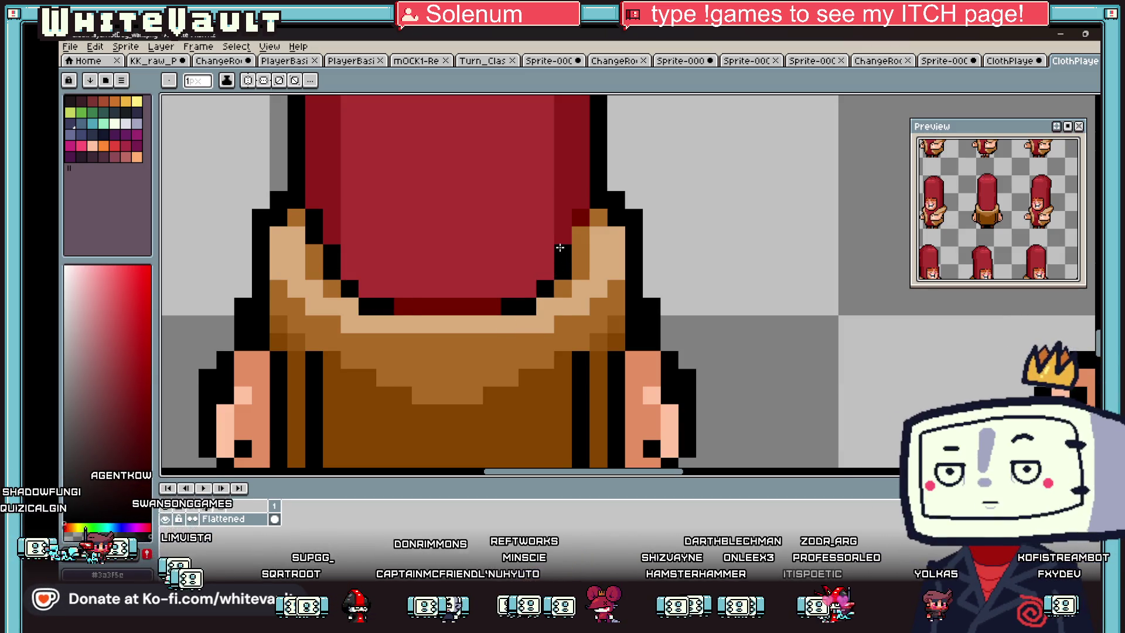
left_click(580, 218)
left_click(483, 305, "alt")
left_click(545, 271)
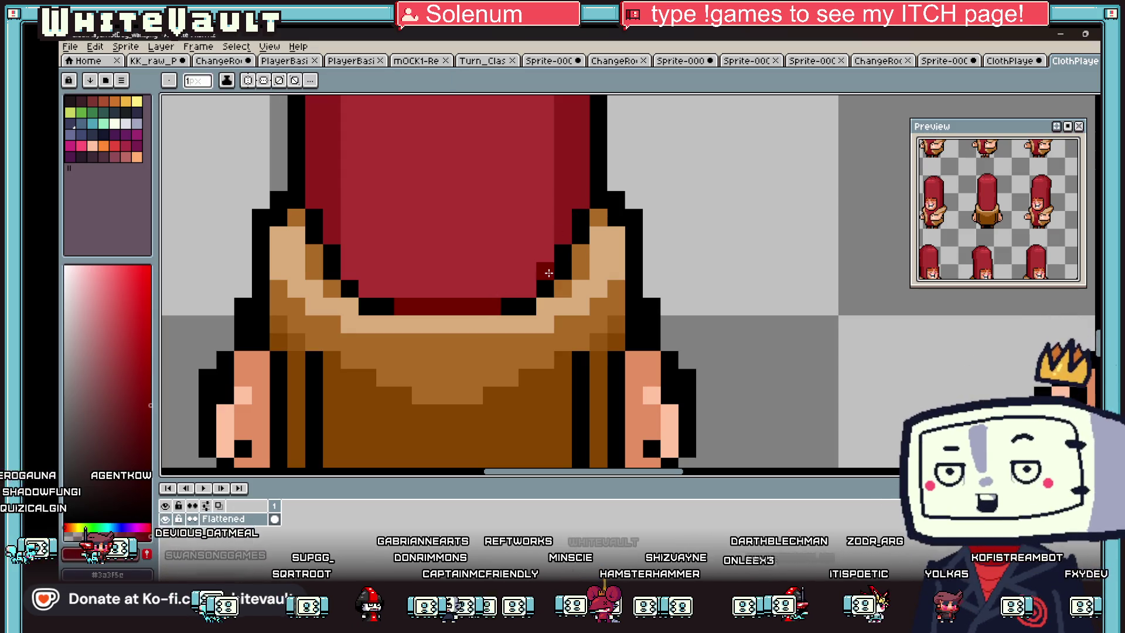
left_click(527, 287)
left_click(367, 288)
left_click(350, 271)
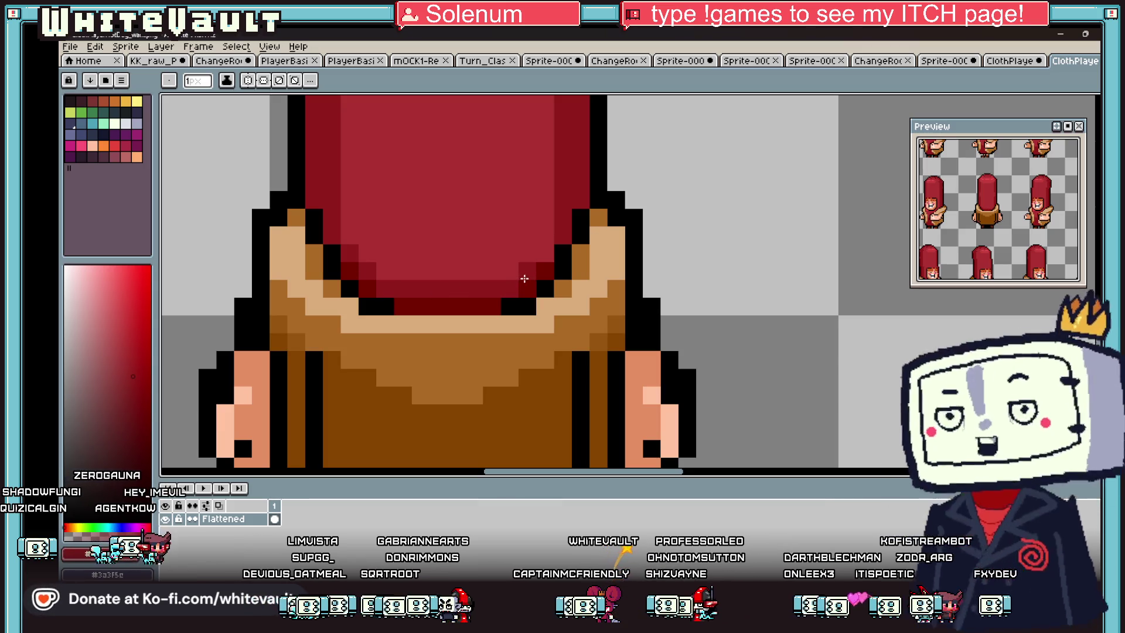
Step: Paint the torso's lighter shading and stray purple pixel over in brown
scroll(573, 266, "down", 4)
scroll(574, 265, "up", 4)
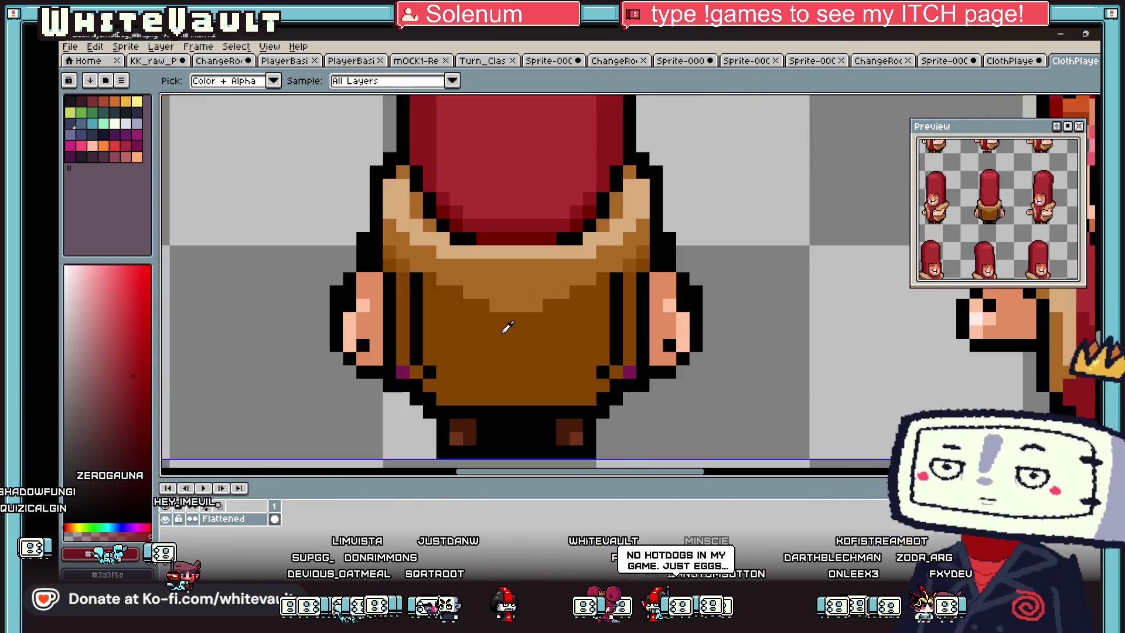
mouse_move(459, 293)
left_mouse_down()
mouse_move(557, 293)
mouse_move(462, 301)
left_mouse_up()
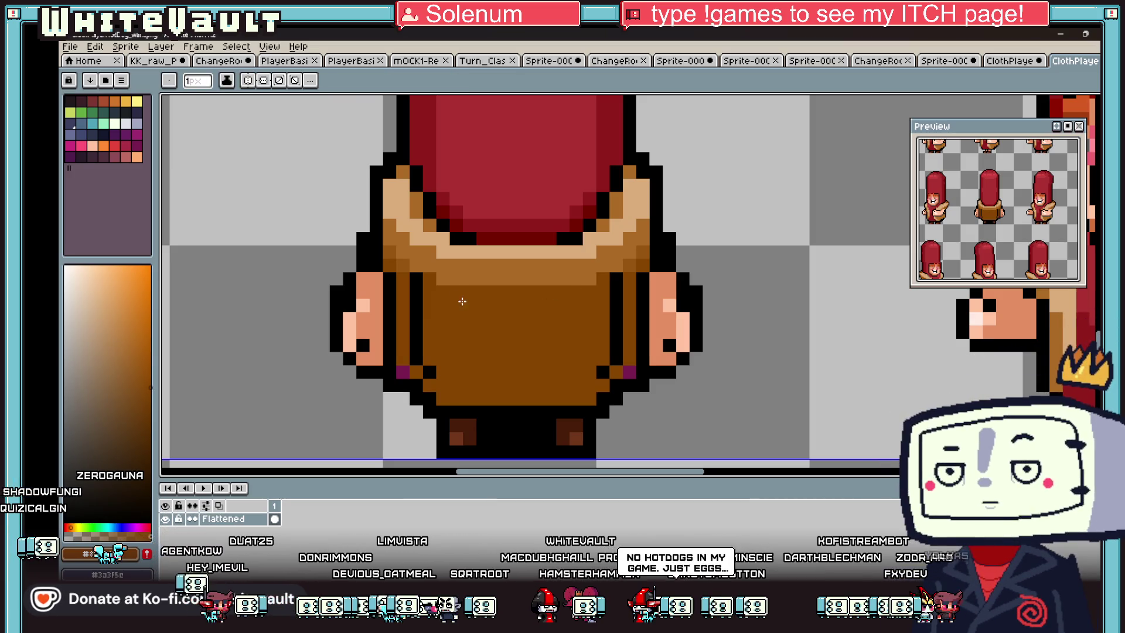
left_click(400, 370)
left_click(434, 372)
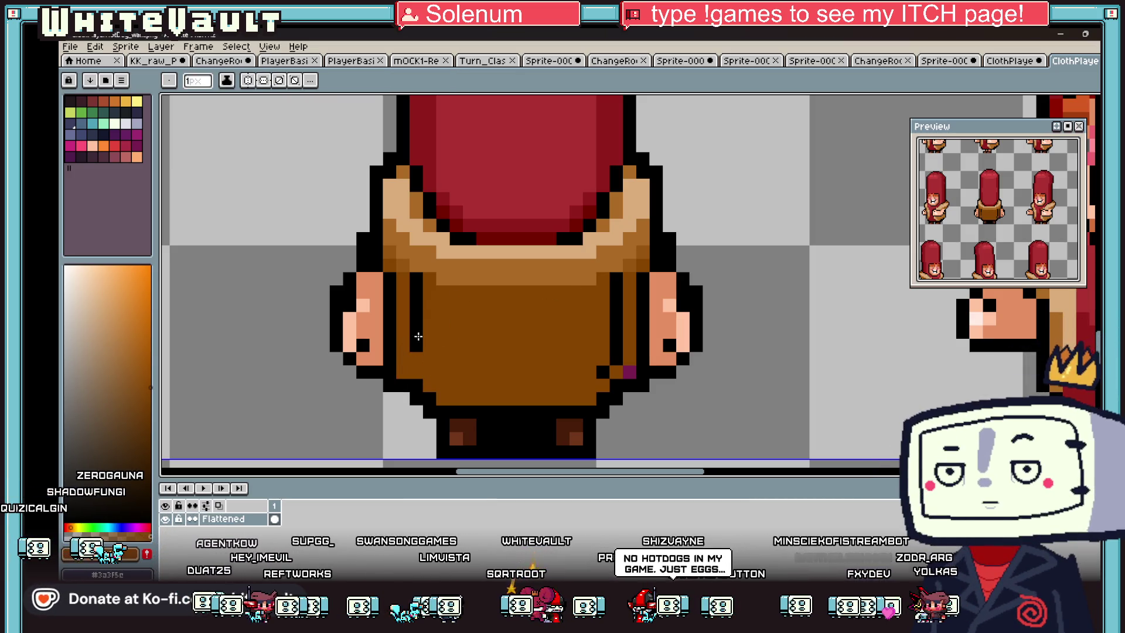
Step: Clear the black column between the feet and the outline beneath them
scroll(512, 312, "down", 3)
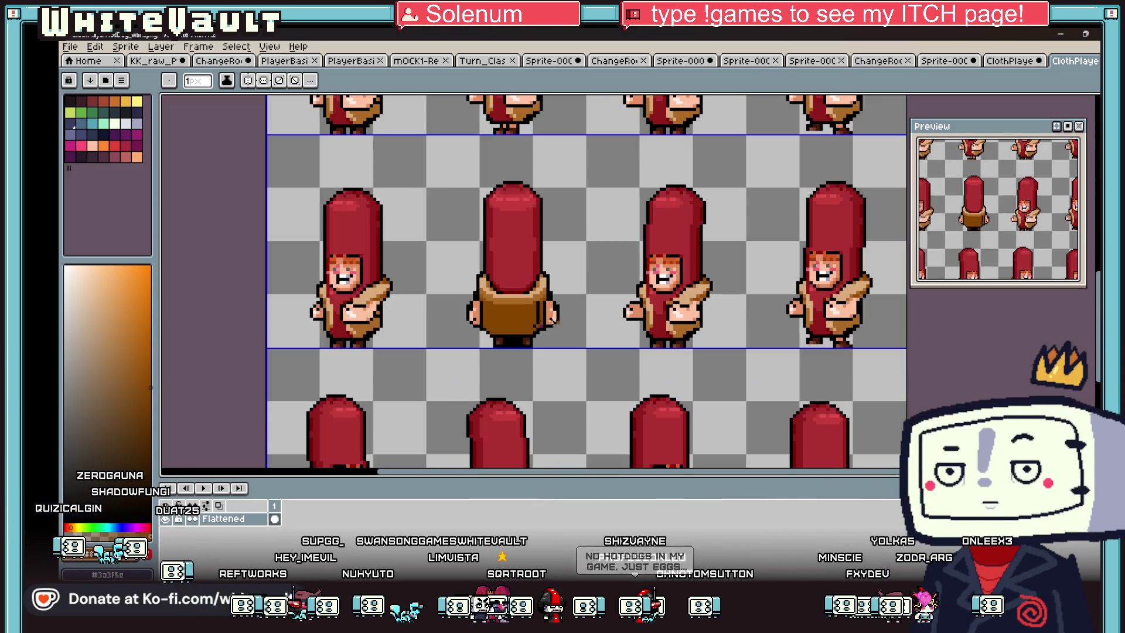
scroll(540, 331, "up", 2)
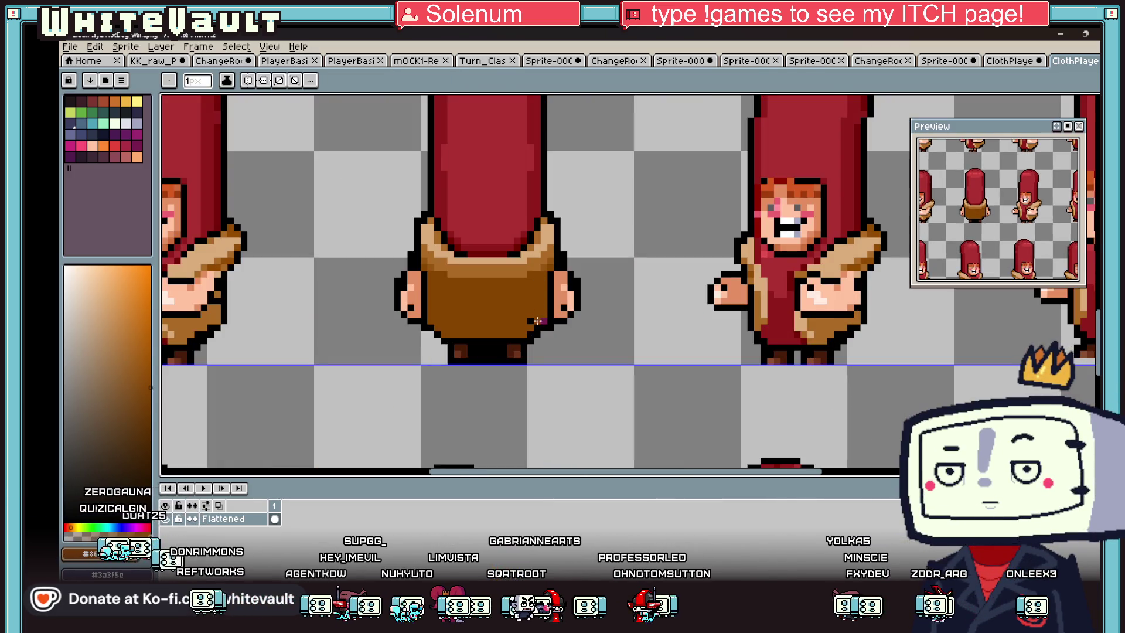
scroll(537, 318, "up", 2)
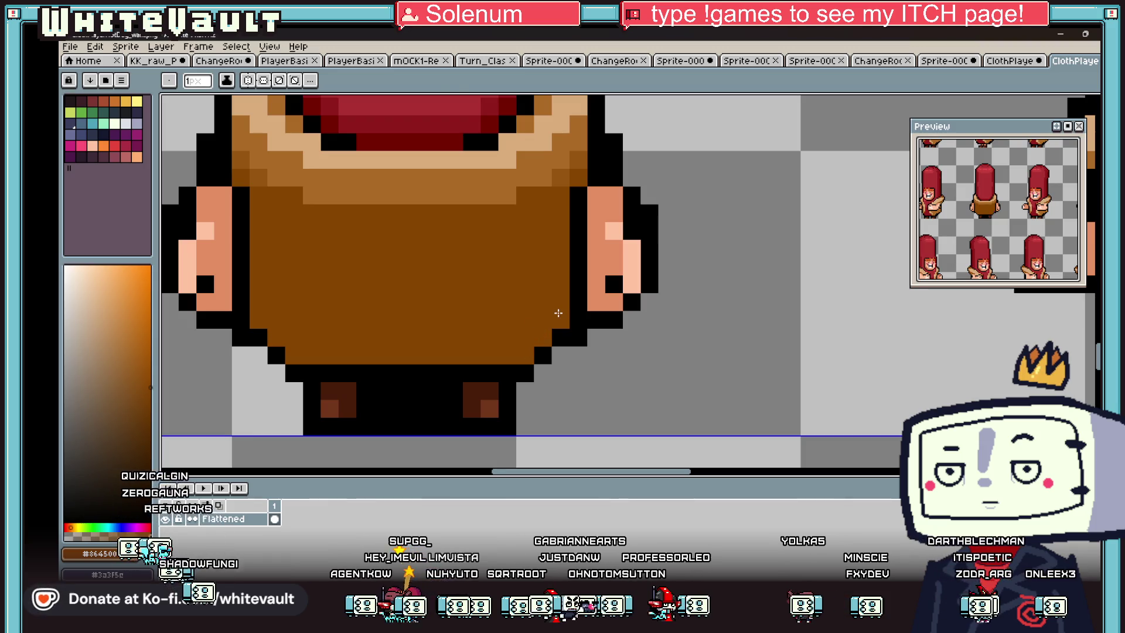
scroll(559, 313, "down", 3)
scroll(571, 321, "up", 3)
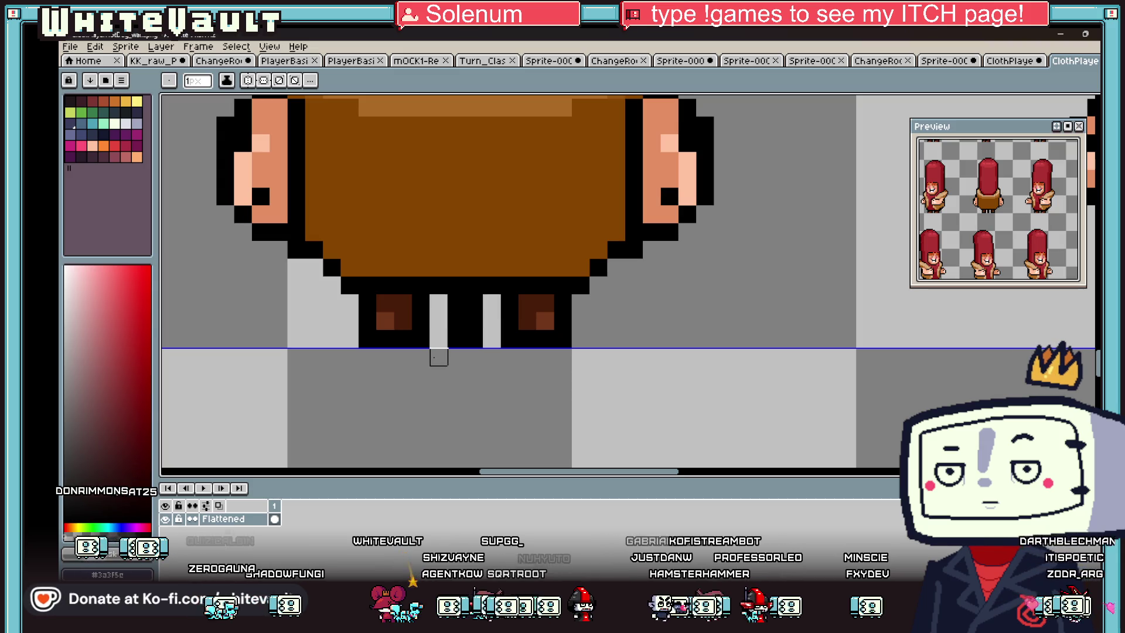
left_click_drag(456, 340, 457, 303)
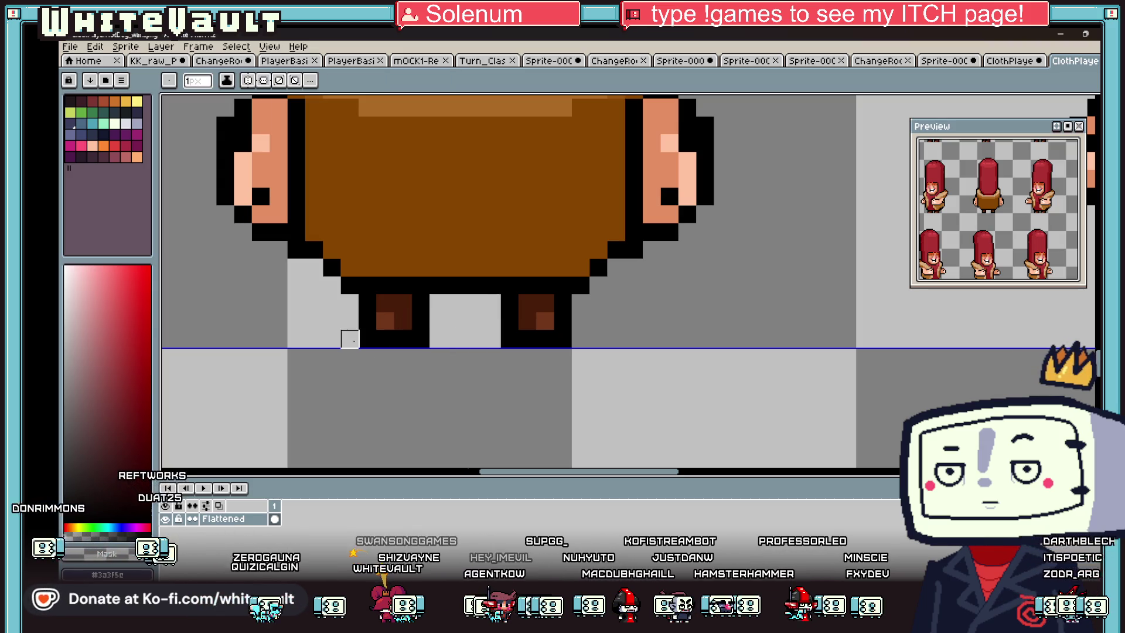
left_click_drag(346, 339, 615, 336)
Step: Sample the torso brown and turn on vertical symmetry for the Pencil
scroll(615, 336, "down", 4)
scroll(585, 287, "down", 3)
scroll(580, 281, "up", 5)
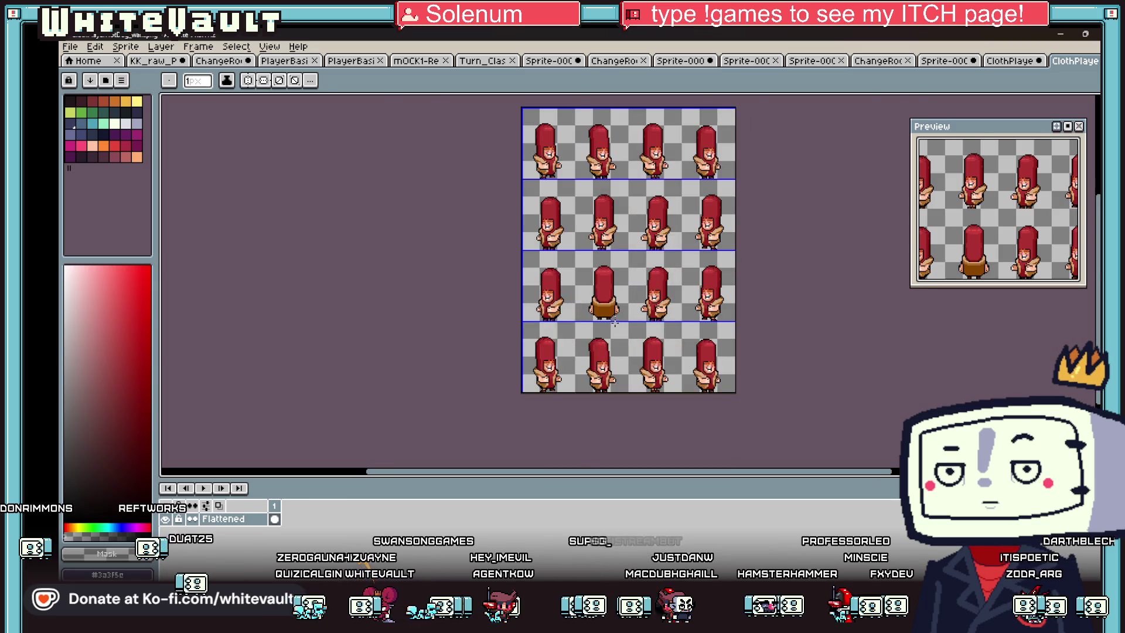
key("i")
left_click(542, 281)
scroll(533, 266, "up", 3)
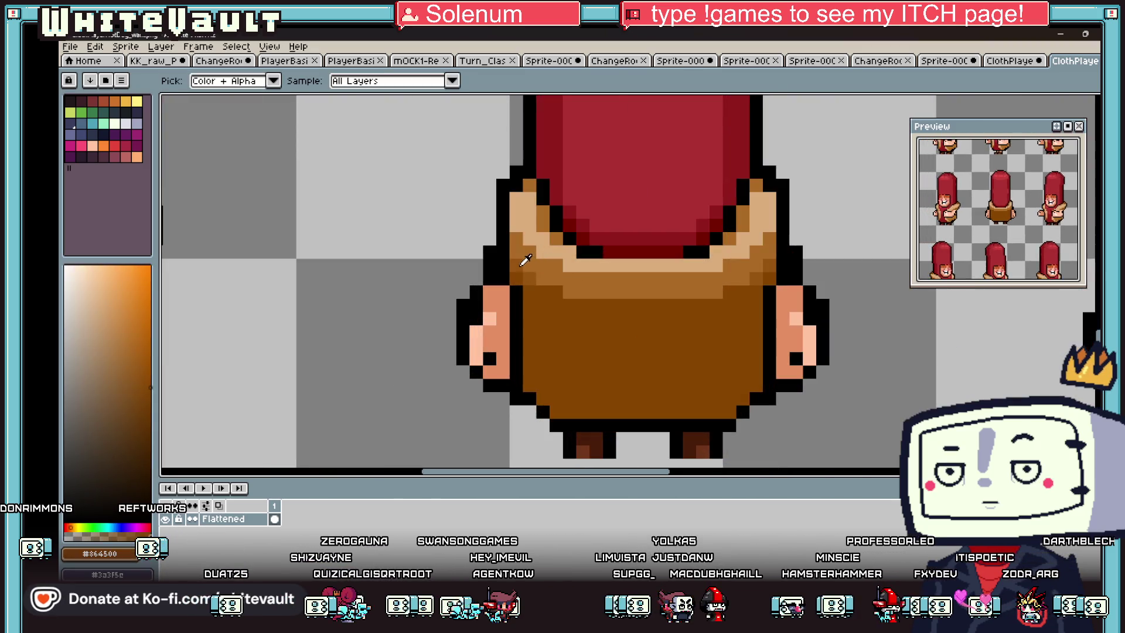
key("b")
left_click(276, 81)
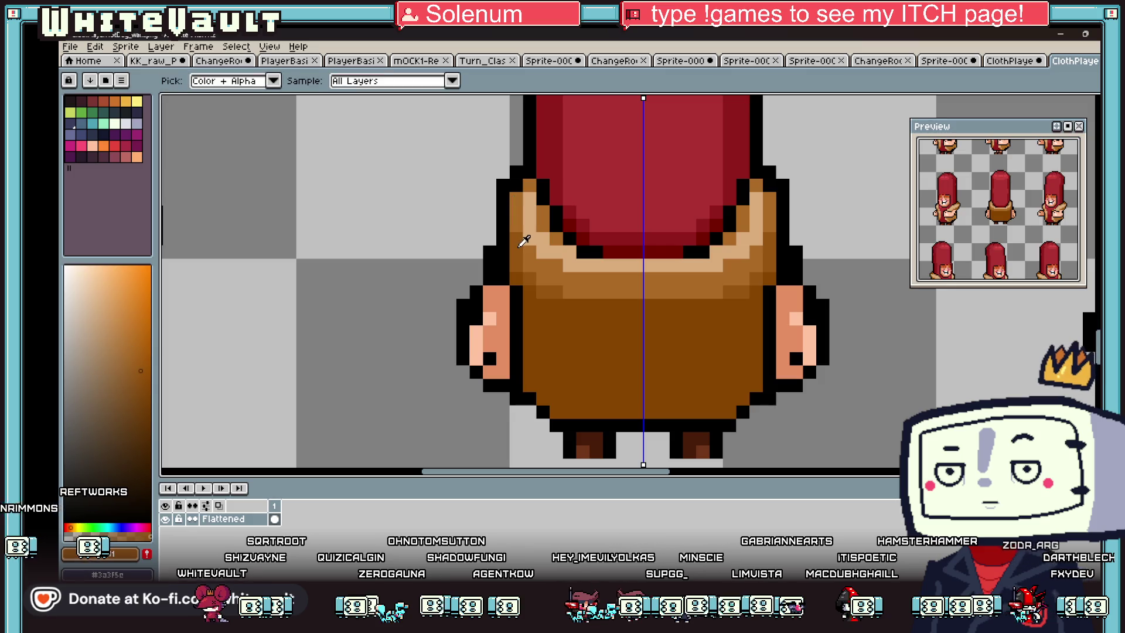
scroll(535, 189, "down", 4)
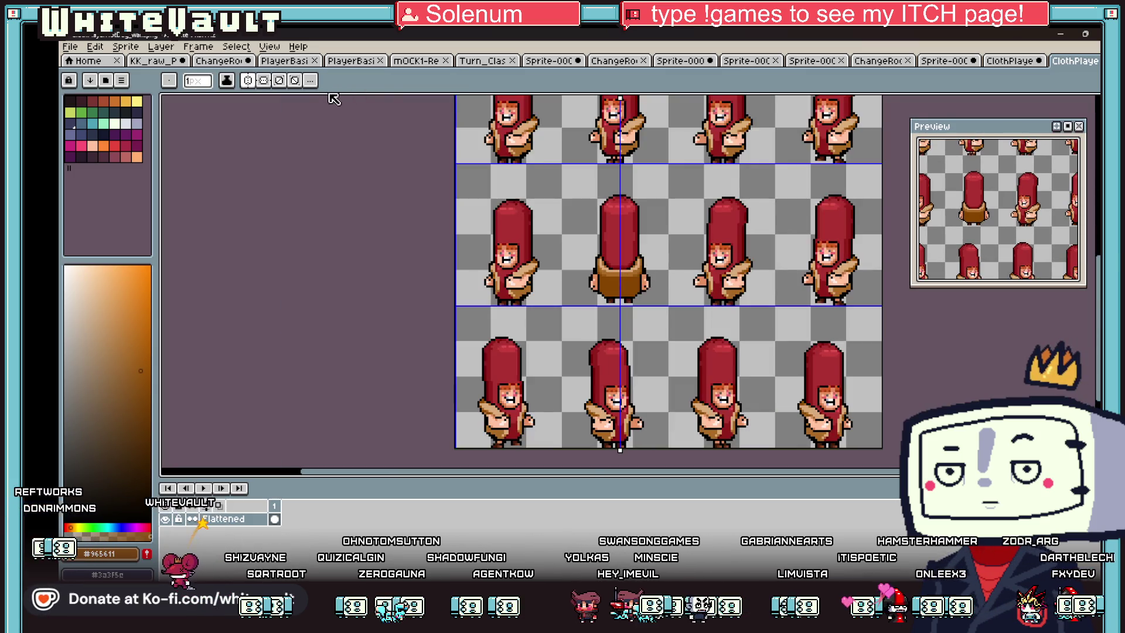
scroll(633, 214, "up", 2)
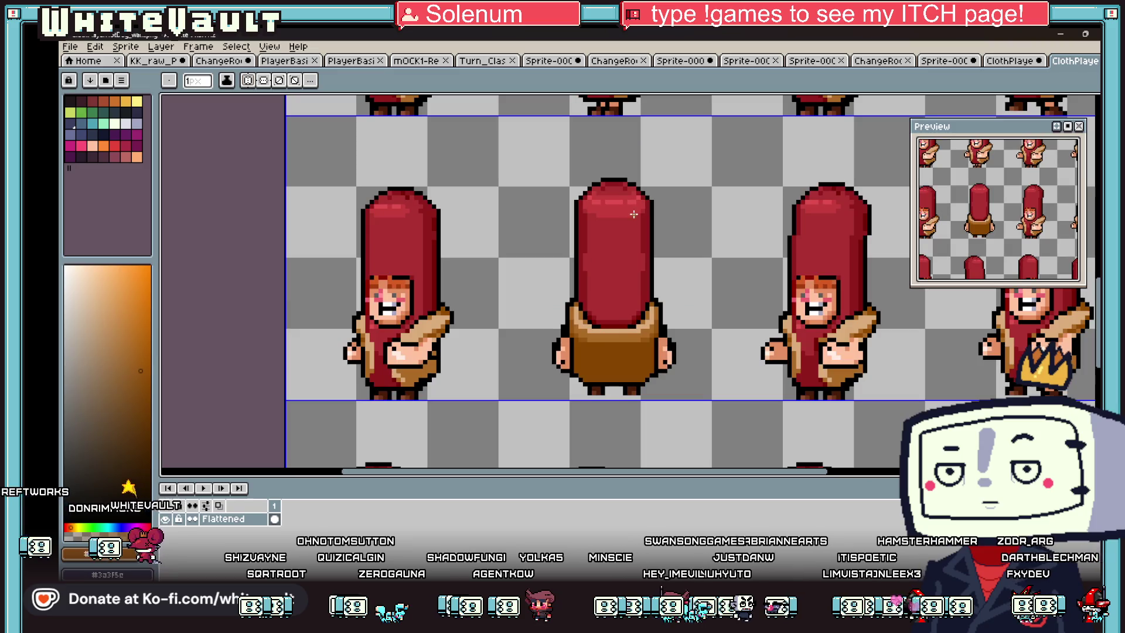
Step: Select the hood's rounded top and move it down one pixel
key("m")
scroll(534, 189, "up", 2)
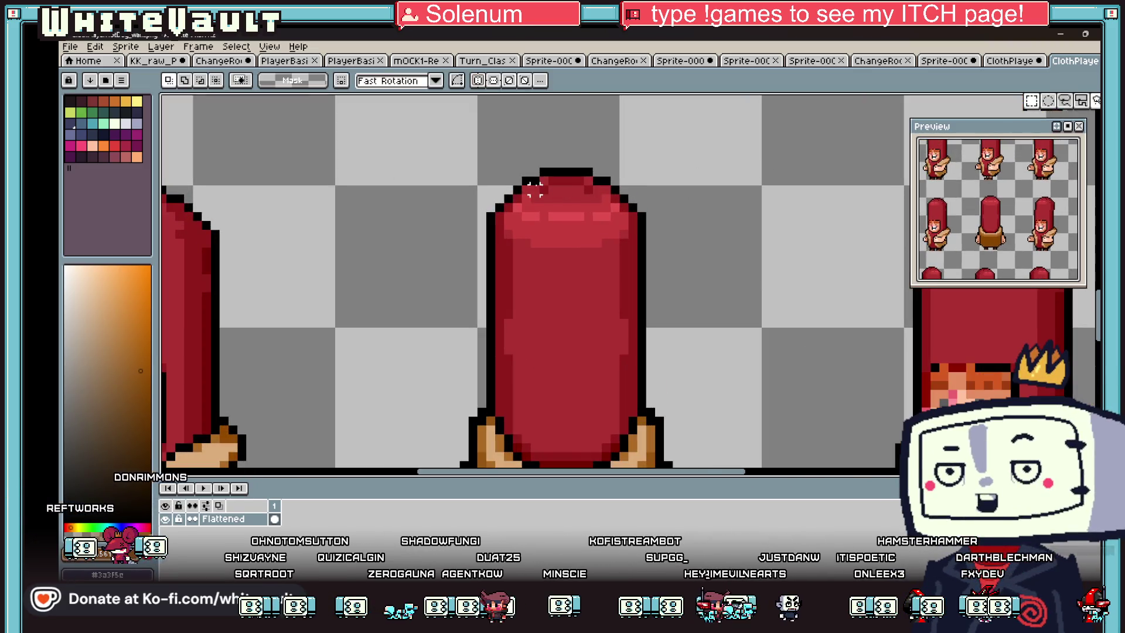
mouse_move(545, 183)
left_mouse_down()
mouse_move(595, 249)
mouse_move(571, 258)
mouse_move(605, 268)
left_mouse_up()
left_click_drag(618, 195, 511, 258)
left_click_drag(495, 212, 640, 271)
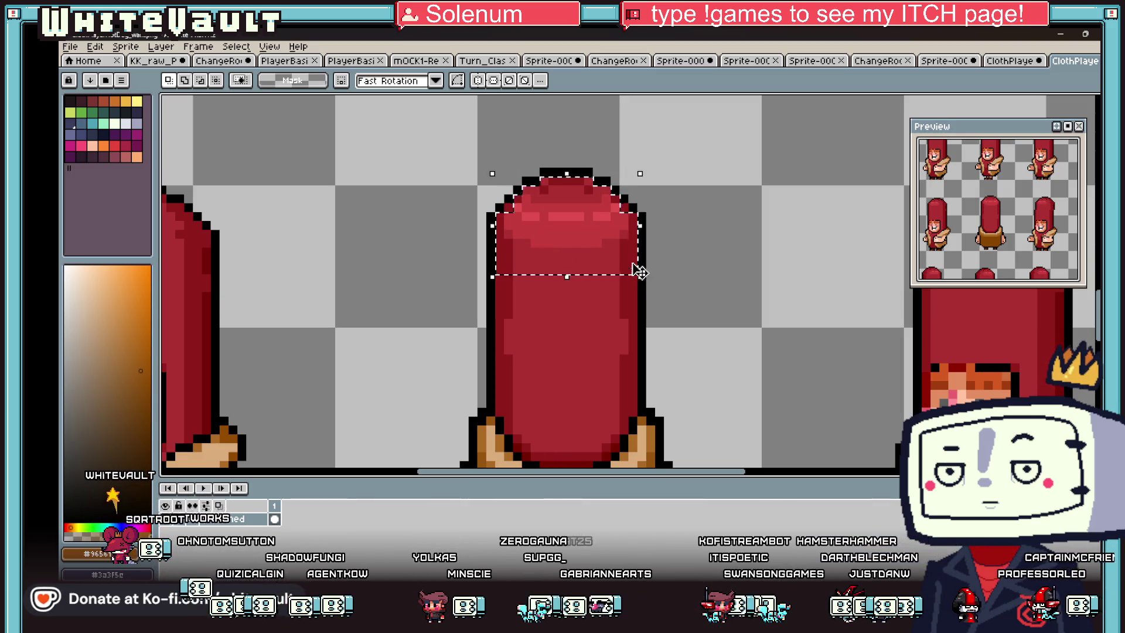
key("Down")
key("ctrl+d")
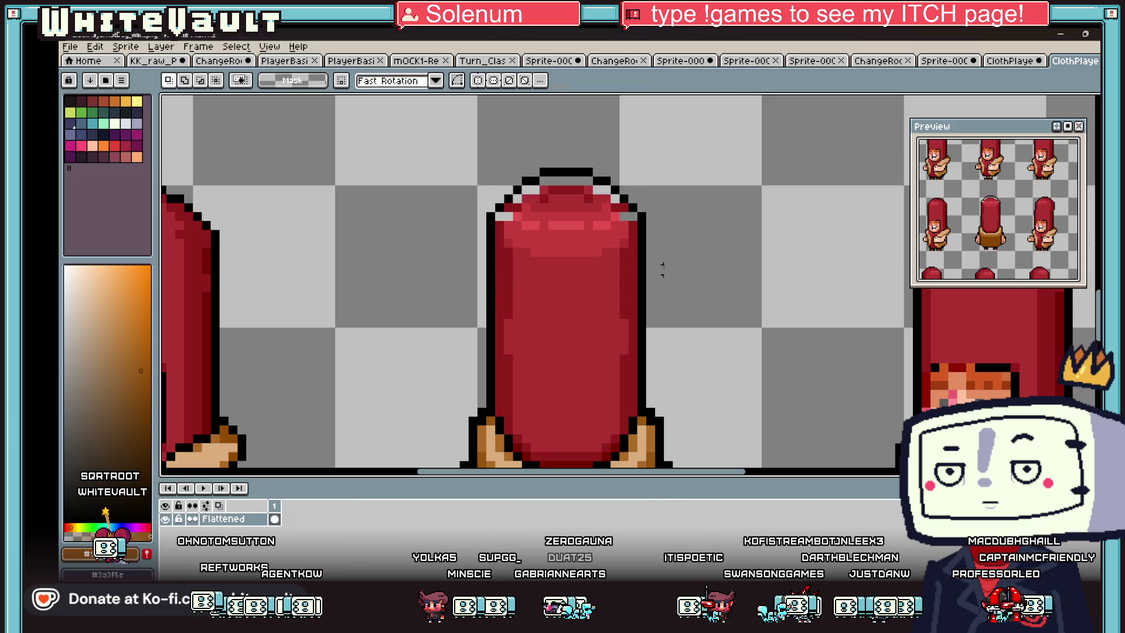
Step: Paint the grey gaps along the hood top and its two corners red
key("b")
scroll(520, 211, "up", 2)
left_click(571, 153)
mouse_move(571, 152)
left_mouse_down()
mouse_move(656, 152)
mouse_move(745, 223)
left_mouse_up()
key("i")
left_click(720, 242)
key("b")
left_click(728, 223)
left_click(497, 223)
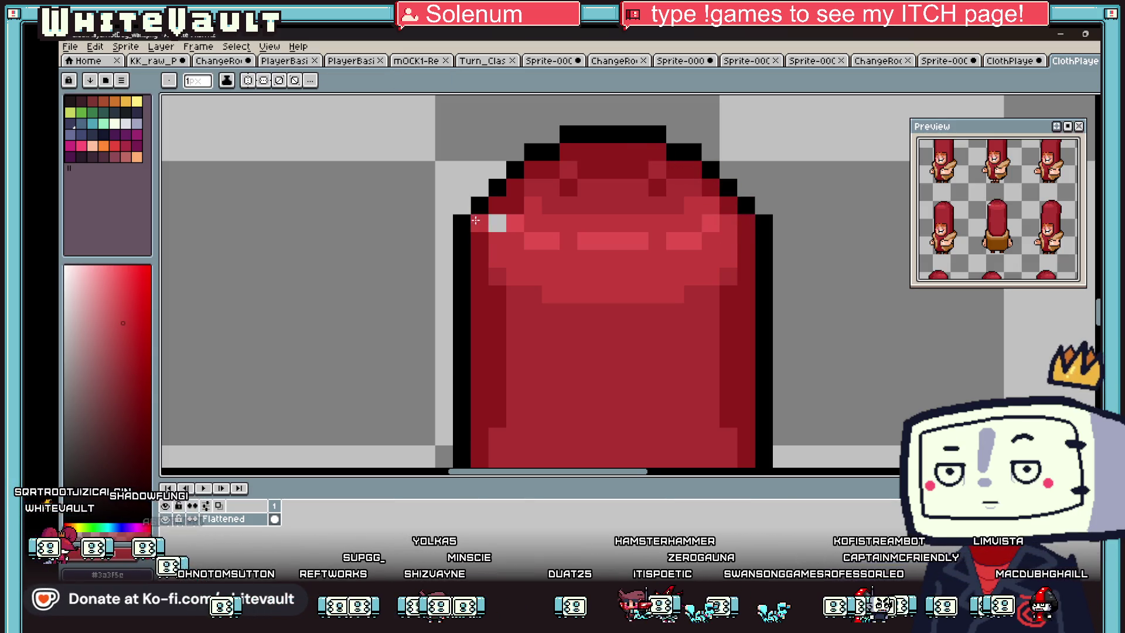
key("i")
scroll(627, 229, "down", 3)
scroll(627, 229, "down", 1)
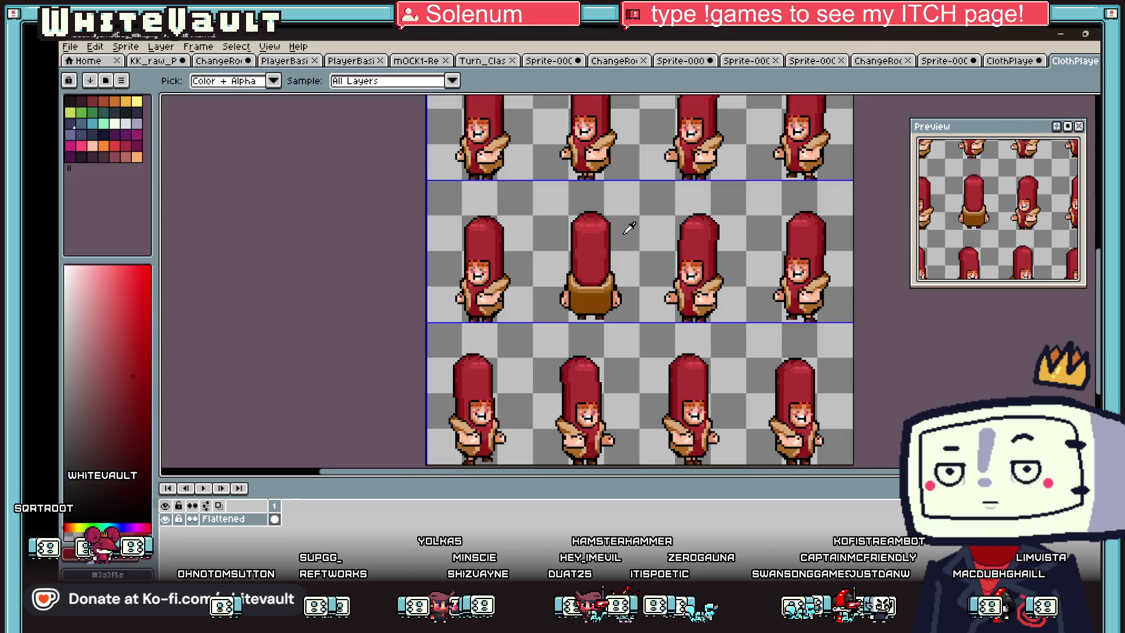
Step: With vertical symmetry on, darken the hood's bottom curve with dark red
scroll(586, 246, "up", 1)
key("b")
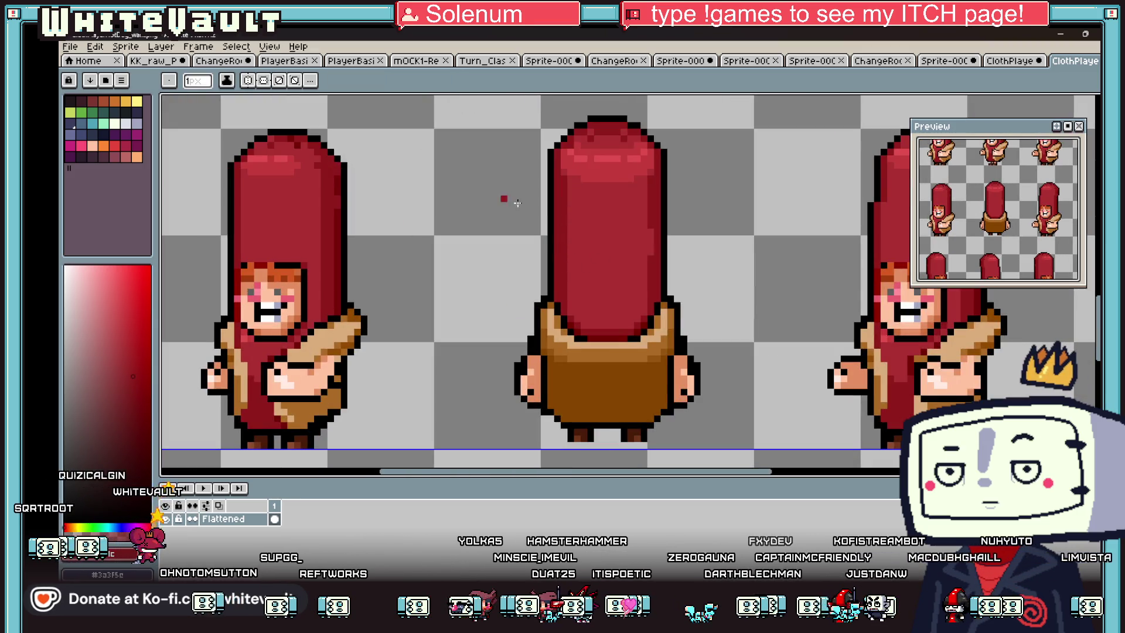
left_click(271, 82)
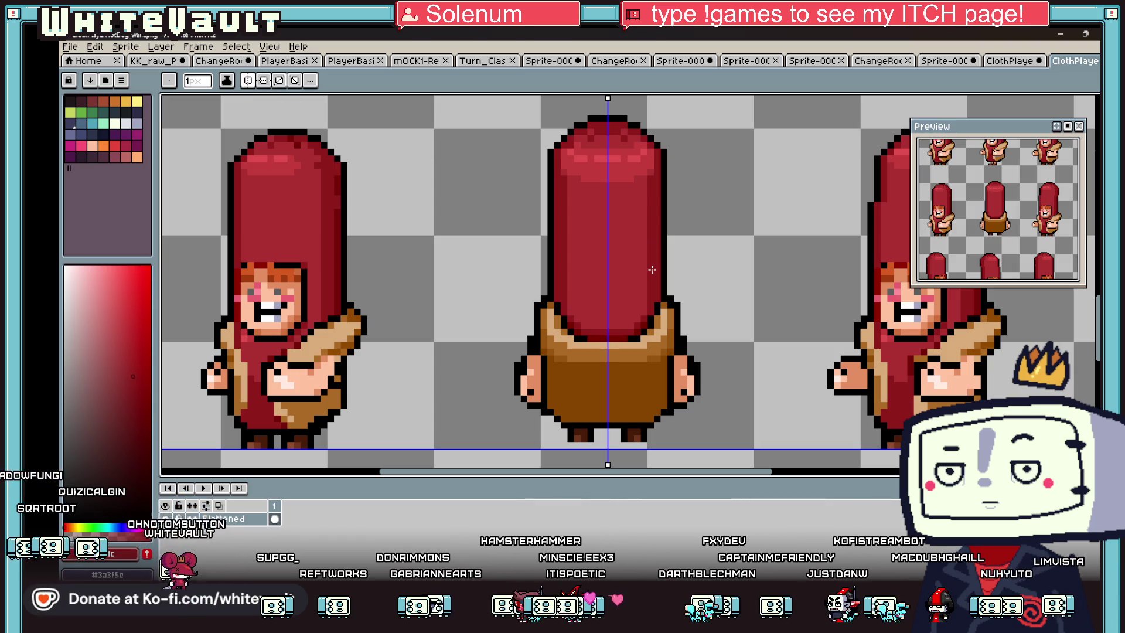
scroll(579, 313, "up", 3)
mouse_move(543, 279)
left_mouse_down()
mouse_move(573, 331)
mouse_move(764, 359)
mouse_move(765, 321)
left_mouse_up()
scroll(800, 256, "down", 4)
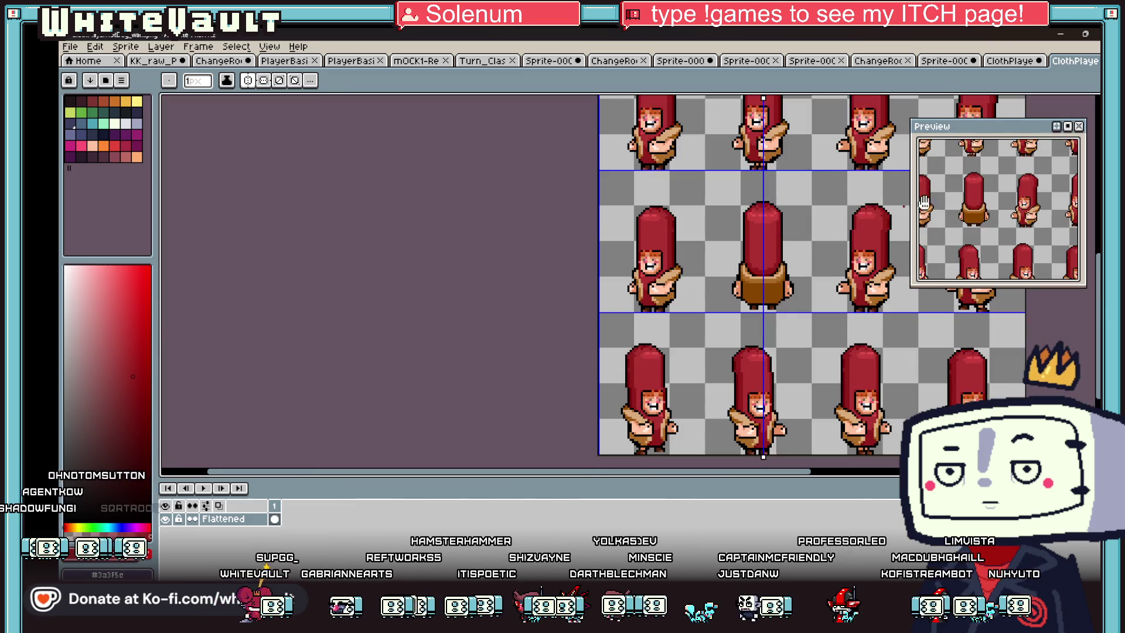
Step: Marquee-select the middle back-facing sprite's frame
left_click(1093, 104)
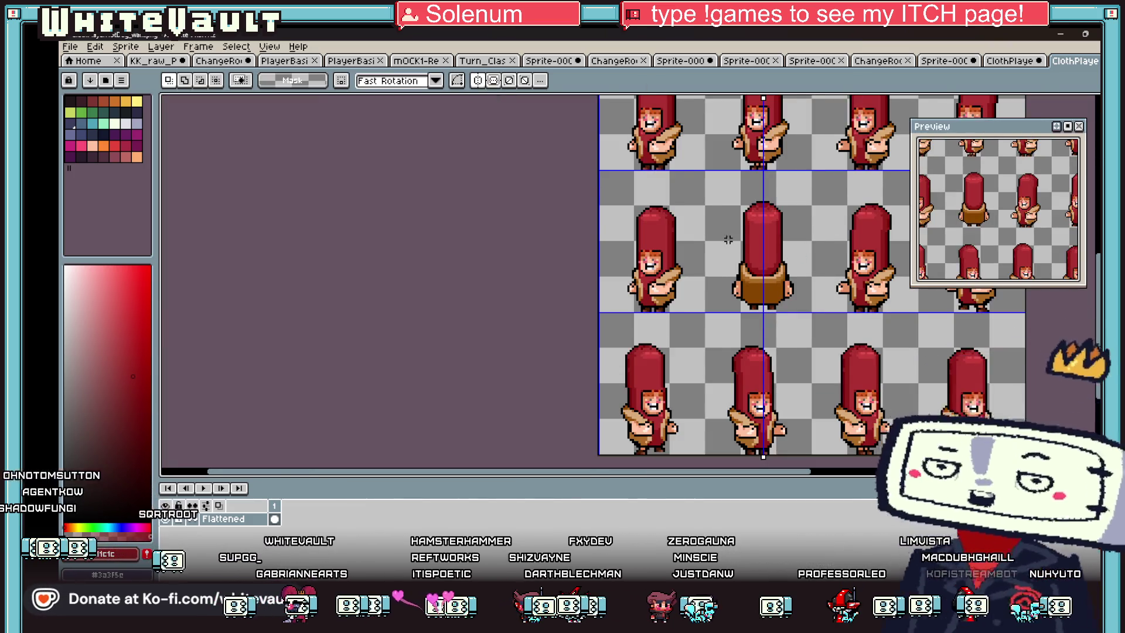
scroll(774, 243, "right", 2)
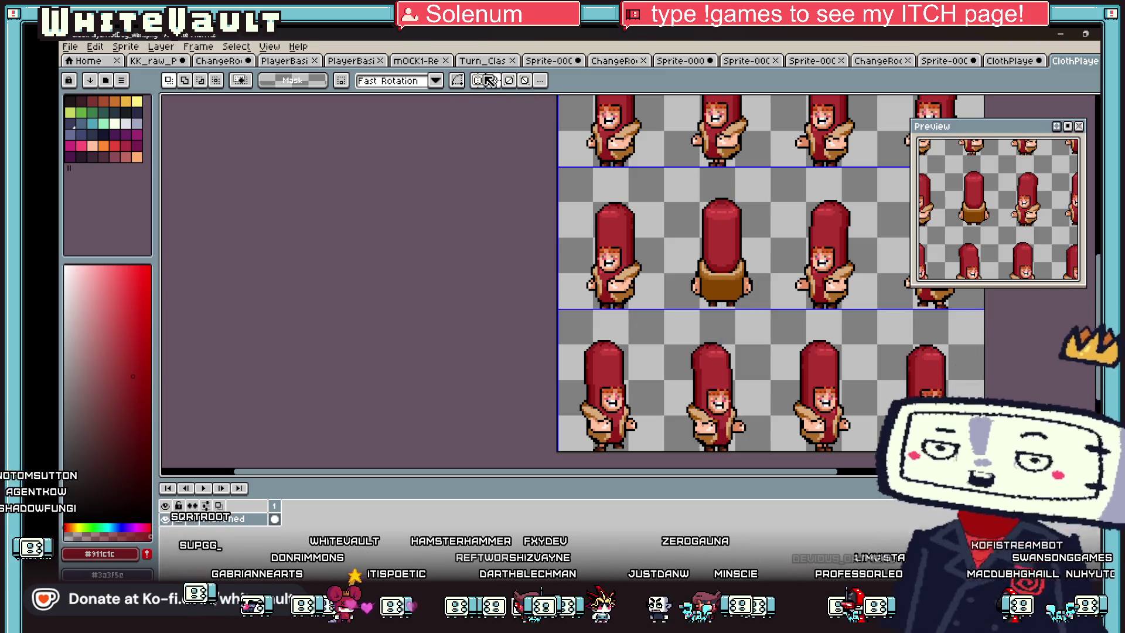
scroll(583, 214, "down", 2)
scroll(599, 223, "up", 2)
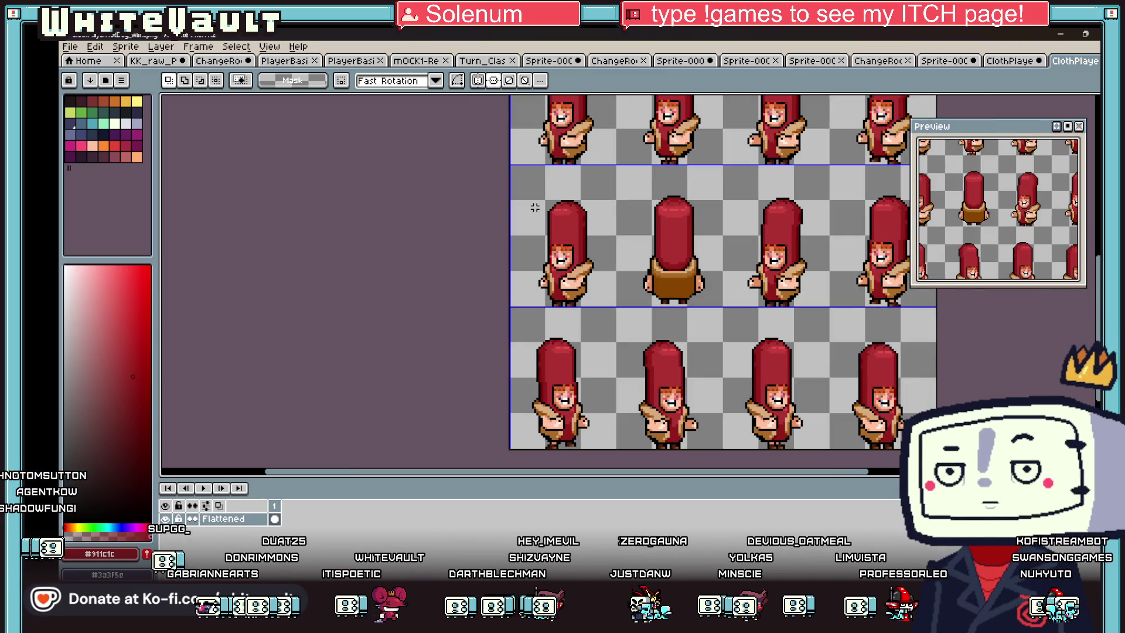
left_click_drag(630, 183, 721, 313)
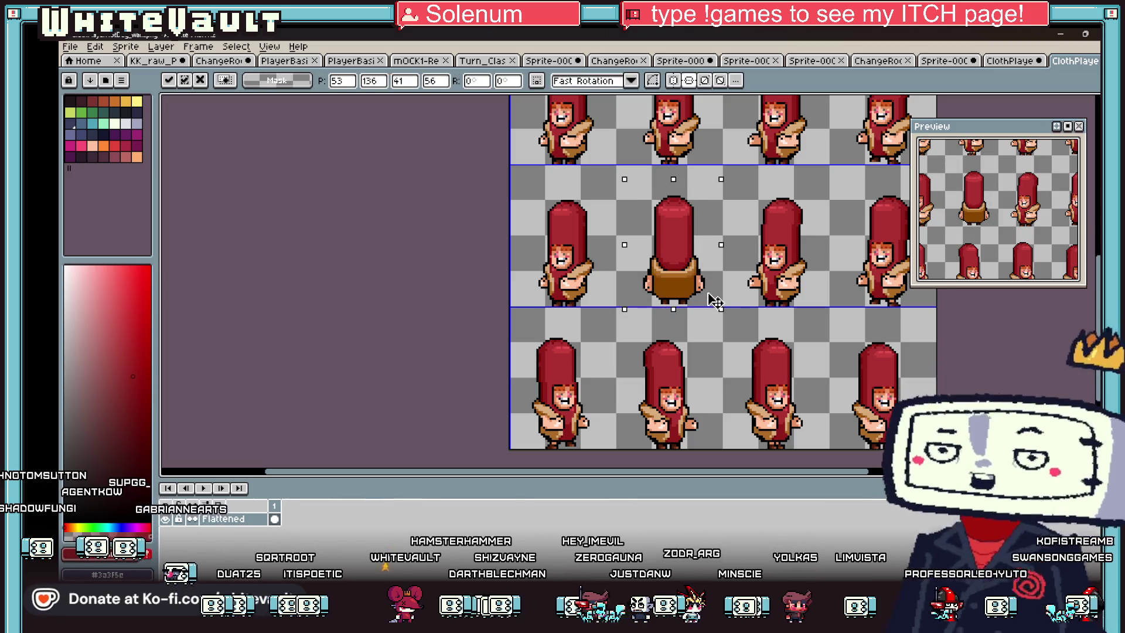
left_click(629, 169)
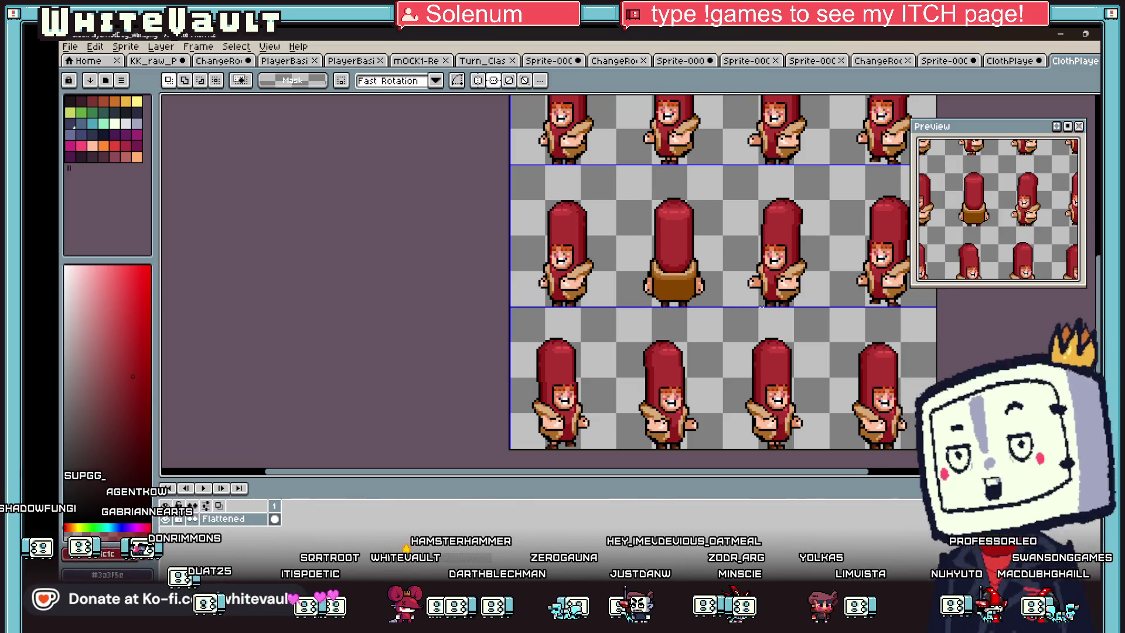
left_click_drag(617, 168, 724, 311)
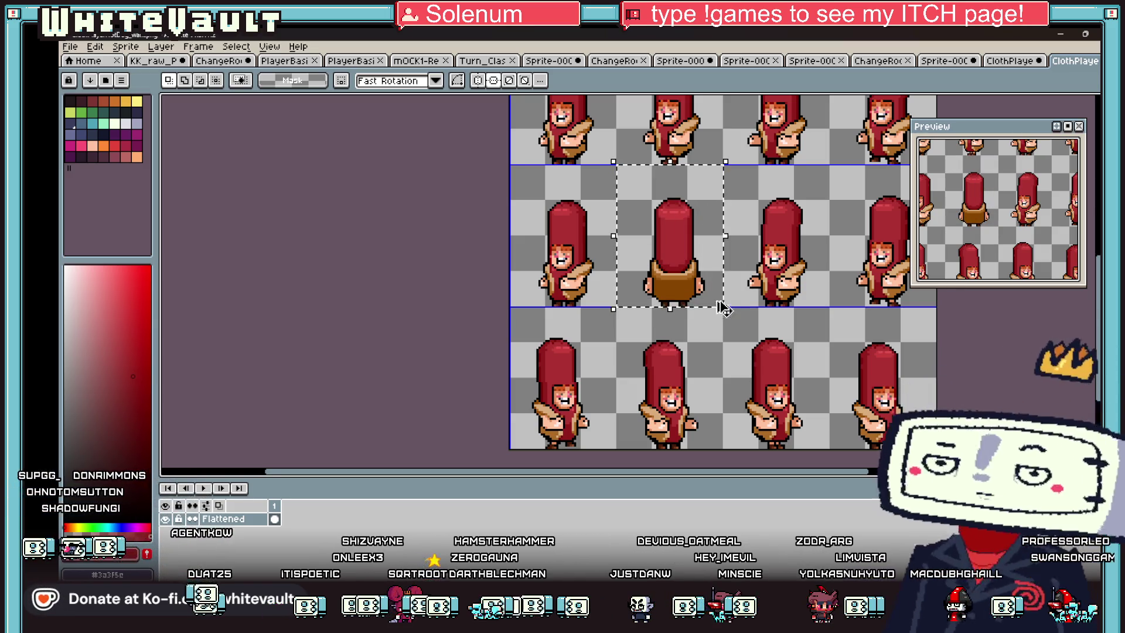
Step: Erase the whole back-view row and paste the sprite into the first frame
mouse_move(505, 201)
left_mouse_down()
mouse_move(732, 264)
mouse_move(1033, 315)
left_mouse_up()
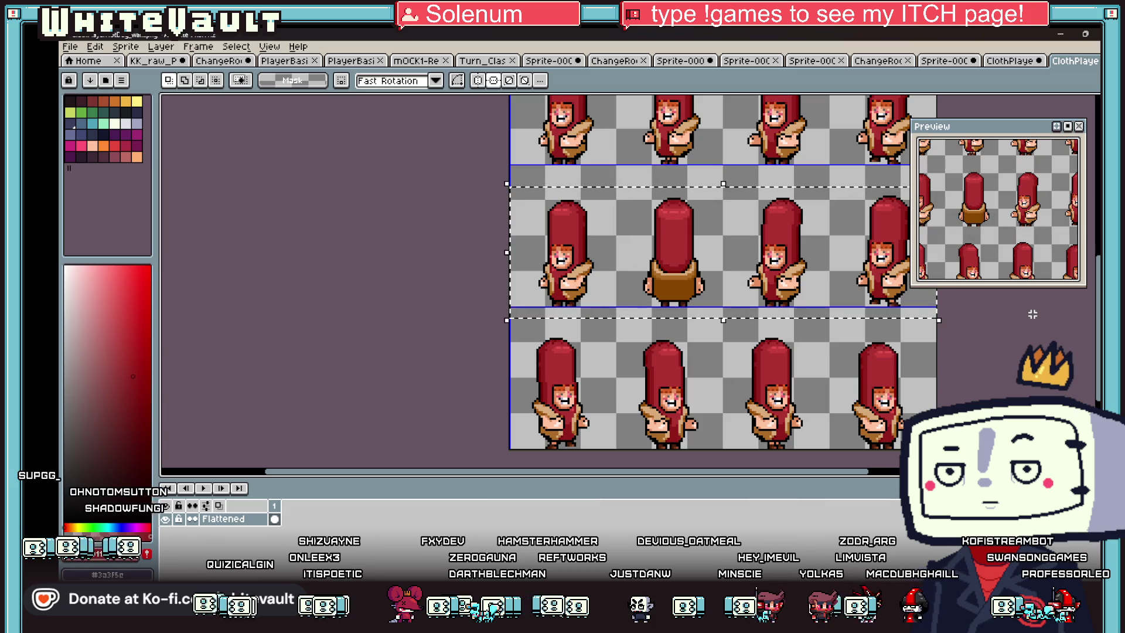
key("Delete")
key("ctrl+v")
left_click_drag(712, 290, 607, 290)
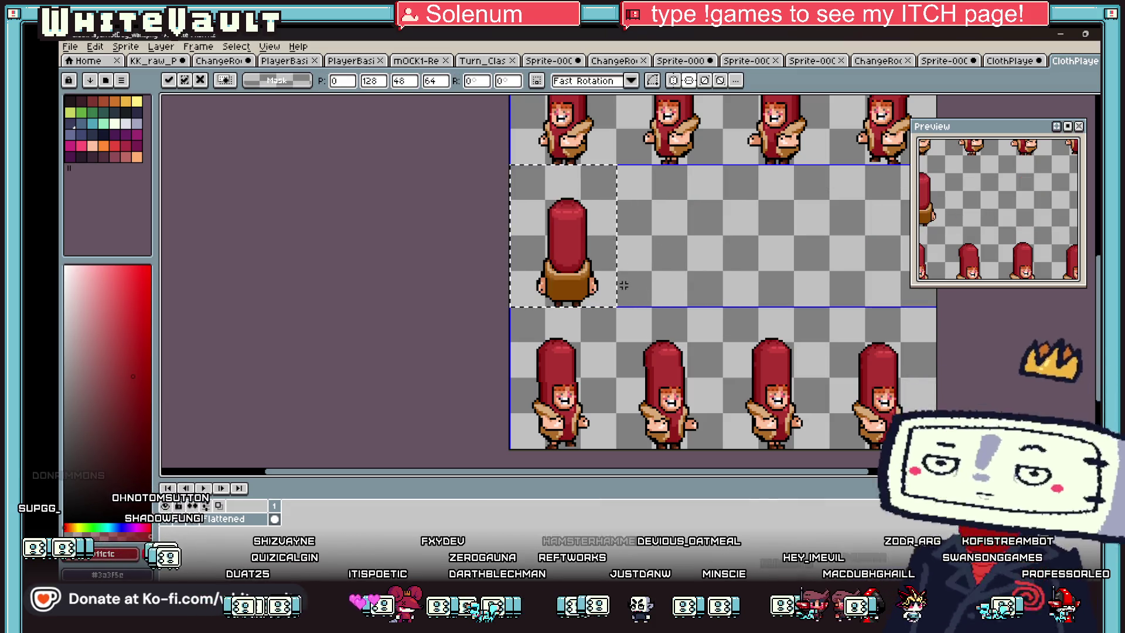
Step: Paste copies into the third and fourth frames, nudging each right to align
key("ctrl+v")
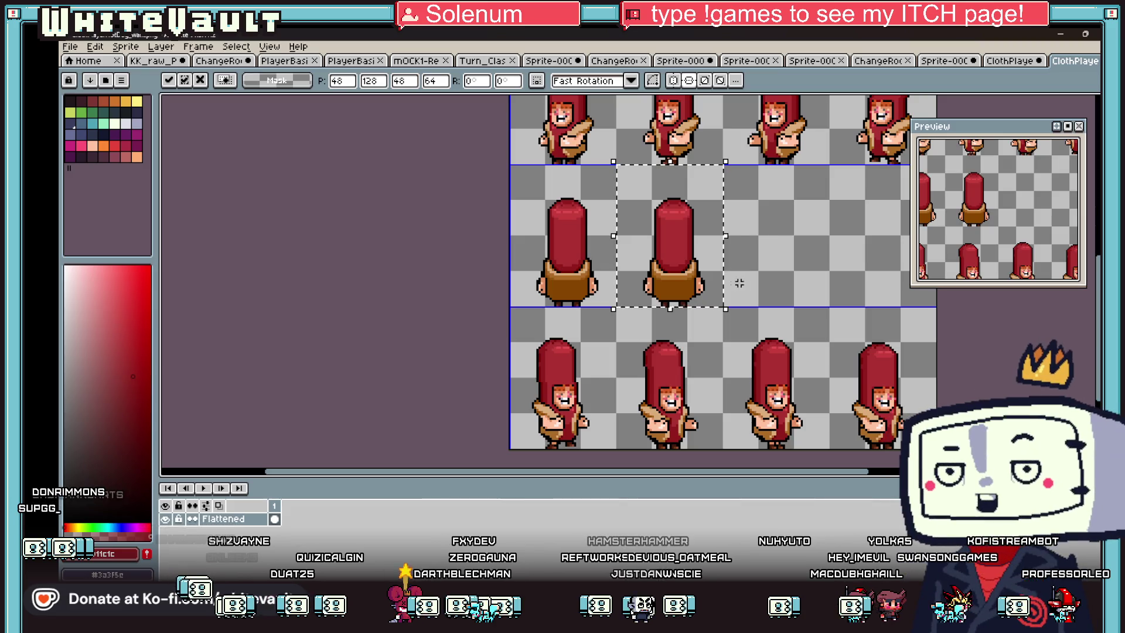
left_click_drag(674, 281, 778, 281)
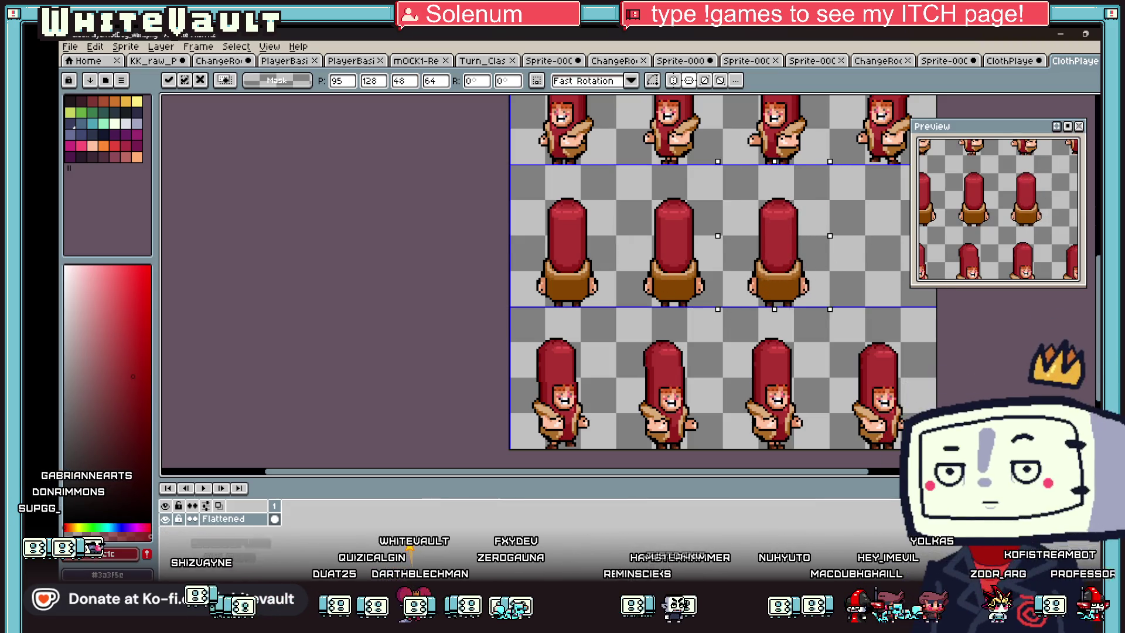
key("Right")
key("ctrl+v")
left_click_drag(707, 288, 882, 262)
key("Right")
key("Right")
key("Right")
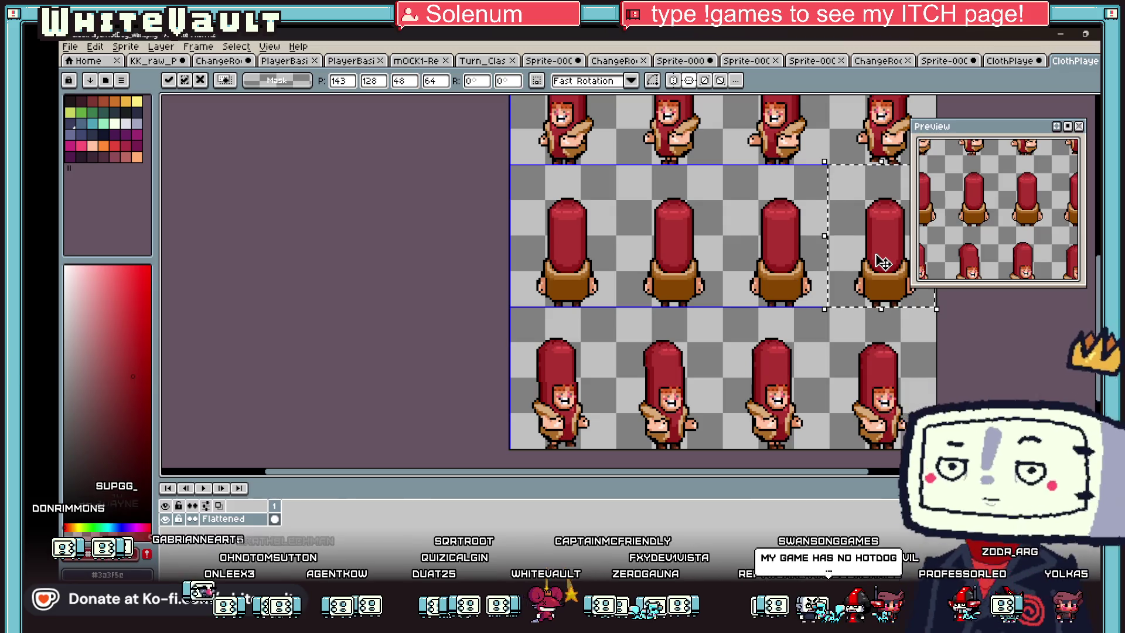
left_click(687, 287)
scroll(687, 287, "up", 2)
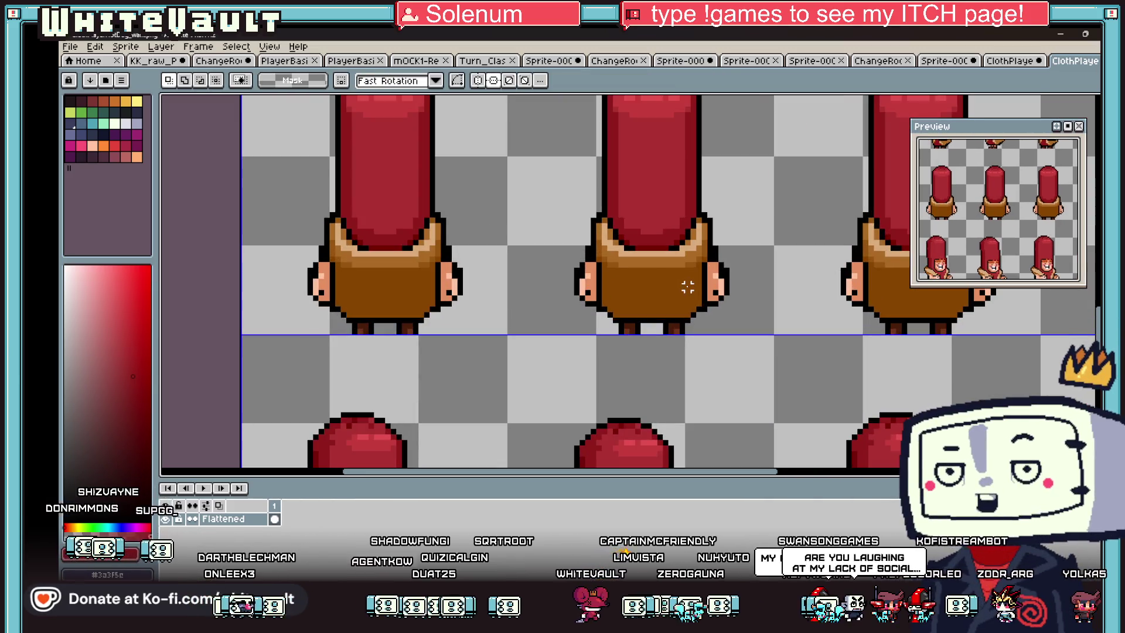
Step: With vertical symmetry on, pencil a black seam down the middle back-view sprite's centre
key("i")
key("b")
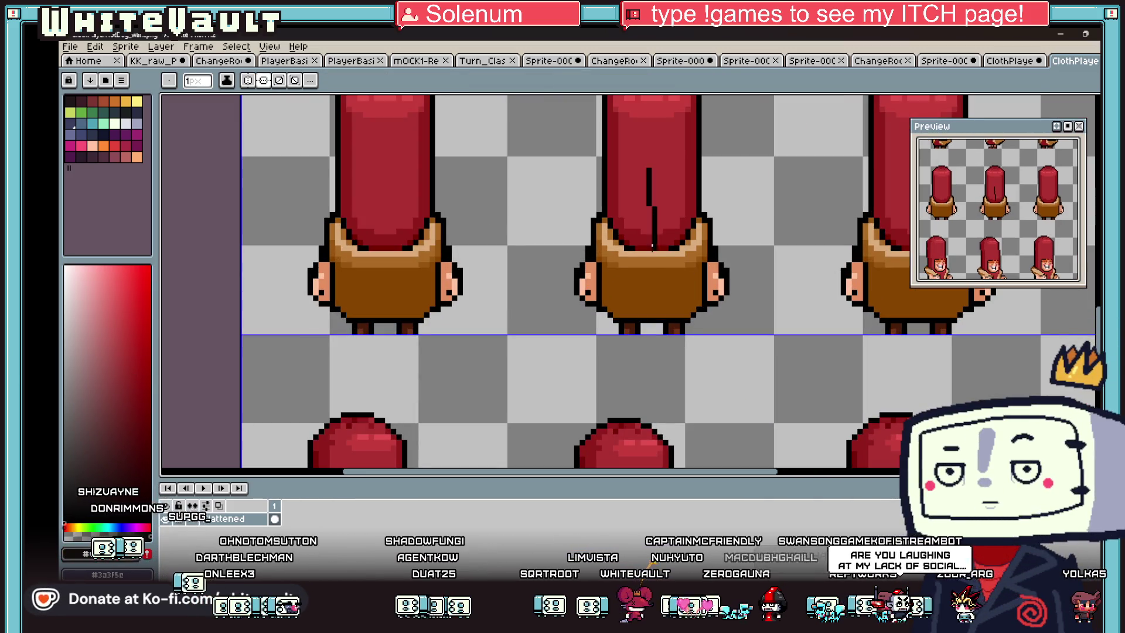
scroll(649, 243, "down", 5)
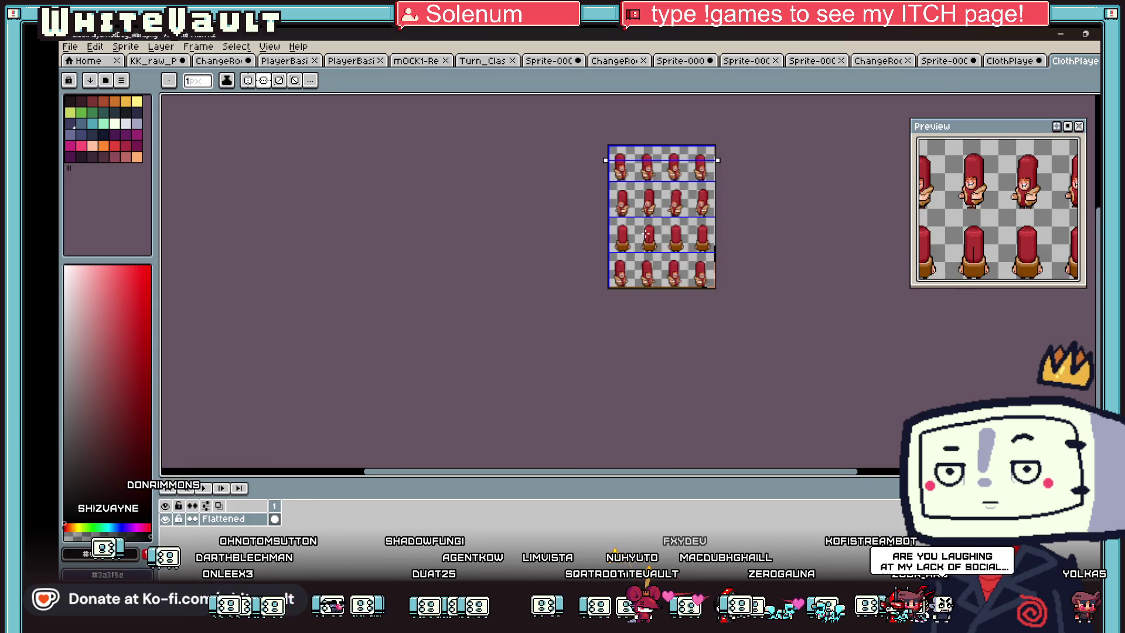
scroll(648, 235, "up", 5)
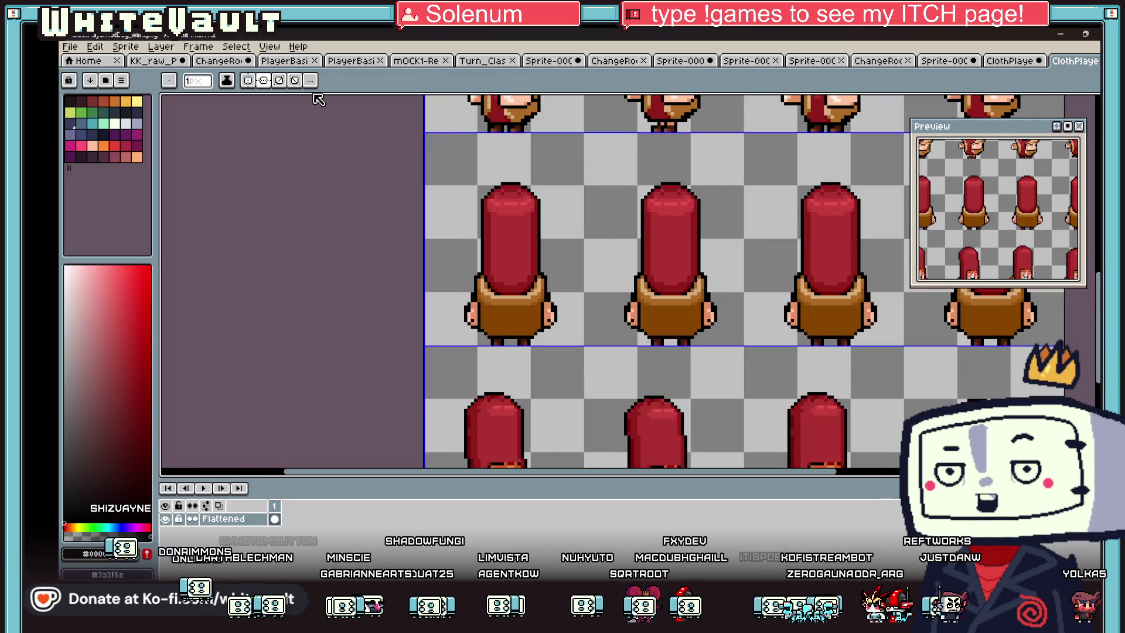
left_click(248, 80)
scroll(670, 242, "up", 2)
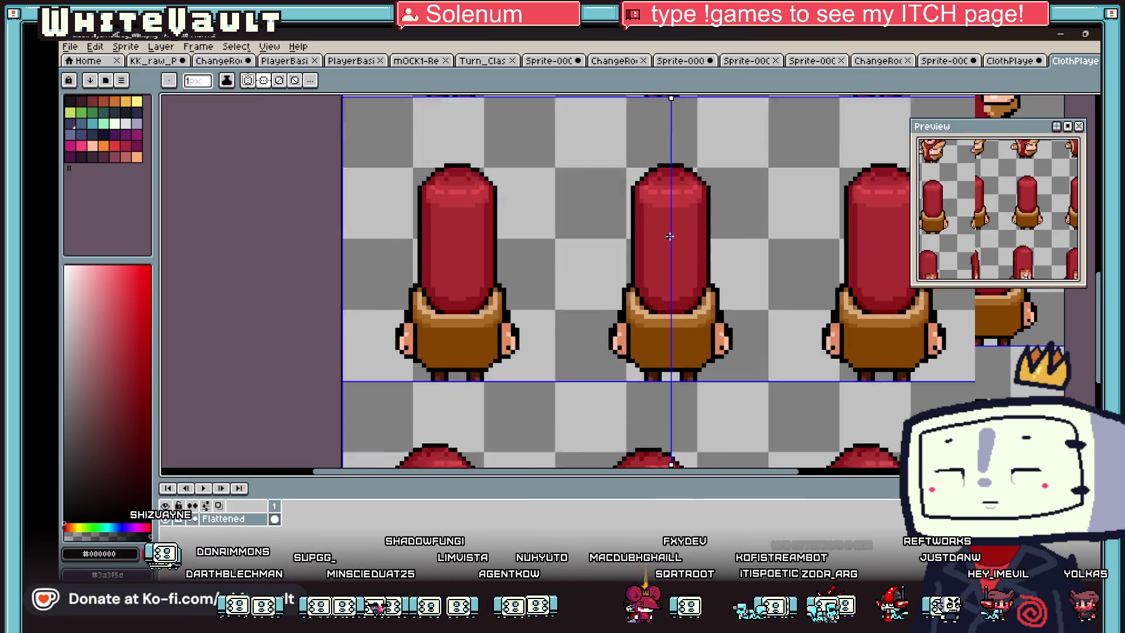
left_click_drag(667, 235, 667, 445)
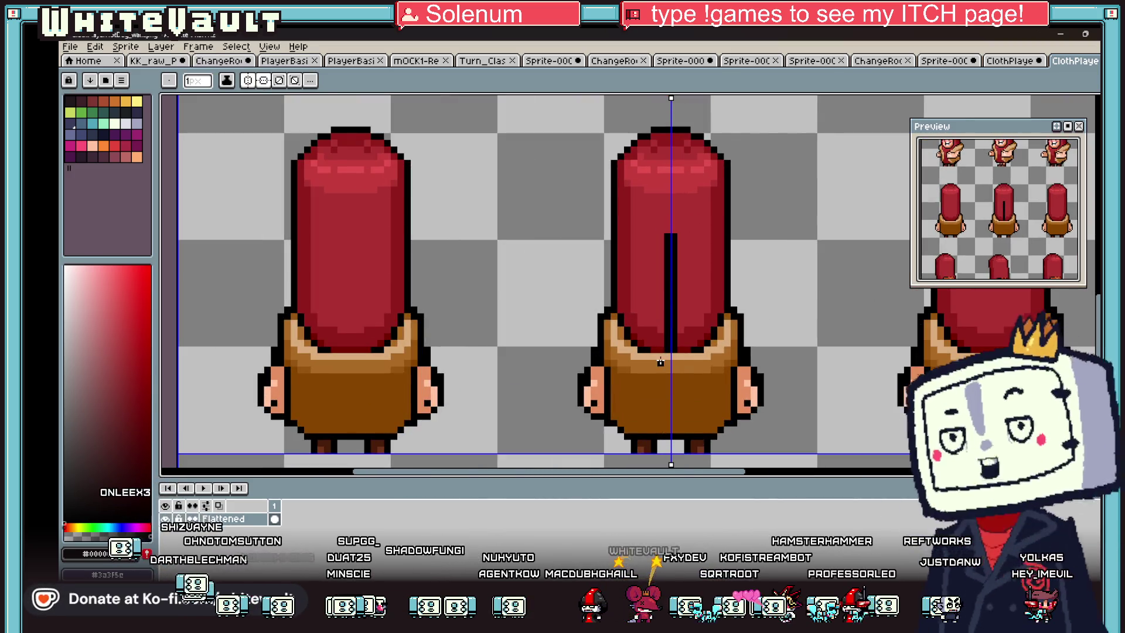
scroll(775, 304, "down", 2)
scroll(775, 304, "down", 1)
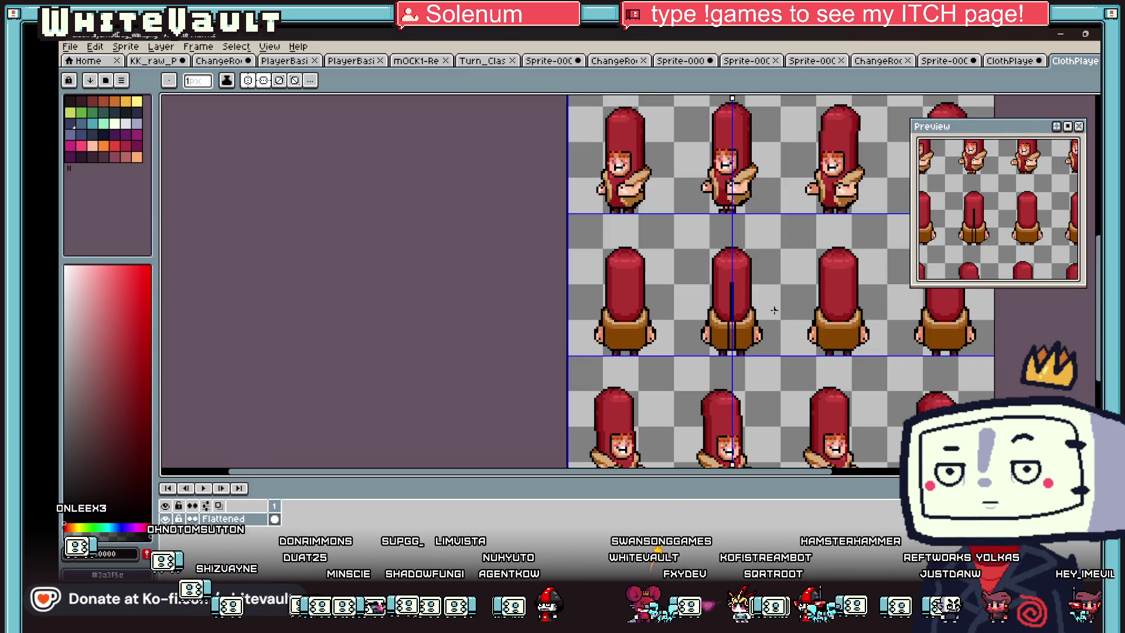
Step: Turn symmetry off and paint light blue-grey zipper teeth along the seam
key("v")
key("b")
scroll(779, 339, "up", 1)
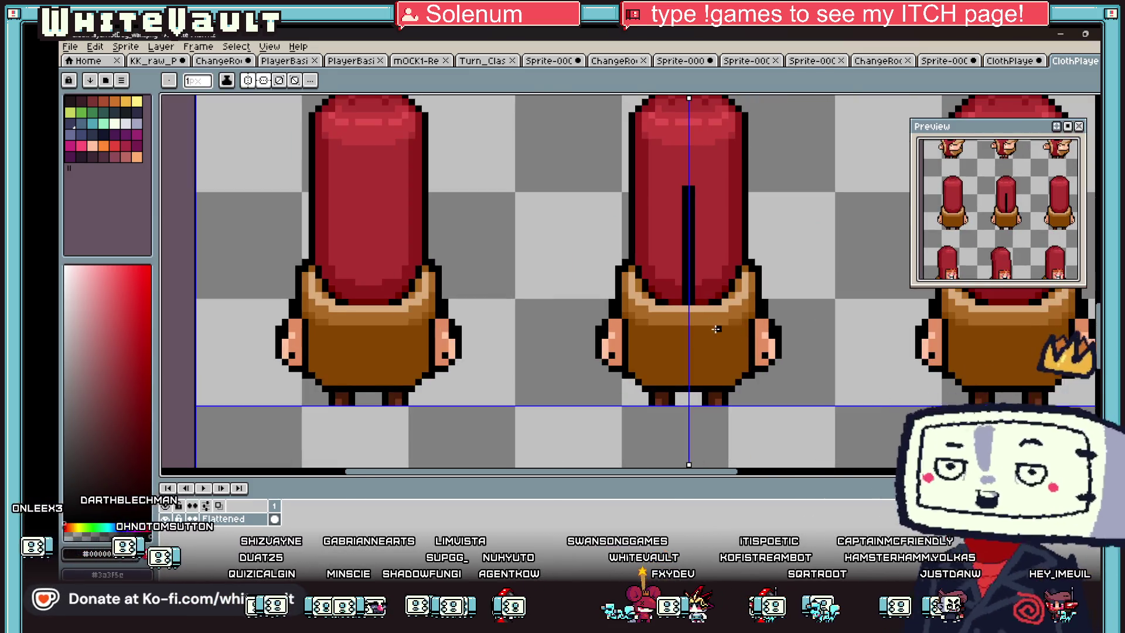
scroll(686, 423, "up", 3)
left_click(137, 123)
scroll(696, 170, "down", 4)
left_click(265, 82)
scroll(676, 134, "up", 2)
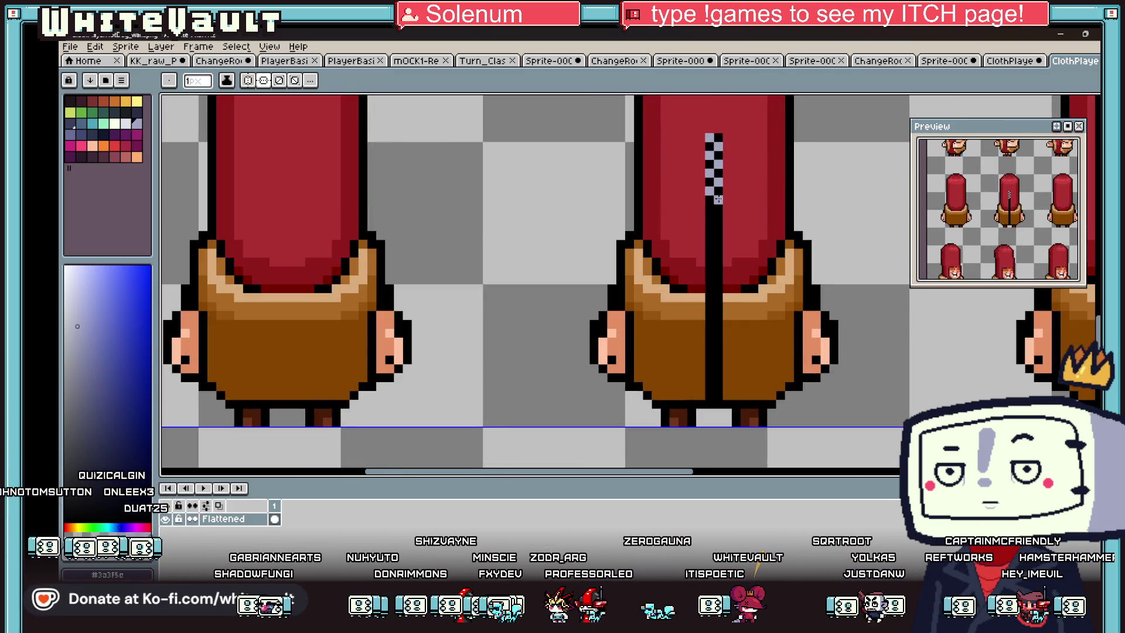
left_click_drag(717, 230, 717, 253)
scroll(719, 247, "down", 3)
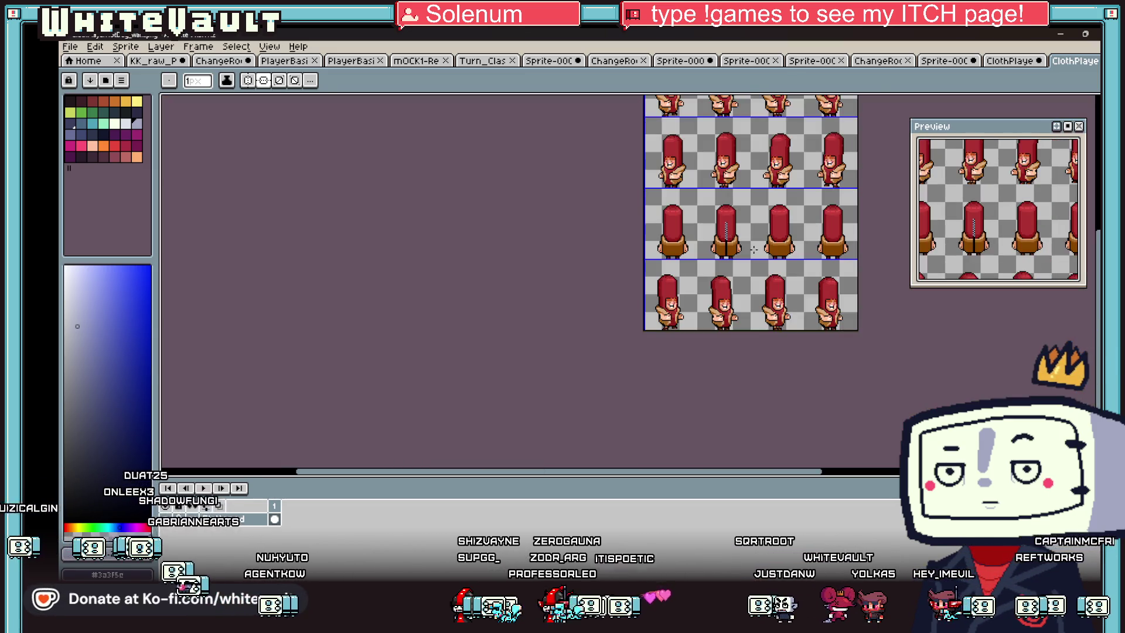
scroll(679, 211, "up", 4)
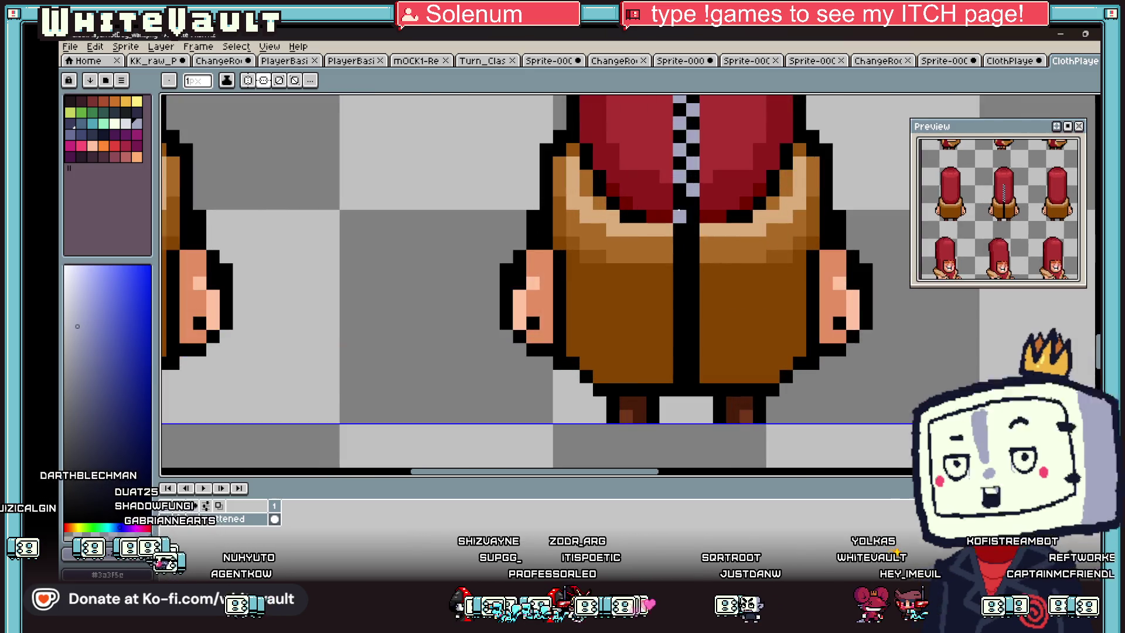
mouse_move(677, 209)
left_mouse_down()
mouse_move(691, 229)
mouse_move(678, 229)
mouse_move(692, 380)
left_mouse_up()
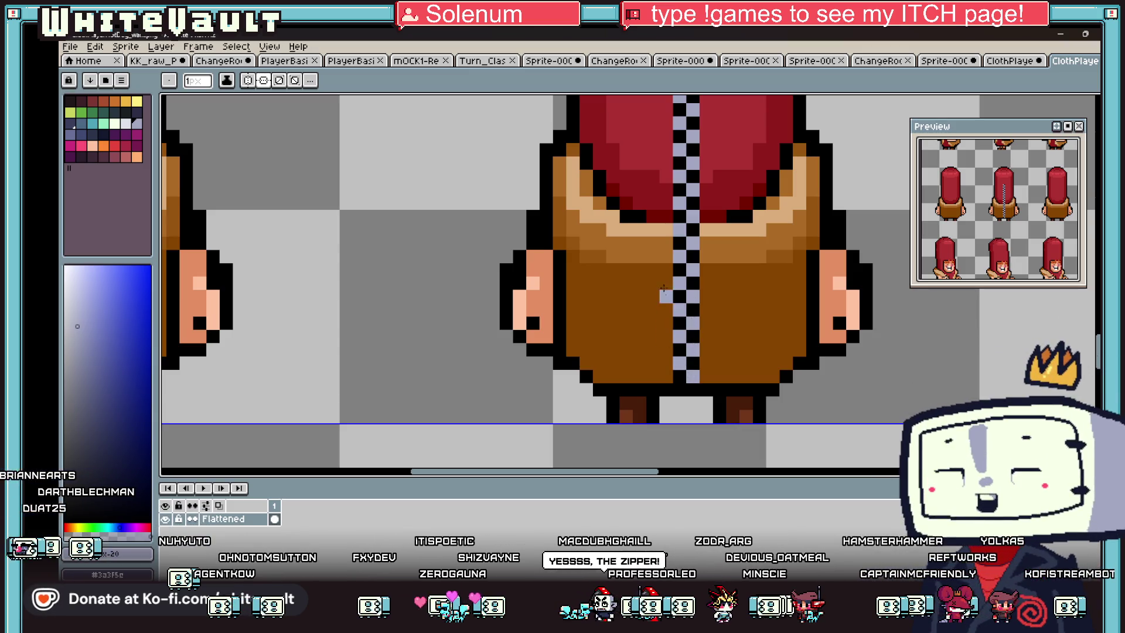
Step: Sample the hood red, coat browns and zipper blue-grey, then try the lavender swatch
key("b")
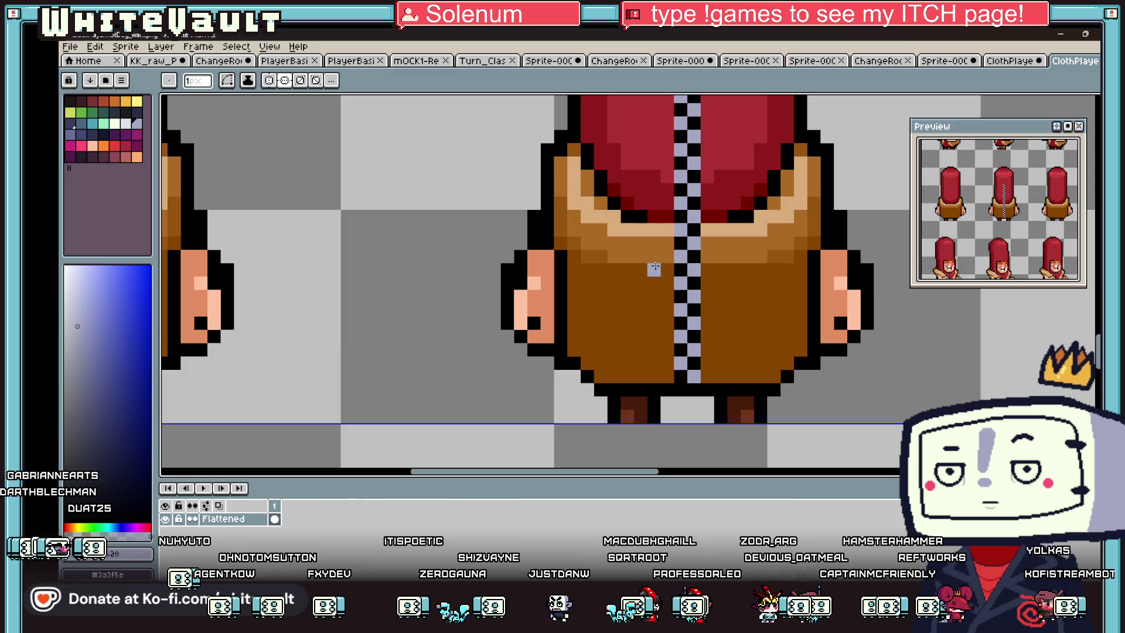
left_click(659, 220, "alt")
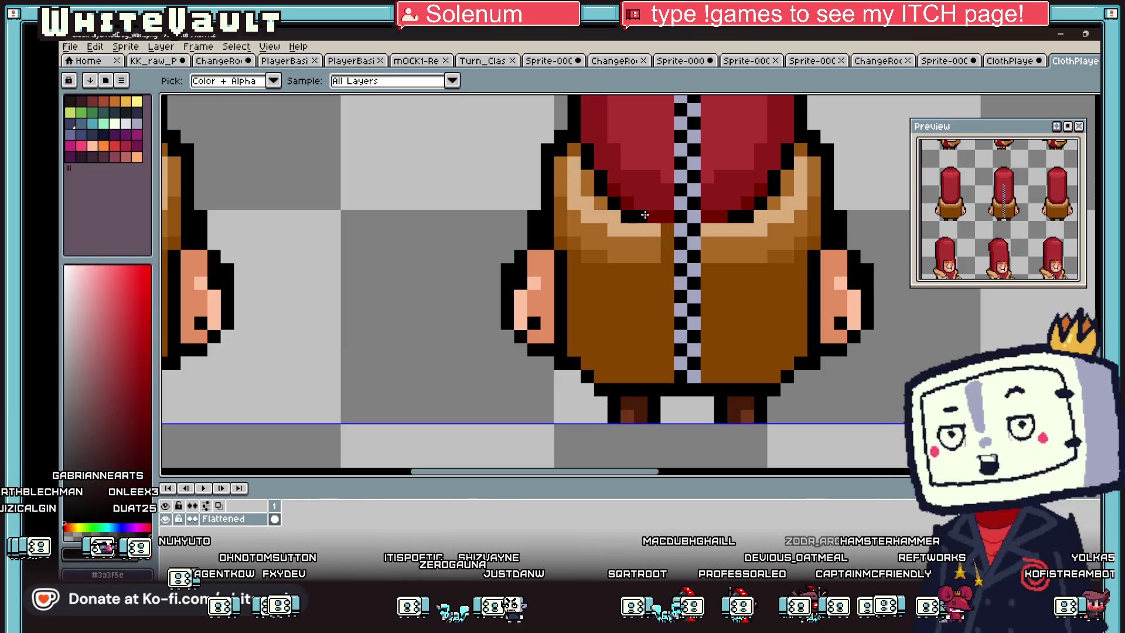
left_click(715, 259, "alt")
left_click(707, 229)
left_click(737, 210, "alt")
scroll(738, 234, "down", 4)
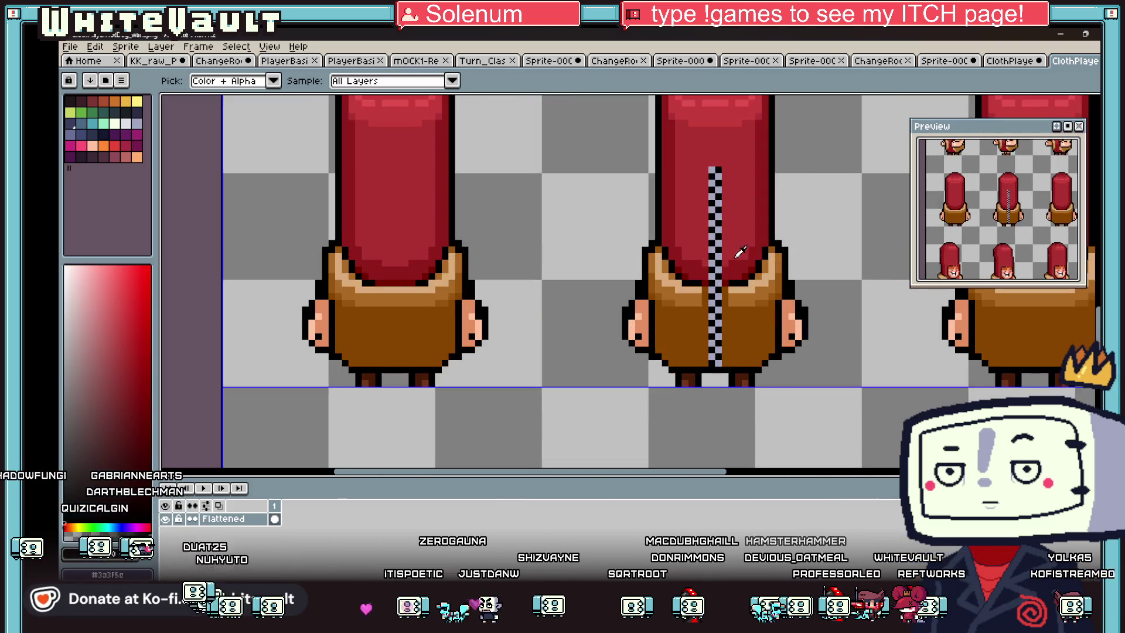
scroll(741, 250, "up", 2)
left_click(694, 277, "alt")
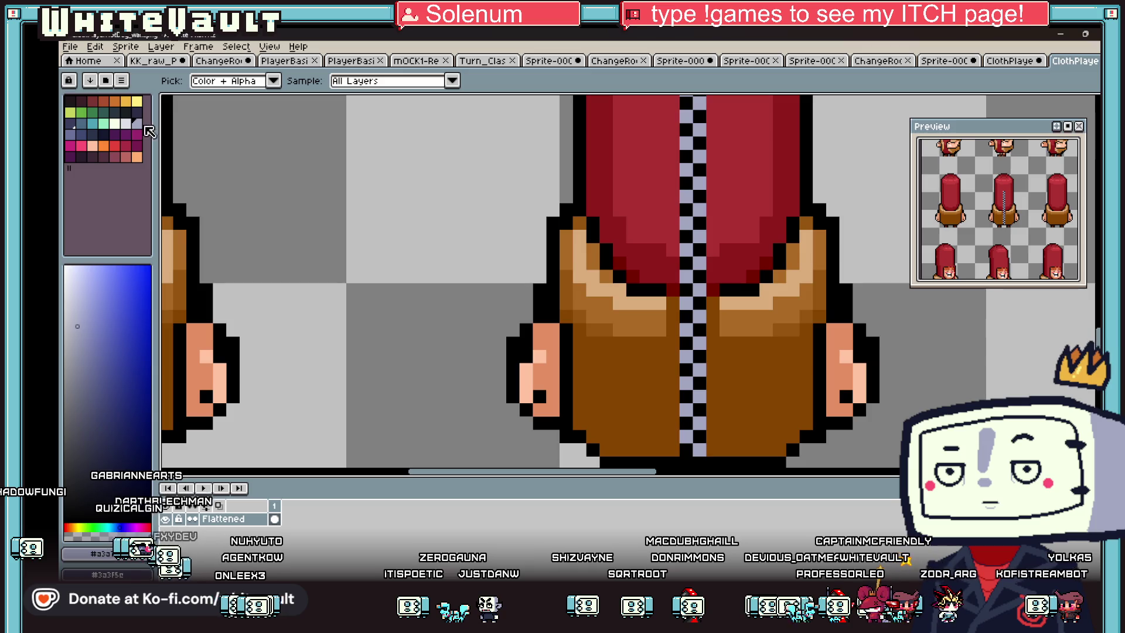
left_click(70, 134)
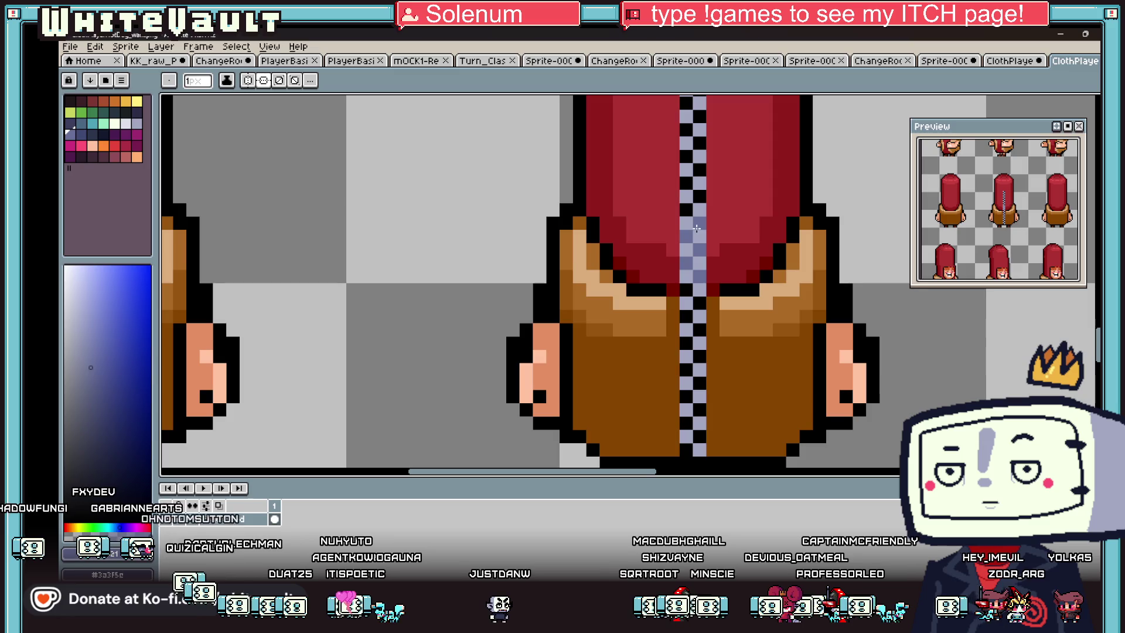
scroll(701, 200, "down", 2)
scroll(703, 202, "down", 2)
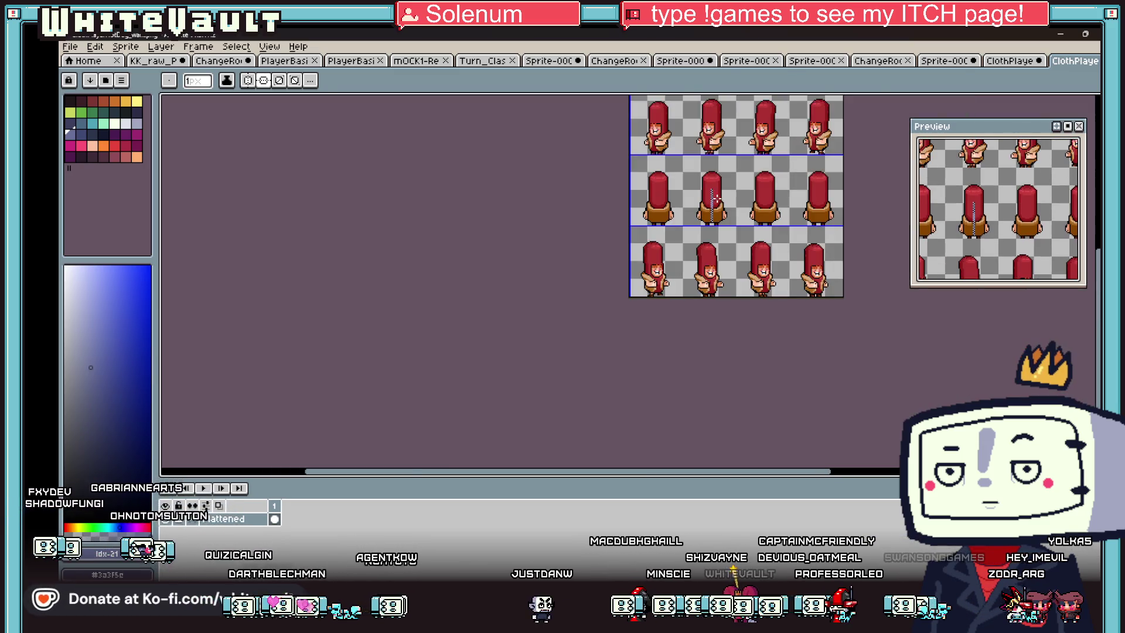
scroll(674, 206, "up", 3)
scroll(669, 208, "up", 1)
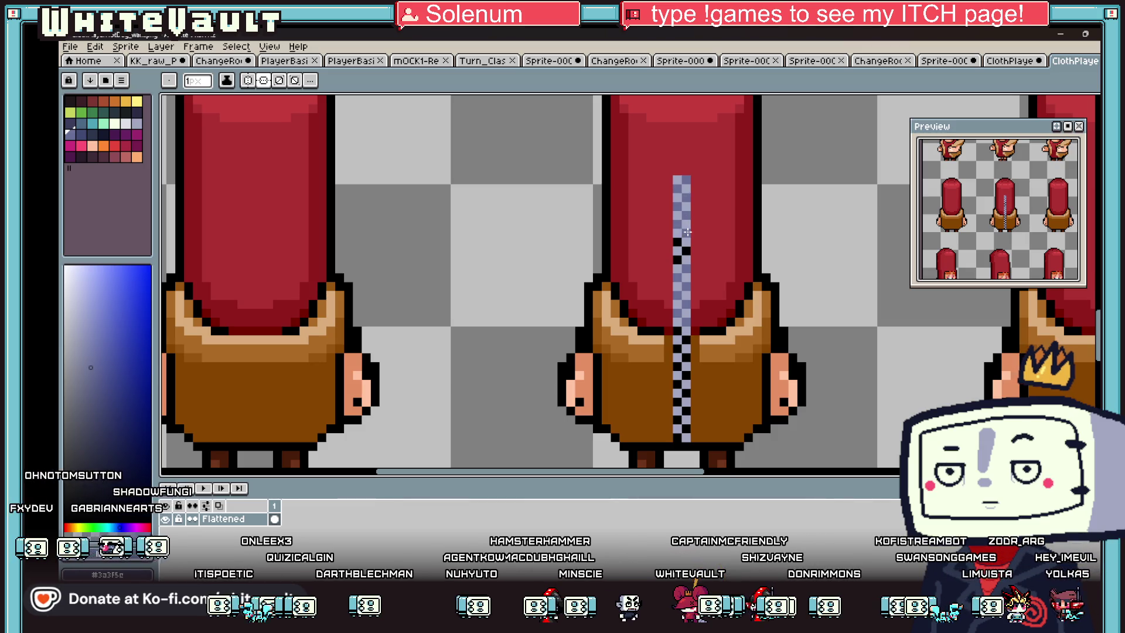
scroll(688, 271, "down", 2)
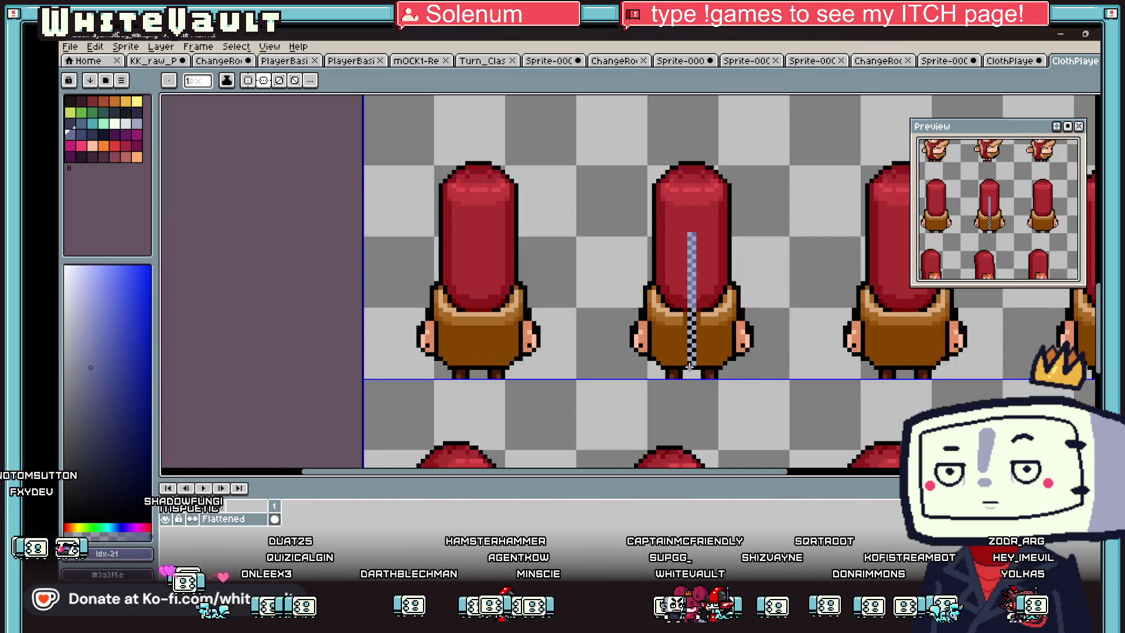
scroll(688, 271, "up", 3)
Step: Repaint the black zipper teeth in dark blue down to the lowest pixel
left_click(81, 134)
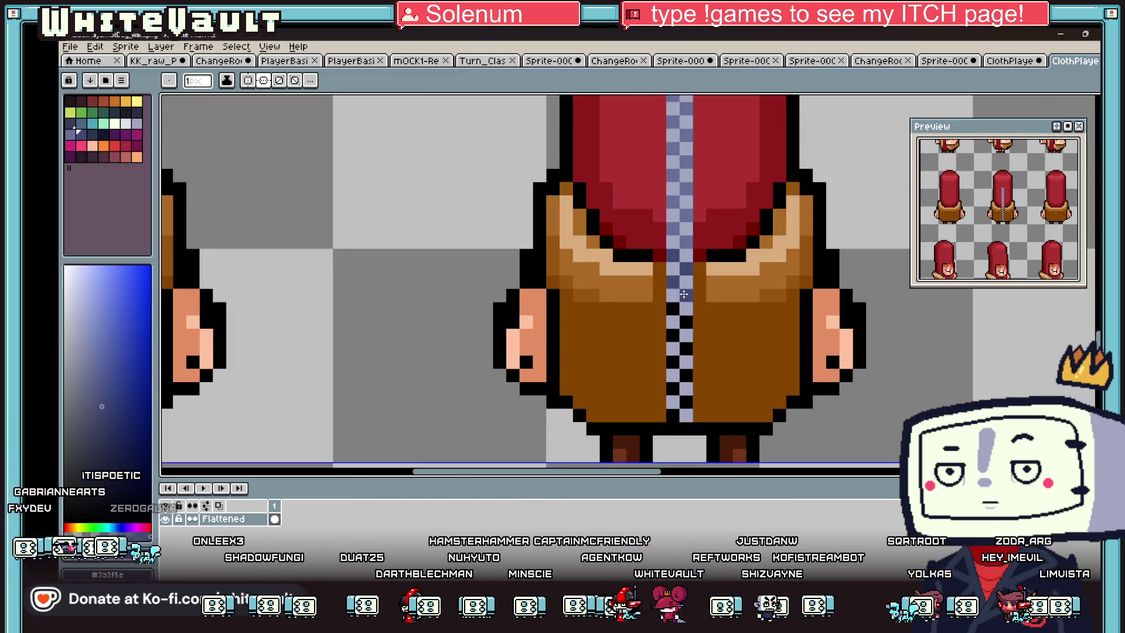
left_click_drag(675, 322, 676, 363)
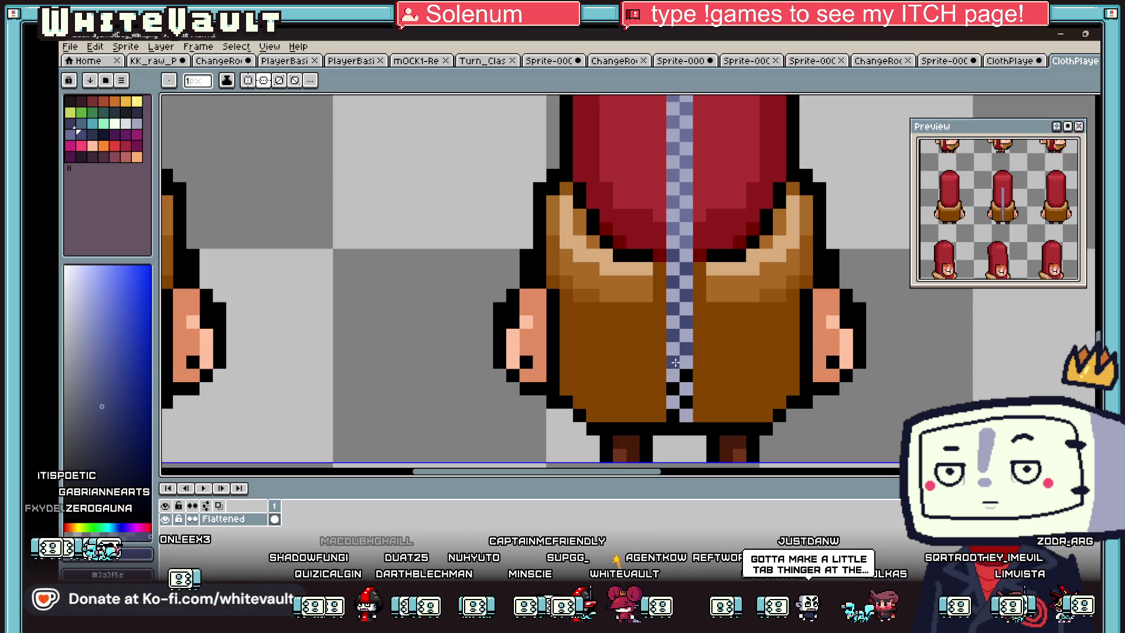
left_click(675, 413)
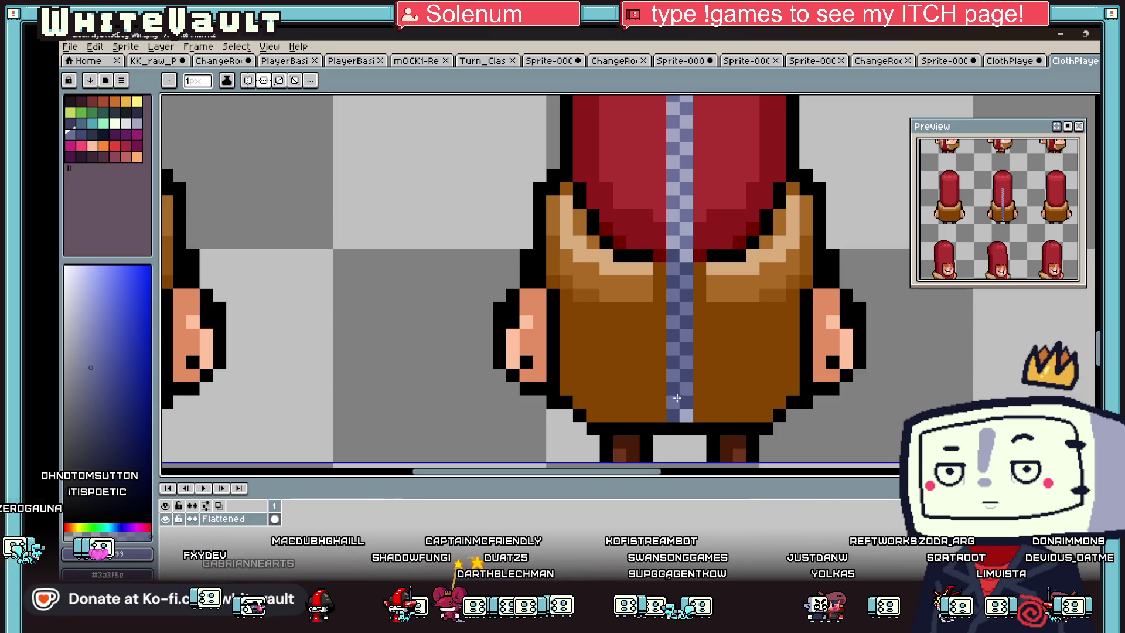
scroll(677, 398, "down", 8)
scroll(726, 333, "up", 2)
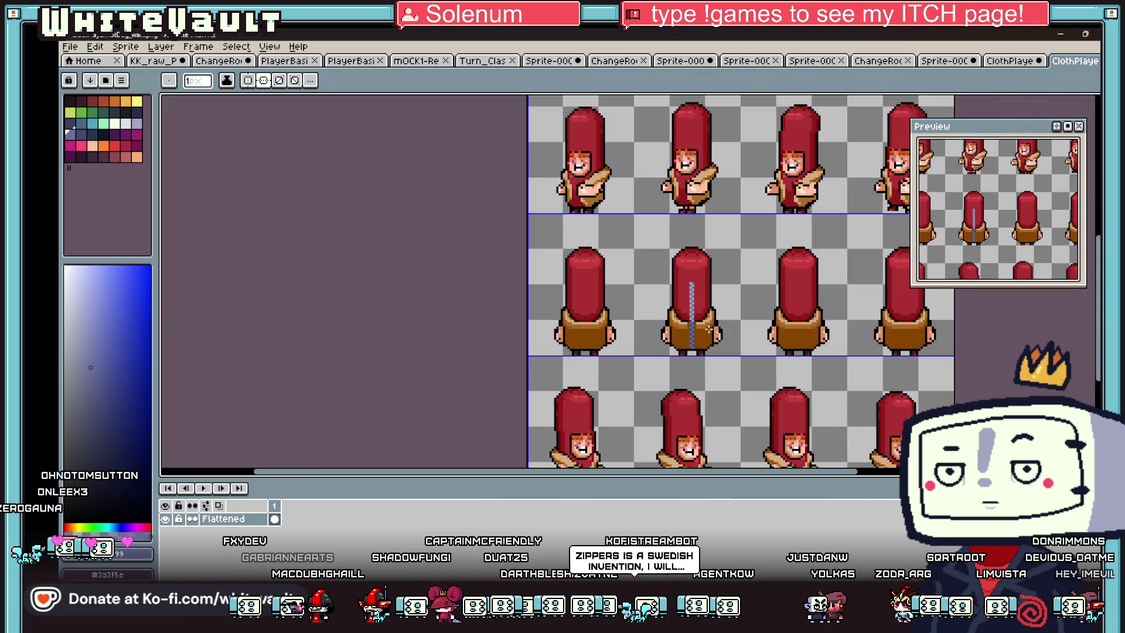
Step: Draw the zipper pull's black outline pixels and shade beneath it in dark red
scroll(709, 330, "up", 4)
scroll(712, 319, "down", 5)
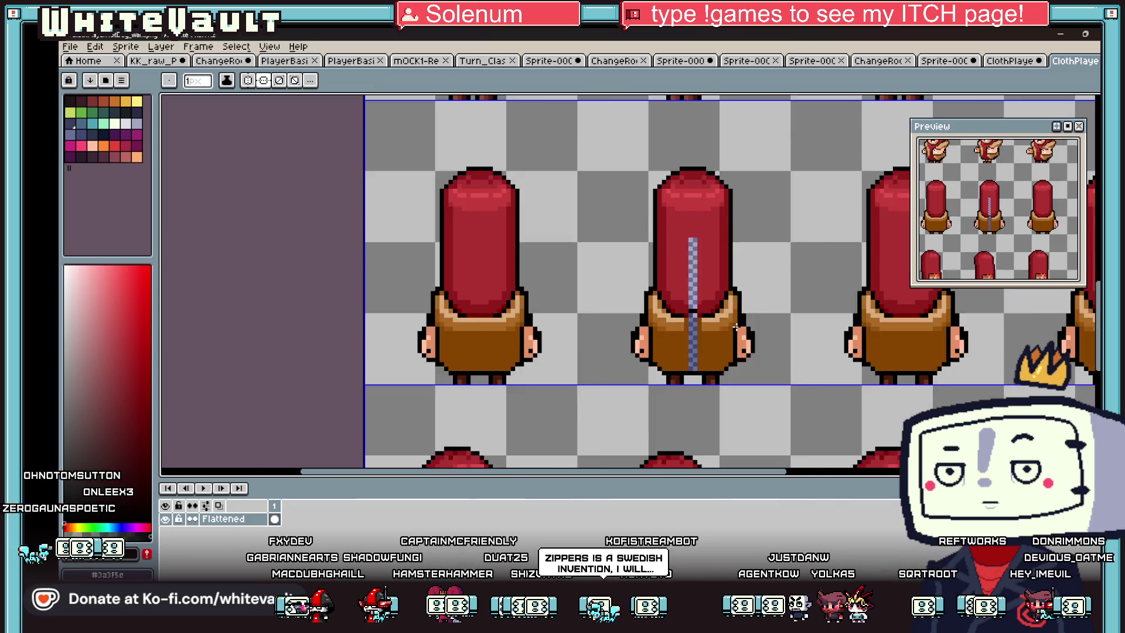
scroll(741, 324, "up", 3)
key("i")
scroll(693, 299, "up", 2)
key("b")
left_click(704, 295)
left_click(721, 312)
left_click(686, 313)
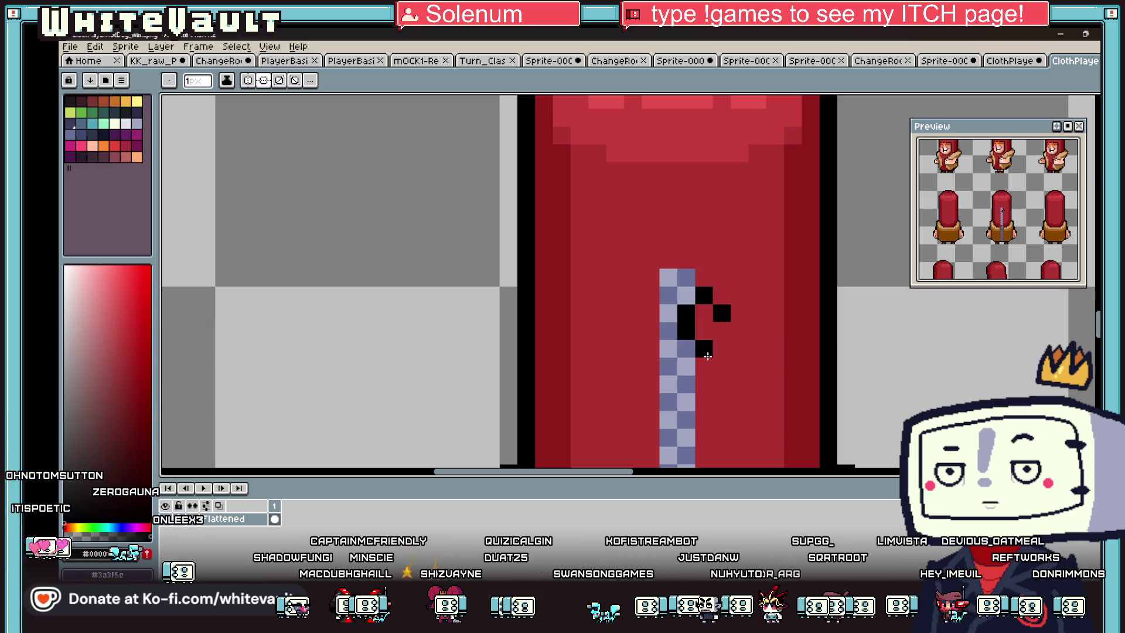
left_click(796, 336, "alt")
mouse_move(739, 348)
left_mouse_down()
mouse_move(739, 368)
mouse_move(703, 384)
mouse_move(725, 368)
left_mouse_up()
Step: Zoom out and blacken two pixels at the zipper's bottom end
scroll(725, 368, "down", 3)
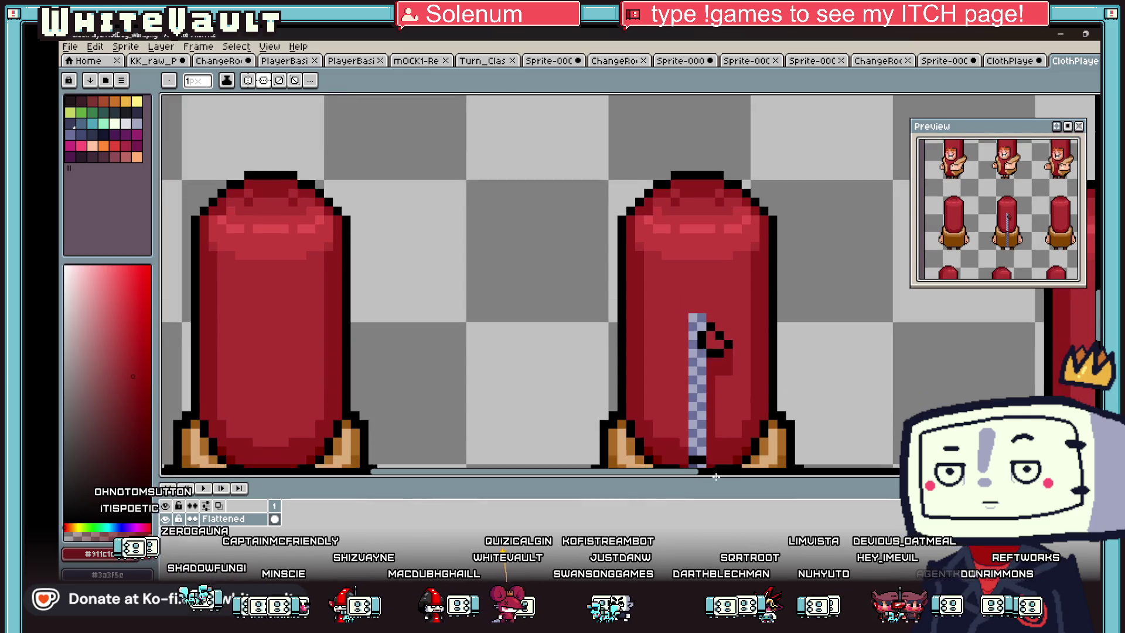
scroll(713, 380, "down", 1)
scroll(715, 410, "down", 2)
scroll(738, 383, "down", 2)
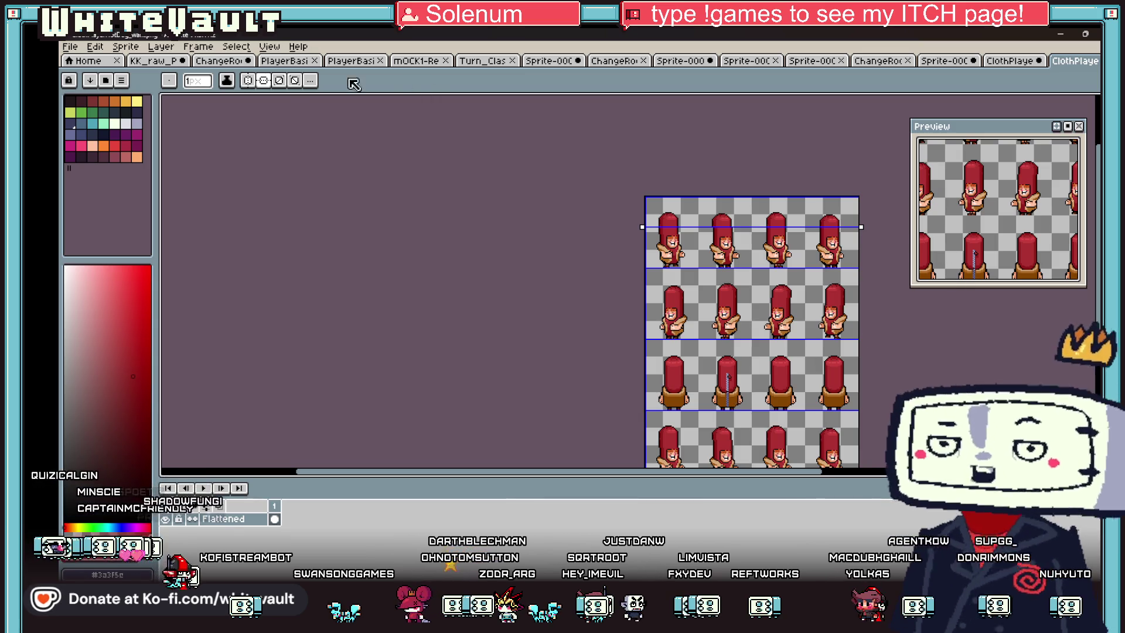
key("minus")
scroll(748, 371, "up", 5)
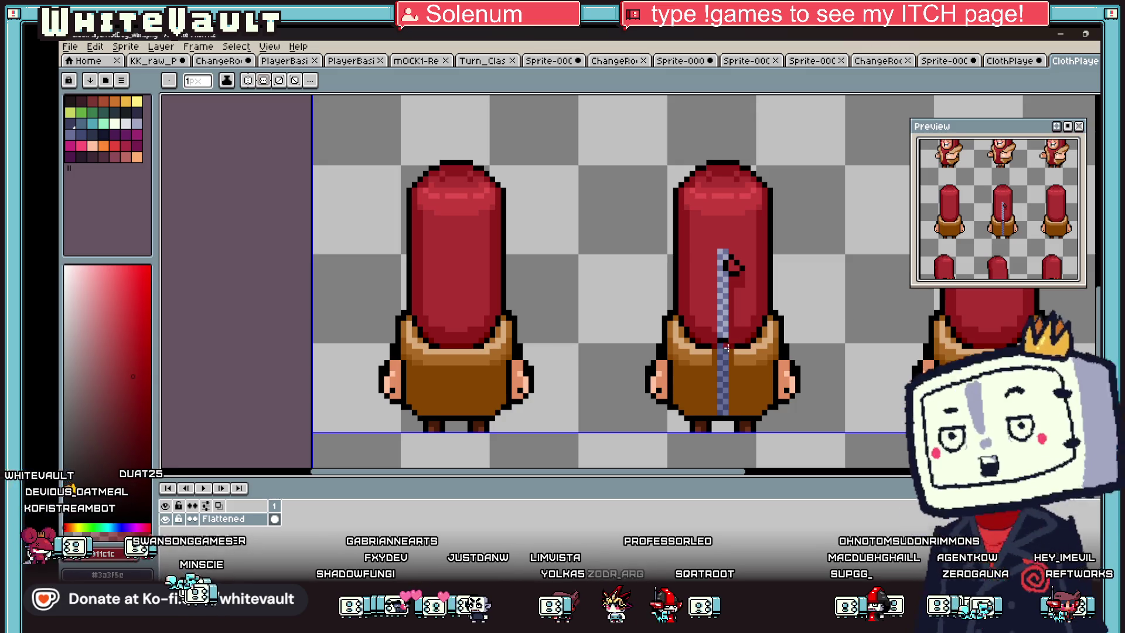
scroll(726, 347, "down", 2)
scroll(726, 346, "up", 4)
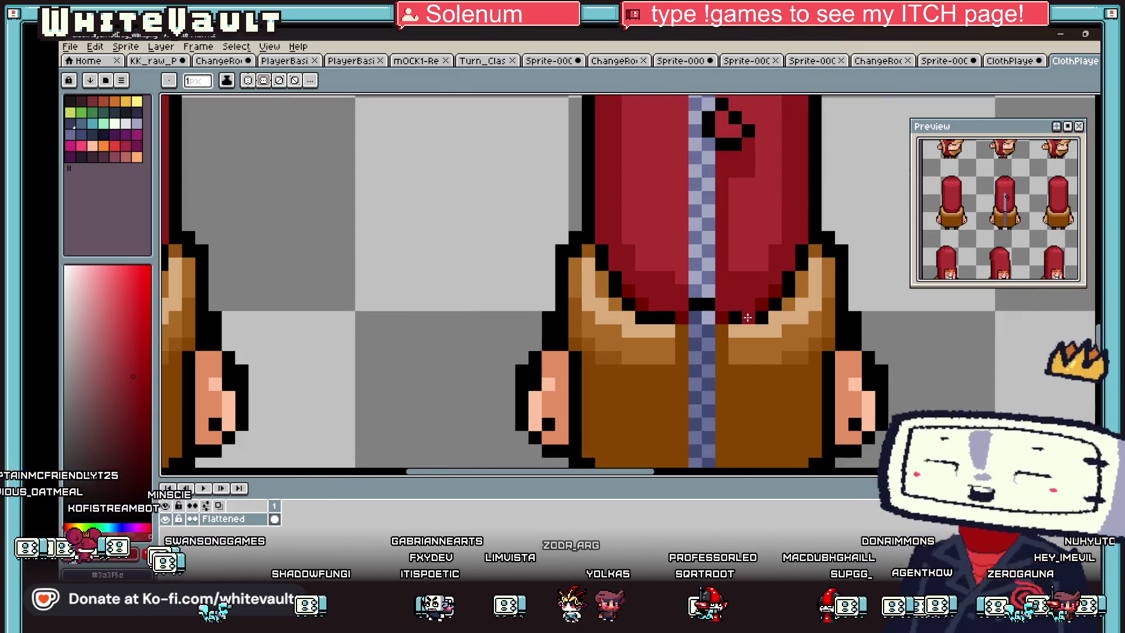
left_click(747, 317)
left_click(700, 317)
key("alt")
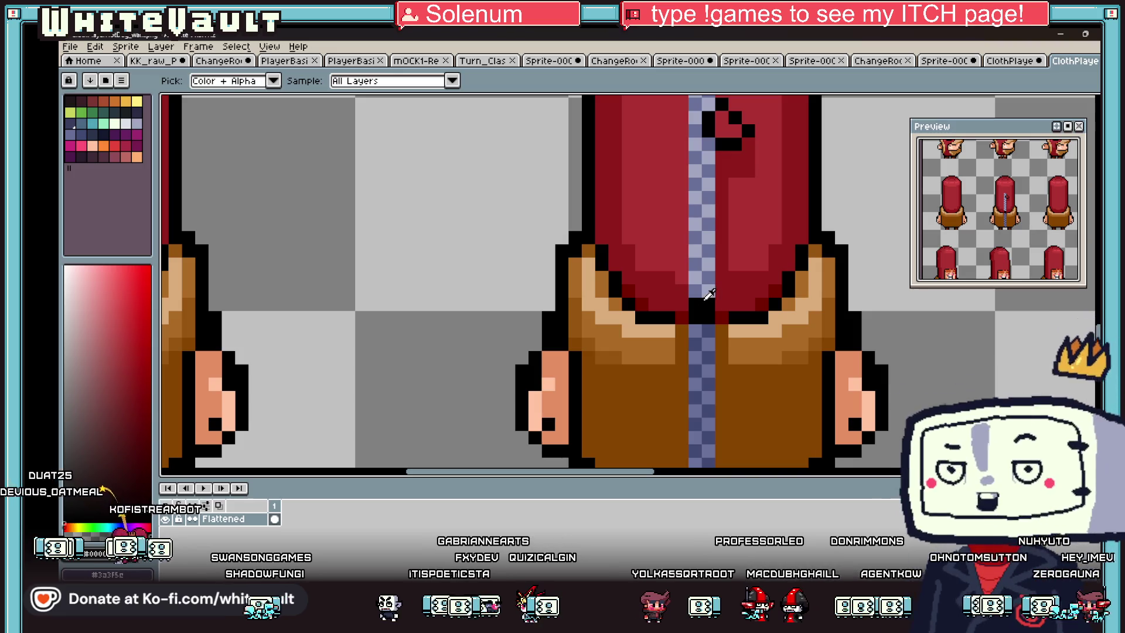
scroll(730, 312, "down", 5)
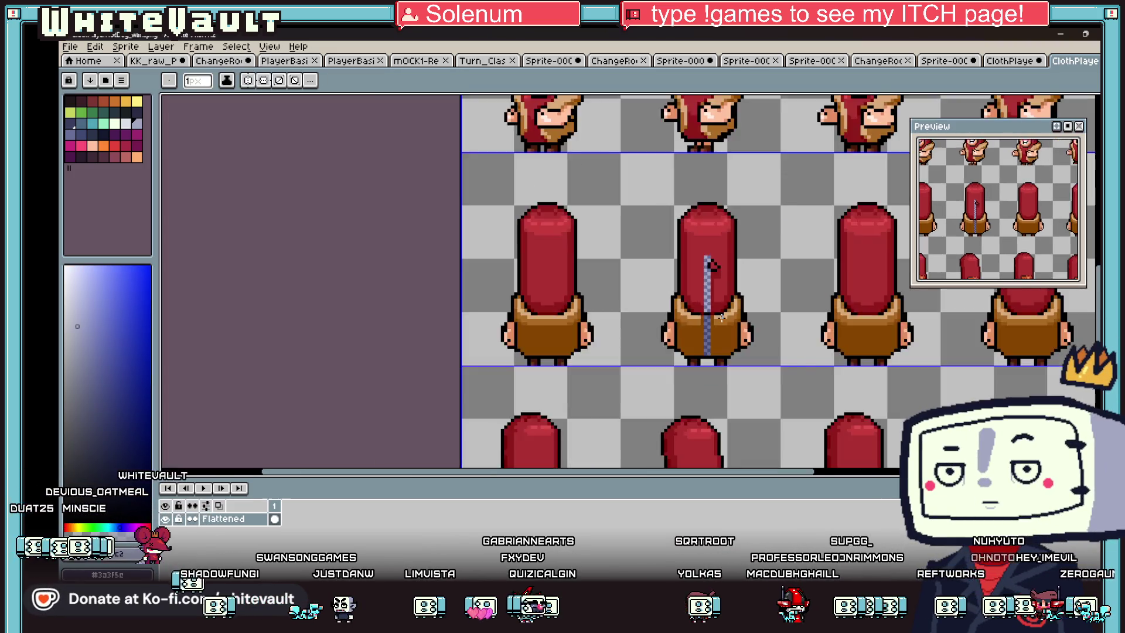
key("alt")
scroll(731, 312, "up", 5)
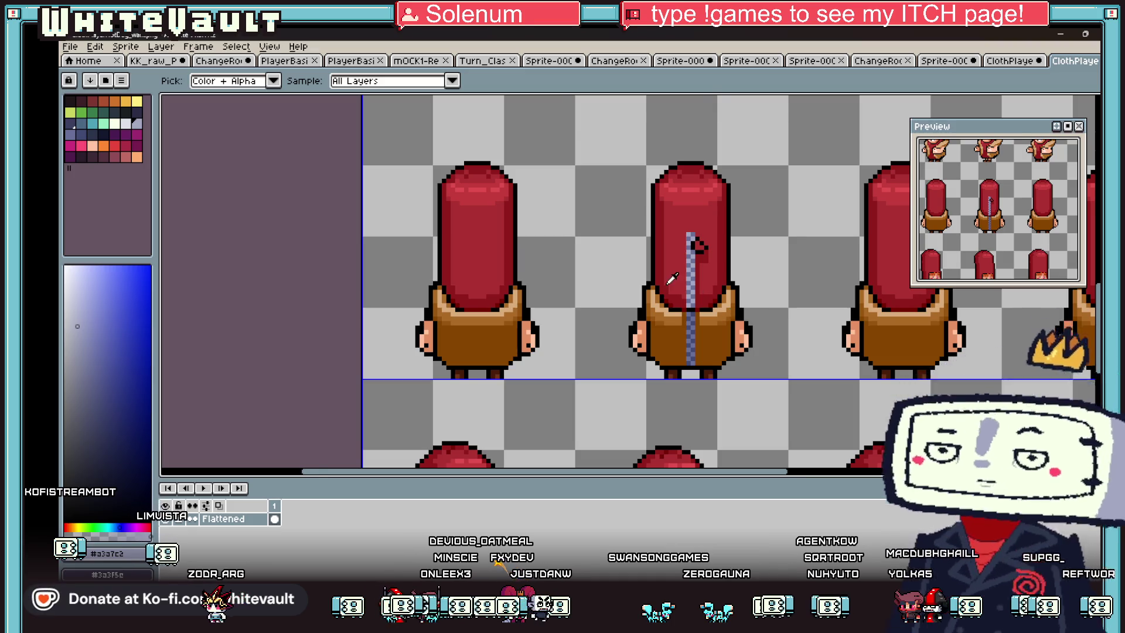
Step: Draw a dark red shadow line down beside the zipper
scroll(671, 279, "down", 3)
scroll(671, 279, "up", 5)
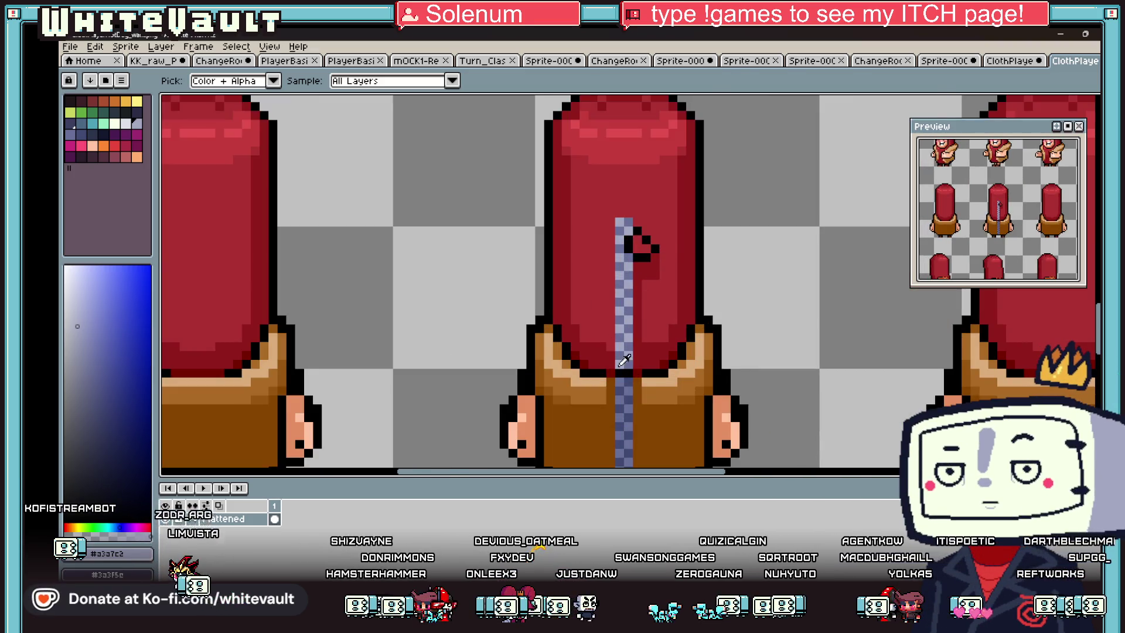
left_click(612, 223)
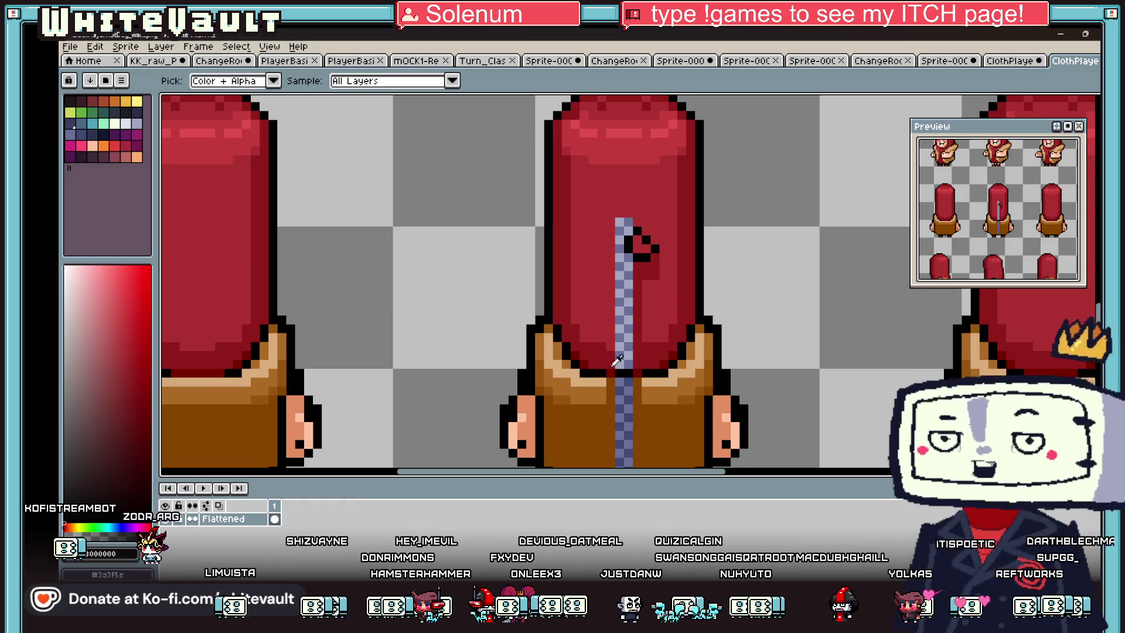
key("b")
left_click_drag(611, 221, 611, 365)
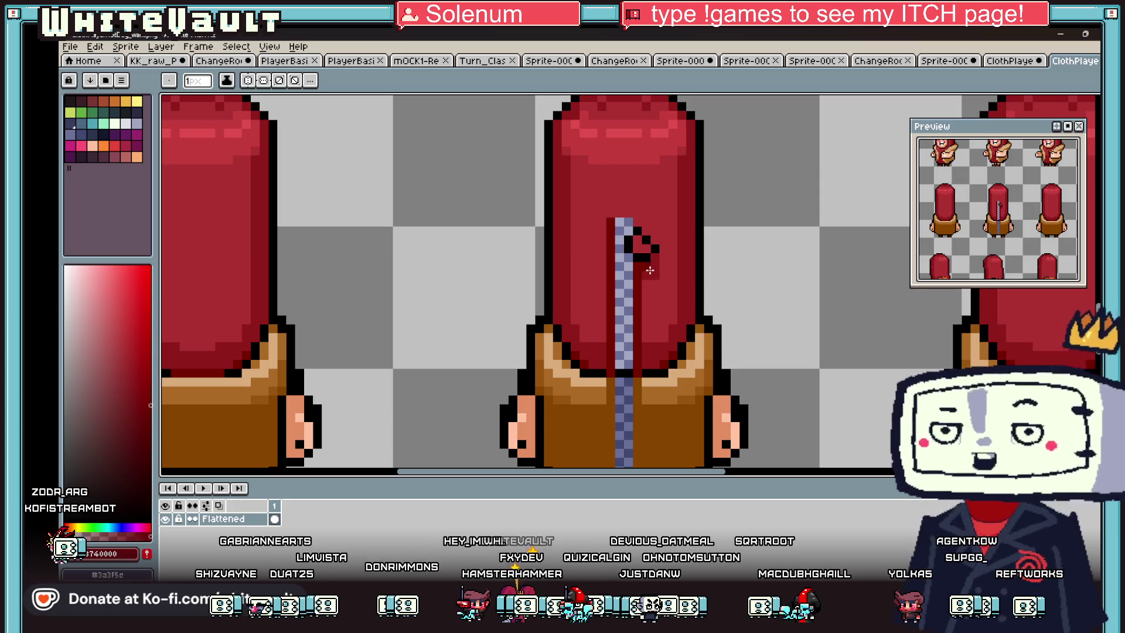
Step: Add a blue-gray pixel to the pull tab and a black pixel beside it
key("i")
scroll(636, 255, "up", 1)
left_click(632, 254)
key("b")
left_click(648, 223)
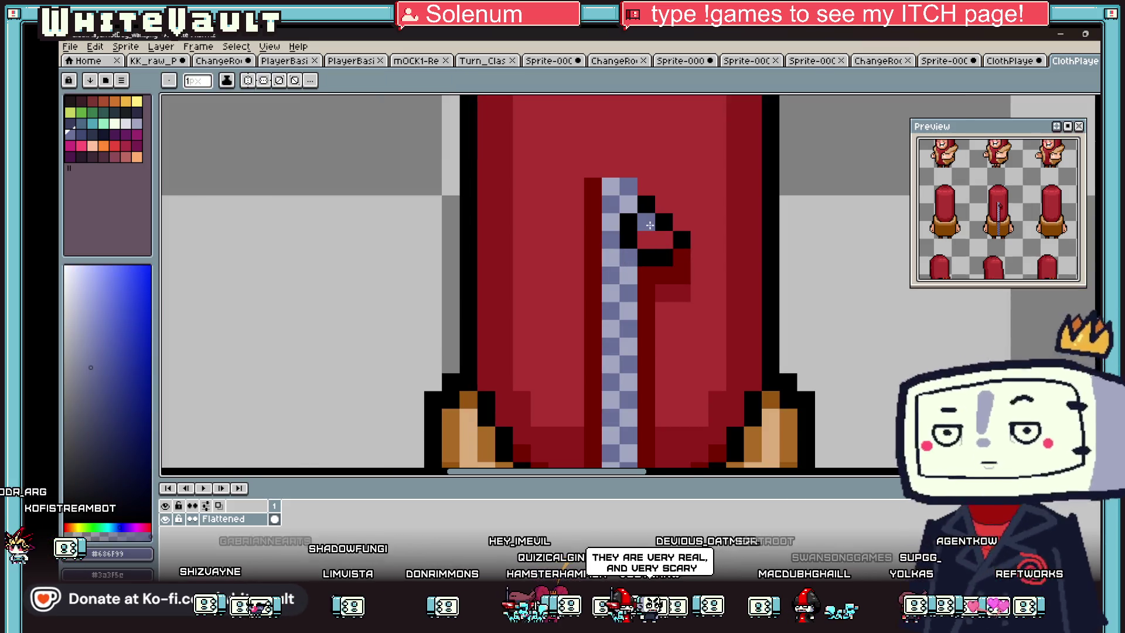
left_click(679, 241, "alt")
left_click(640, 241)
scroll(648, 248, "down", 3)
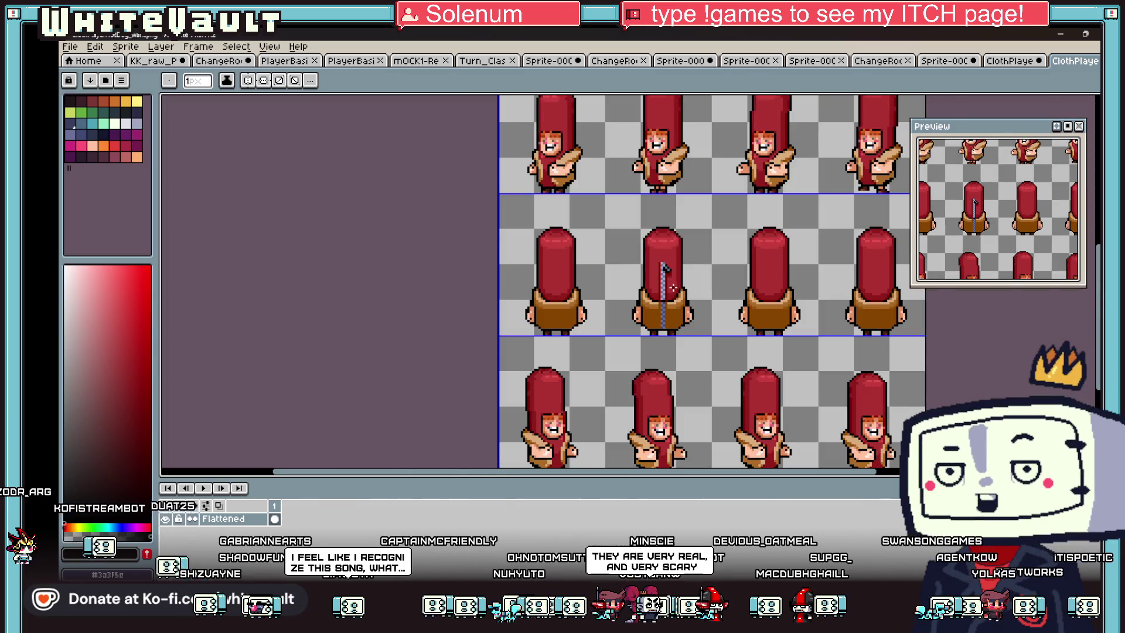
scroll(672, 287, "up", 3)
scroll(650, 257, "up", 1)
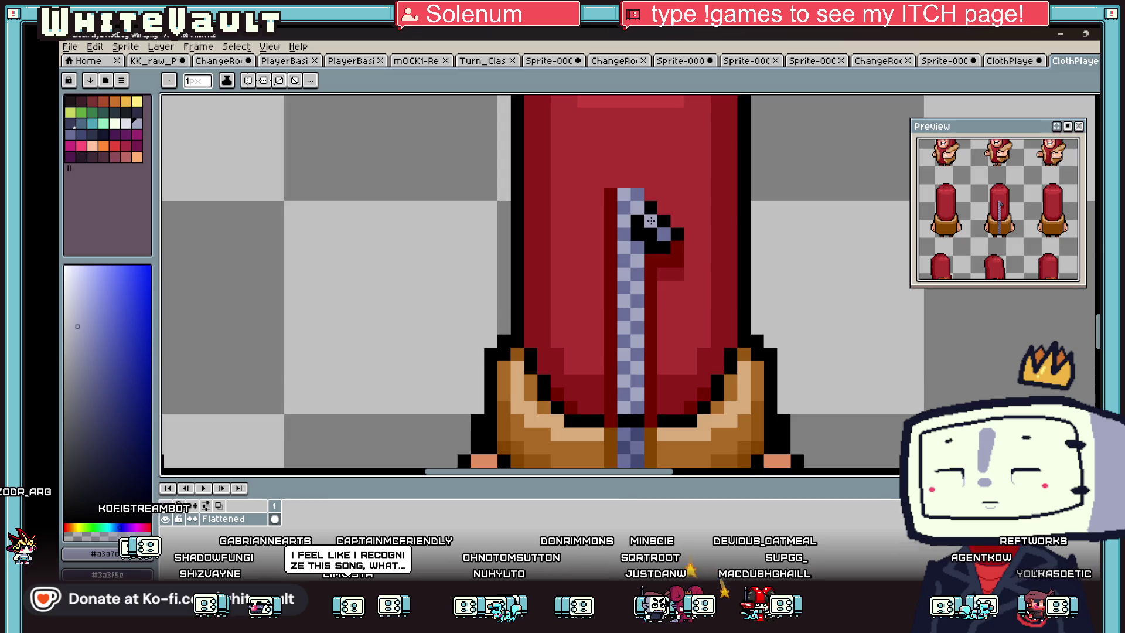
scroll(683, 249, "down", 2)
scroll(673, 251, "down", 2)
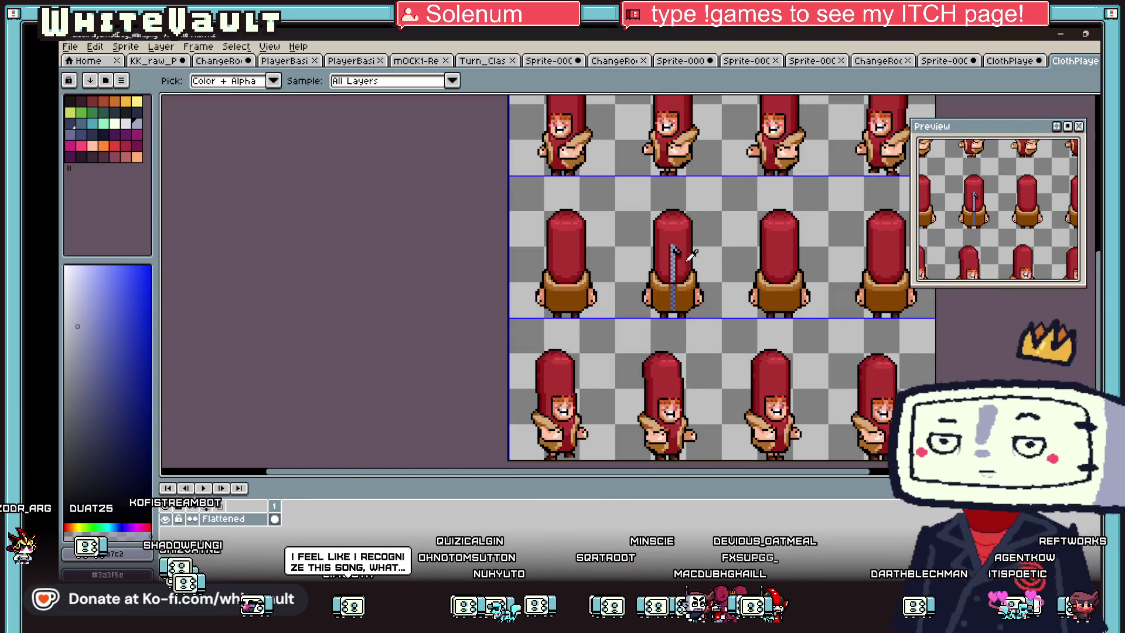
scroll(674, 252, "up", 3)
Step: Recolour some black pull-tab pixels dark blue and darken a pixel beside the pull
left_click(654, 325)
scroll(660, 235, "up", 3)
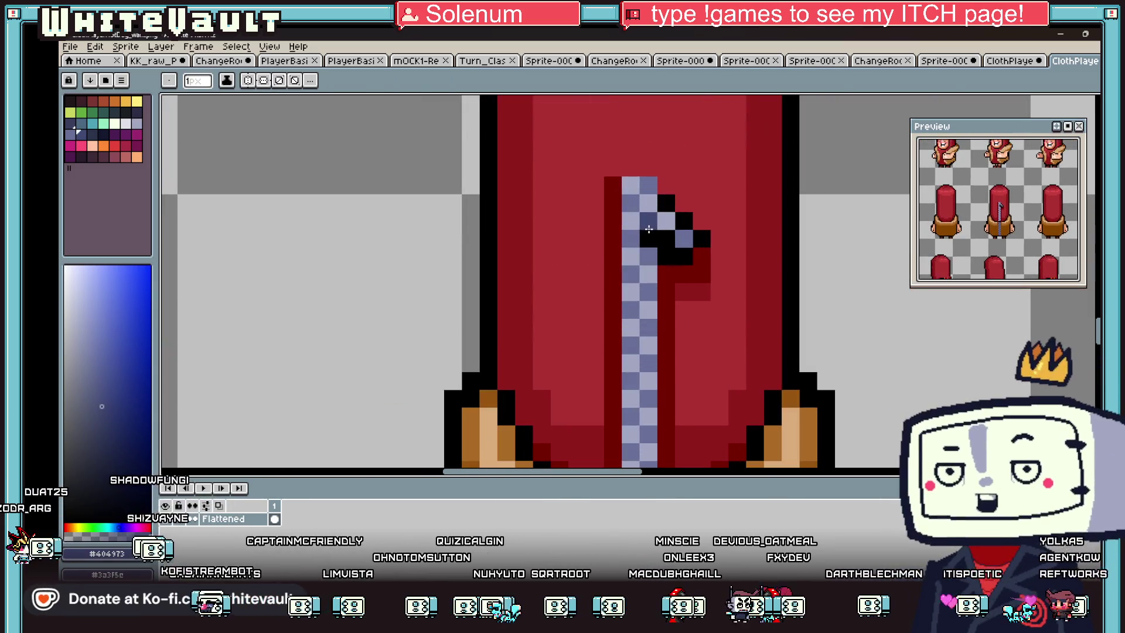
left_click(702, 238)
left_click(683, 220)
left_click(683, 256)
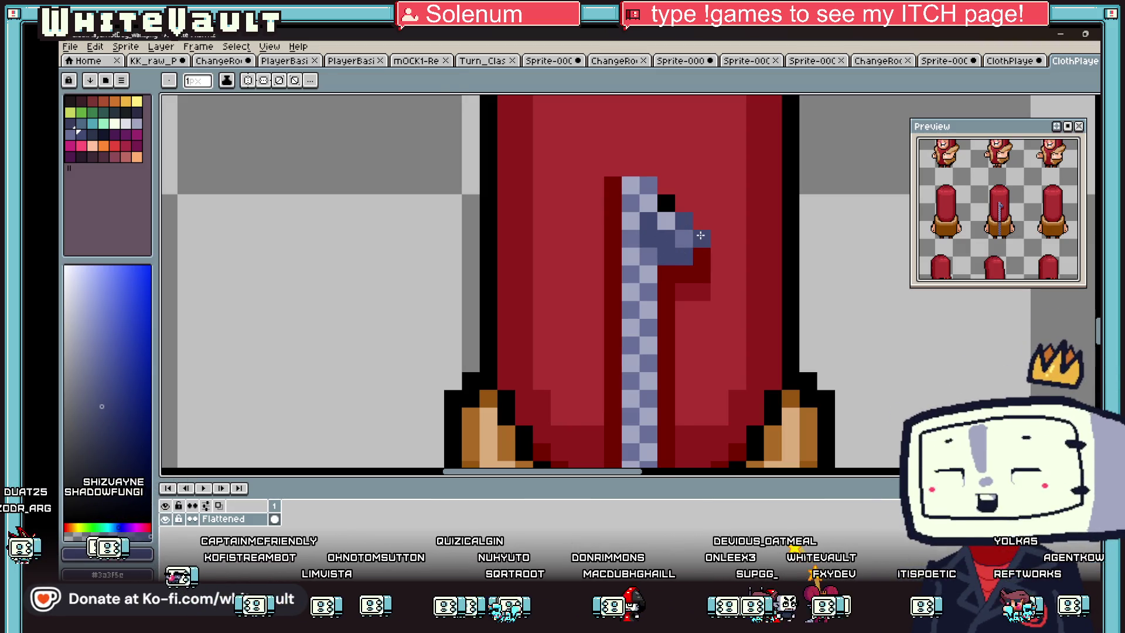
left_click(666, 202, "alt")
left_click(683, 292)
scroll(684, 292, "down", 3)
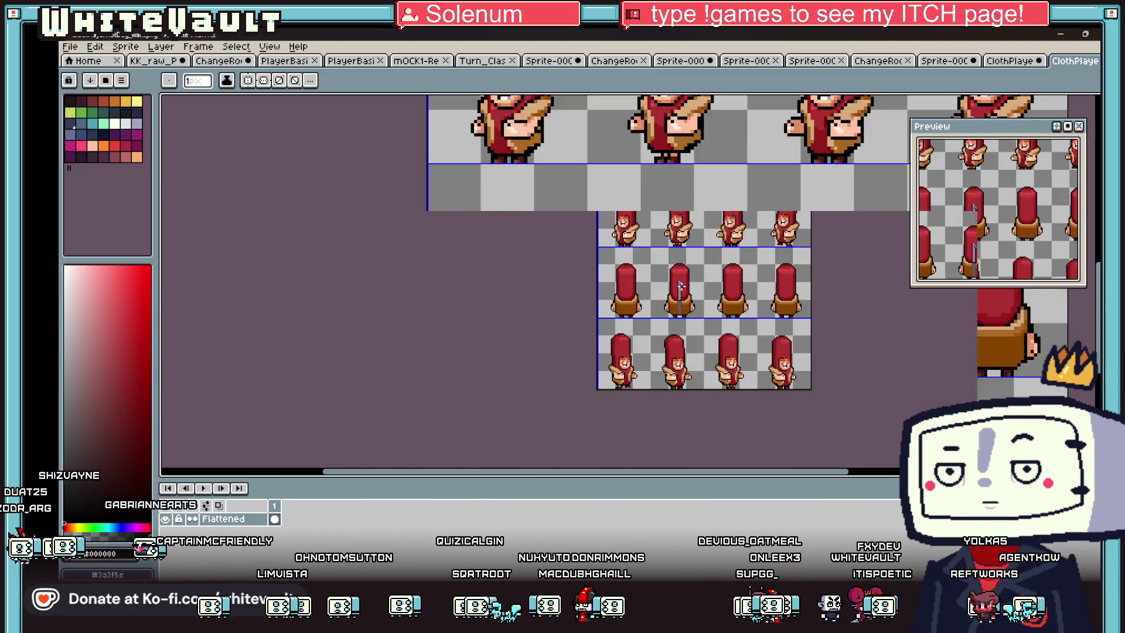
scroll(680, 293, "up", 2)
scroll(645, 249, "up", 1)
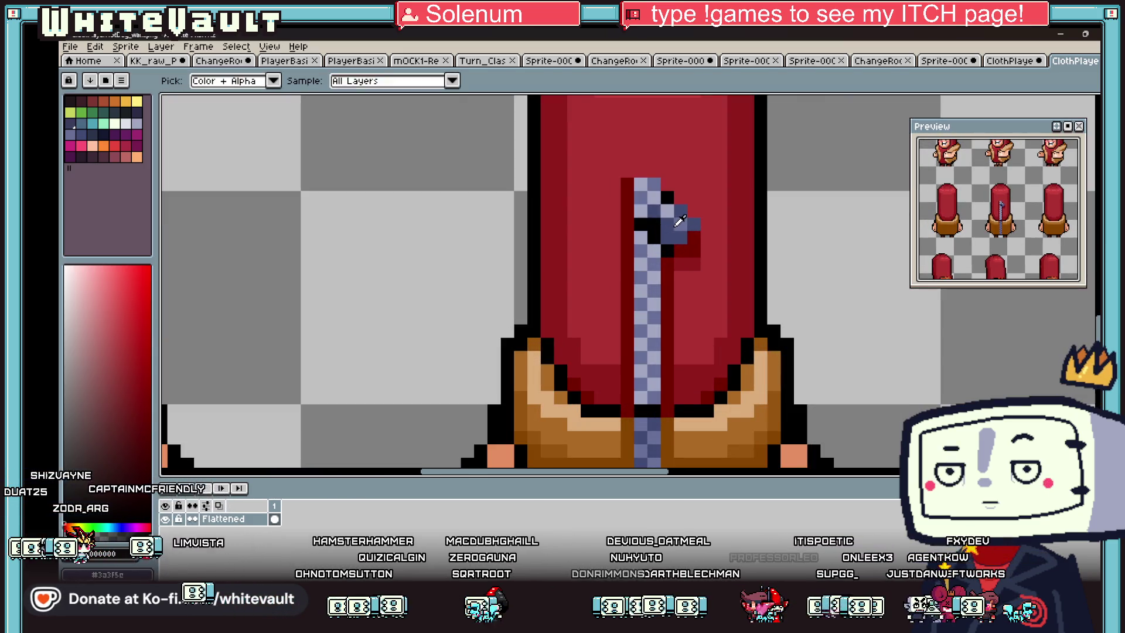
Step: Outline the pull tab's right edge and underside in black
left_click(668, 226, "alt")
scroll(667, 227, "down", 3)
scroll(674, 228, "up", 4)
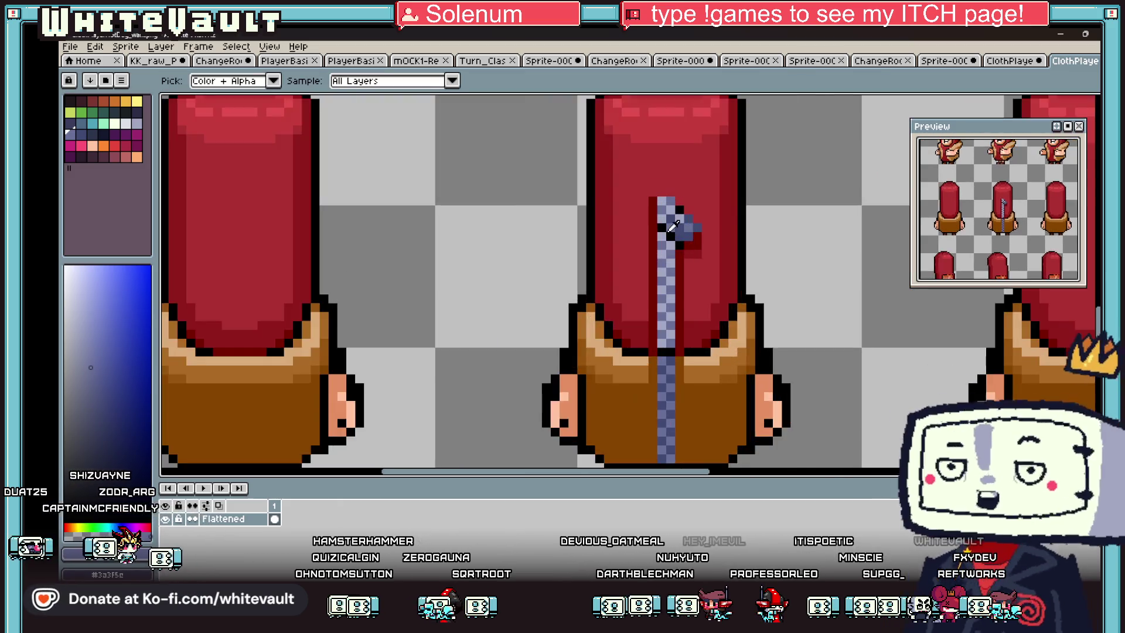
left_click(673, 187)
left_click(726, 205)
left_click(745, 237)
left_click(709, 257)
left_click(758, 232, "alt")
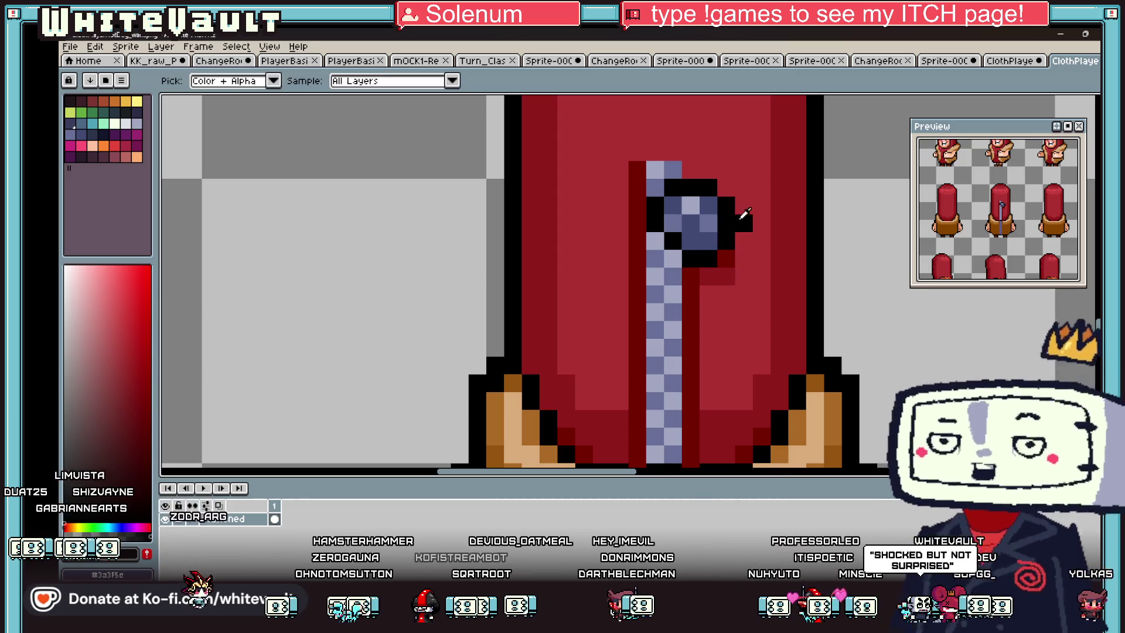
scroll(759, 231, "down", 4)
scroll(743, 222, "up", 4)
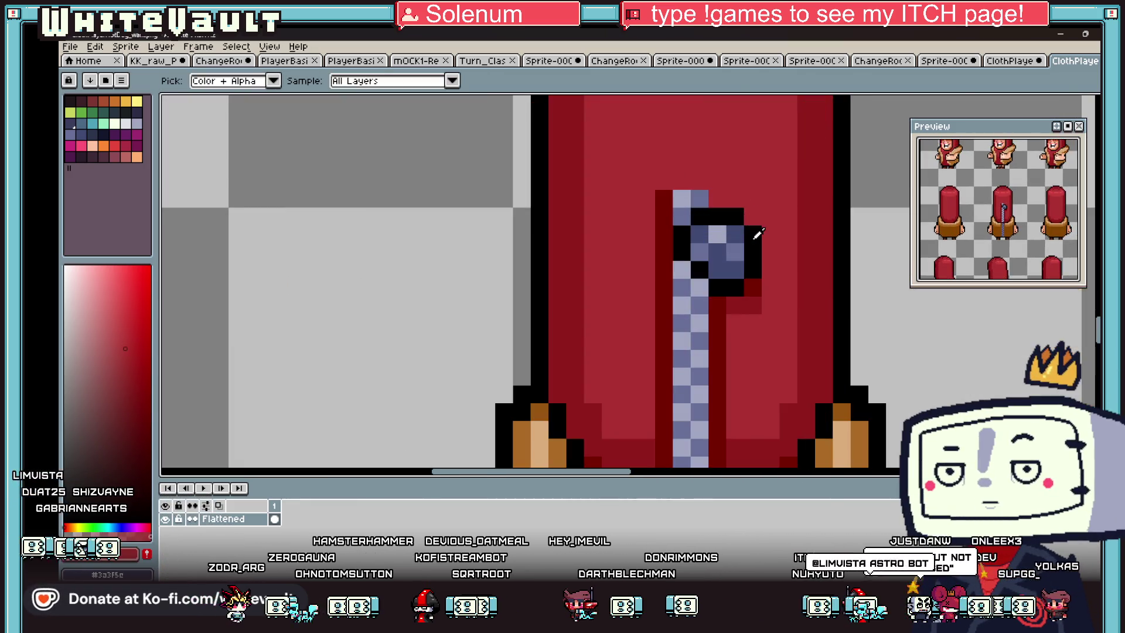
scroll(749, 235, "down", 4)
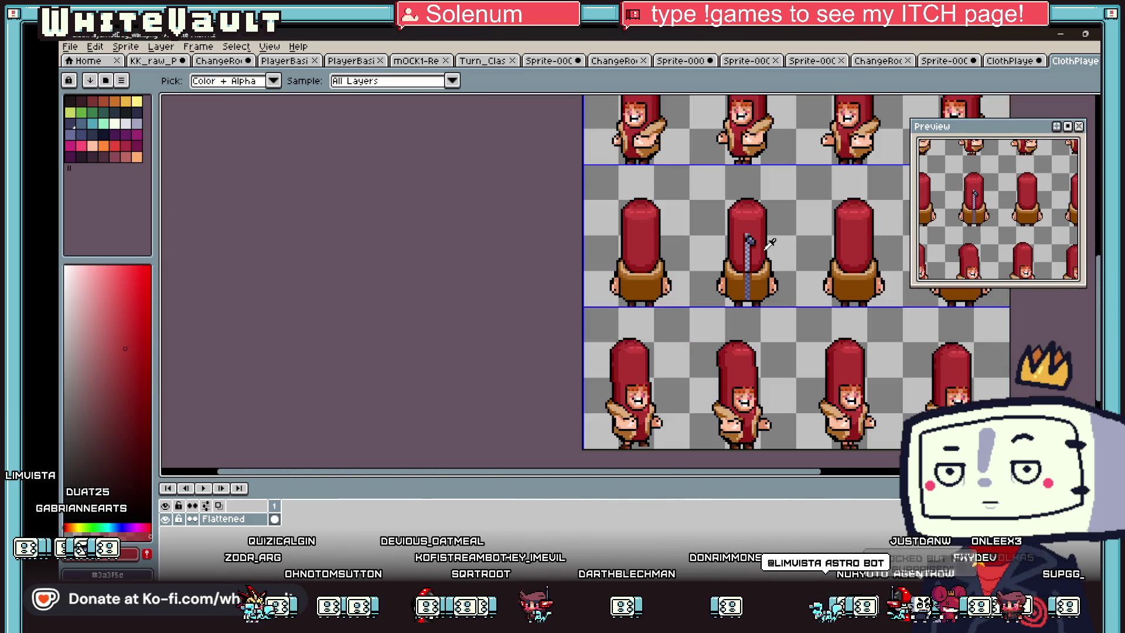
scroll(738, 222, "up", 5)
Step: Repaint the pull tab's remaining black pixels in the zipper's dark blue
left_click(727, 210, "alt")
left_click(676, 215)
left_click_drag(703, 242, 729, 241)
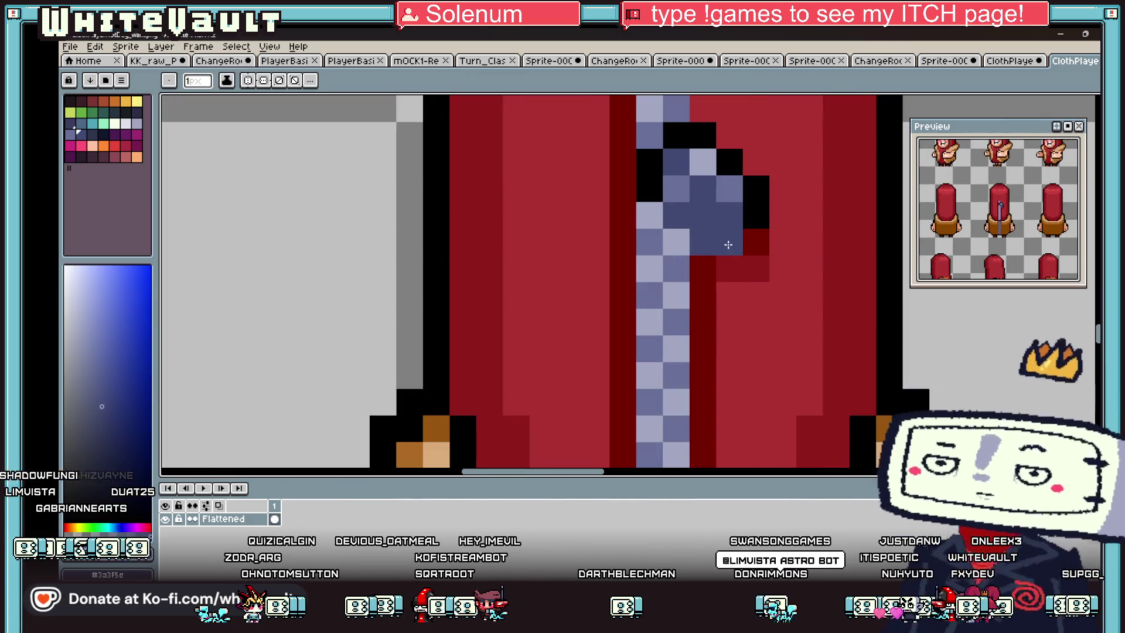
left_click(755, 215)
left_click_drag(756, 189, 735, 170)
scroll(711, 258, "down", 5)
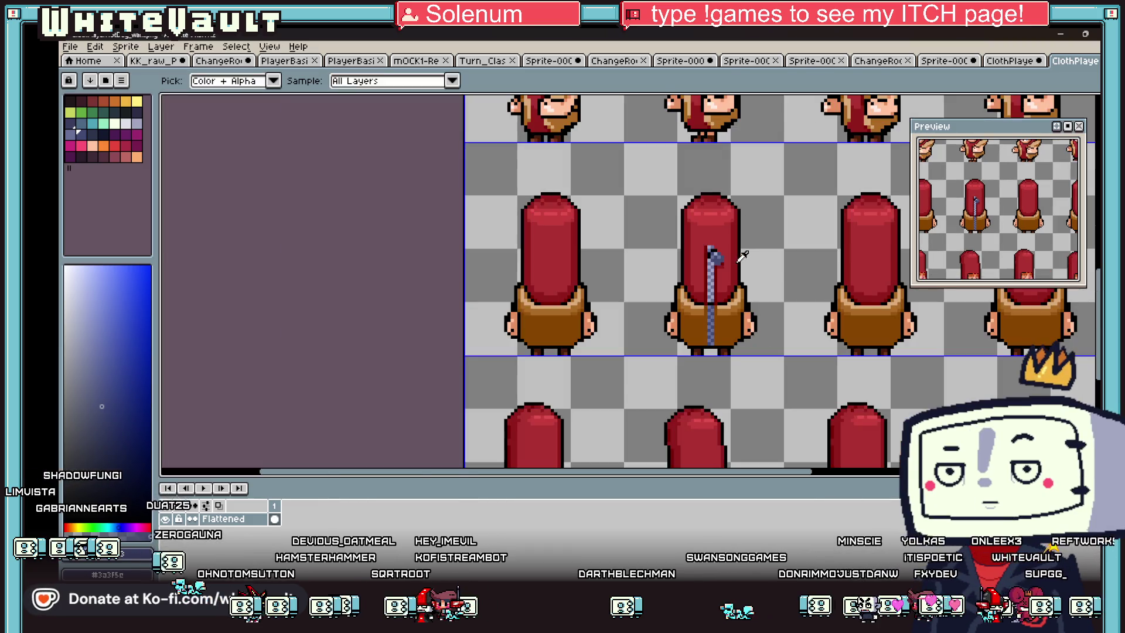
scroll(746, 265, "up", 2)
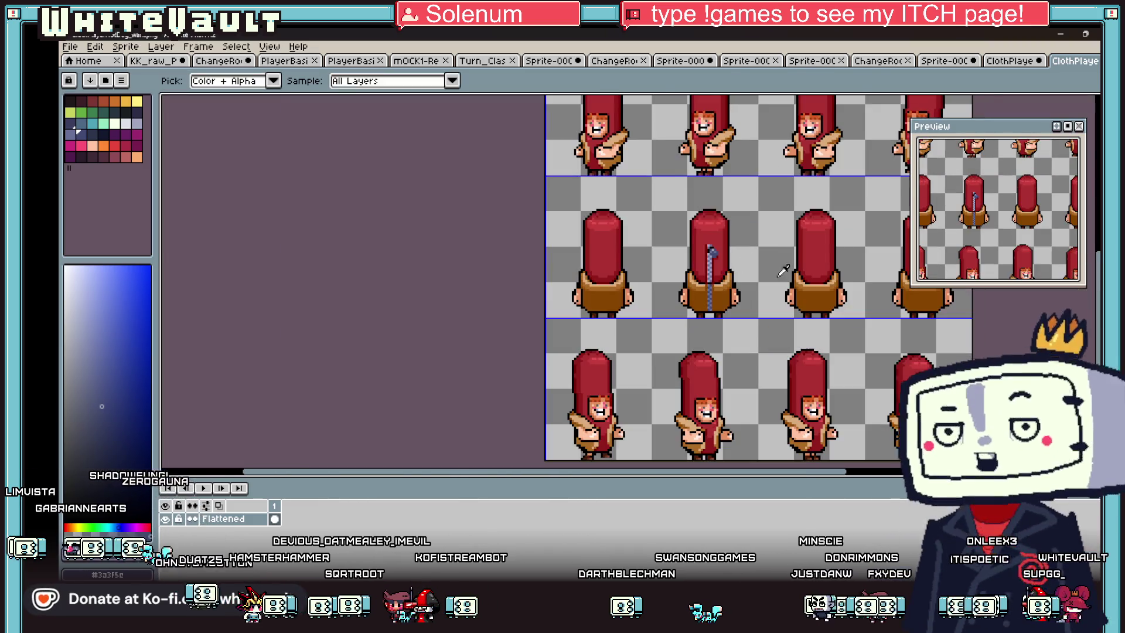
Step: Sample the jacket's brown from the canvas and return to the Pencil
key("m")
scroll(716, 307, "up", 3)
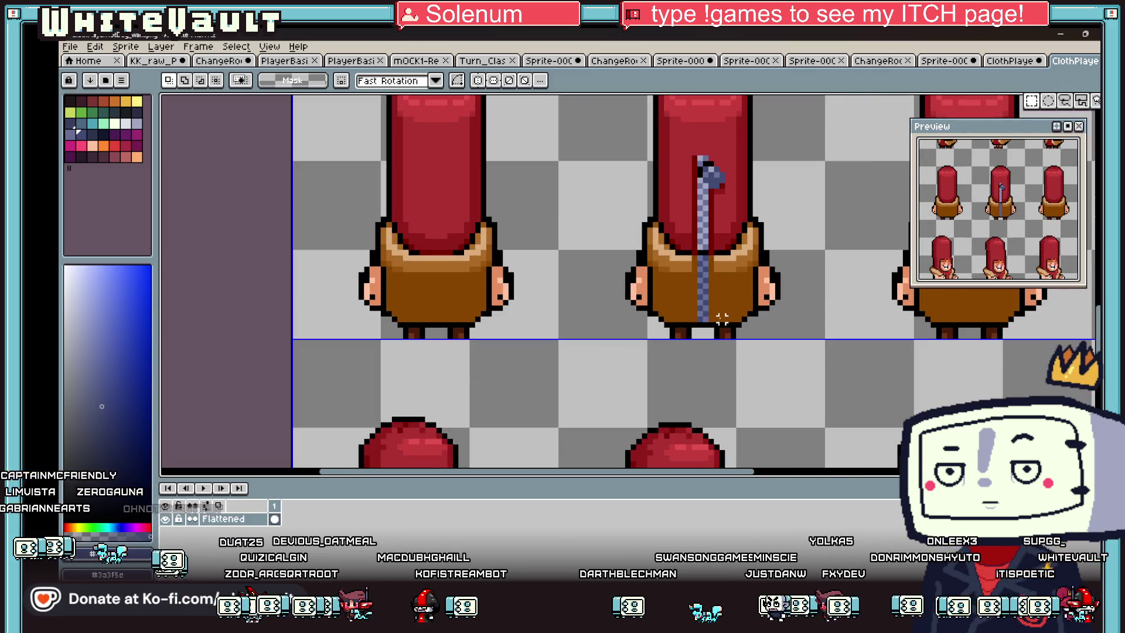
key("i")
left_click(726, 305)
key("b")
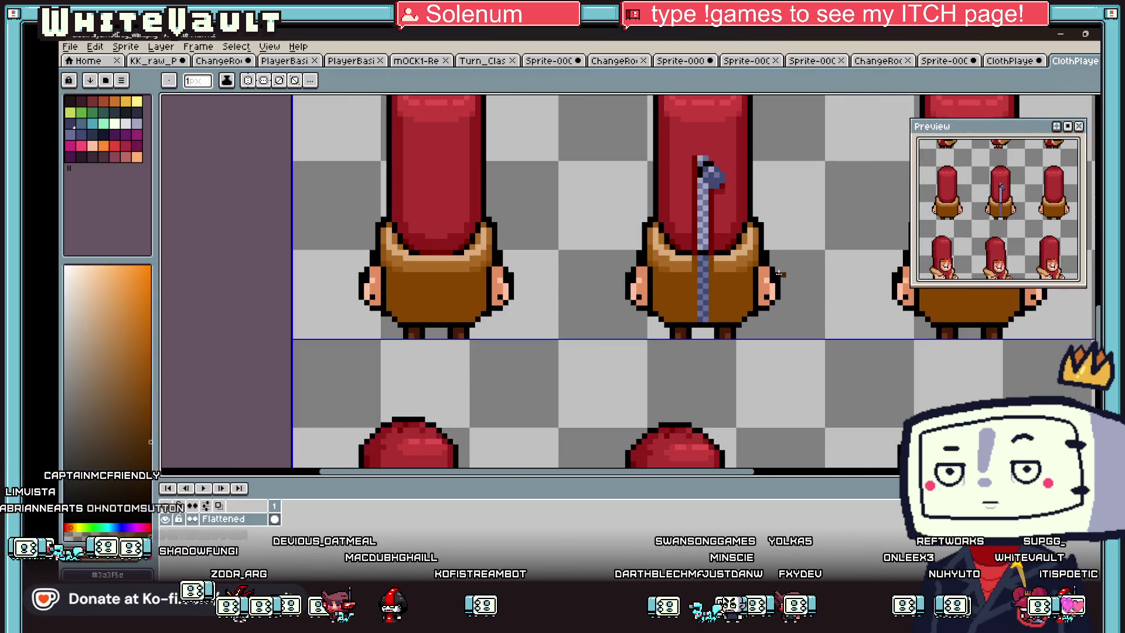
scroll(703, 263, "up", 2)
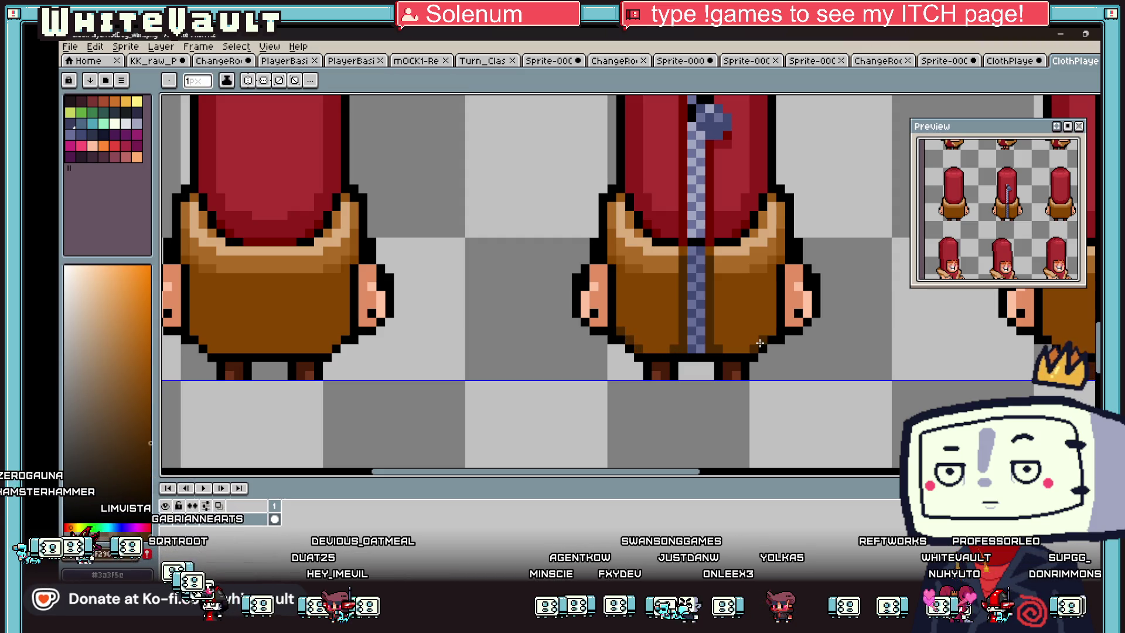
scroll(779, 328, "down", 3)
scroll(822, 320, "up", 1)
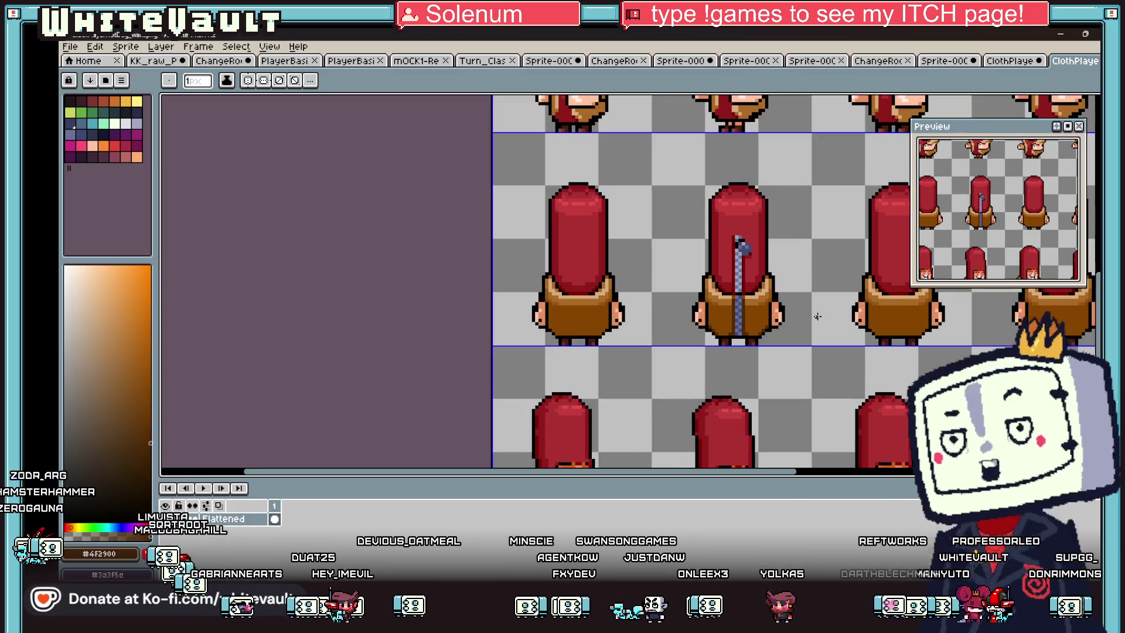
Step: Copy the zippered middle back-view sprite into the other back-view cells
left_click(1031, 100)
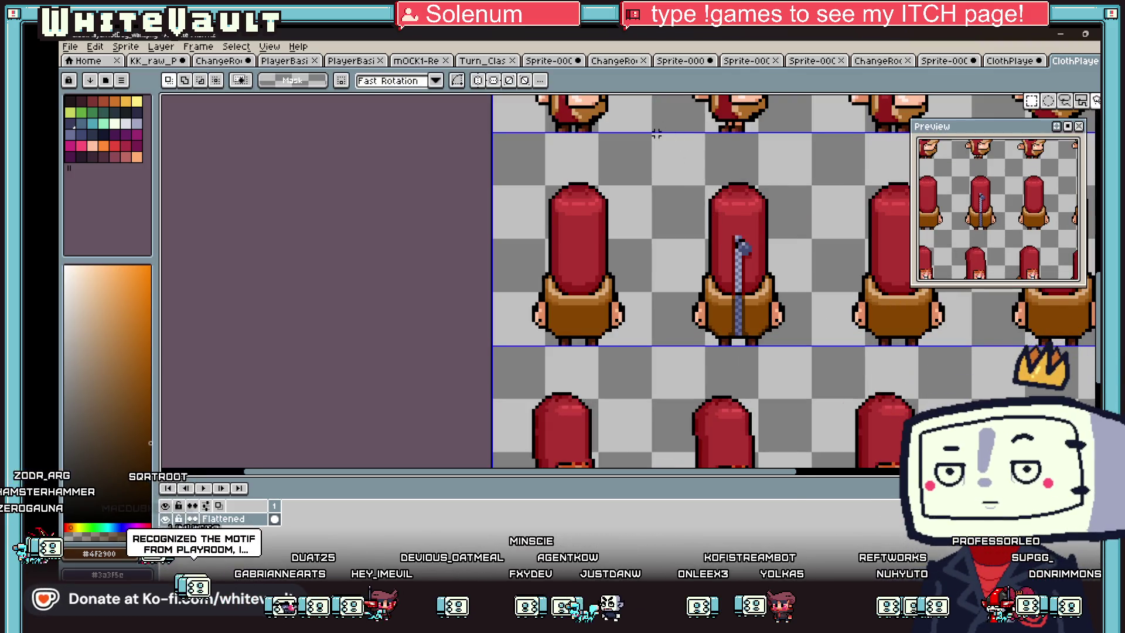
mouse_move(653, 134)
left_mouse_down()
mouse_move(791, 309)
mouse_move(802, 343)
mouse_move(786, 339)
left_mouse_up()
mouse_move(764, 298)
left_mouse_down()
mouse_move(603, 299)
mouse_move(782, 290)
mouse_move(773, 286)
mouse_move(814, 299)
left_mouse_up()
scroll(604, 299, "down", 3)
scroll(655, 297, "up", 2)
scroll(773, 286, "down", 2)
scroll(817, 292, "down", 2)
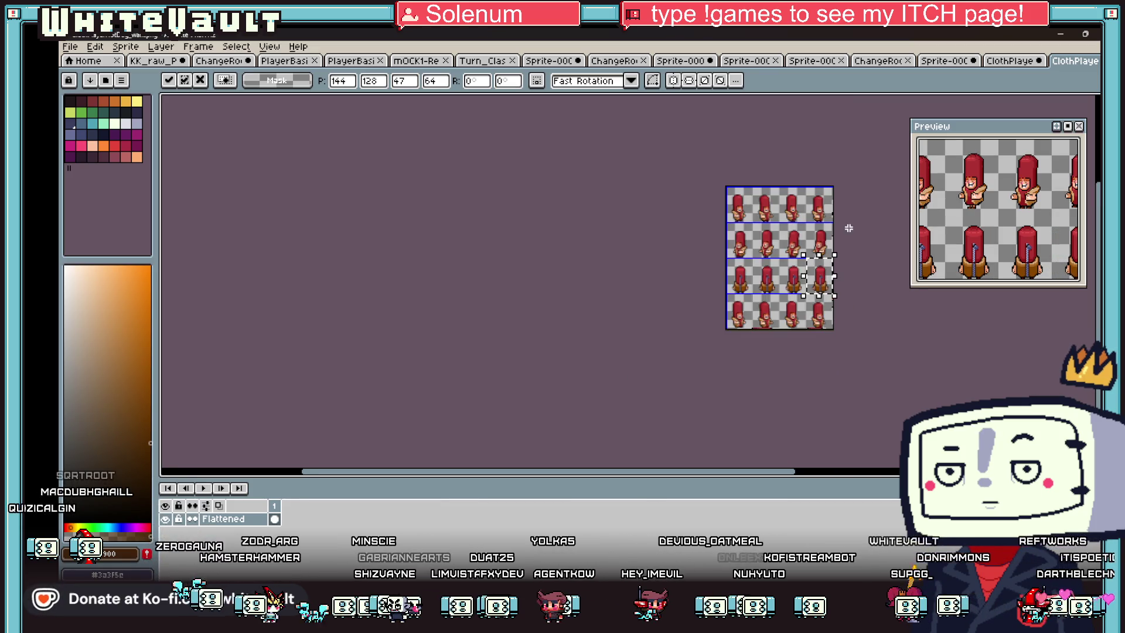
left_click(770, 196)
scroll(769, 195, "up", 2)
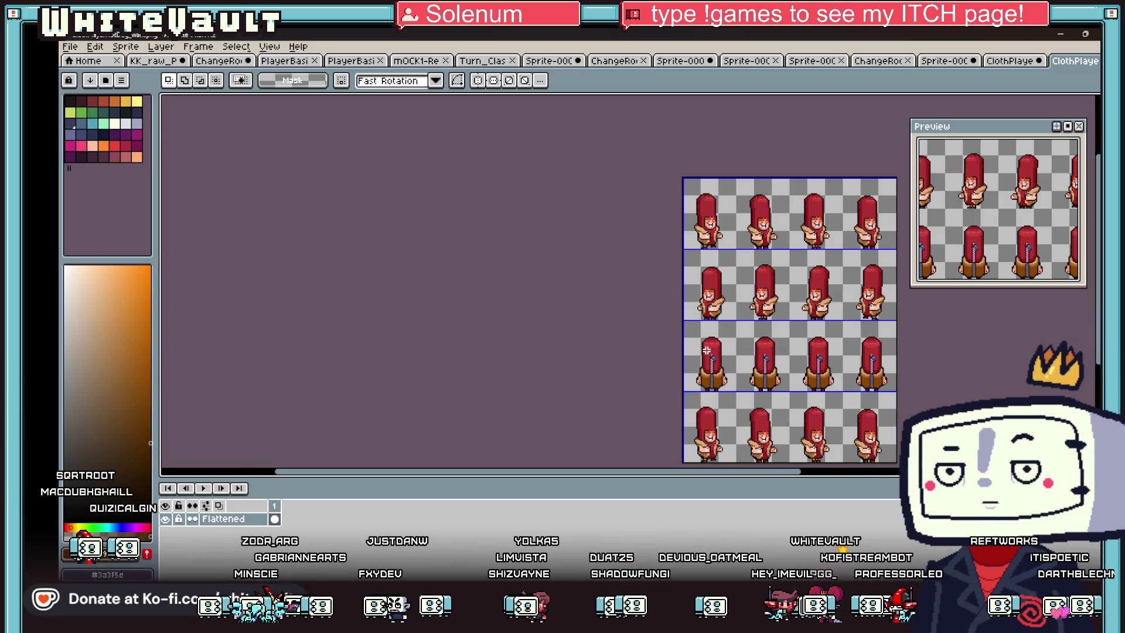
scroll(686, 330, "up", 2)
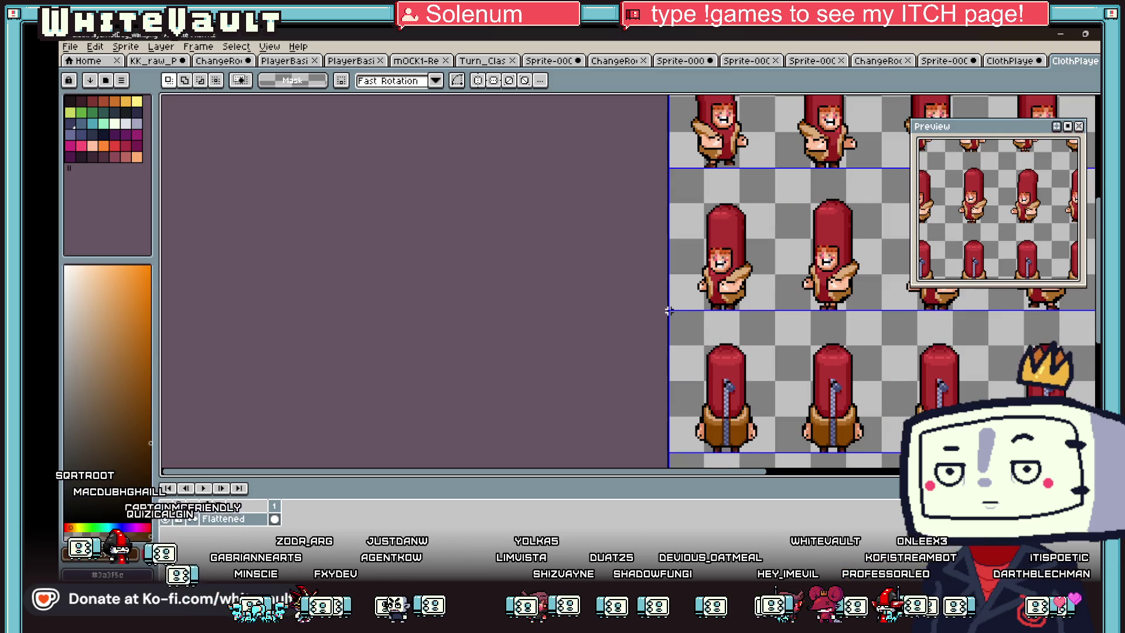
Step: Copy the whole back-view third row and switch to the second ClothPlayer sheet
left_click_drag(751, 337, 814, 451)
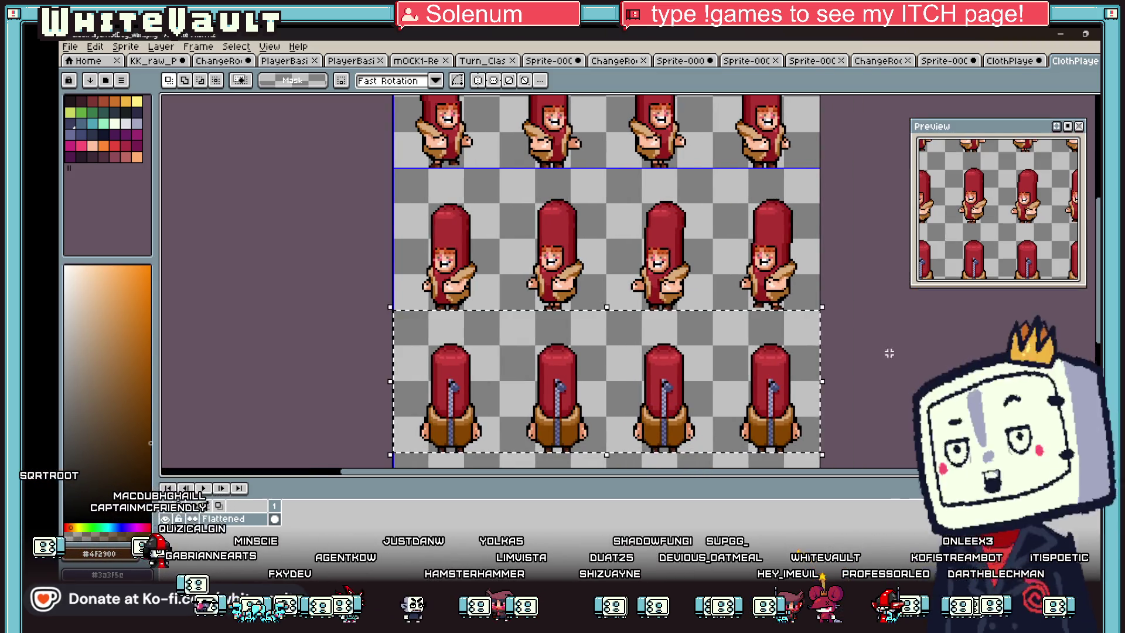
scroll(824, 345, "down", 2)
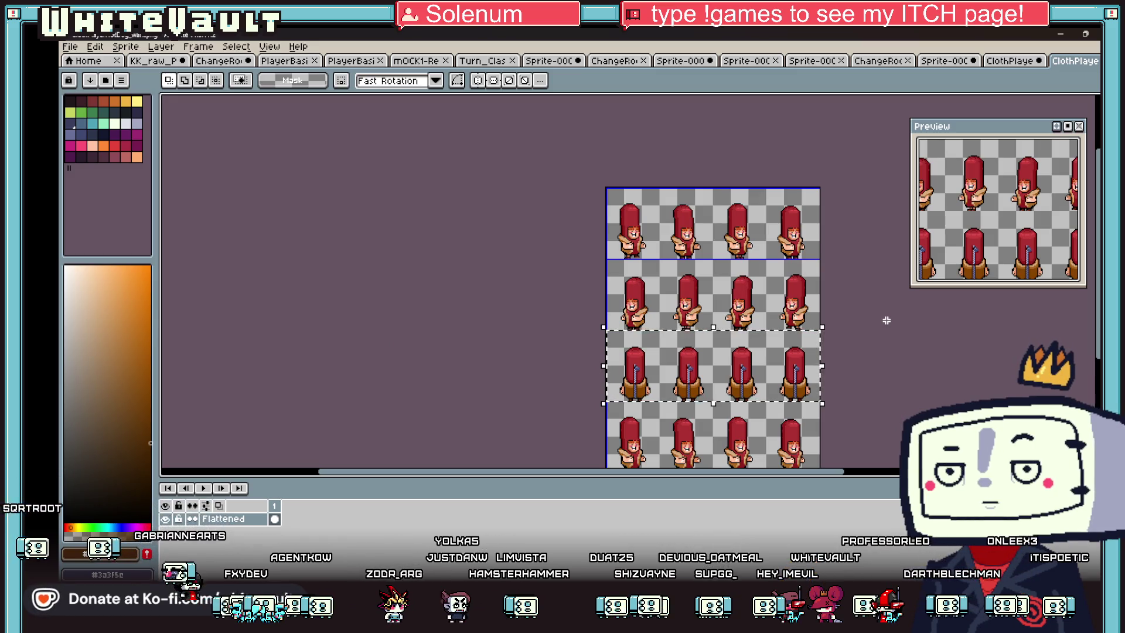
left_click(725, 381)
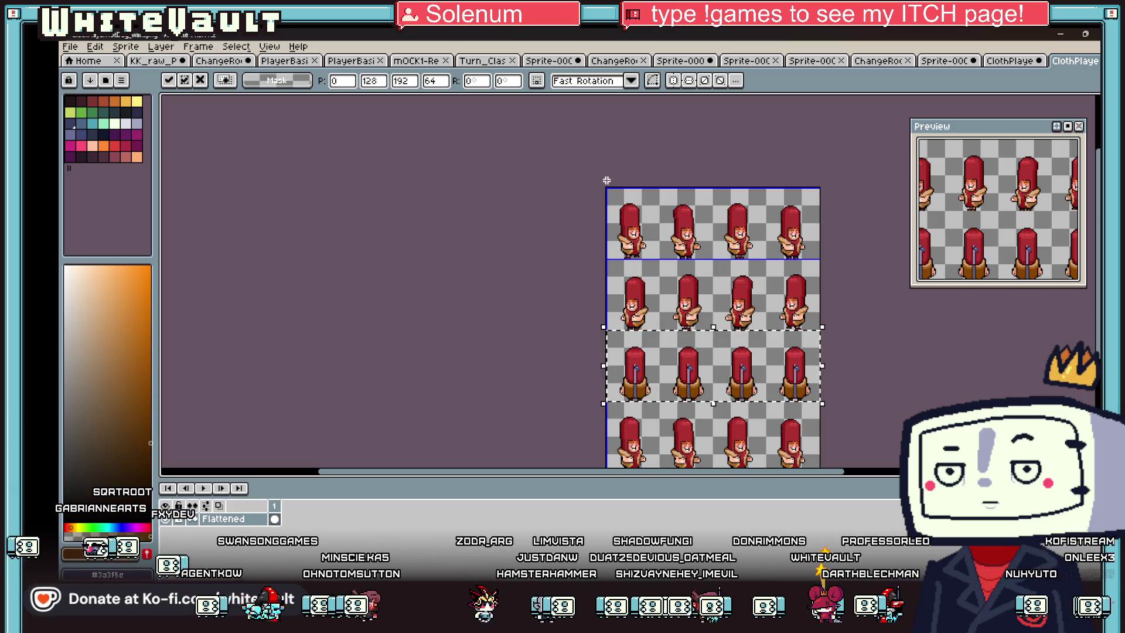
left_click(1011, 60)
scroll(811, 222, "down", 3)
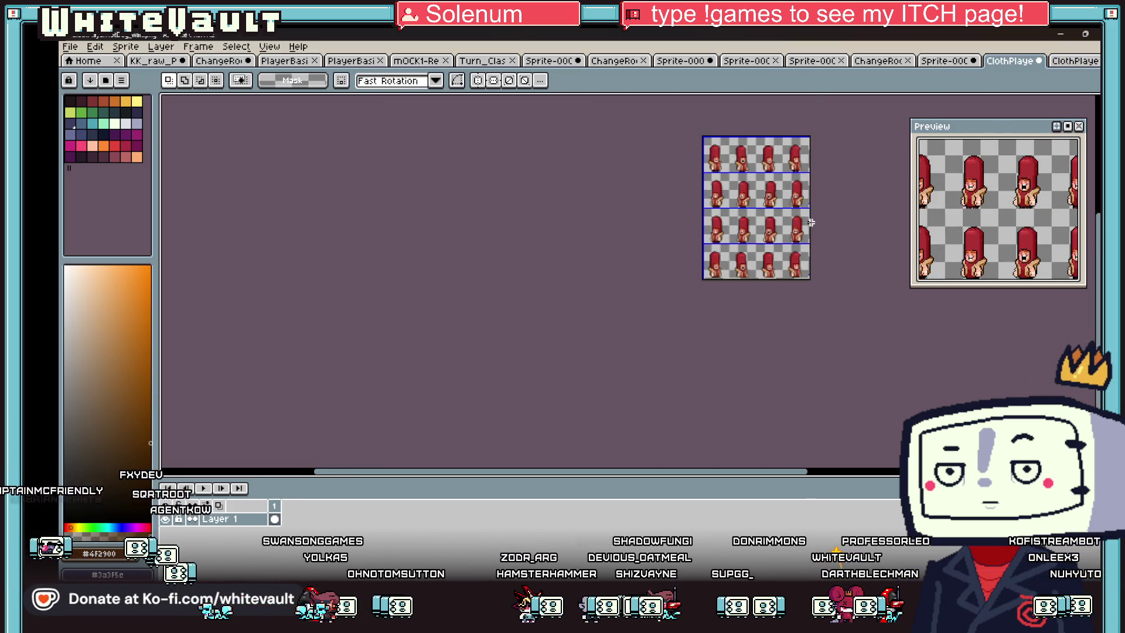
Step: Paste the zippered back-view row into the third row and commit it, re-pasting after an undo
scroll(815, 207, "up", 2)
key("ctrl+v")
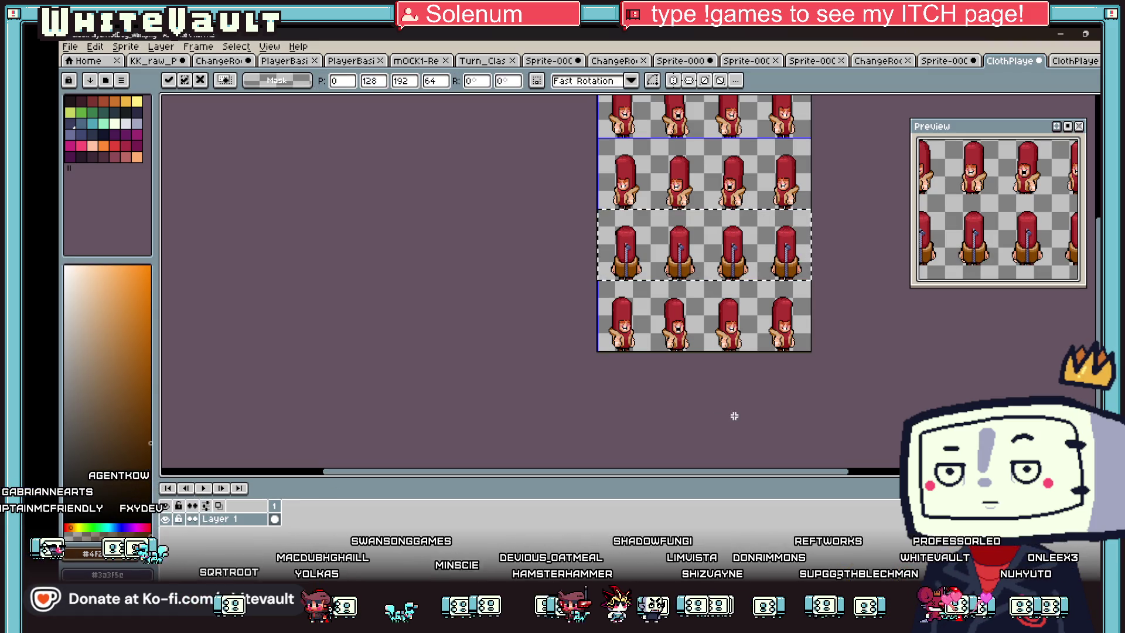
left_click(903, 331)
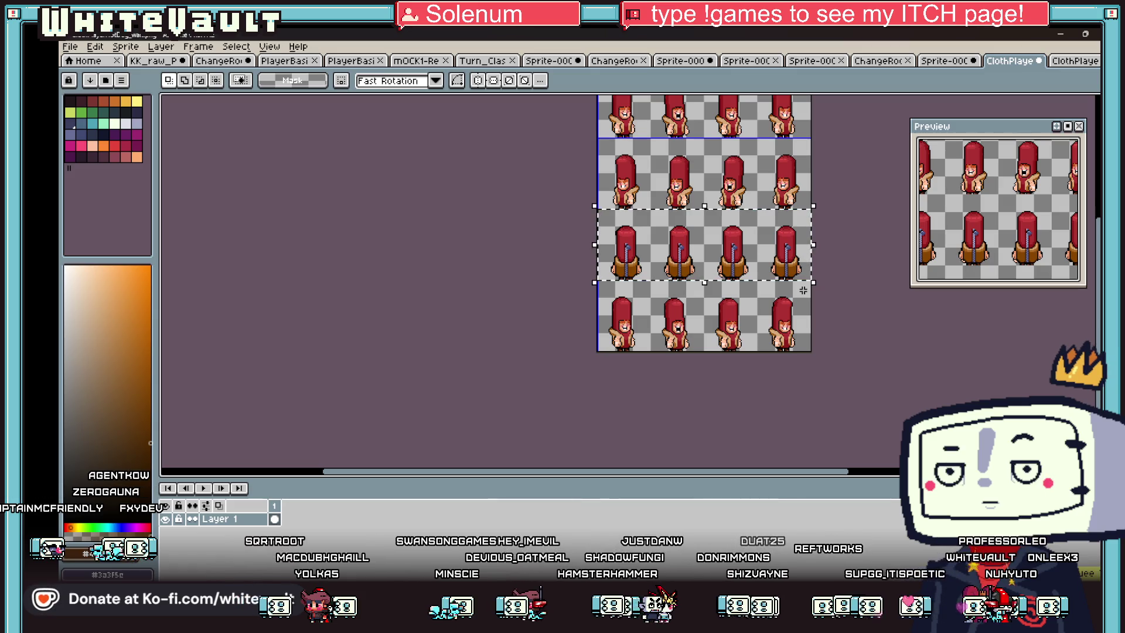
key("ctrl+z")
key("ctrl+v")
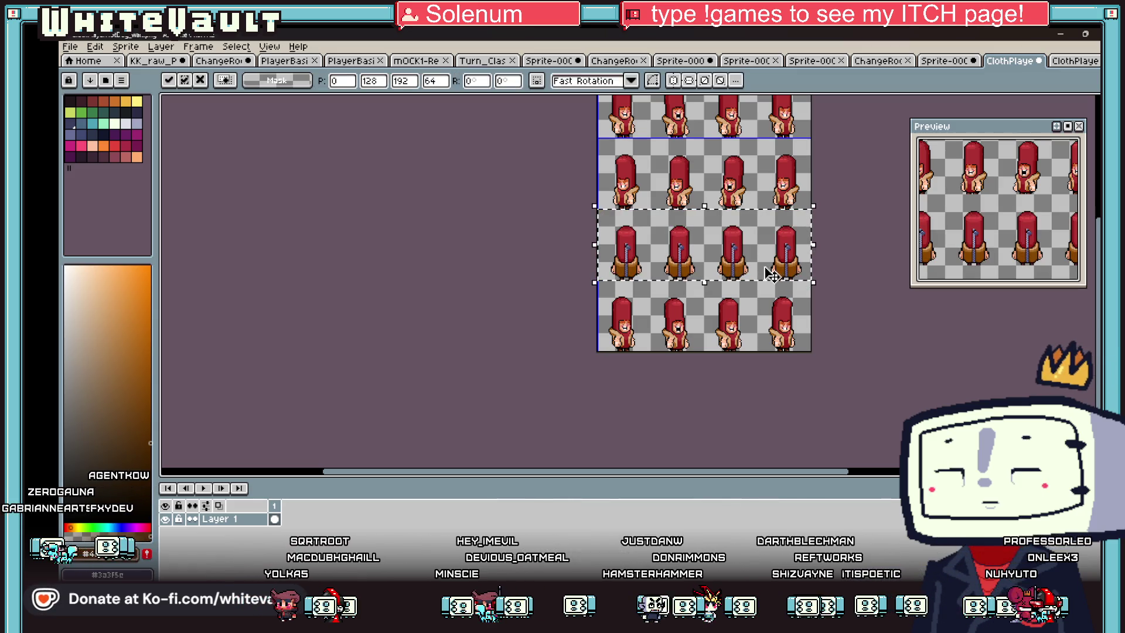
left_click(854, 306)
Step: Inspect the middle back-view frames and clear all remaining selections
scroll(857, 300, "down", 1)
scroll(854, 251, "up", 1)
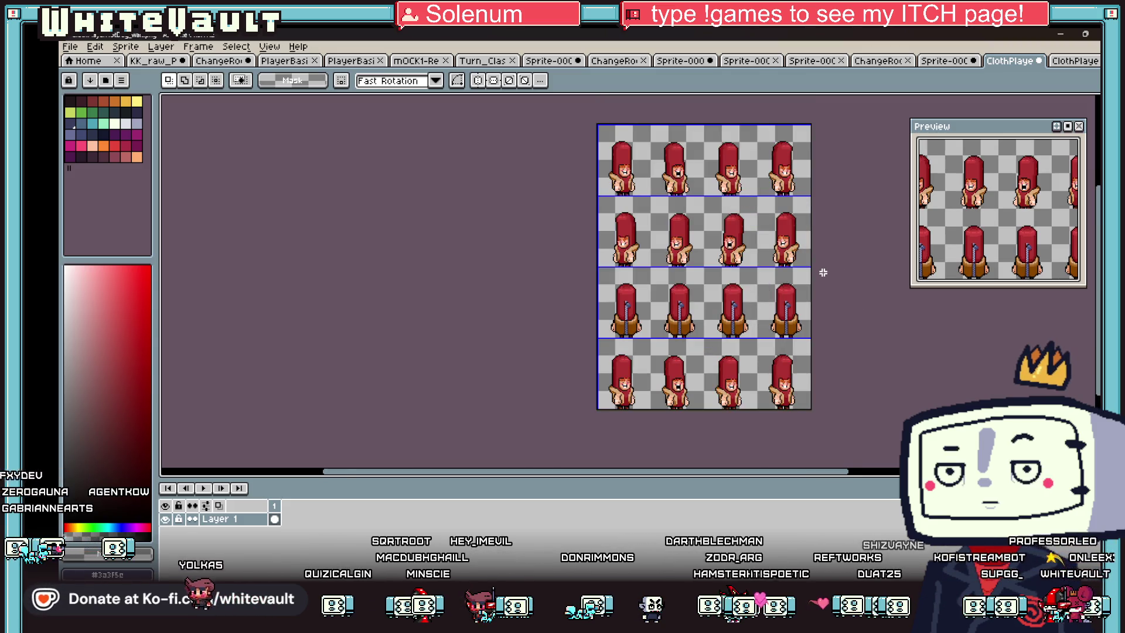
scroll(827, 185, "up", 1)
scroll(680, 369, "down", 1)
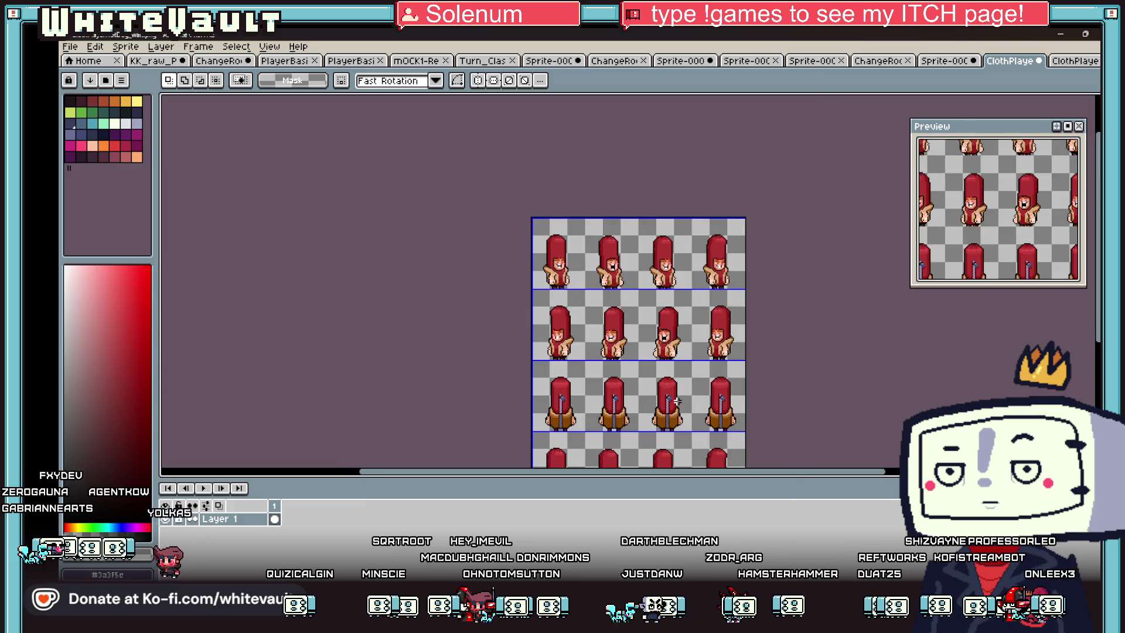
scroll(703, 405, "up", 1)
mouse_move(522, 302)
left_mouse_down()
mouse_move(710, 394)
mouse_move(728, 419)
left_mouse_up()
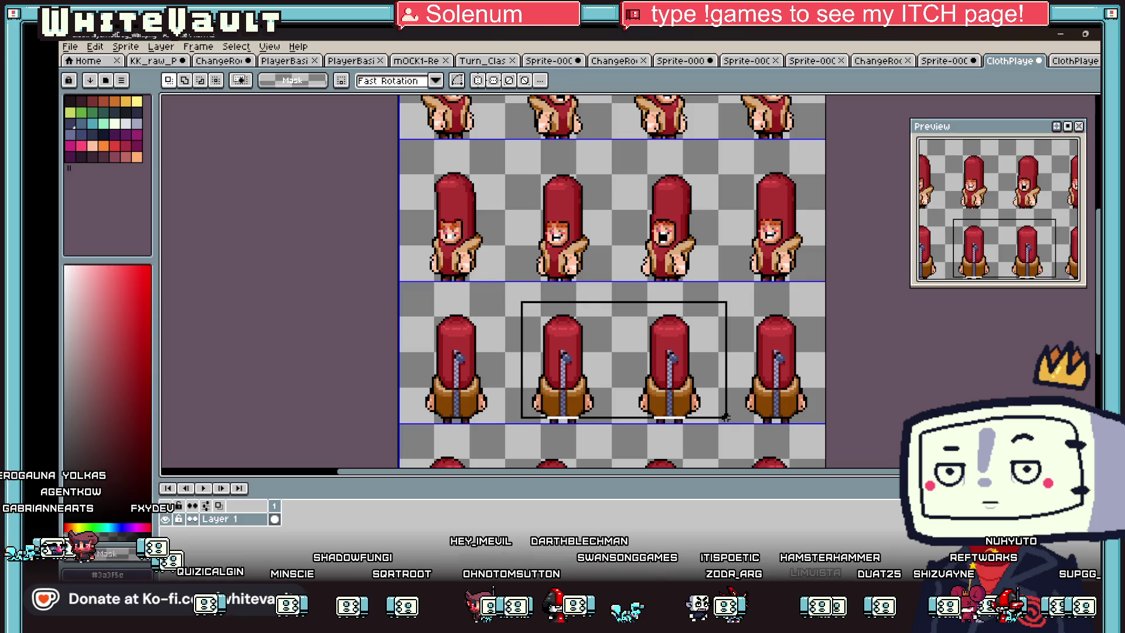
left_click(632, 370)
left_click_drag(514, 291, 603, 352)
left_click(668, 349)
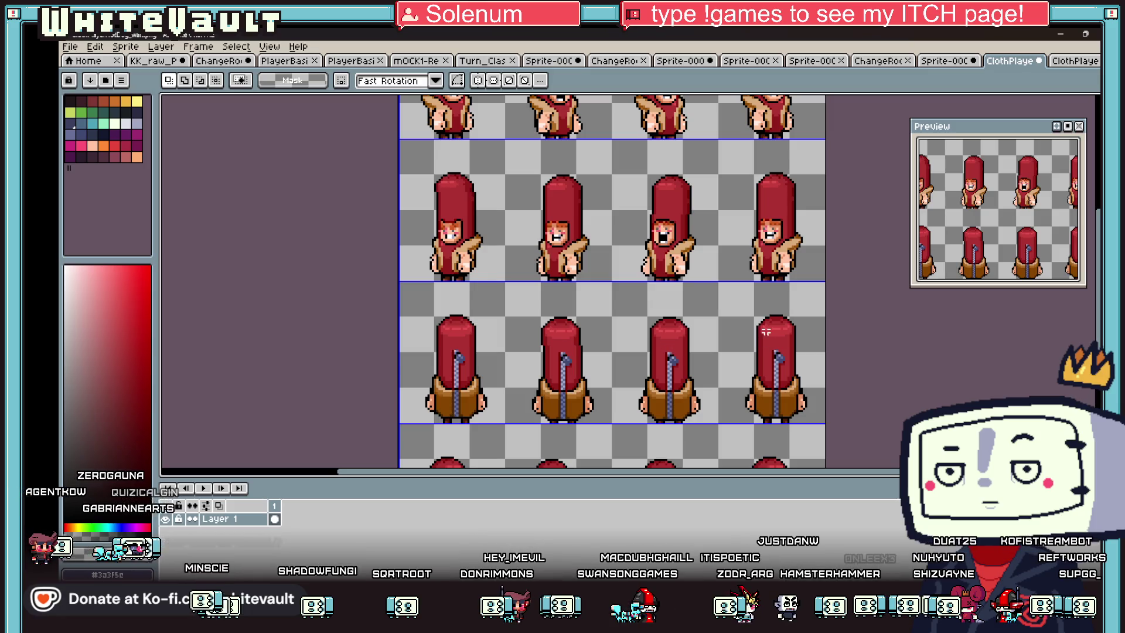
left_click(897, 369)
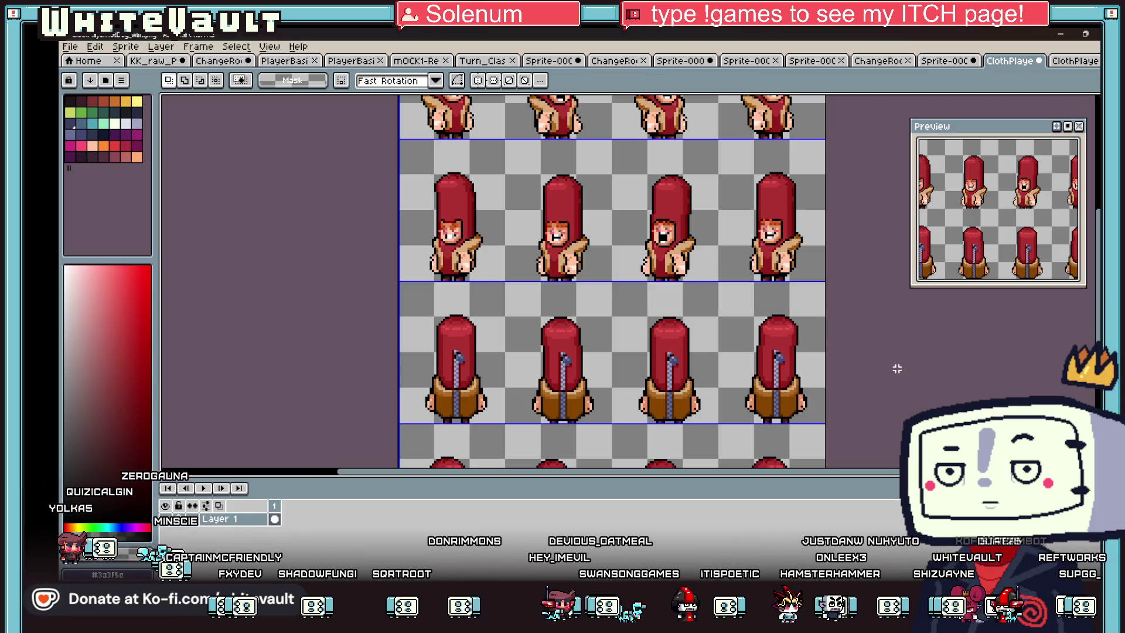
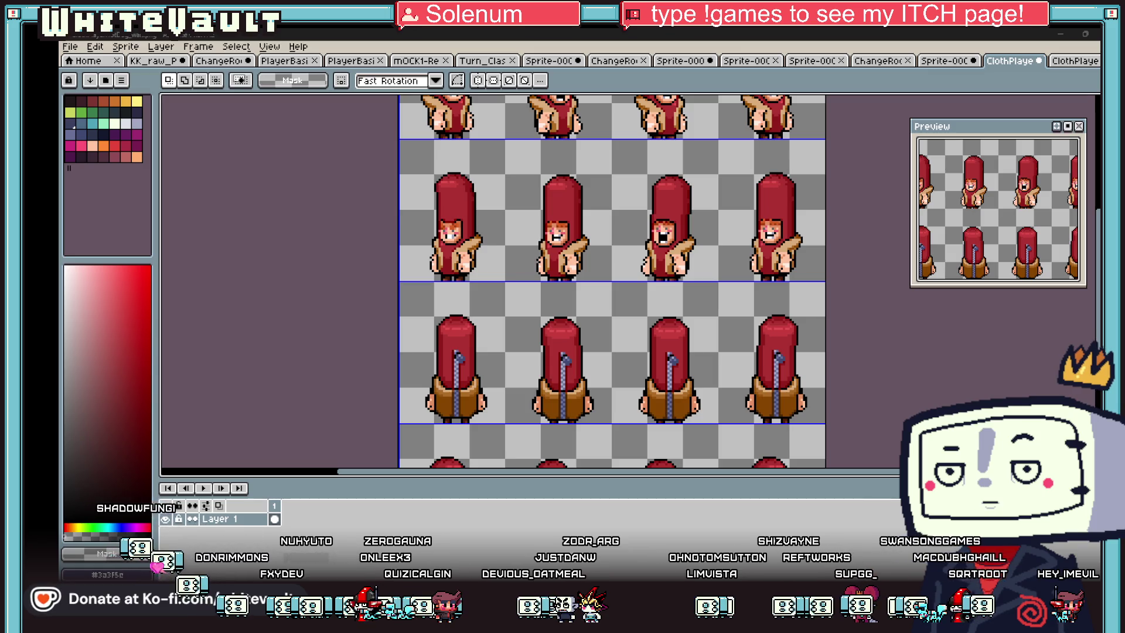
Step: Undo the misaligned floating copy of the third row and clear the selection
scroll(709, 277, "down", 2)
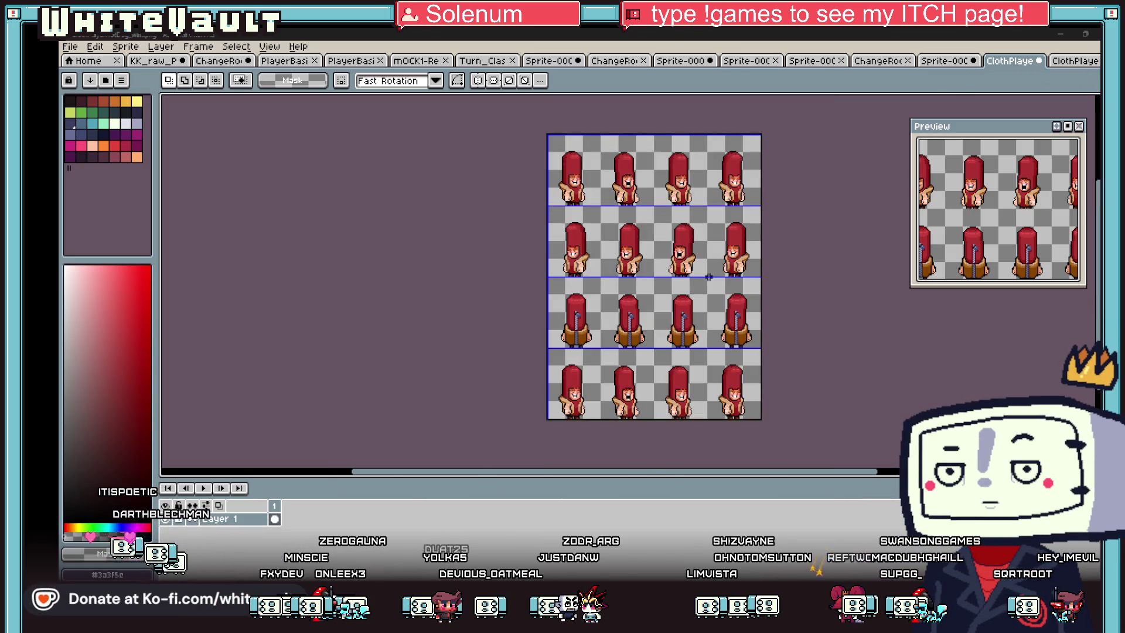
scroll(596, 317, "up", 2)
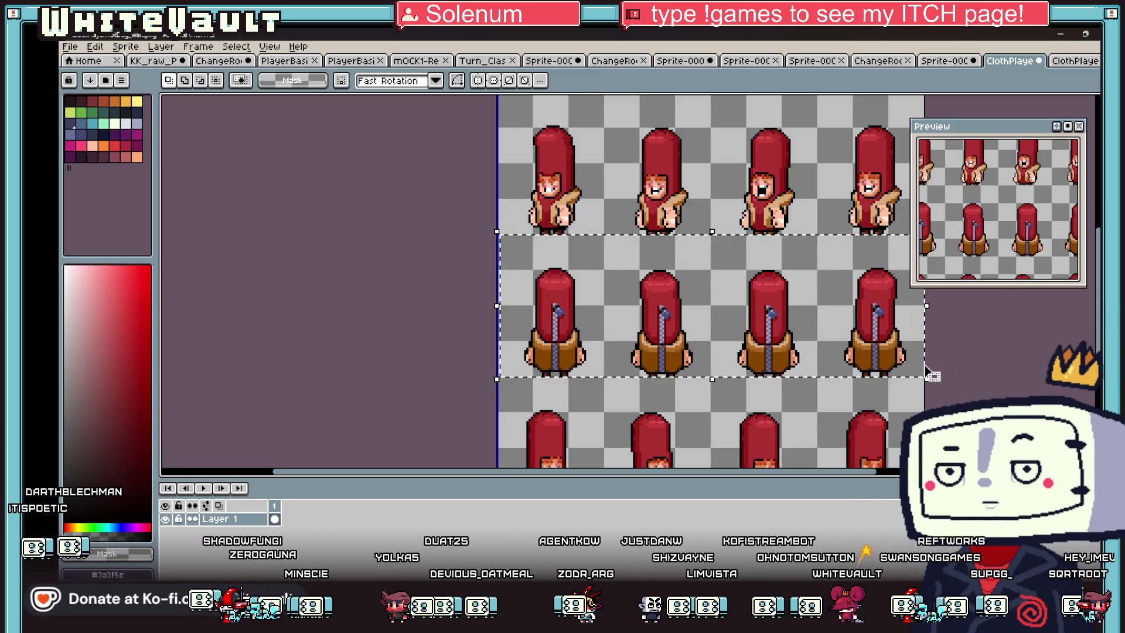
scroll(781, 310, "down", 2)
key("ctrl+z")
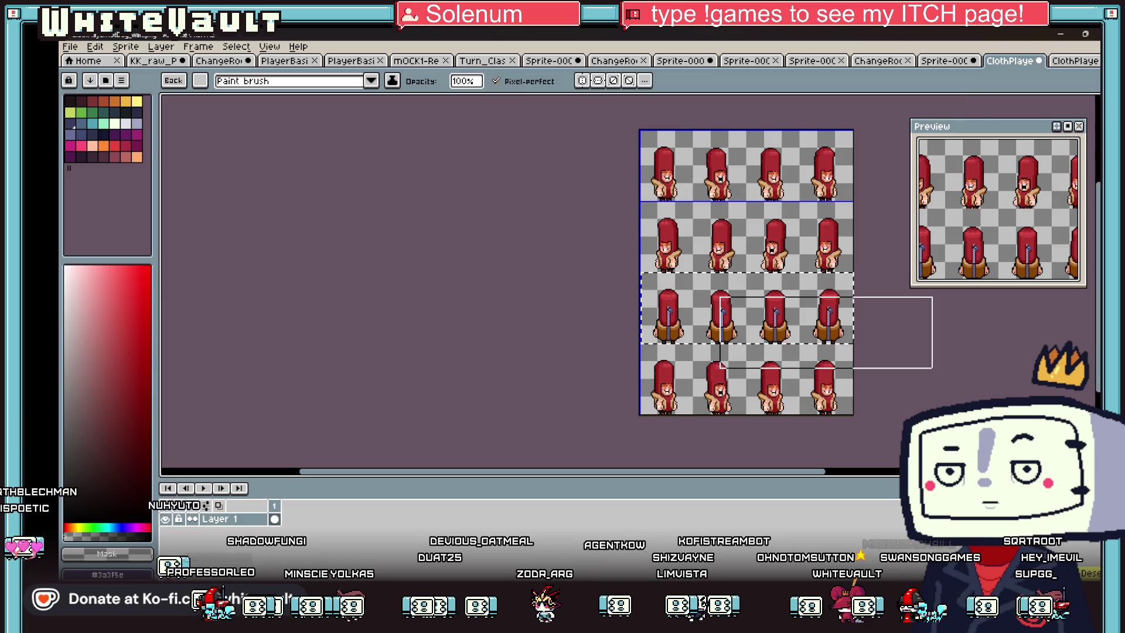
key("ctrl+d")
Step: Erase the top row's sprites and paste the back-view row in their place
key("m")
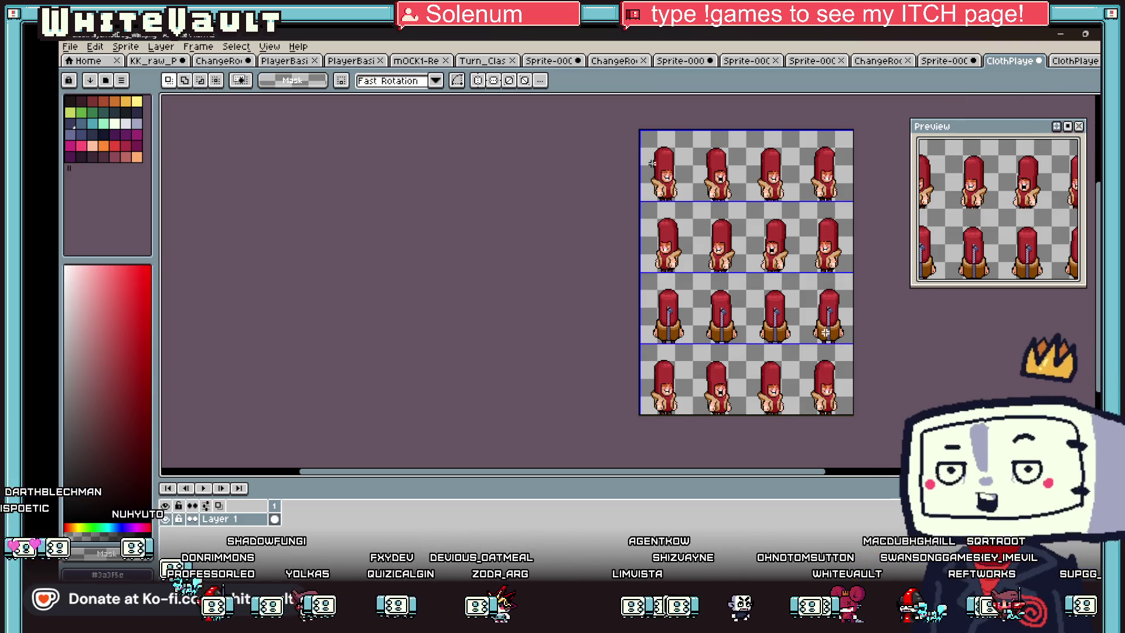
left_click_drag(859, 188, 869, 200)
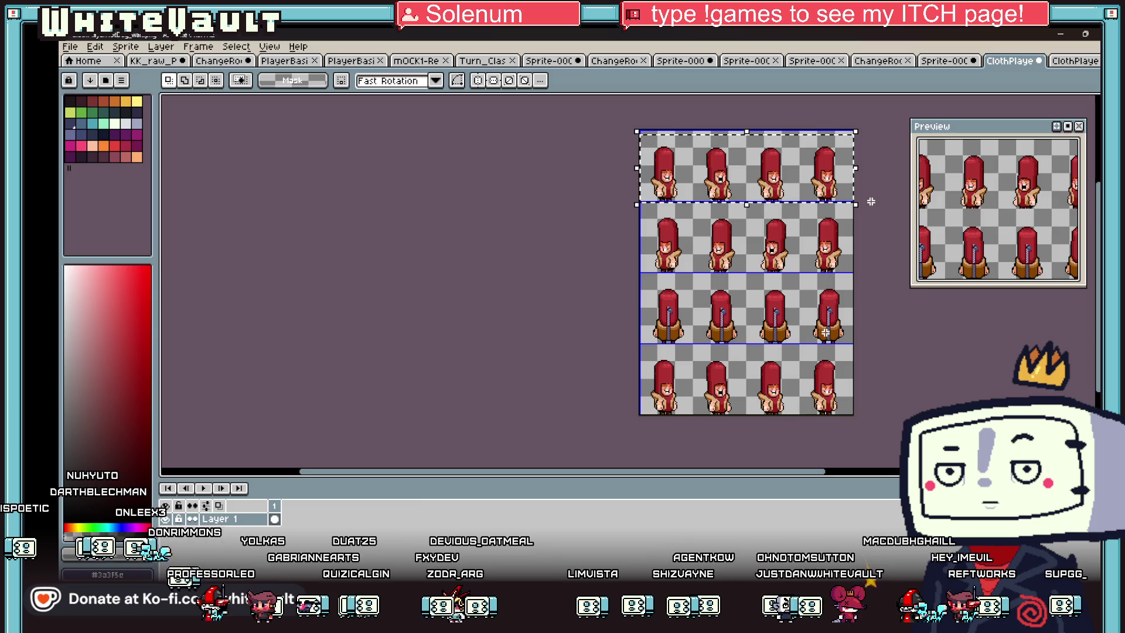
key("Delete")
key("ctrl+v")
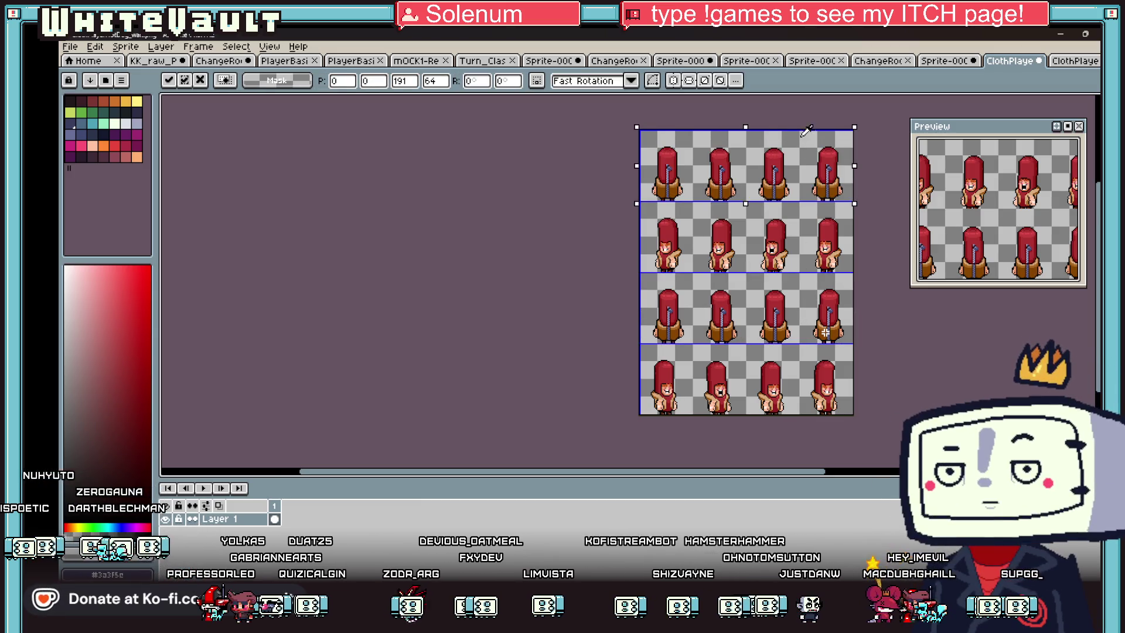
scroll(695, 109, "up", 2)
key("Return")
left_click(477, 80)
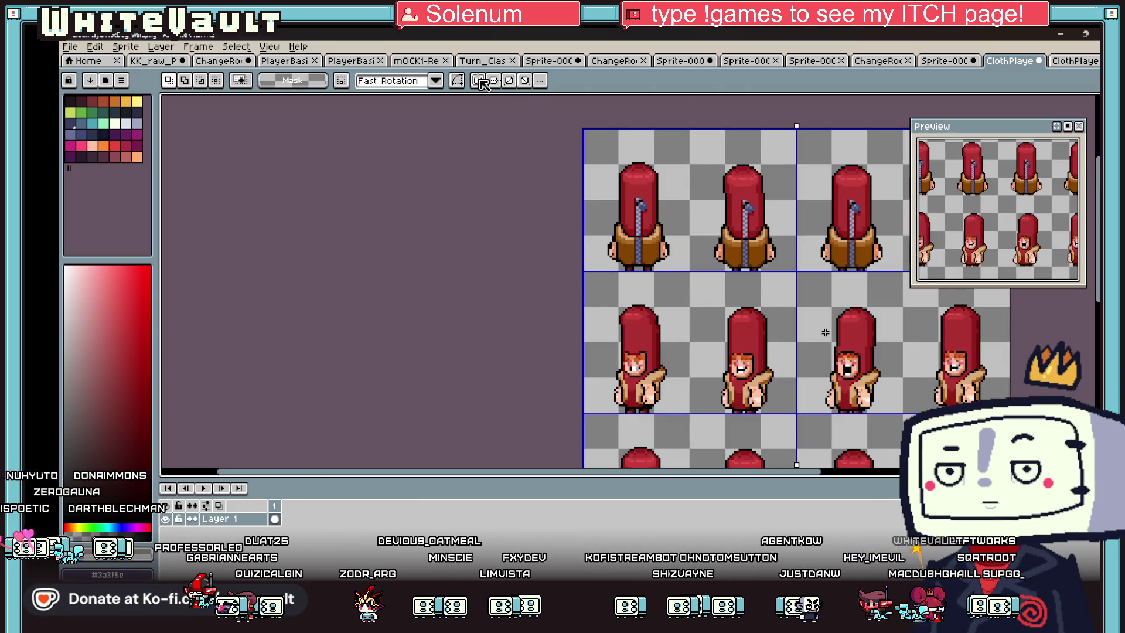
Step: Select the face pixels, flip them horizontally and centre them on the hot-dog sprite
left_click_drag(796, 131, 638, 142)
left_click(480, 82)
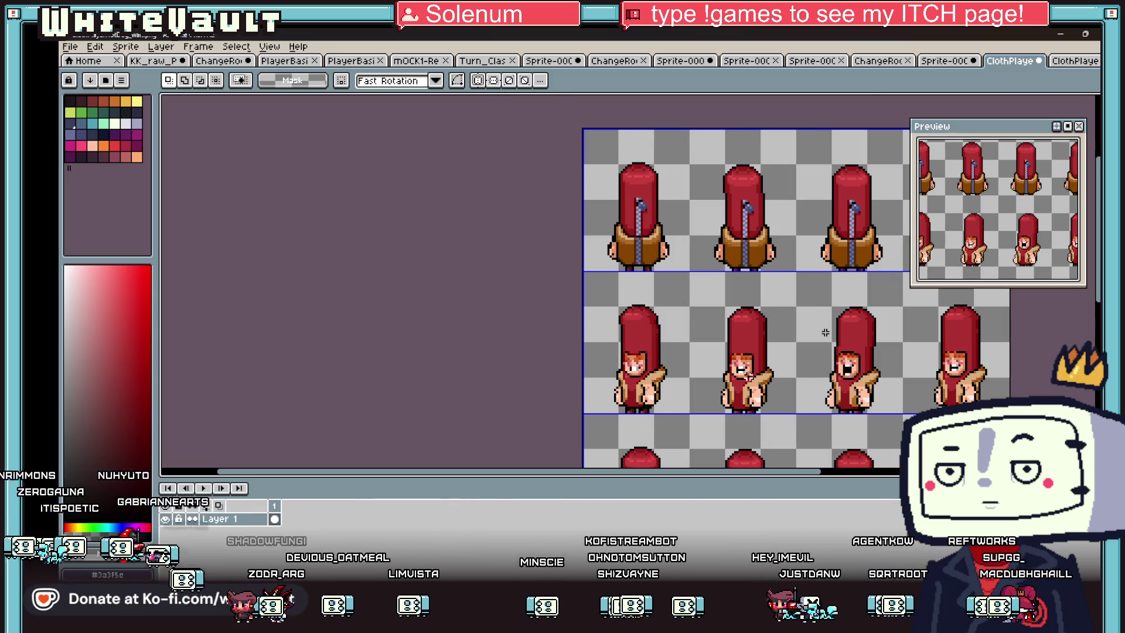
scroll(825, 332, "up", 2)
mouse_move(717, 305)
left_mouse_down()
mouse_move(753, 381)
mouse_move(767, 381)
mouse_move(726, 101)
mouse_move(433, 316)
mouse_move(463, 300)
left_mouse_up()
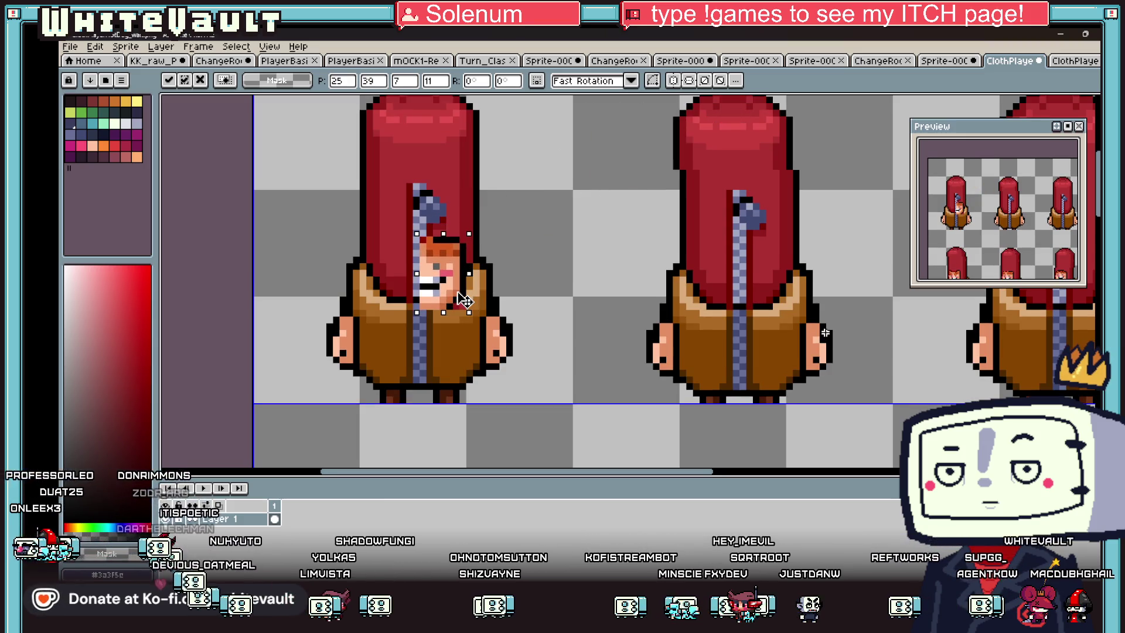
scroll(462, 300, "left", 1)
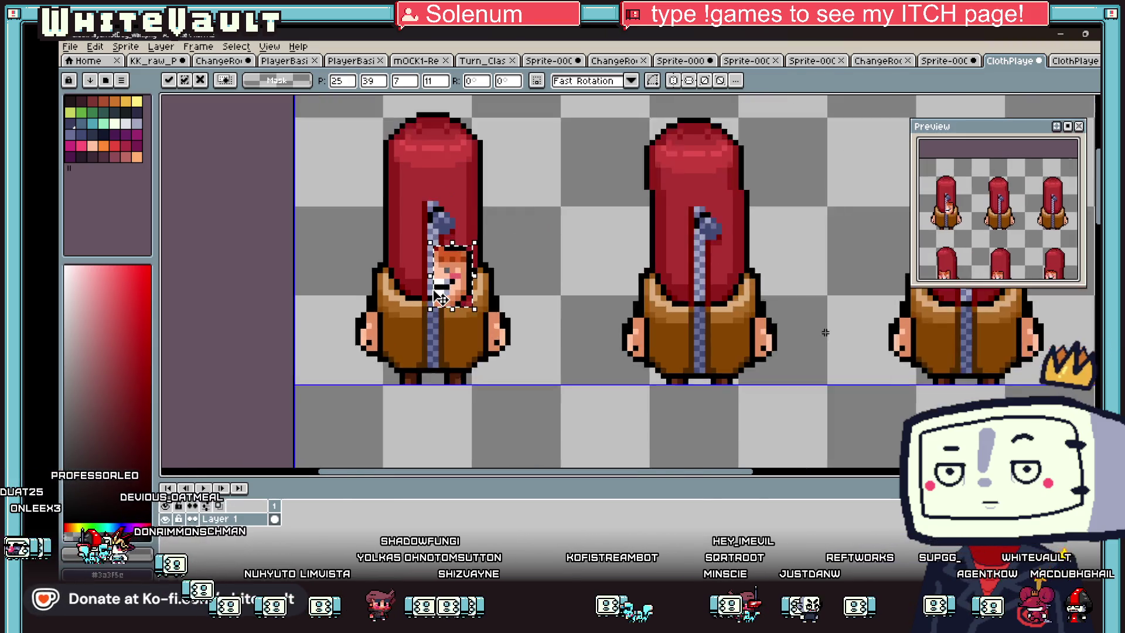
key("shift+h")
left_click_drag(485, 296, 440, 305)
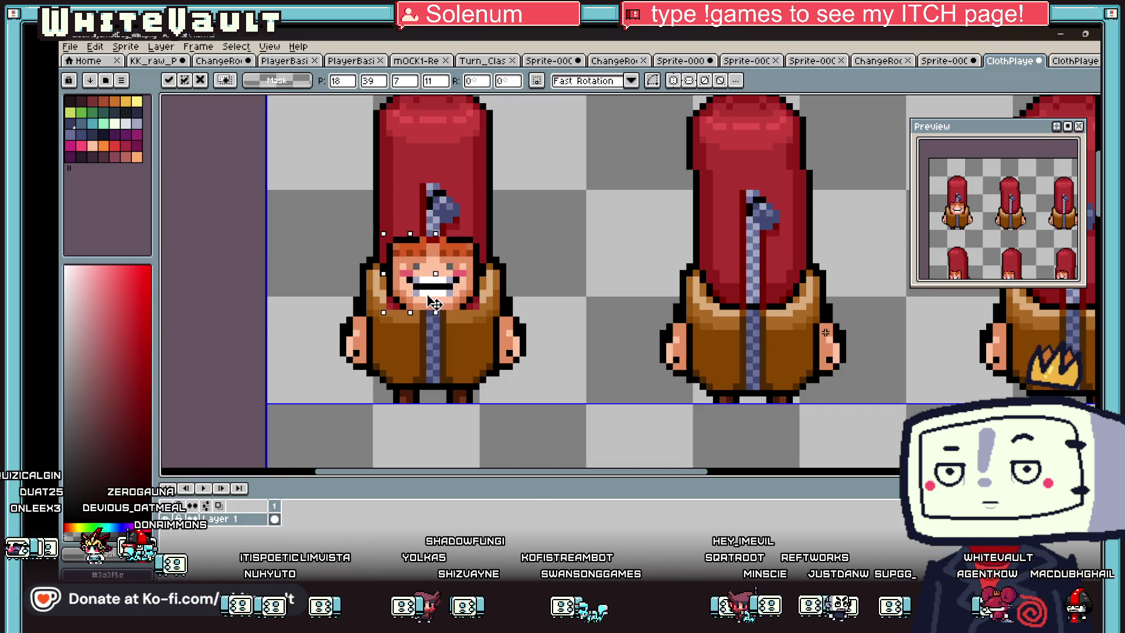
key("ctrl+d")
Step: Move the face detail onto the first top-row sprite and commit it
scroll(606, 420, "down", 7)
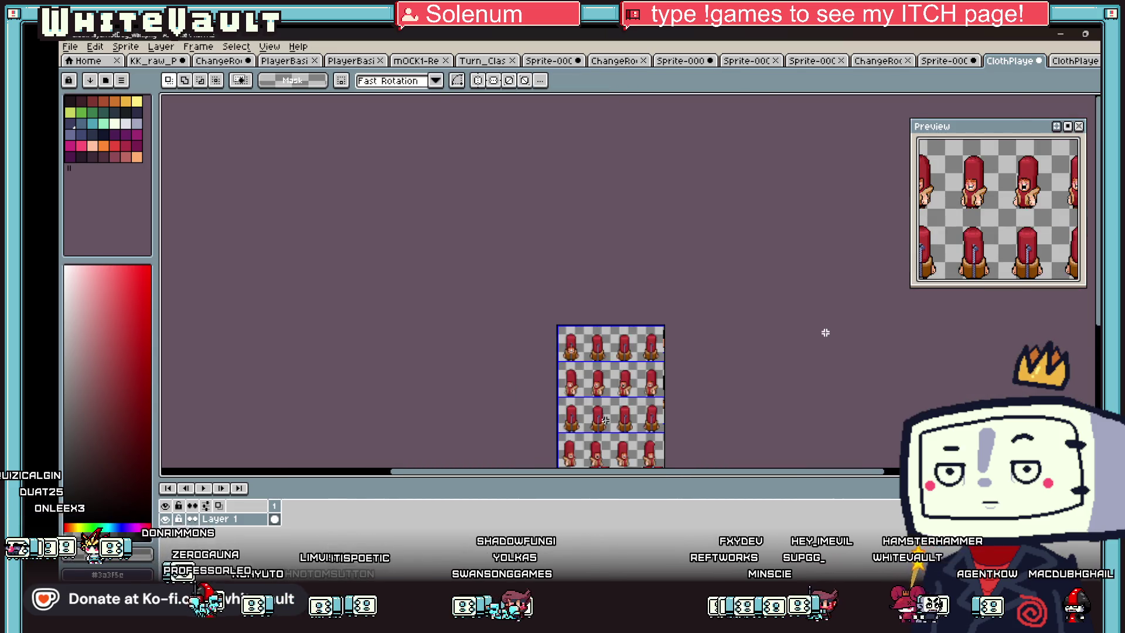
scroll(606, 420, "up", 5)
scroll(825, 332, "up", 3)
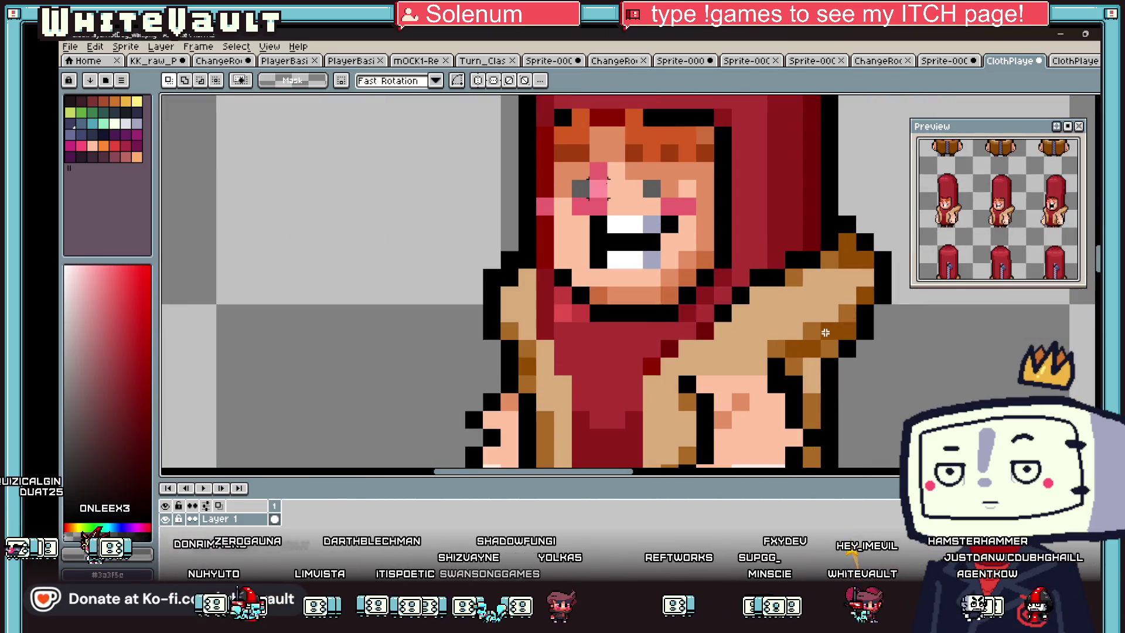
scroll(598, 209, "down", 2)
left_click(603, 212)
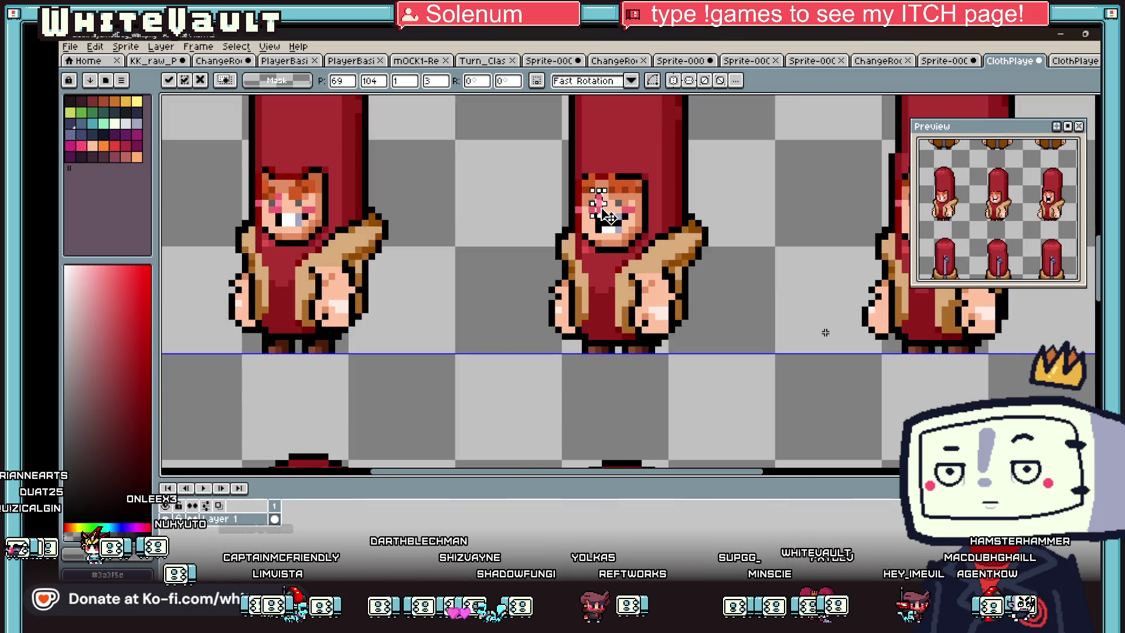
mouse_move(607, 217)
left_mouse_down()
mouse_move(485, 100)
mouse_move(301, 106)
mouse_move(305, 164)
left_mouse_up()
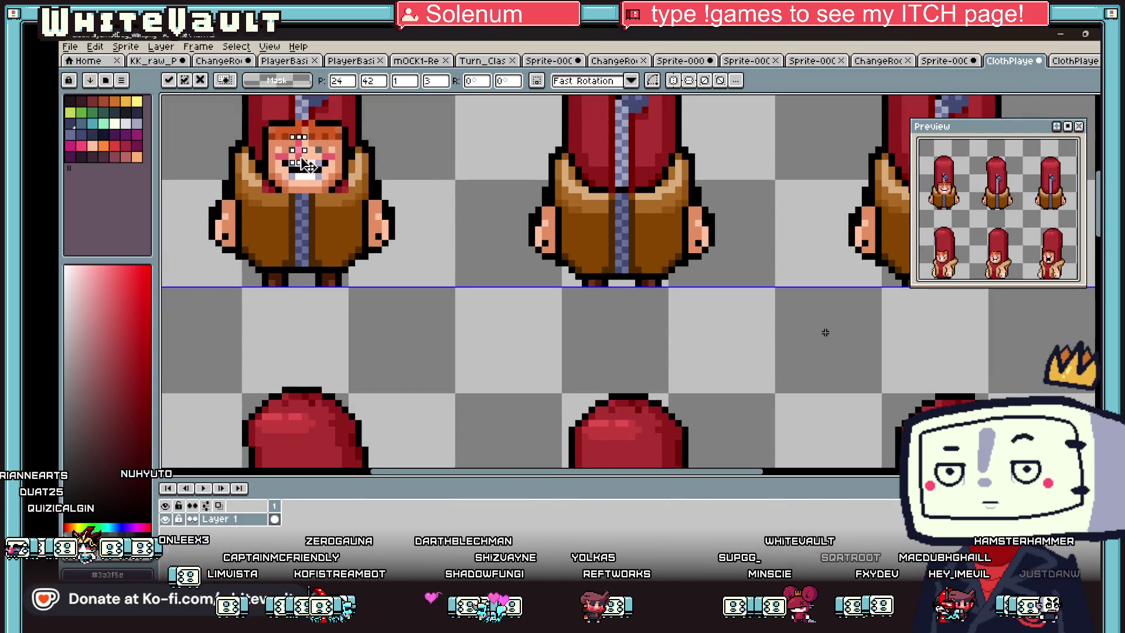
scroll(310, 162, "down", 2)
key("Return")
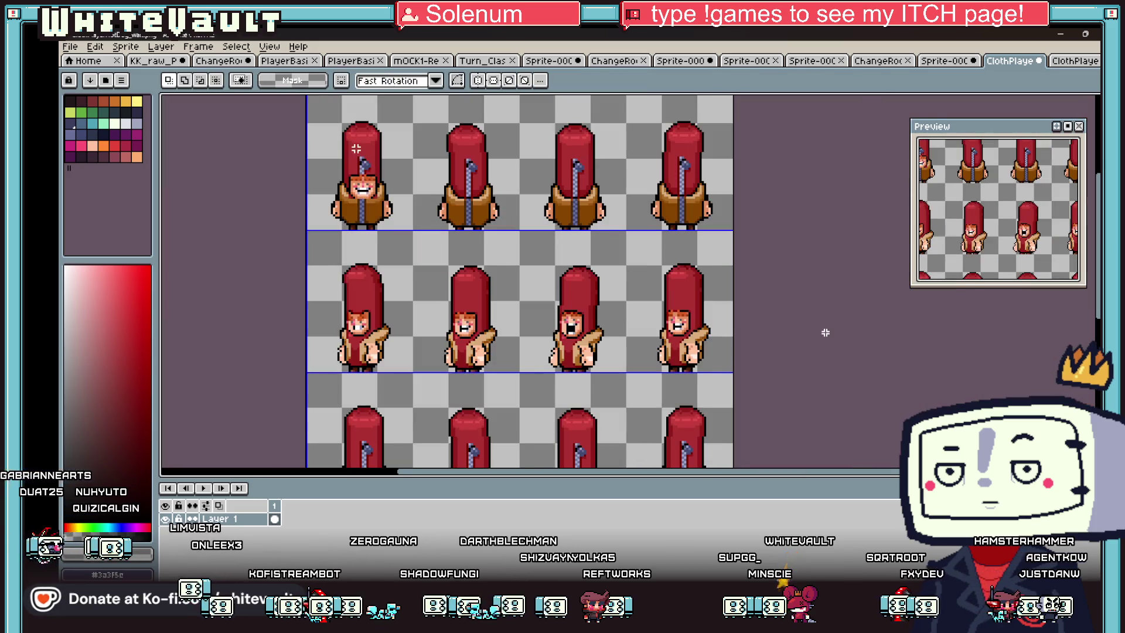
Step: Sample the hat's red and bucket-fill the blue-grey blob on the hat red
scroll(363, 187, "up", 2)
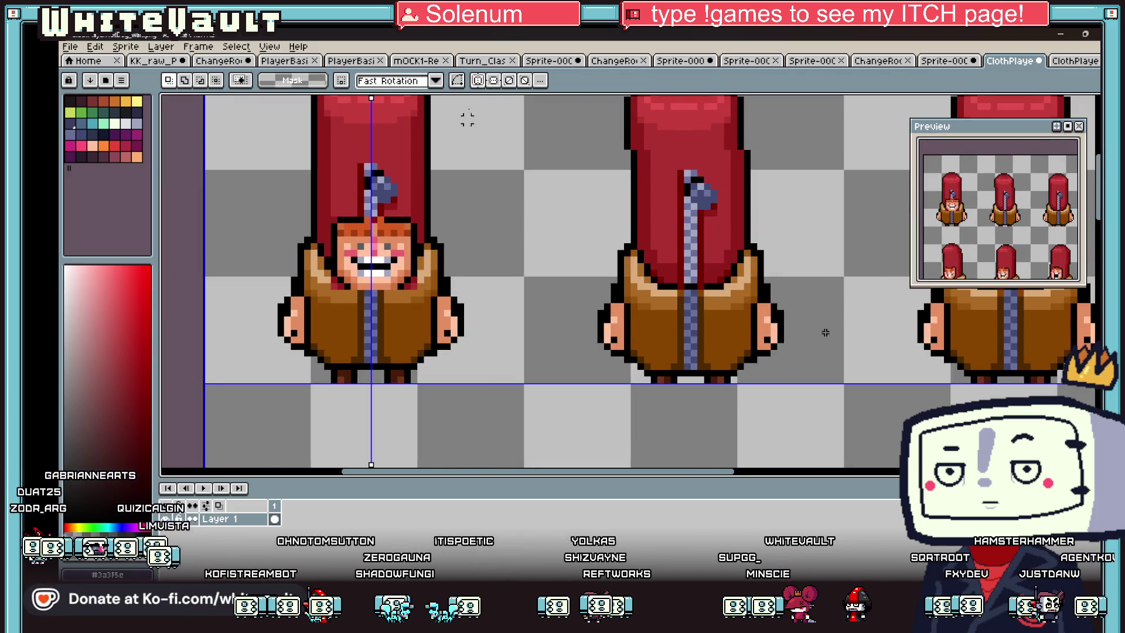
scroll(368, 211, "up", 1)
key("i")
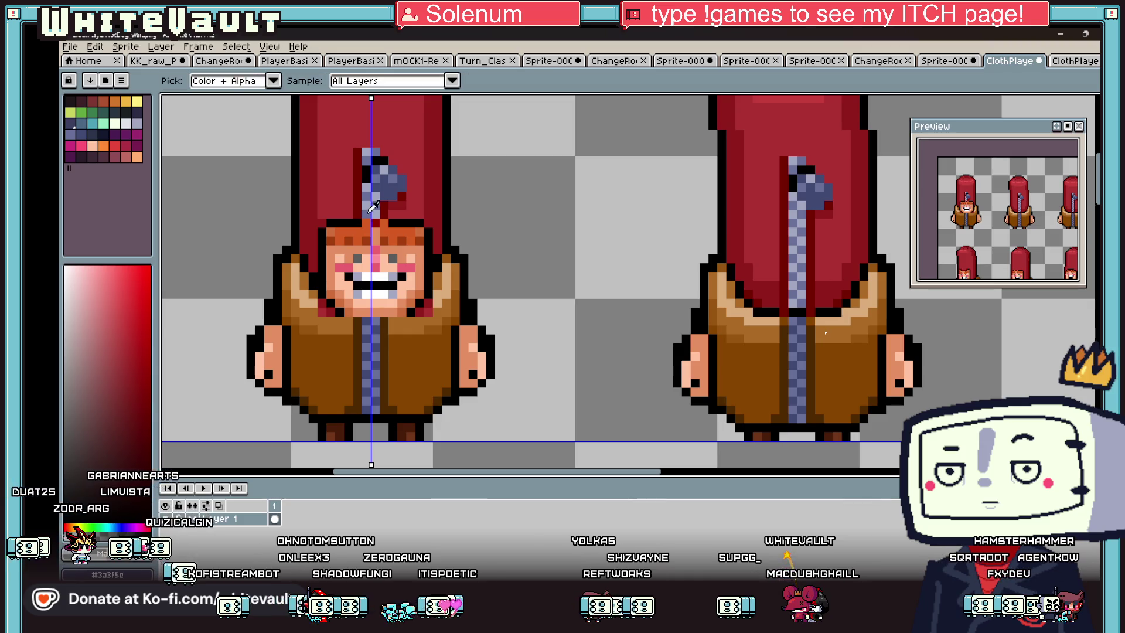
scroll(359, 208, "up", 1)
left_click(358, 208)
key("g")
left_click(424, 166)
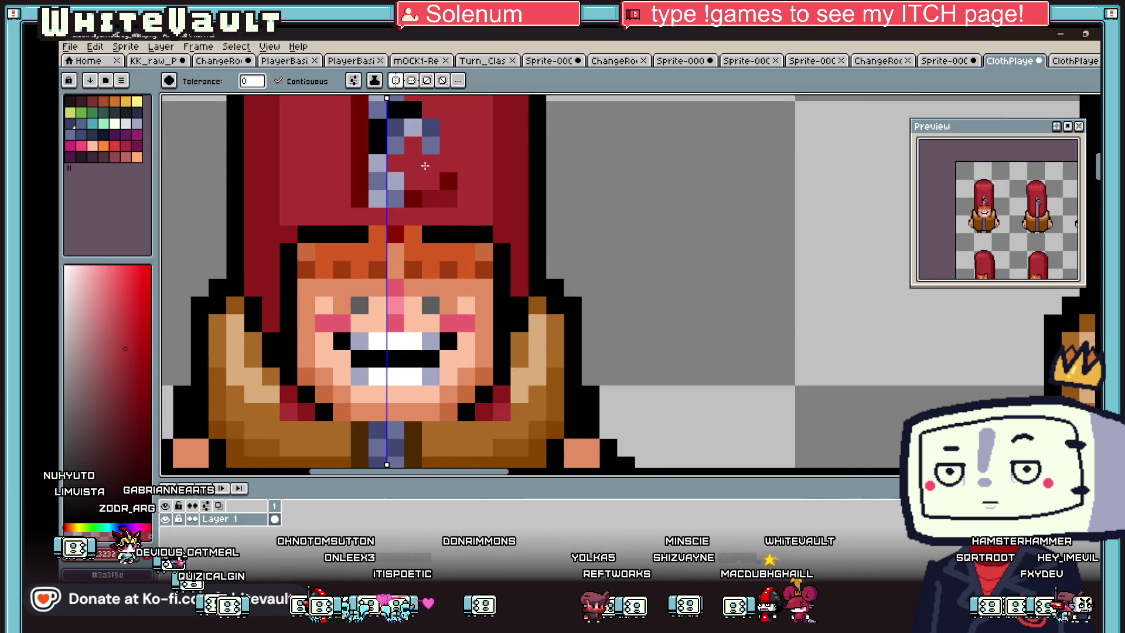
left_click(413, 198)
Step: Pencil over the remaining blue-grey hat pixels in red
key("b")
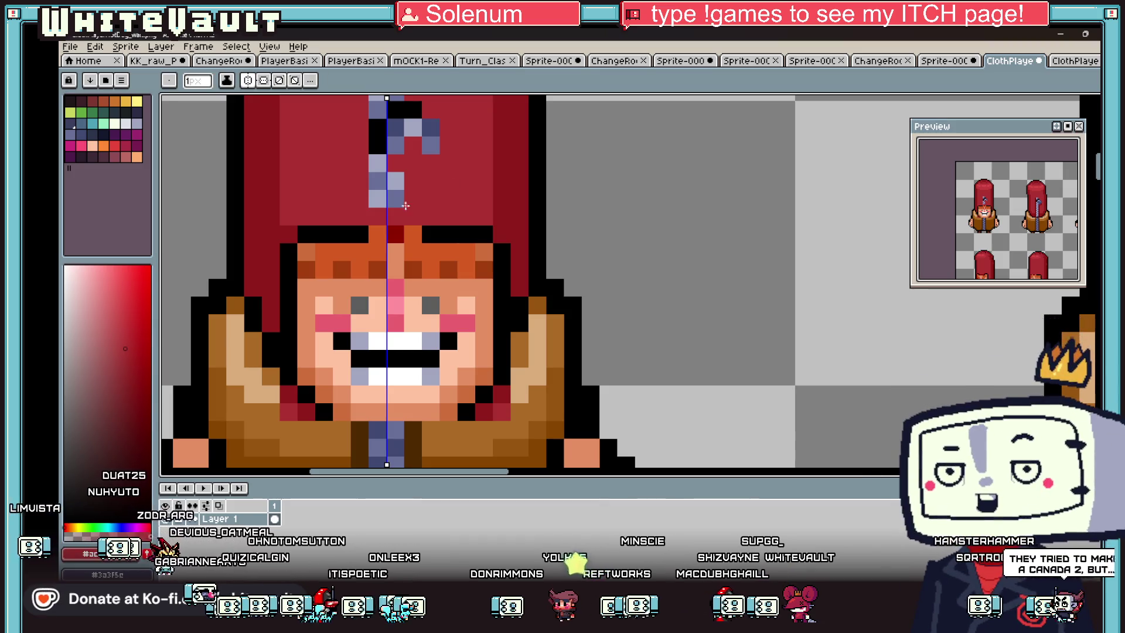
left_click_drag(377, 199, 382, 98)
scroll(382, 99, "up", 1)
scroll(382, 99, "up", 1)
left_click_drag(410, 167, 435, 228)
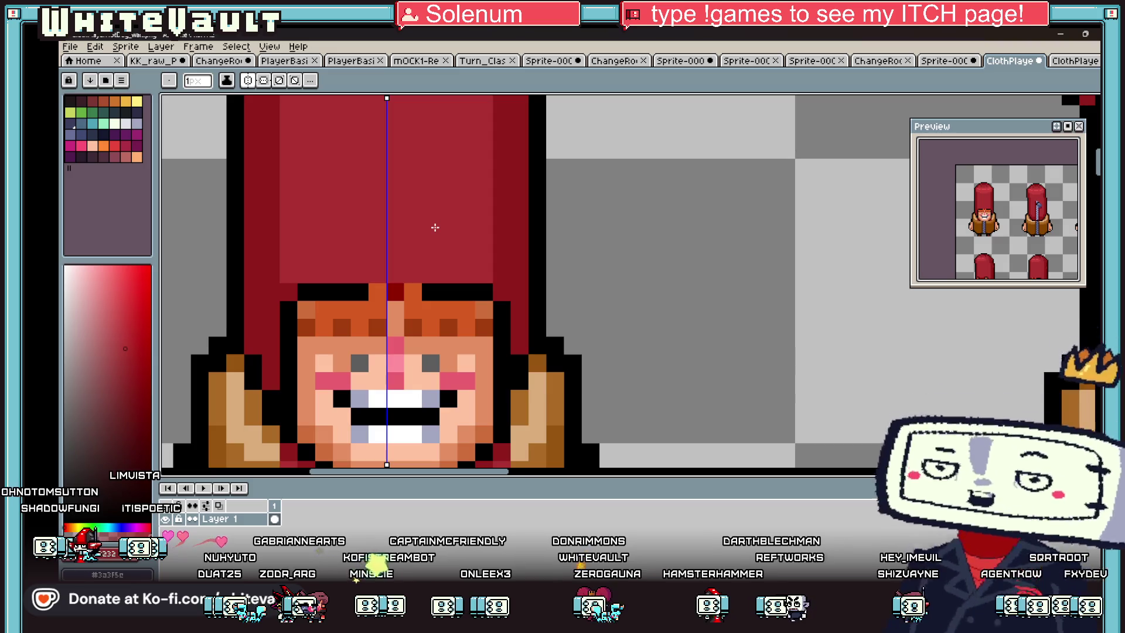
key("i")
scroll(451, 288, "down", 2)
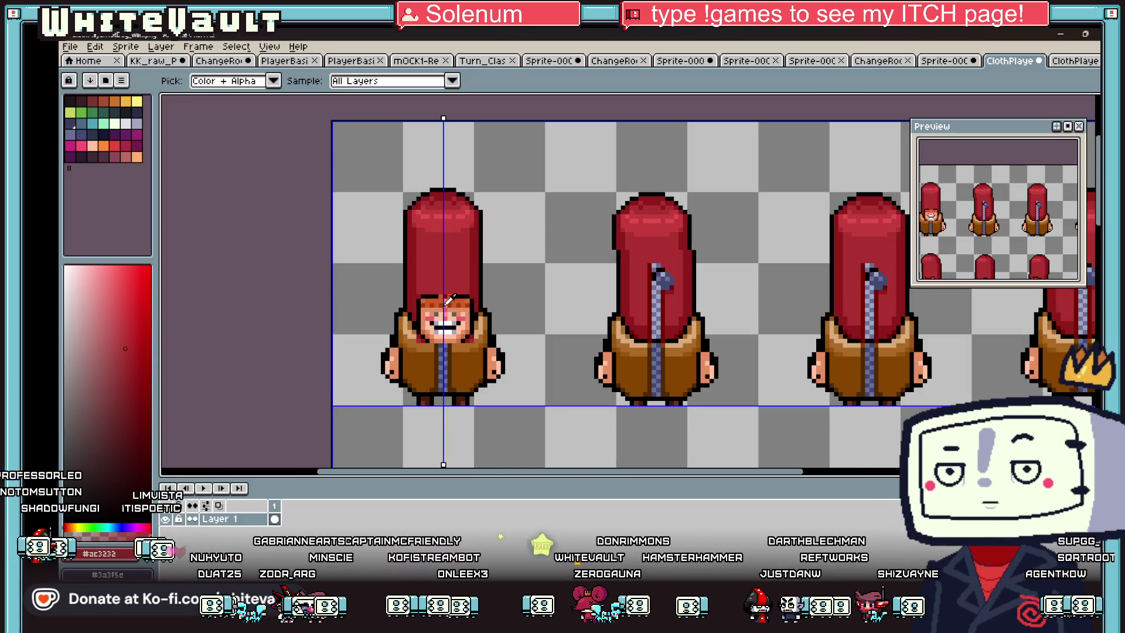
Step: Centre the mirror symmetry axis on the front-facing sprite
scroll(456, 289, "up", 2)
key("b")
scroll(491, 299, "down", 2)
scroll(491, 299, "up", 2)
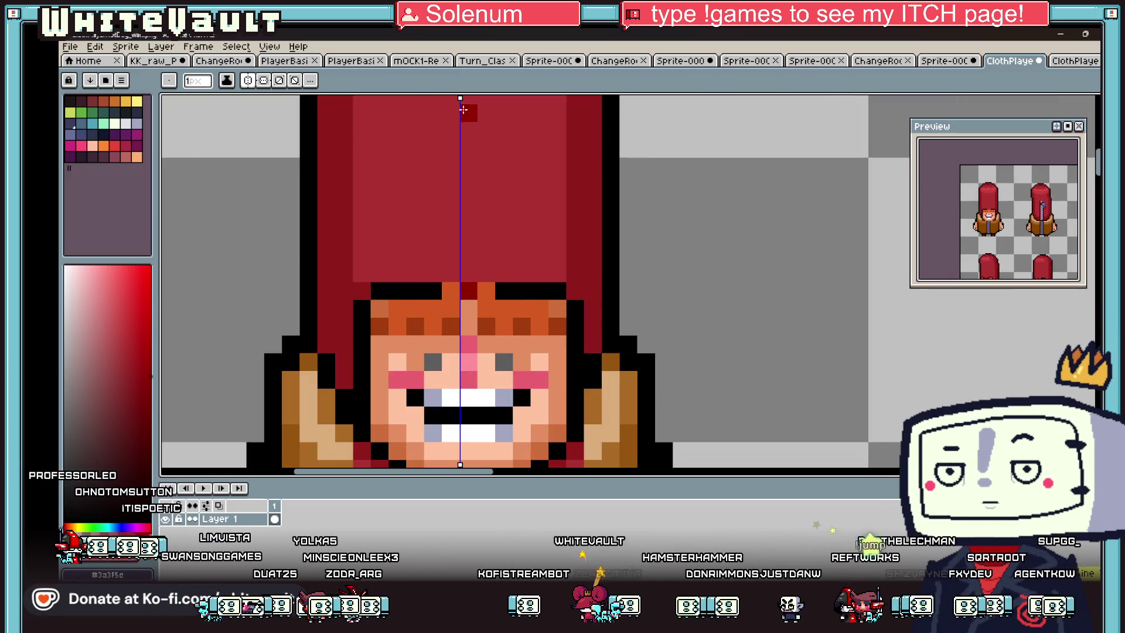
left_click_drag(460, 97, 470, 99)
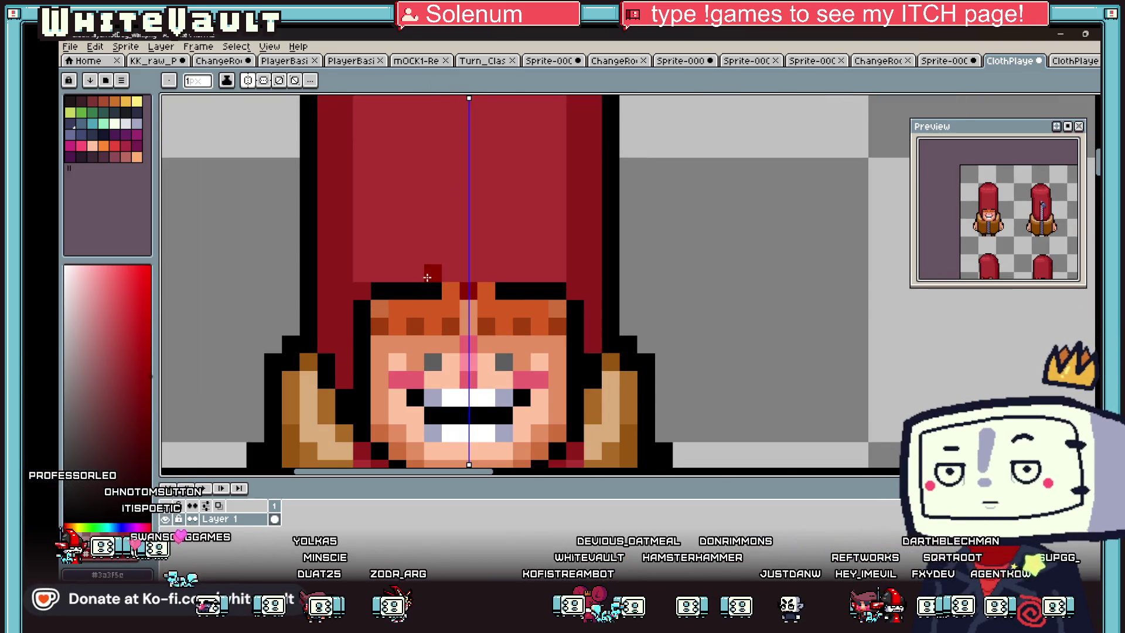
scroll(504, 281, "down", 3)
scroll(511, 288, "up", 2)
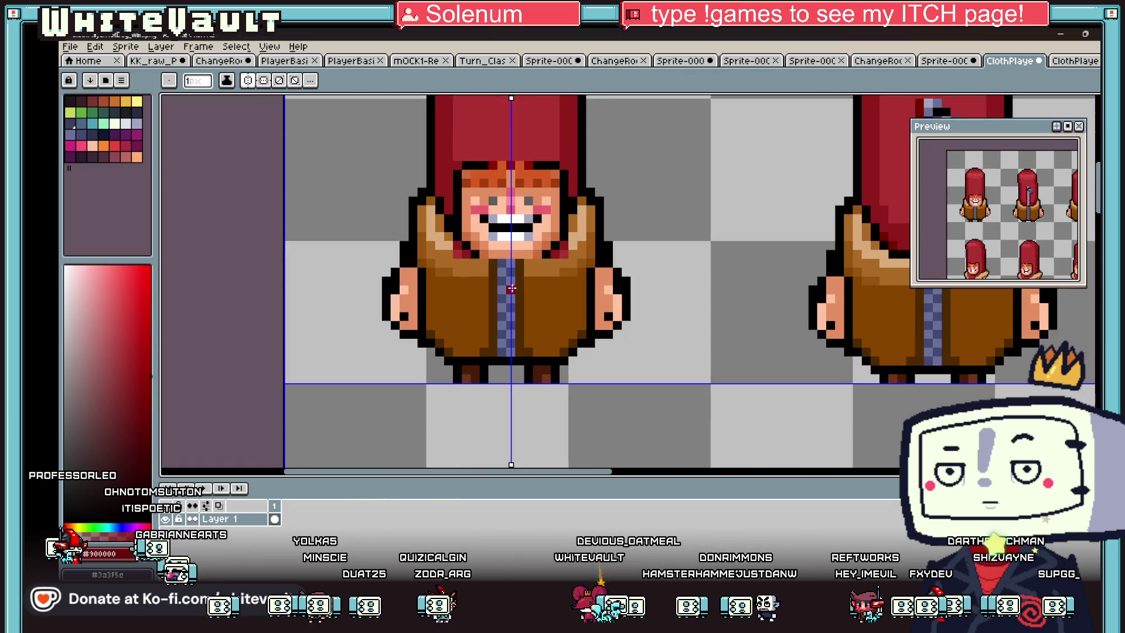
key("e")
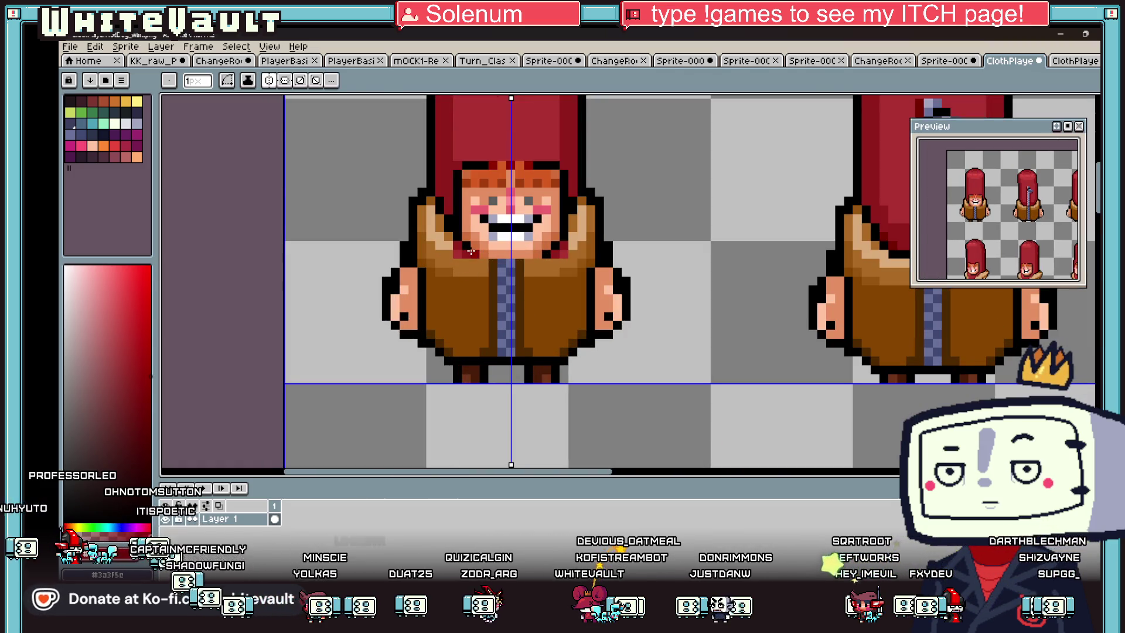
left_click_drag(987, 242, 1007, 194)
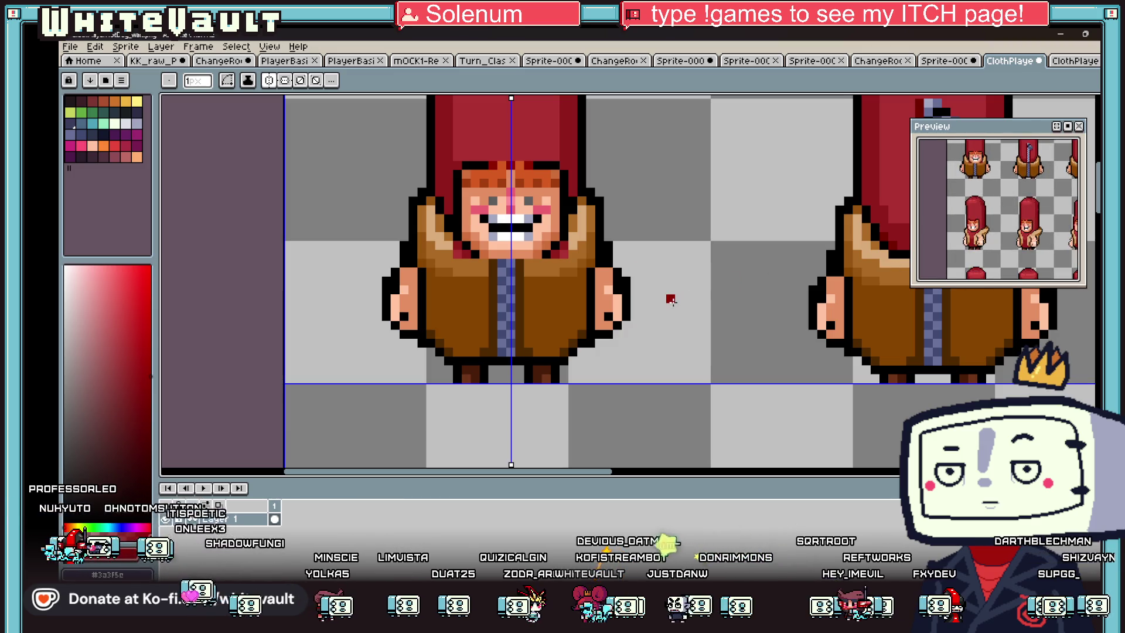
Step: Paint mirrored dark-red stripes and black collar pixels on the coat
key("i")
left_click(464, 255)
key("b")
scroll(464, 255, "up", 1)
left_click_drag(480, 252, 476, 427)
mouse_move(566, 432)
left_mouse_down()
mouse_move(567, 252)
mouse_move(554, 258)
mouse_move(555, 415)
mouse_move(533, 417)
mouse_move(533, 249)
left_mouse_up()
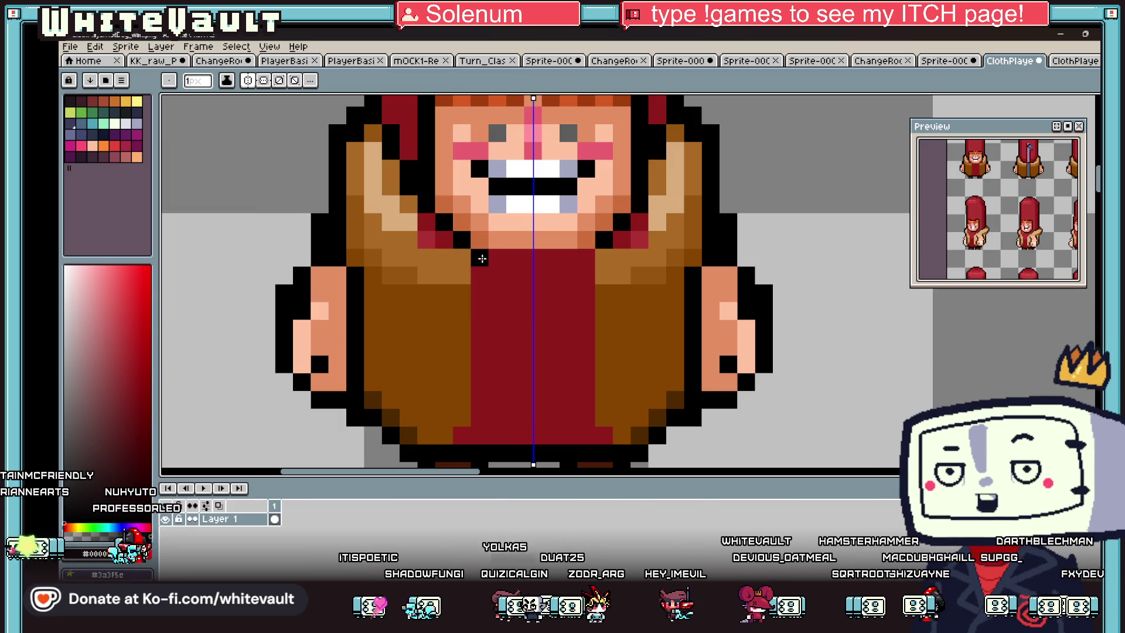
right_click(489, 259)
left_click_drag(462, 270, 455, 410)
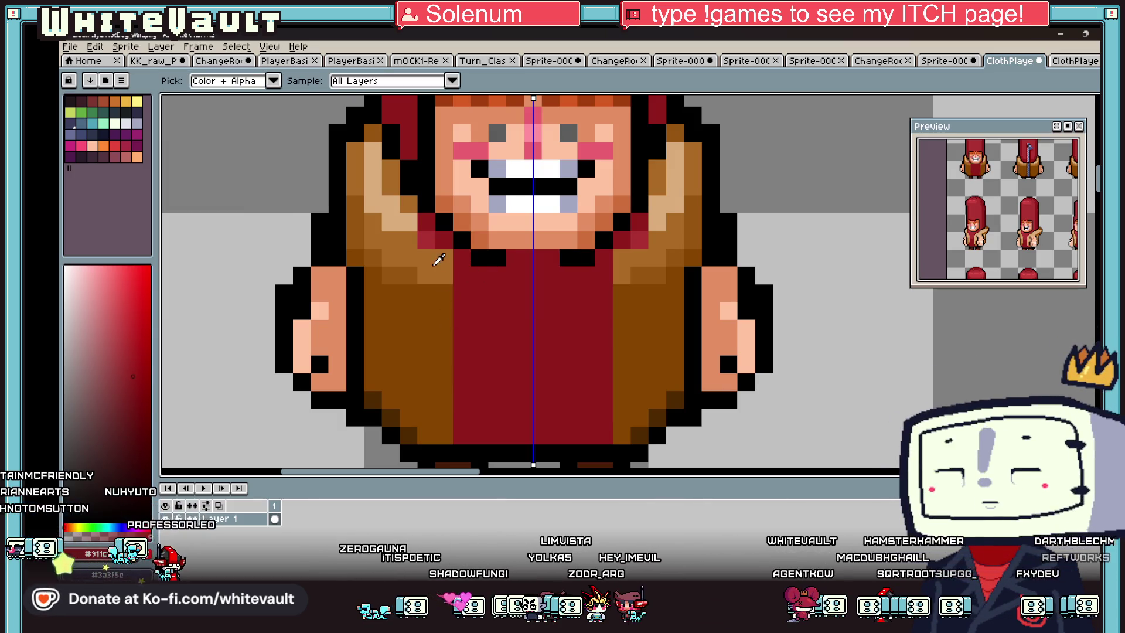
Step: Add light tan highlights to the coat and dark brown shading at its hem
left_click(407, 211, "alt")
left_click(401, 240)
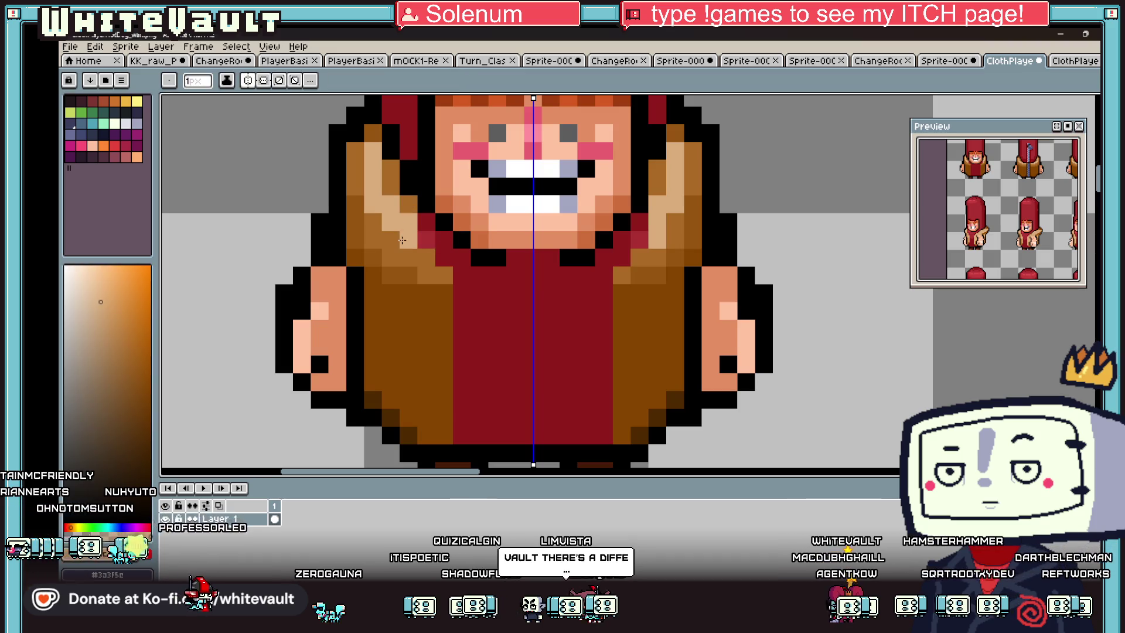
left_click_drag(425, 239, 462, 401)
left_click(444, 257)
key("alt")
left_click(444, 241)
key("alt")
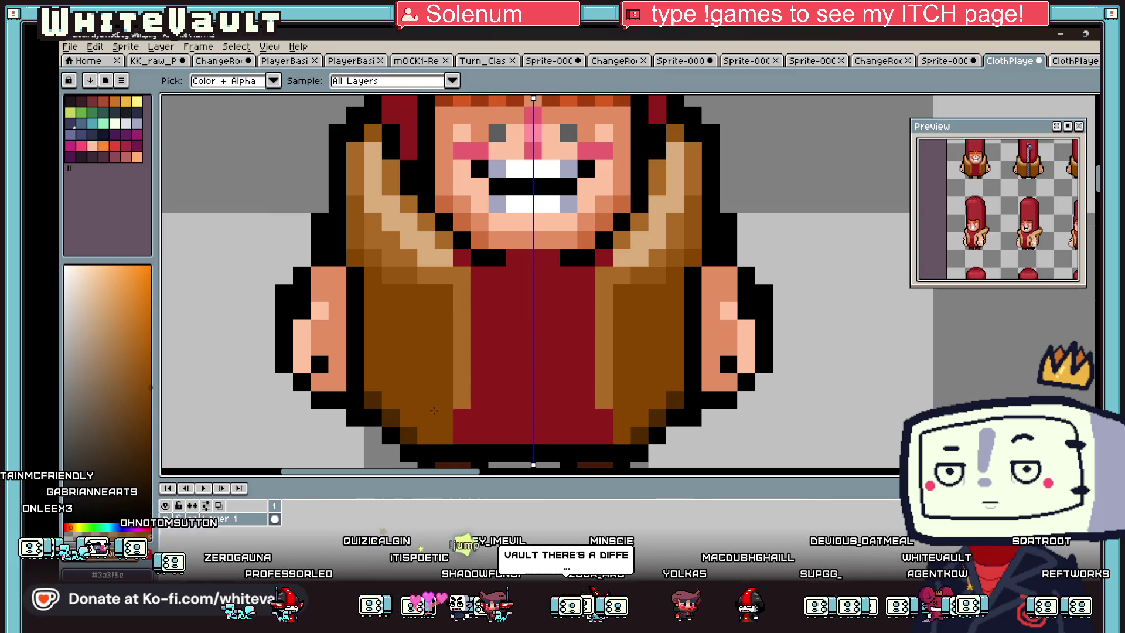
left_click(415, 429)
left_click(439, 438)
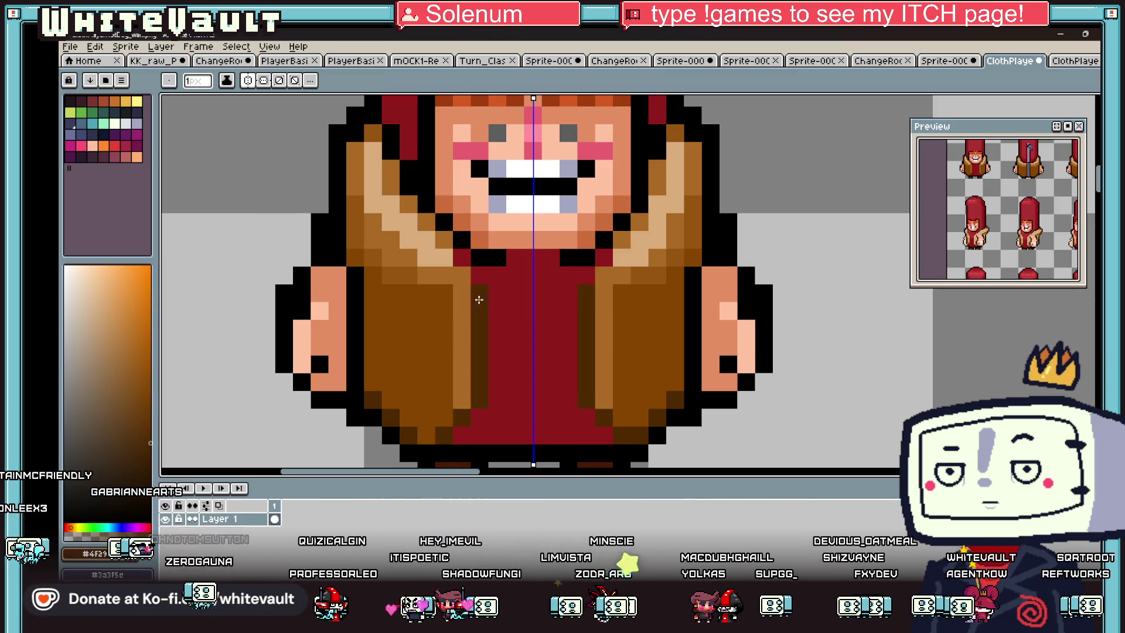
scroll(562, 302, "down", 4)
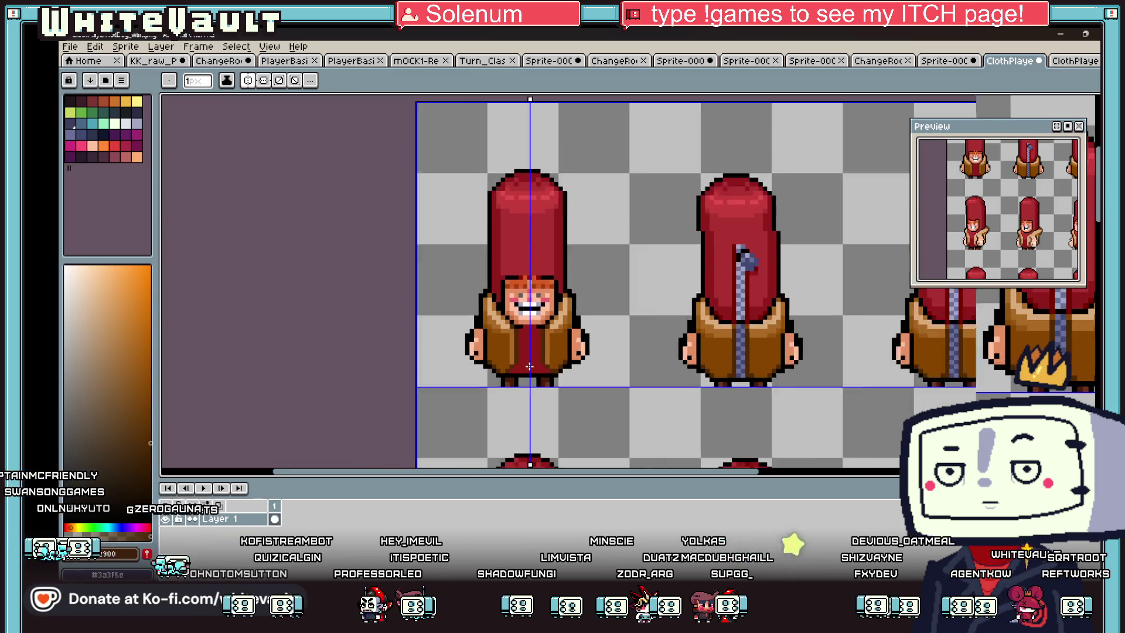
Step: Cover the hand's stray dark pixels with the medium skin tone
scroll(529, 372, "up", 1)
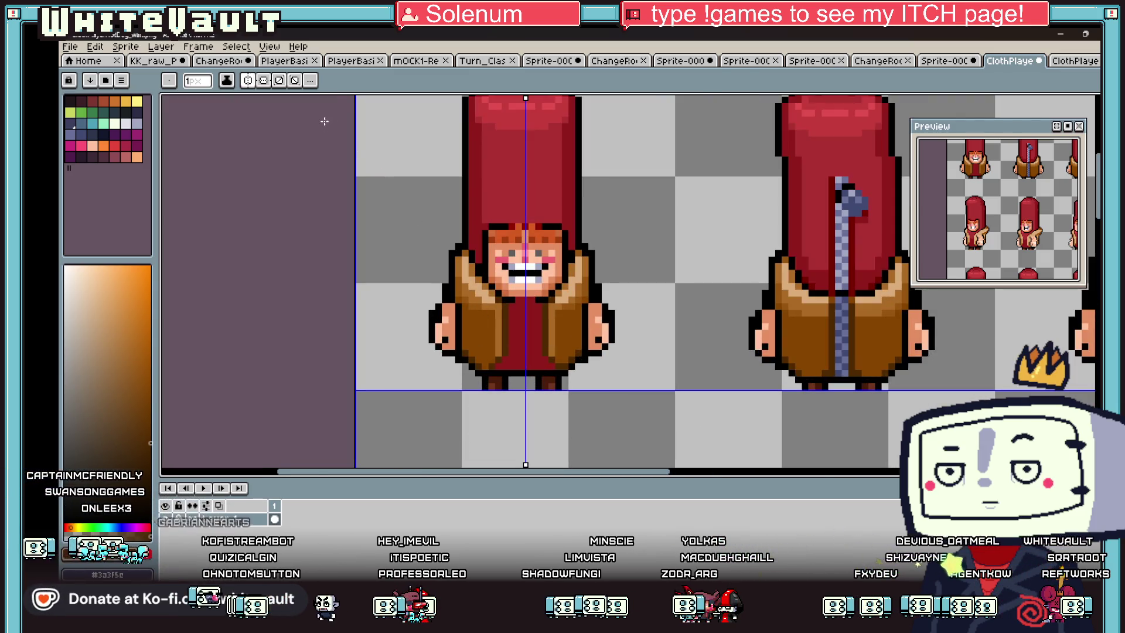
scroll(580, 293, "down", 5)
scroll(581, 301, "up", 2)
scroll(582, 301, "up", 3)
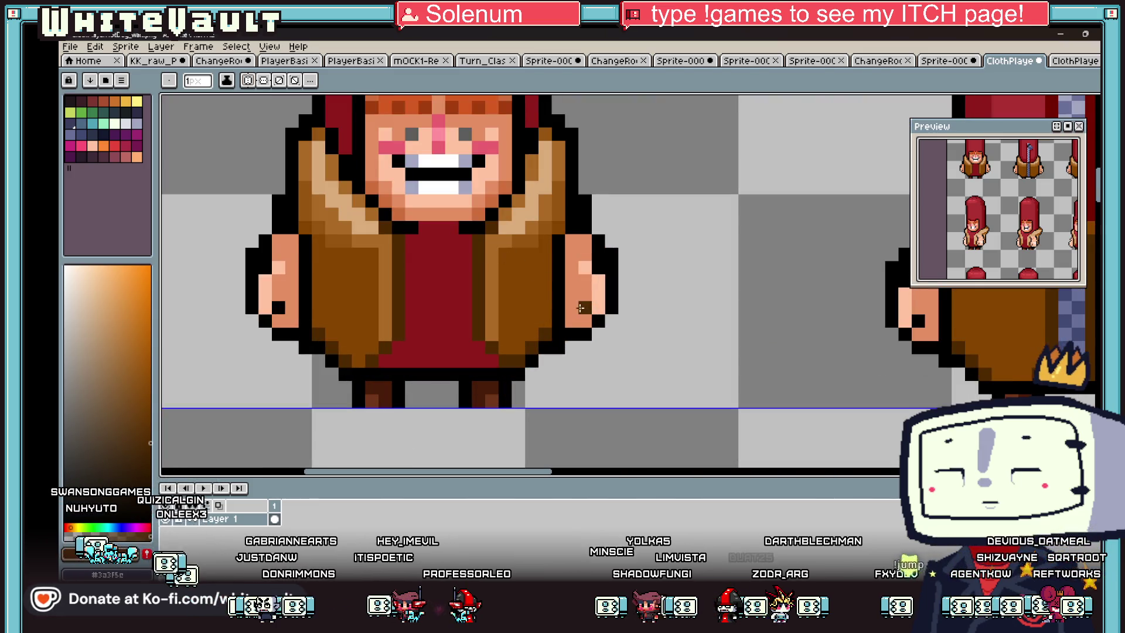
scroll(584, 299, "up", 2)
left_click(580, 266, "alt")
left_click(583, 291)
left_click(535, 312)
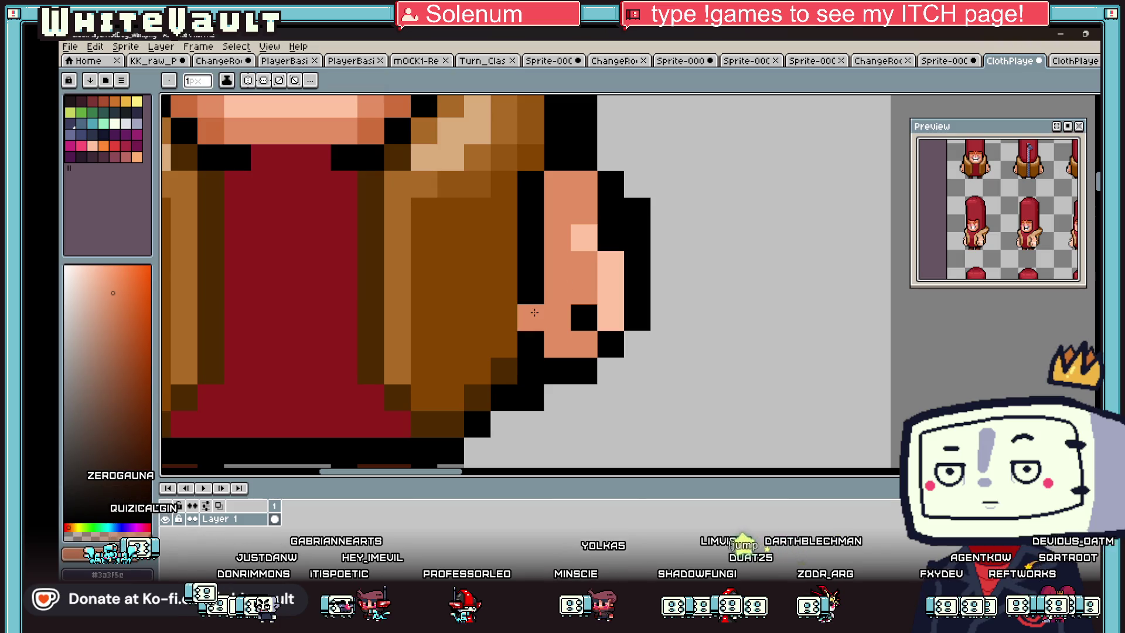
Step: Redraw the hand's black outline pixels to reshape the hand
left_click(584, 317, "alt")
left_click(557, 316)
left_click(570, 291, "alt")
left_click(583, 317)
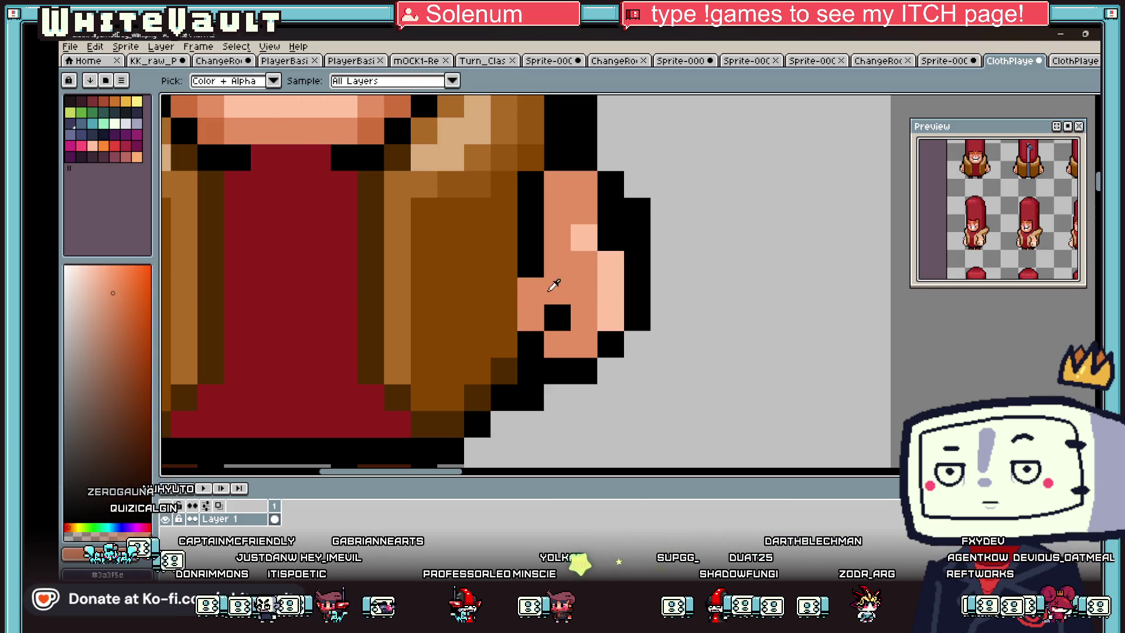
left_click(530, 264, "alt")
left_click(503, 291)
left_click(504, 317)
left_click(531, 317)
scroll(630, 329, "down", 4)
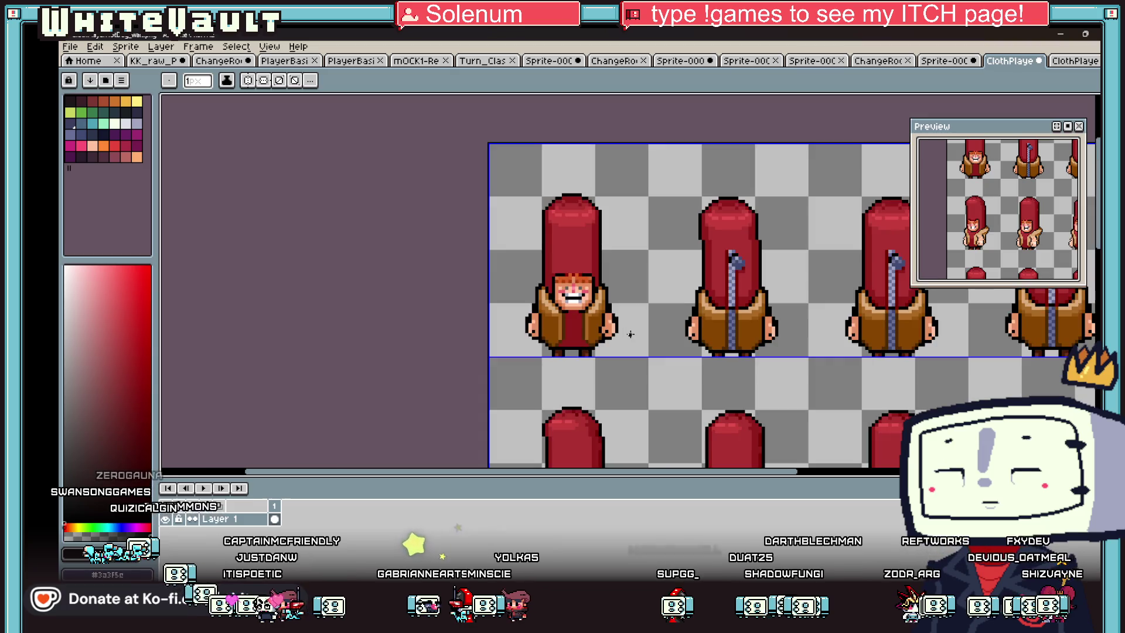
Step: Marquee-select the first front-facing sprite in the top row
key("w")
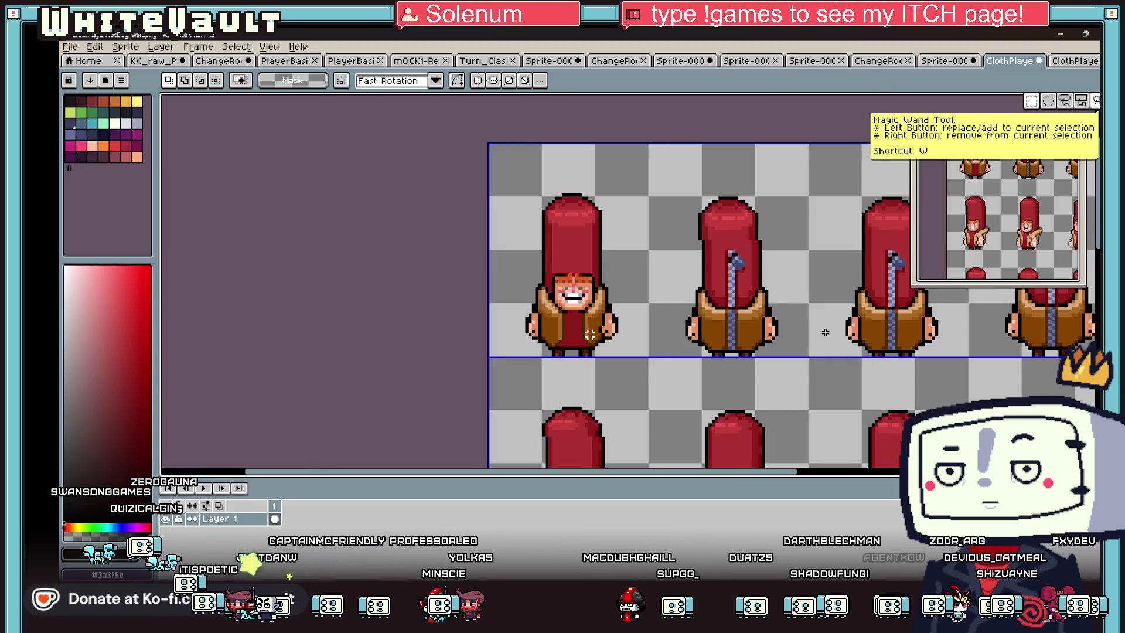
scroll(598, 331, "up", 1)
mouse_move(572, 240)
left_mouse_down()
mouse_move(660, 374)
mouse_move(533, 331)
left_mouse_up()
key("Escape")
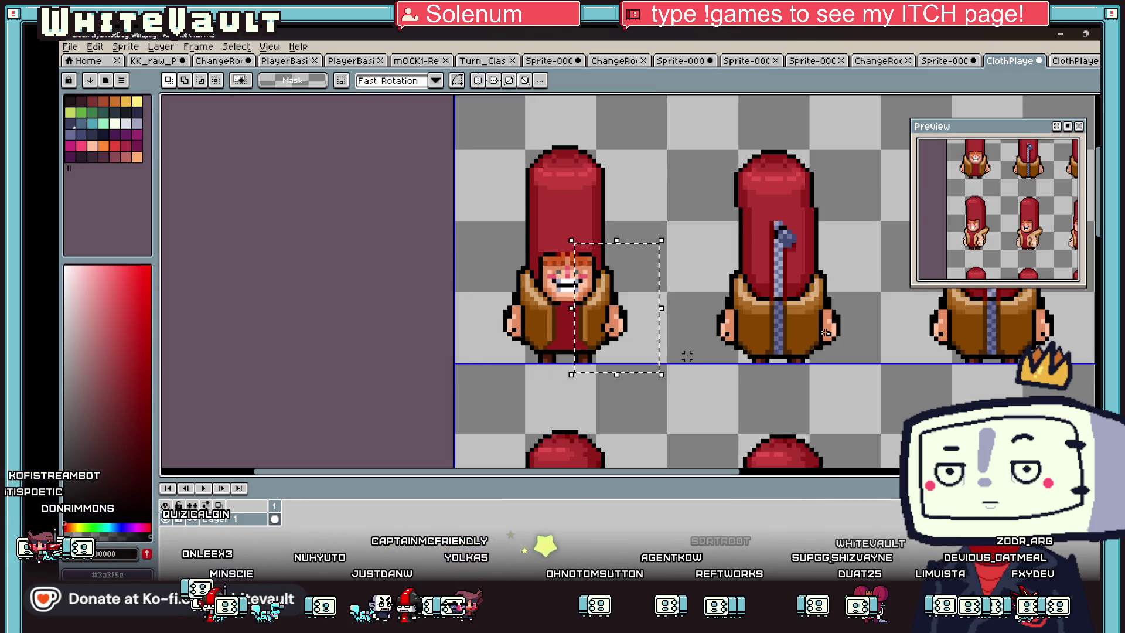
mouse_move(655, 126)
left_mouse_down()
mouse_move(585, 393)
mouse_move(569, 401)
left_mouse_up()
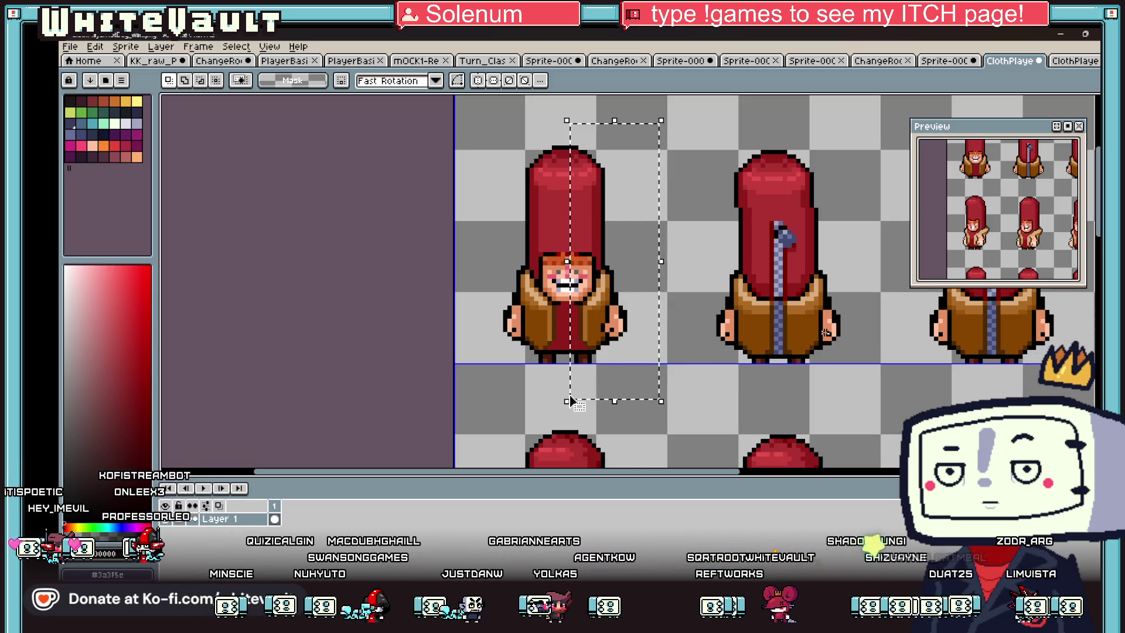
mouse_move(472, 131)
left_mouse_down()
mouse_move(553, 377)
mouse_move(662, 363)
mouse_move(546, 346)
left_mouse_up()
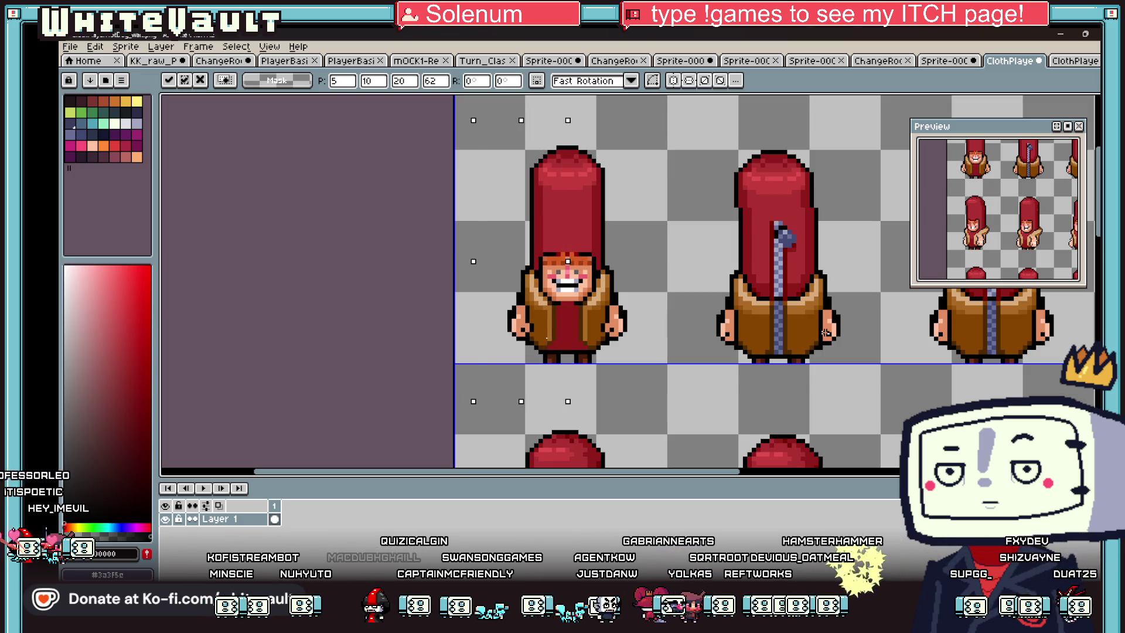
scroll(660, 344, "down", 1)
key("Return")
left_click_drag(526, 164, 648, 371)
key("ctrl+d")
scroll(650, 334, "down", 1)
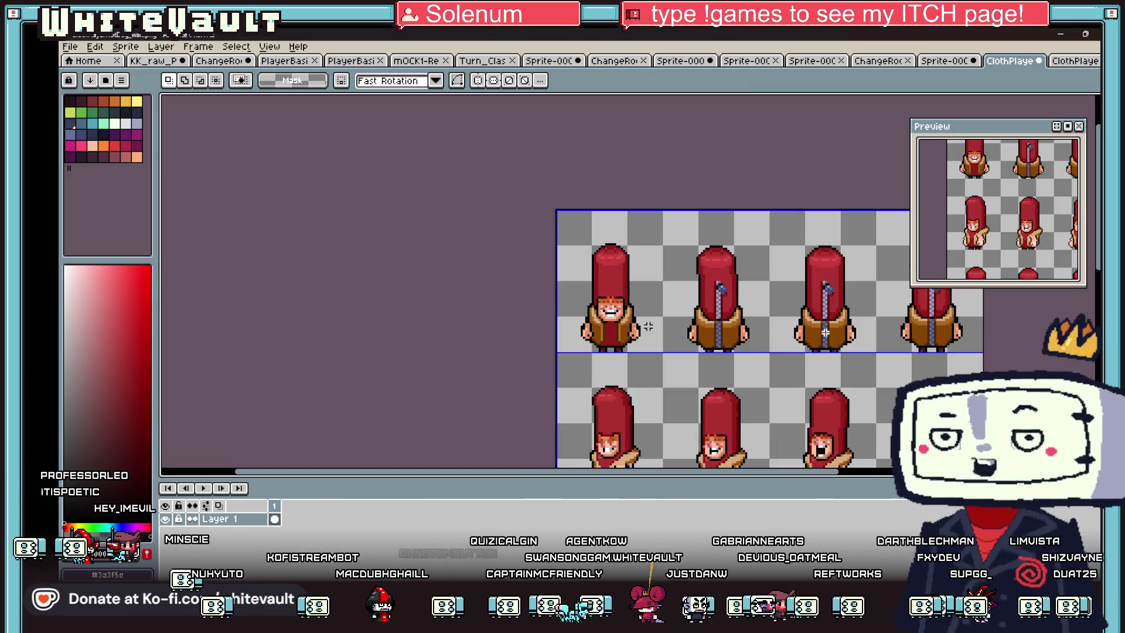
left_click_drag(557, 220, 659, 346)
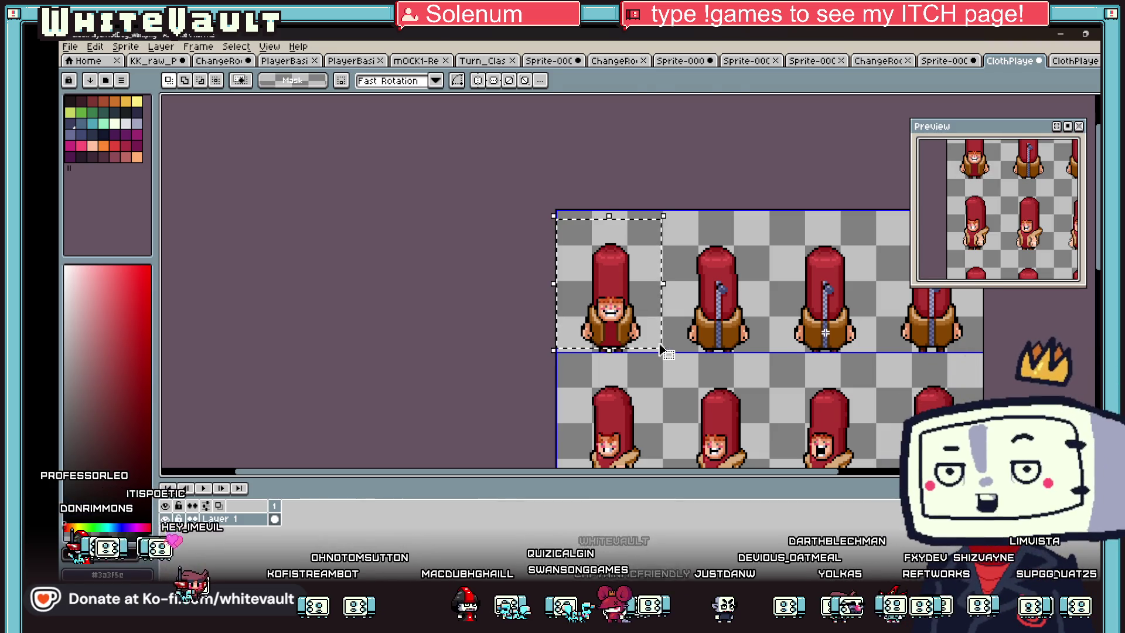
Step: Copy the first sprite and erase the three top-row sprites after it
key("ctrl+d")
scroll(756, 294, "down", 1)
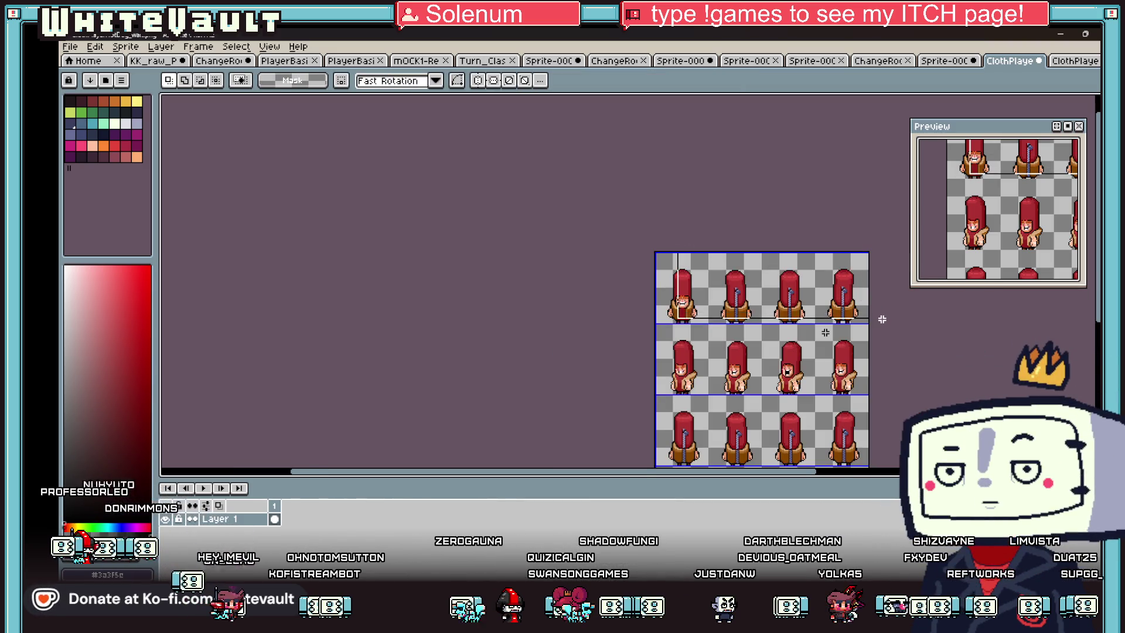
scroll(873, 320, "up", 2)
left_click_drag(381, 144, 857, 310)
key("Delete")
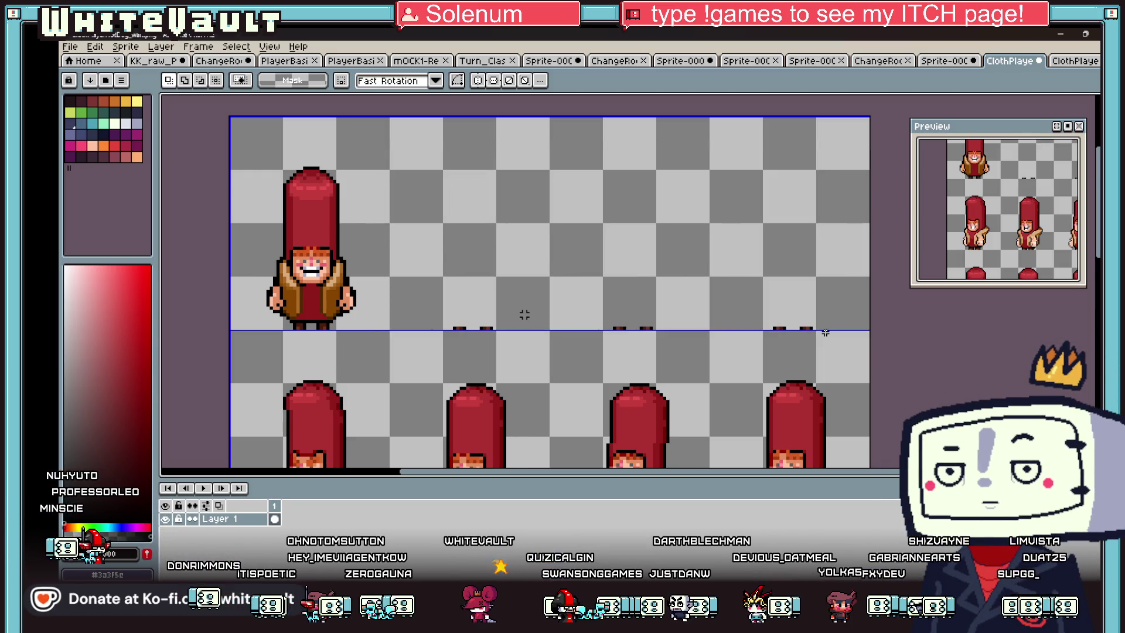
Step: Paste a trial copy into the second cell, nudge it, then cancel it
key("ctrl+v")
left_click_drag(338, 299, 497, 298)
key("Right")
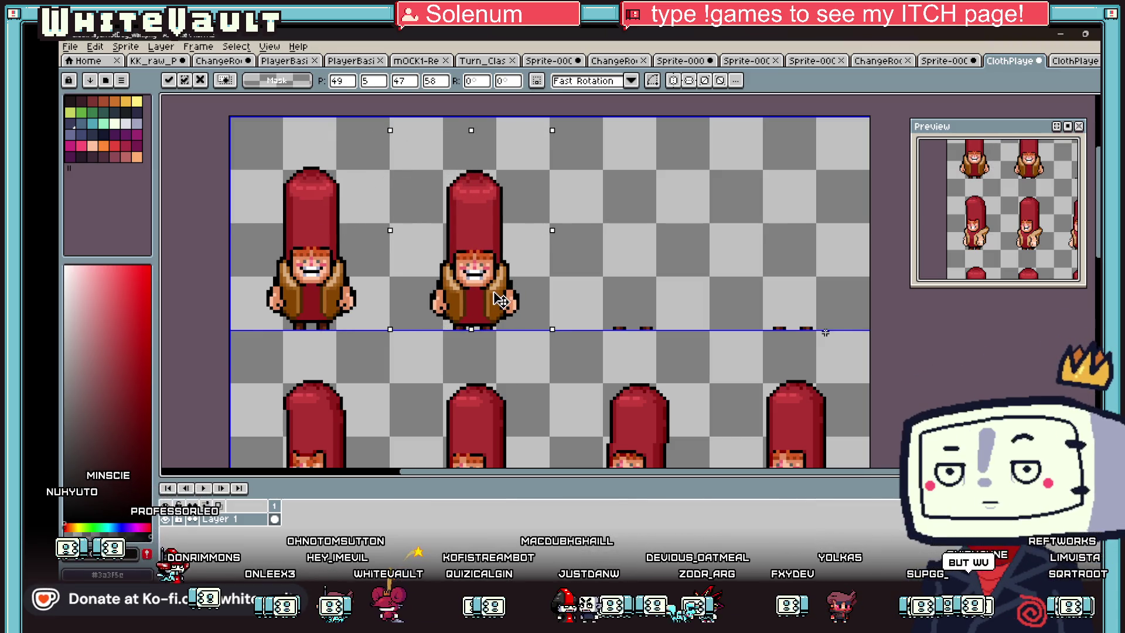
key("Left")
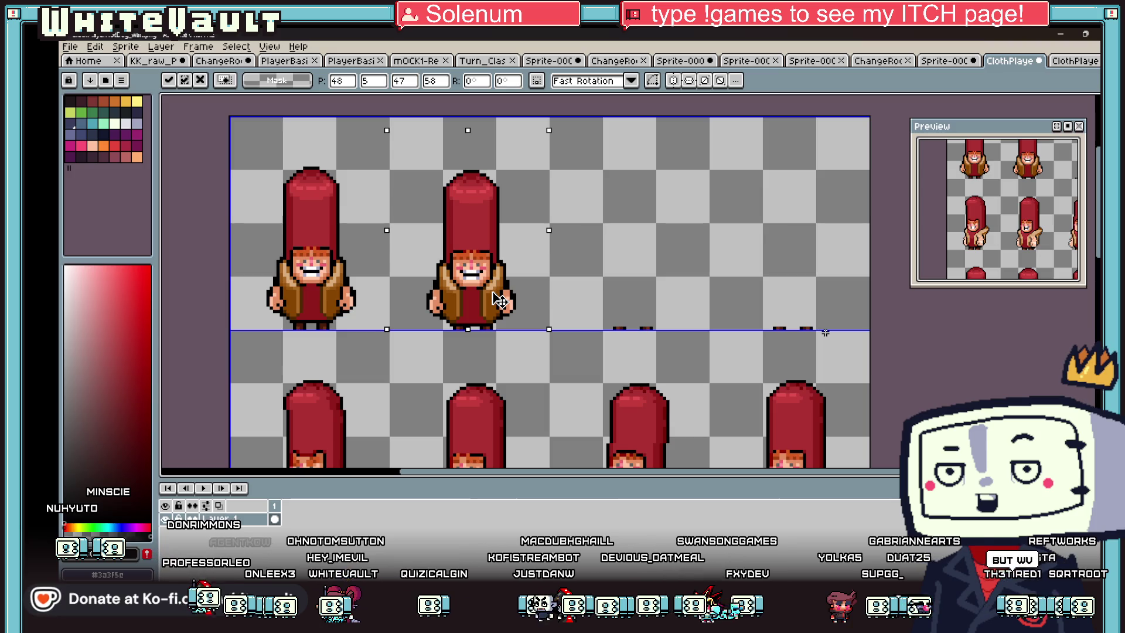
key("Escape")
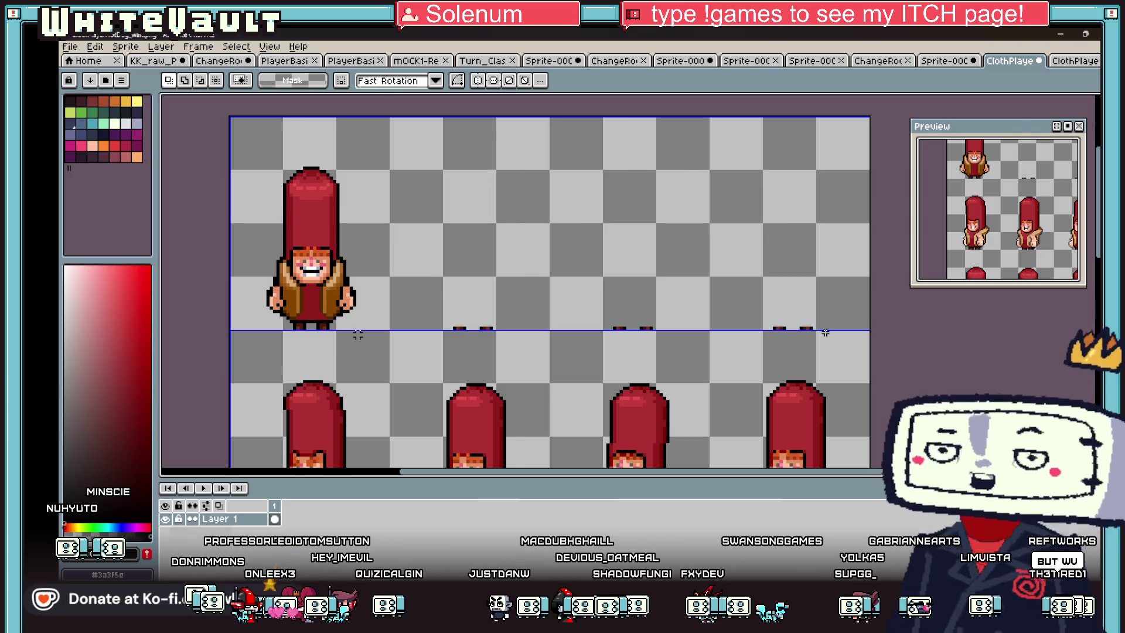
Step: Paste copies of the front sprite into the second, third and fourth cells
scroll(324, 326, "up", 1)
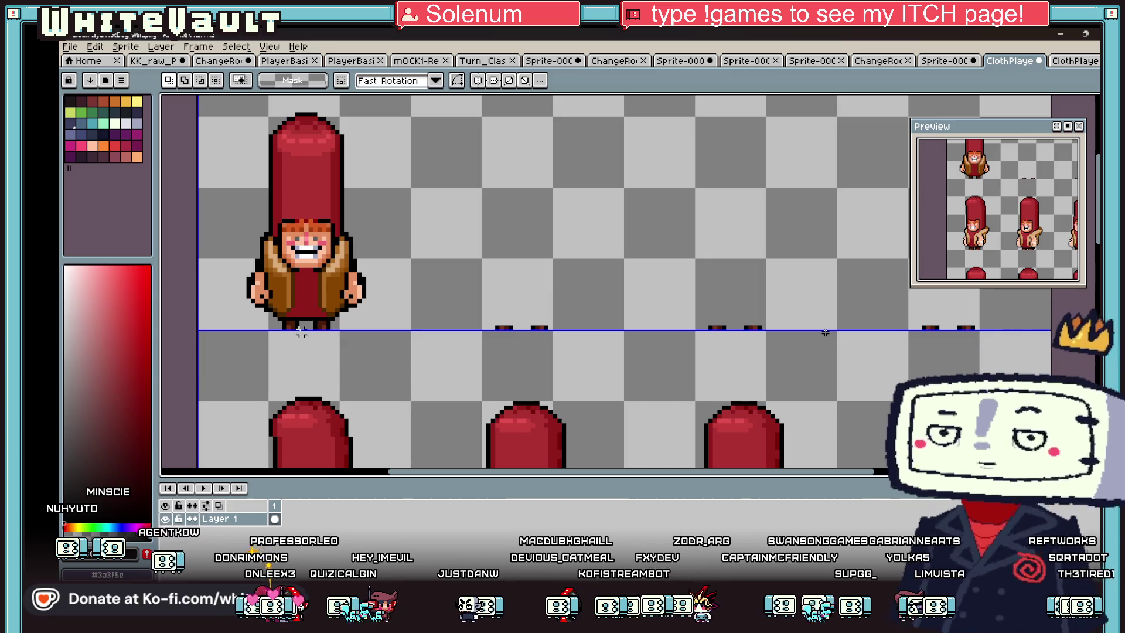
scroll(825, 332, "down", 2)
mouse_move(308, 280)
left_mouse_down()
mouse_move(342, 336)
mouse_move(661, 296)
mouse_move(670, 342)
left_mouse_up()
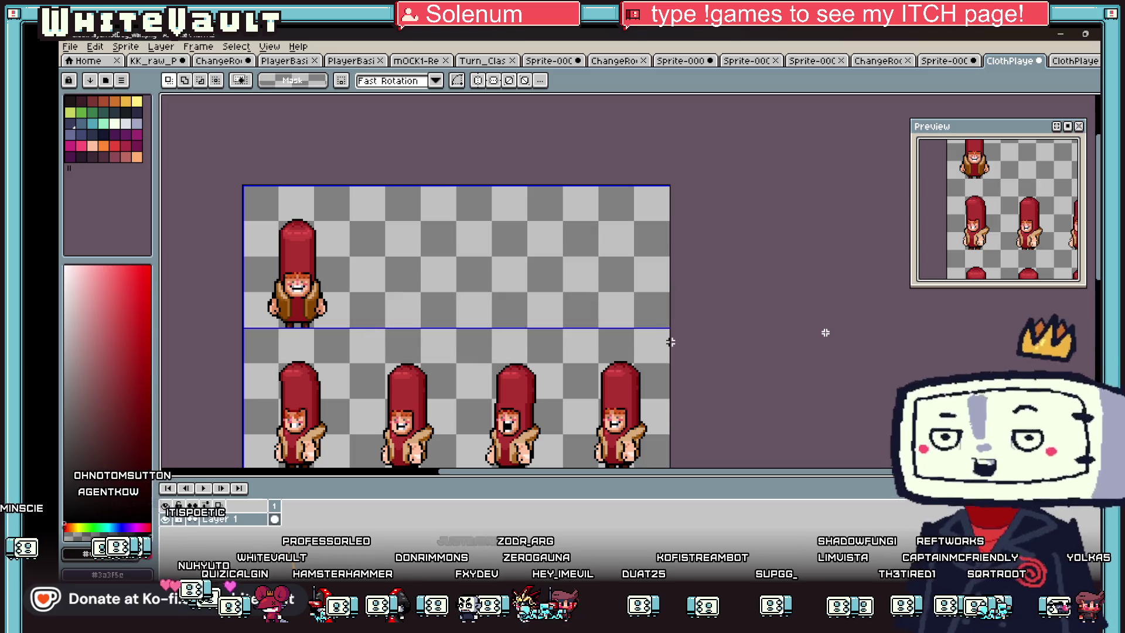
key("ctrl+v")
mouse_move(299, 296)
left_mouse_down()
mouse_move(417, 298)
mouse_move(402, 298)
left_mouse_up()
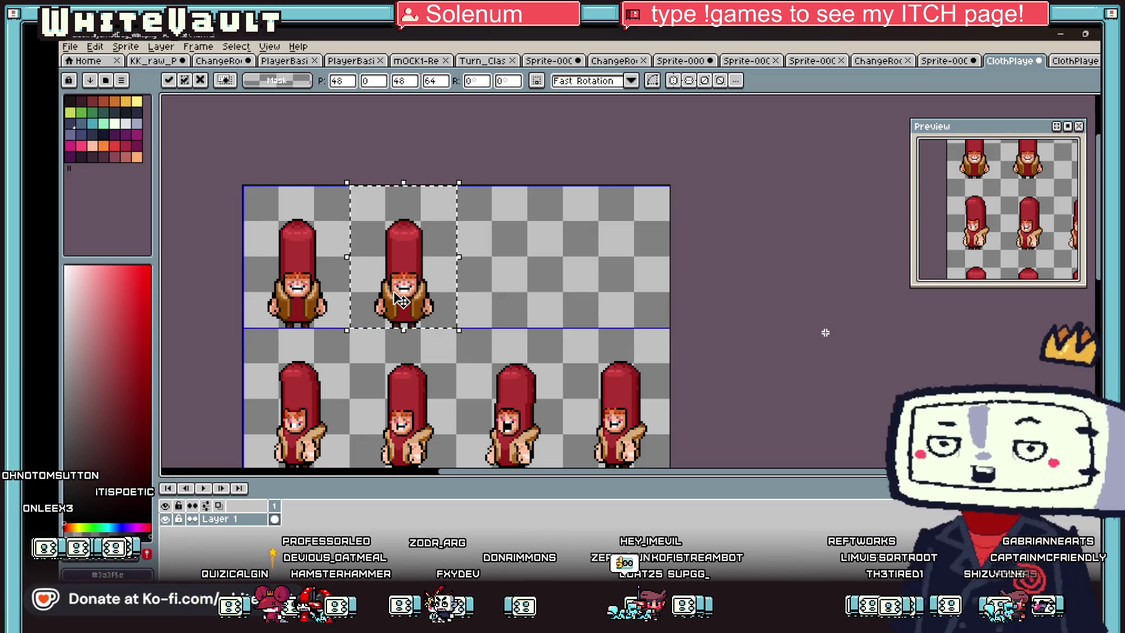
key("ctrl+v")
left_click_drag(298, 296, 511, 302)
key("ctrl+v")
left_click_drag(292, 299, 598, 301)
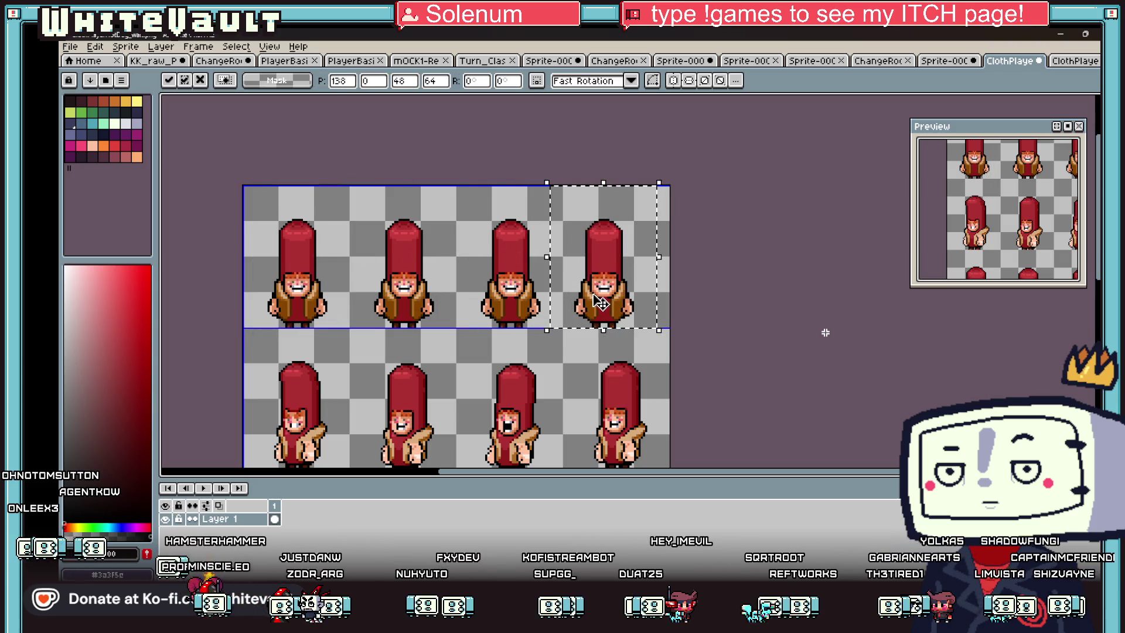
key("Right")
key("Right")
key("Right")
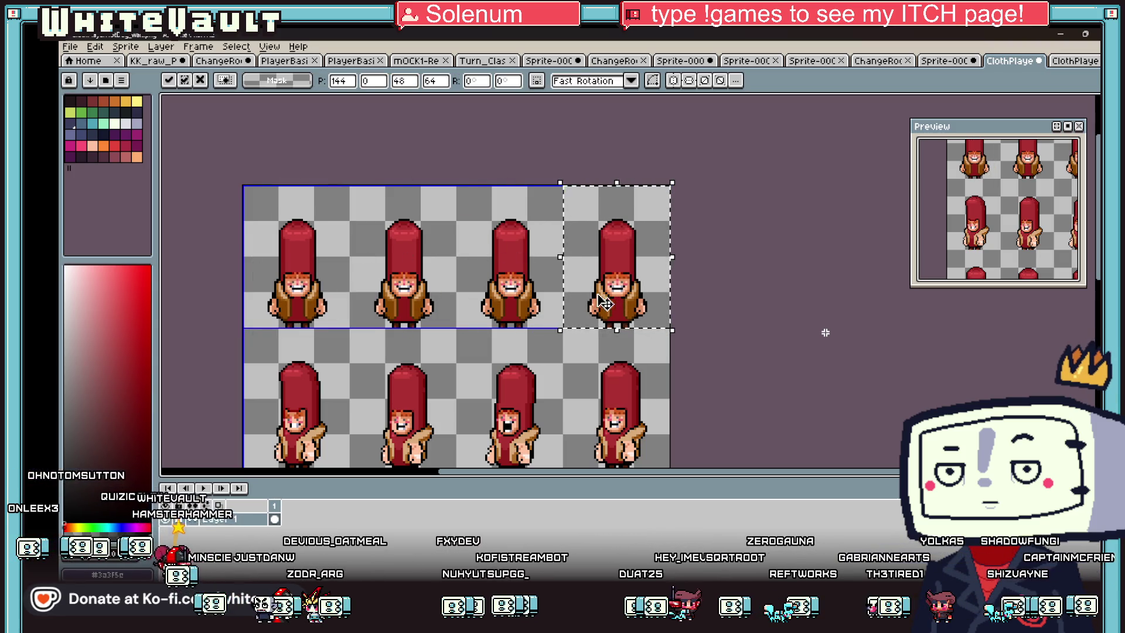
key("ctrl+d")
Step: Check the second to fourth frames' placement by selecting and deselecting them
left_click_drag(351, 187, 566, 326)
key("ctrl+d")
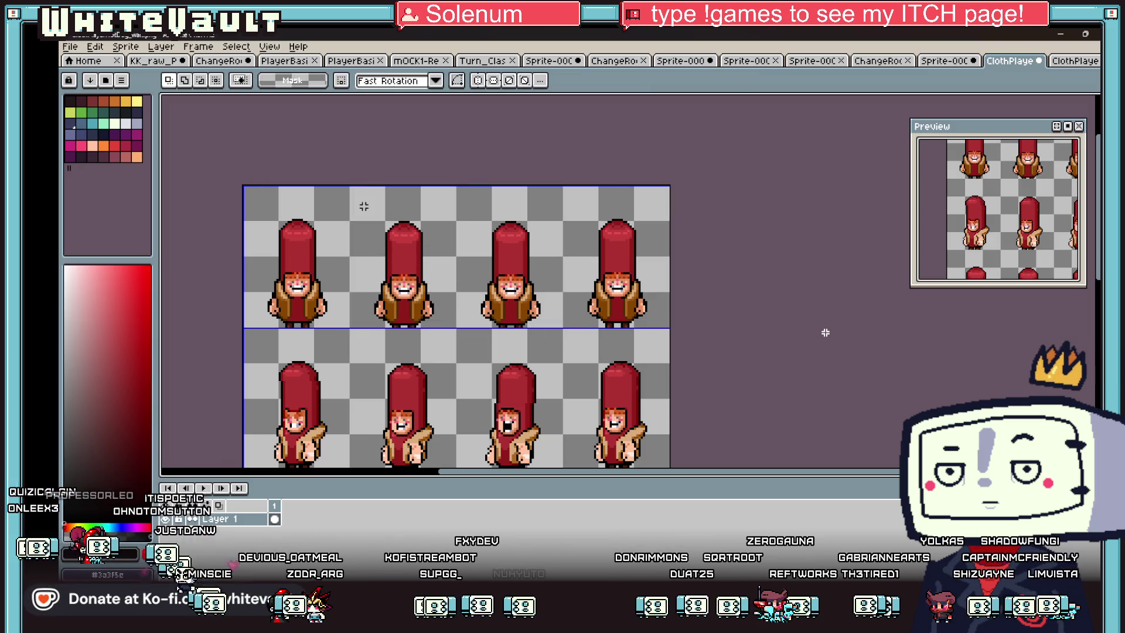
left_click_drag(445, 251, 471, 273)
key("ctrl+d")
left_click_drag(671, 253, 671, 253)
key("ctrl+d")
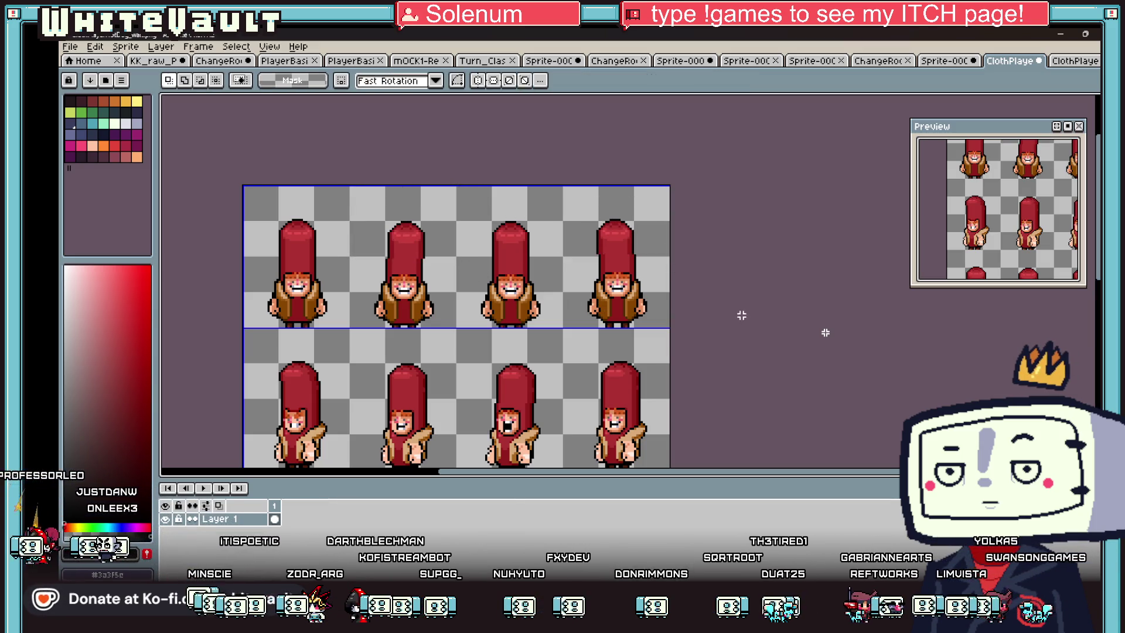
Step: Shift the upper face up one pixel and move the mouth down one pixel
scroll(398, 277, "up", 5)
left_click_drag(355, 249, 509, 352)
key("Up")
key("ctrl+d")
key("ctrl+z")
key("ctrl+v")
left_click_drag(442, 394, 456, 407)
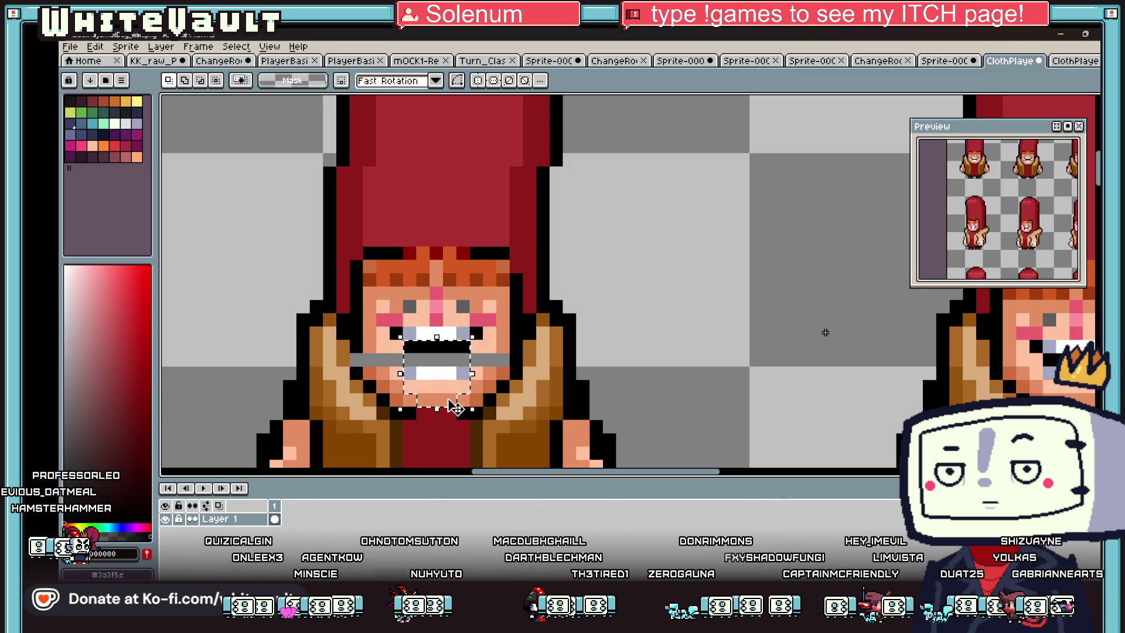
key("Return")
Step: Paint orange skin over grey pixels beside the mouth and darken the mouth-line pixels
scroll(469, 416, "down", 2)
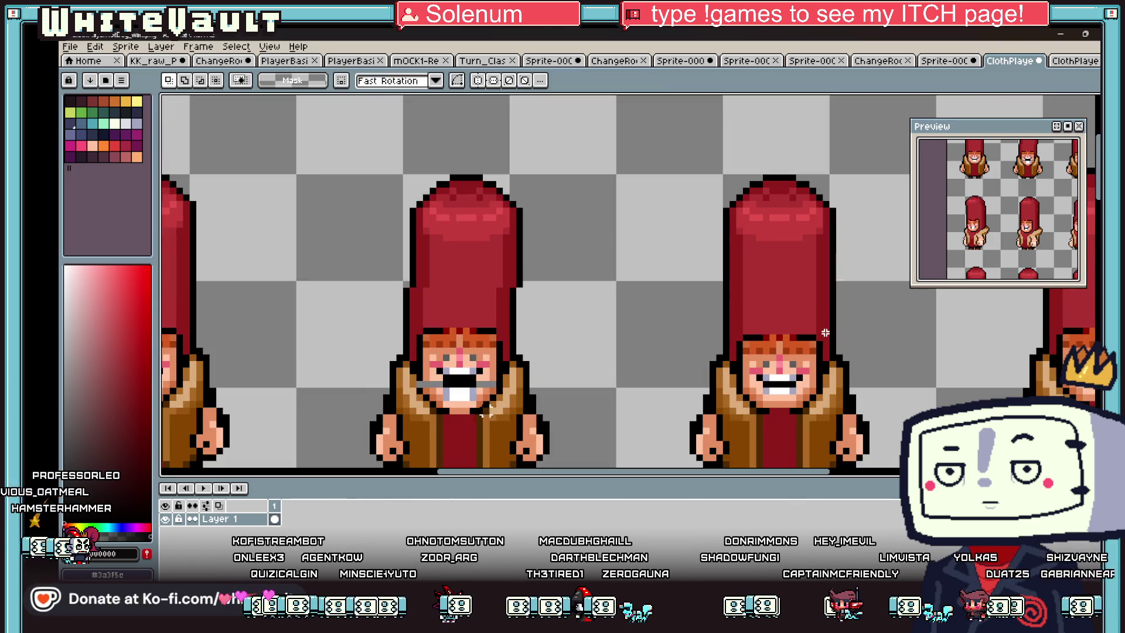
scroll(471, 419, "up", 2)
key("b")
left_click(492, 366, "alt")
left_click_drag(487, 352, 498, 352)
left_click(391, 352)
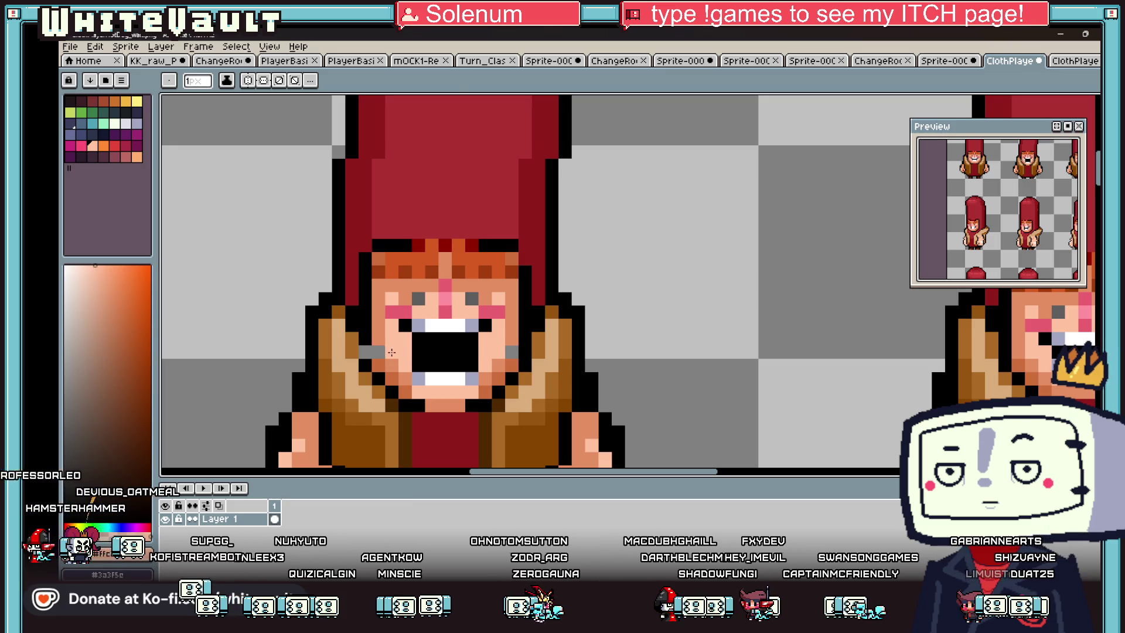
left_click(381, 364, "alt")
left_click(372, 351)
left_click(513, 354)
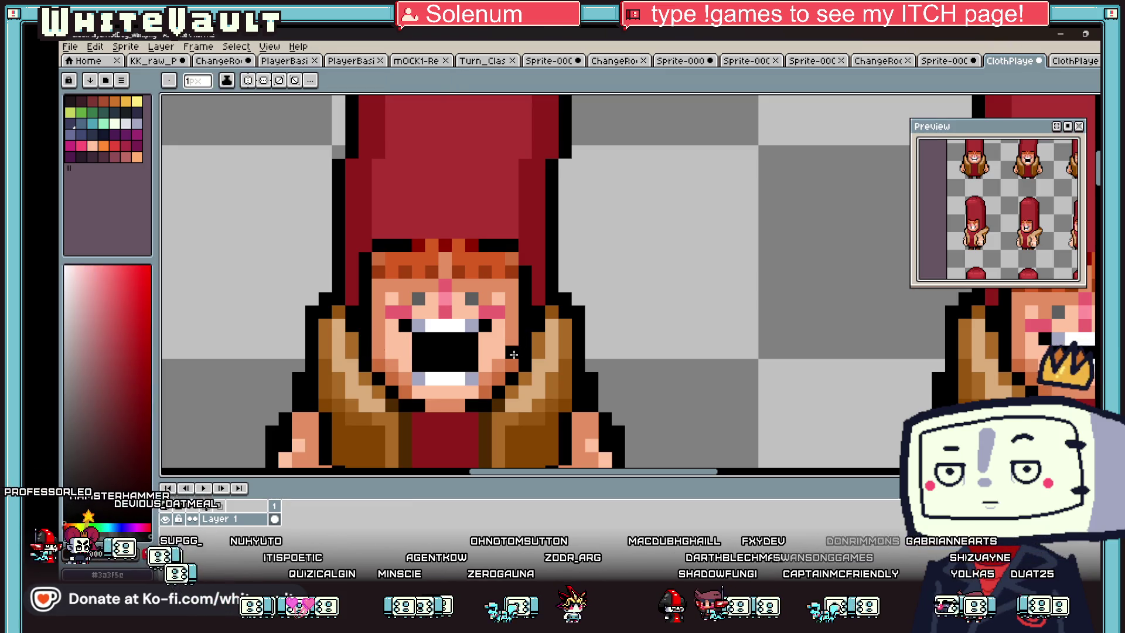
left_click(514, 354, "alt")
Step: On the fourth character, recolour pixels beside the teeth and paint the bottom tooth row skin-coloured
scroll(527, 369, "down", 5)
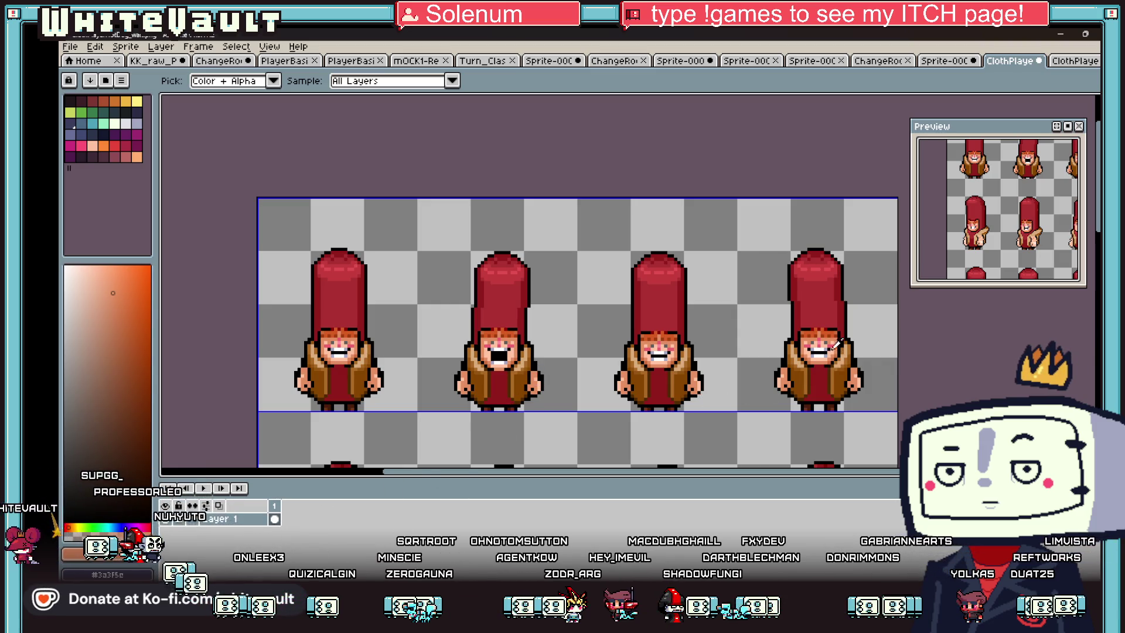
scroll(836, 345, "up", 5)
left_click(823, 399, "alt")
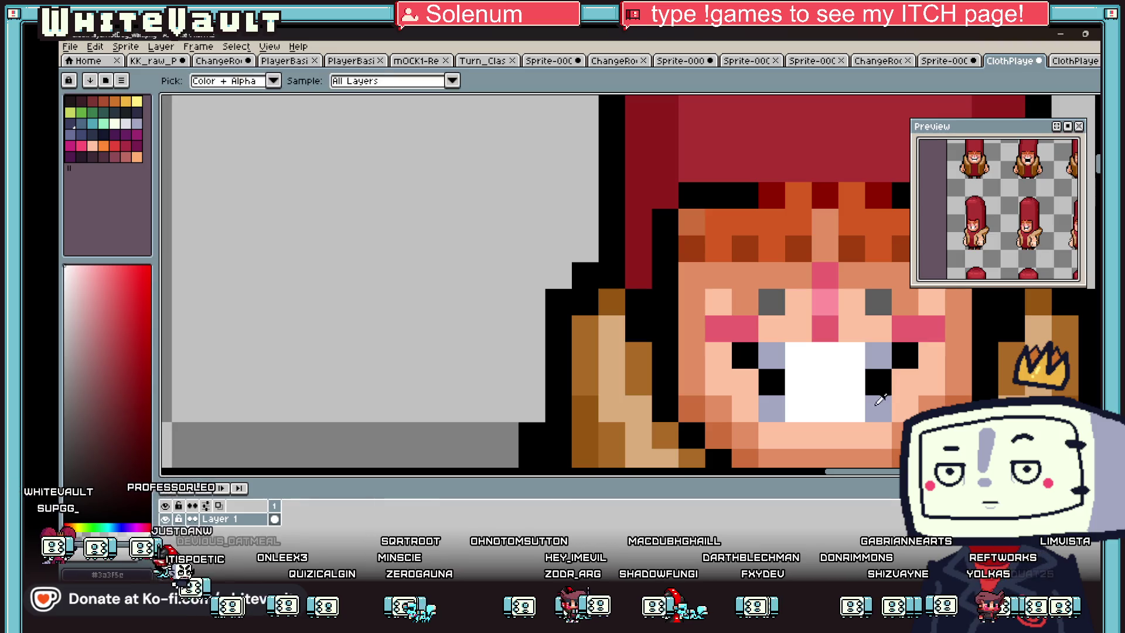
left_click(878, 382)
left_click(772, 382)
left_click(855, 434, "alt")
left_click_drag(772, 409, 867, 409)
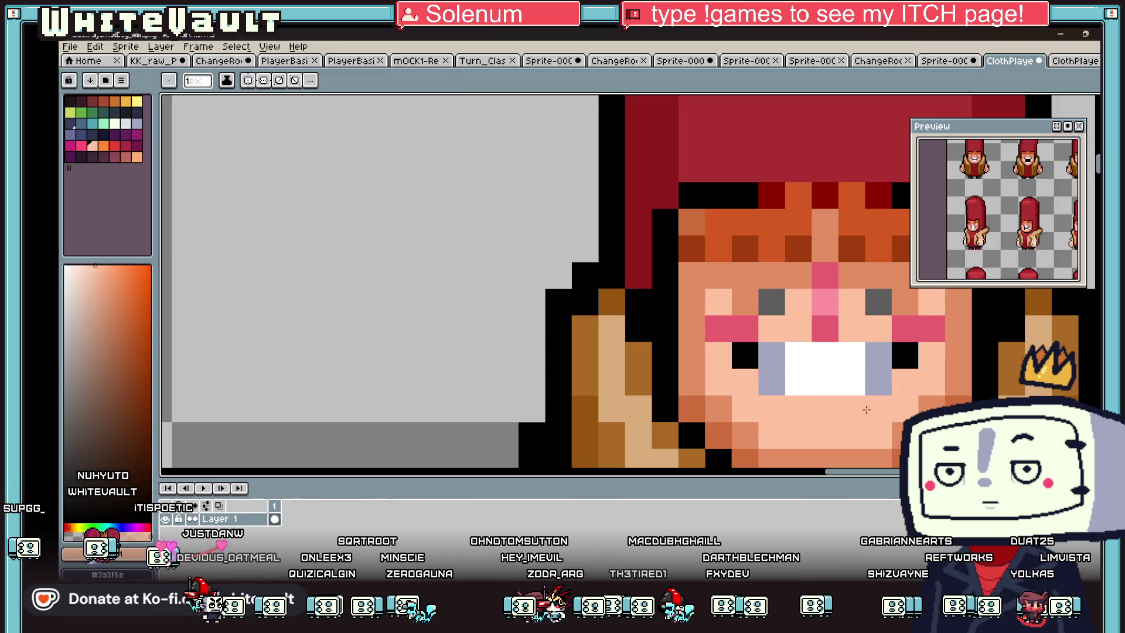
Step: Draw a dark line along the fourth character's chin
scroll(866, 410, "down", 5)
scroll(830, 333, "up", 4)
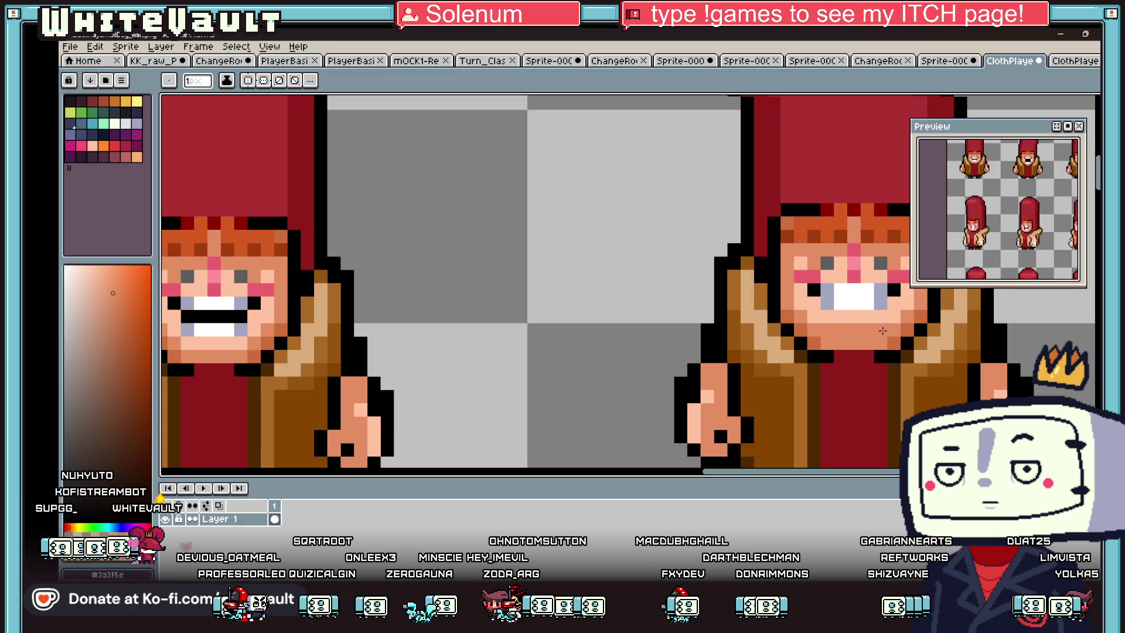
left_click(882, 354, "alt")
left_click_drag(875, 343, 839, 345)
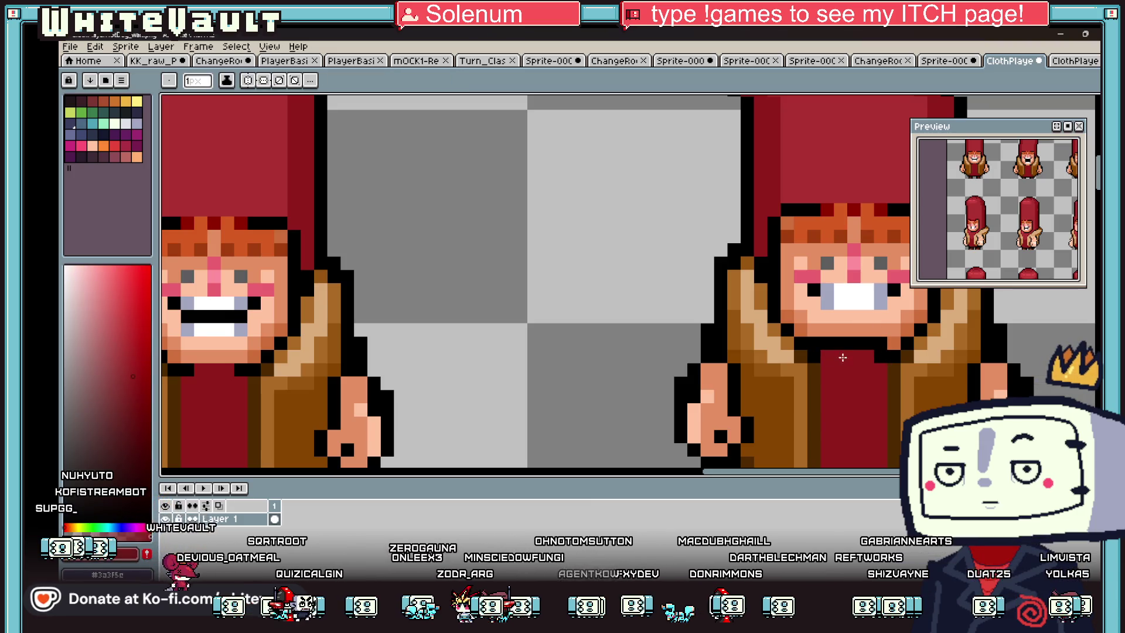
Step: Save the updated sprite sheet via File > Save
scroll(882, 356, "down", 4)
scroll(890, 357, "up", 2)
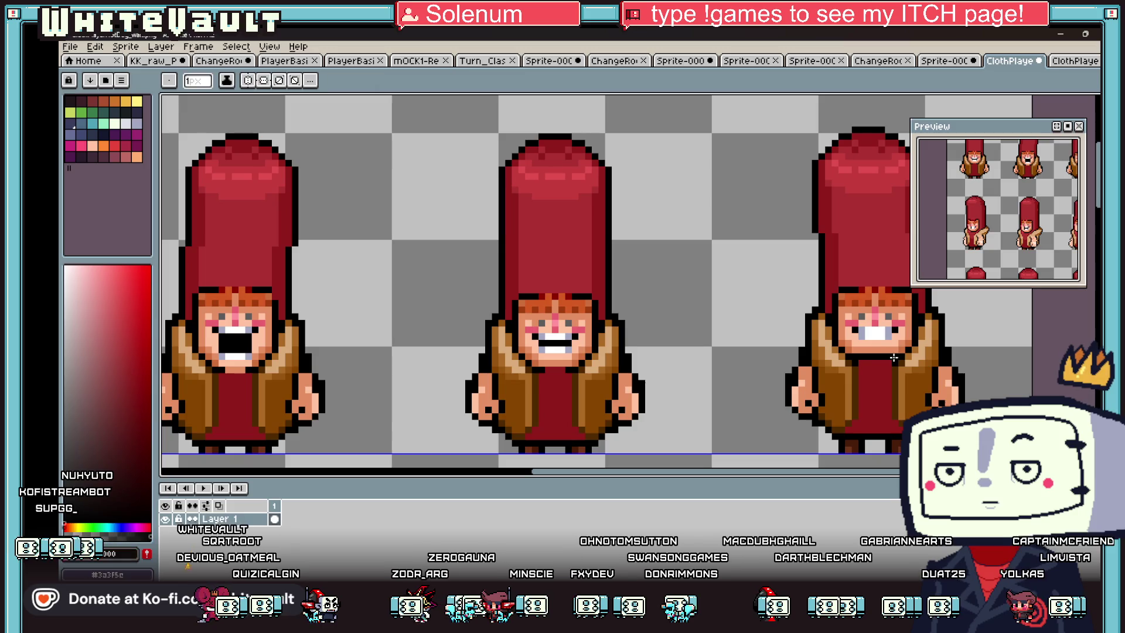
scroll(896, 358, "down", 2)
scroll(907, 356, "down", 1)
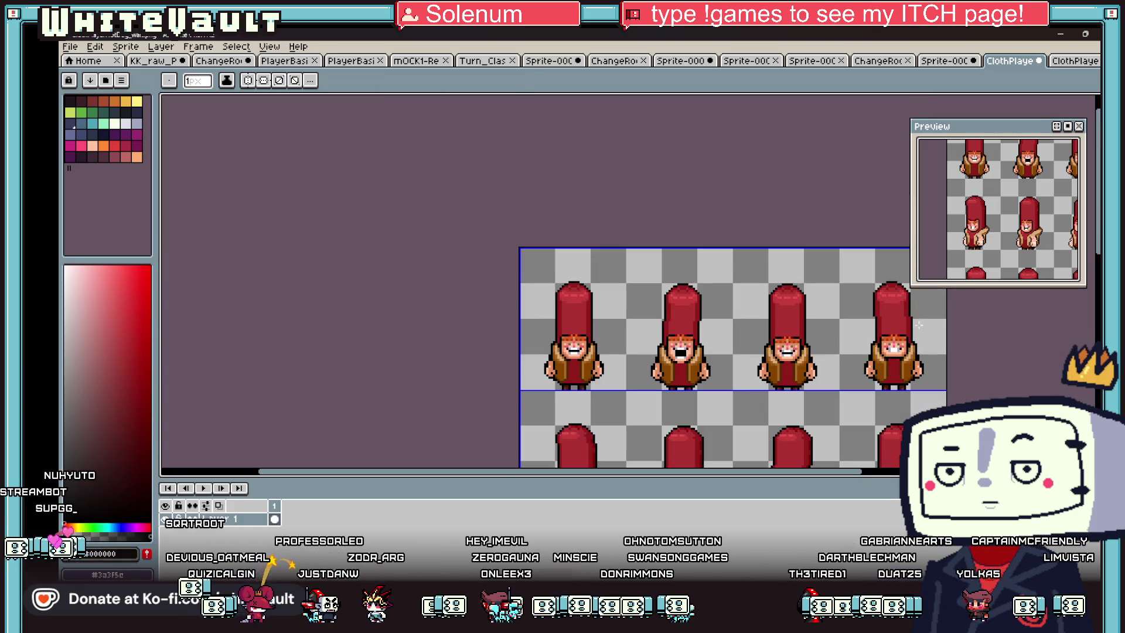
key("m")
scroll(858, 343, "down", 2)
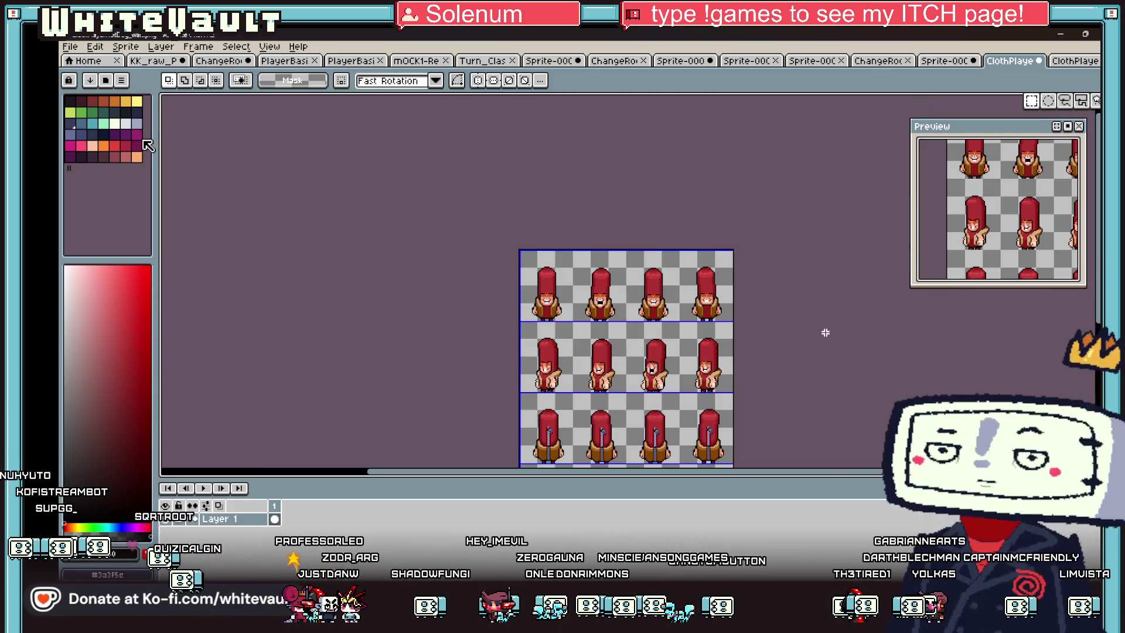
left_click(72, 46)
left_click(140, 104)
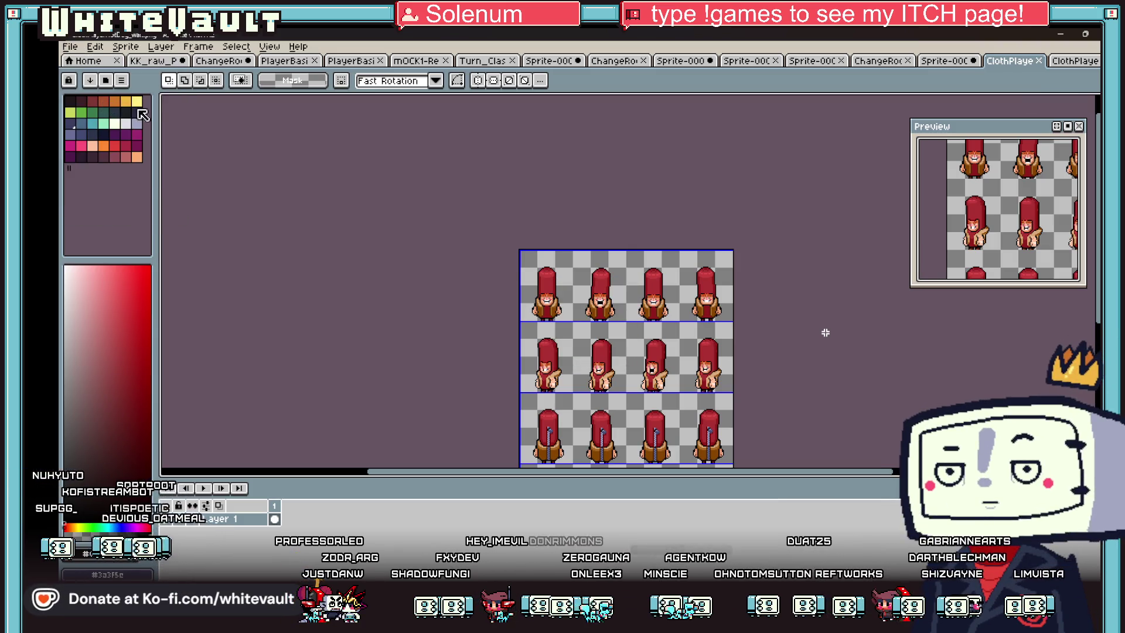
Step: Update ClothPlayerHotDog_wait from the saved file in Resources > Images, then launch Test Play
left_click(1060, 34)
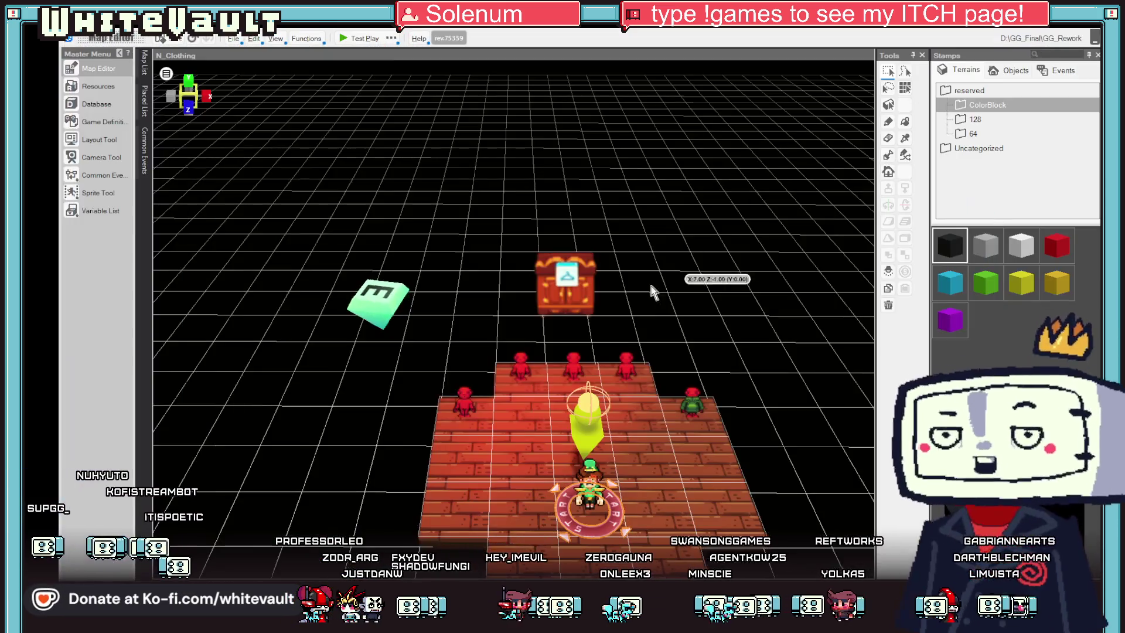
left_click(106, 84)
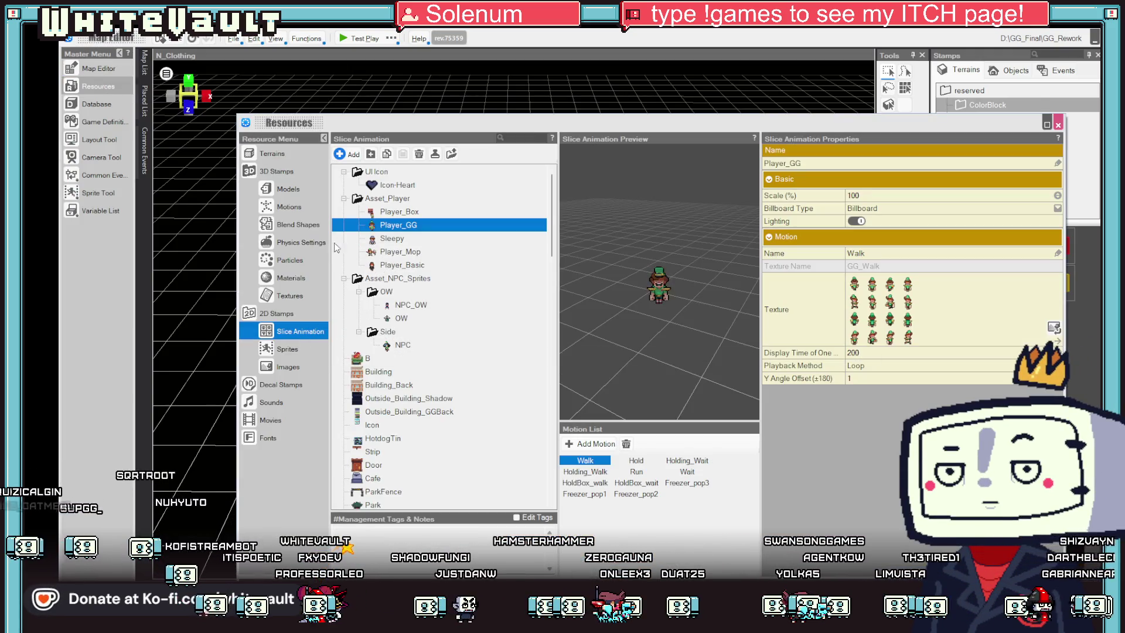
left_click(295, 361)
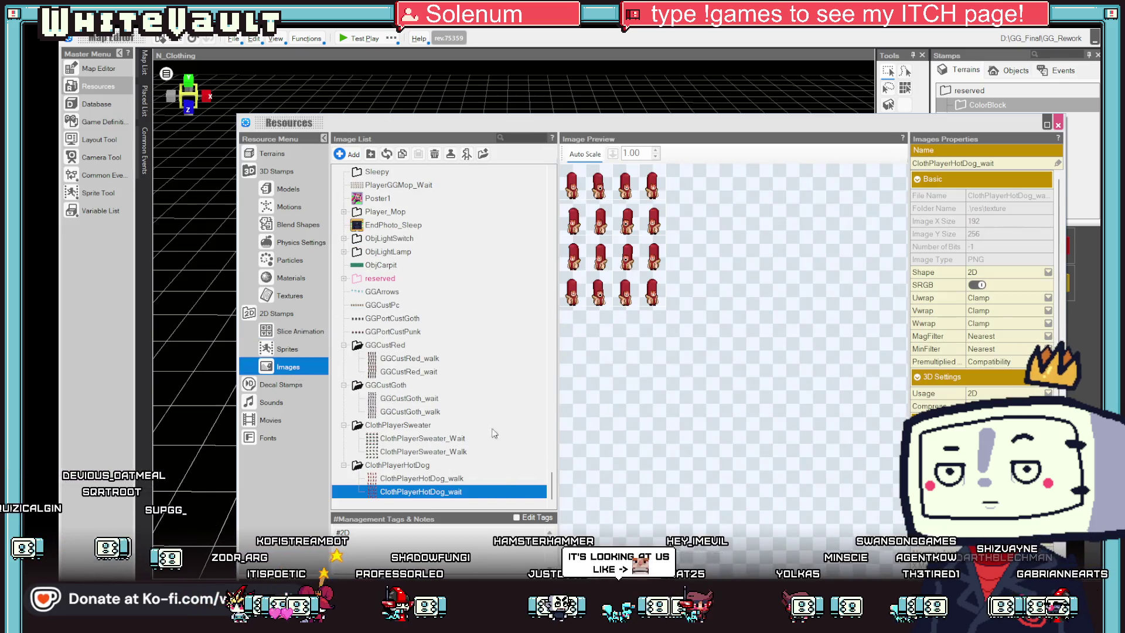
left_click(386, 154)
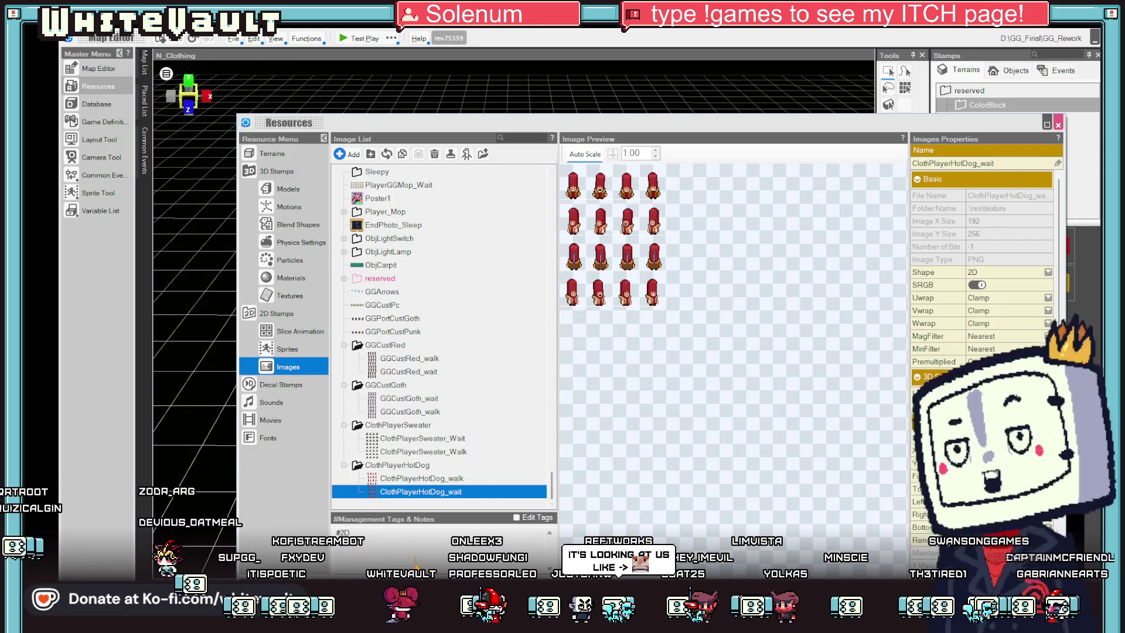
left_click(99, 68)
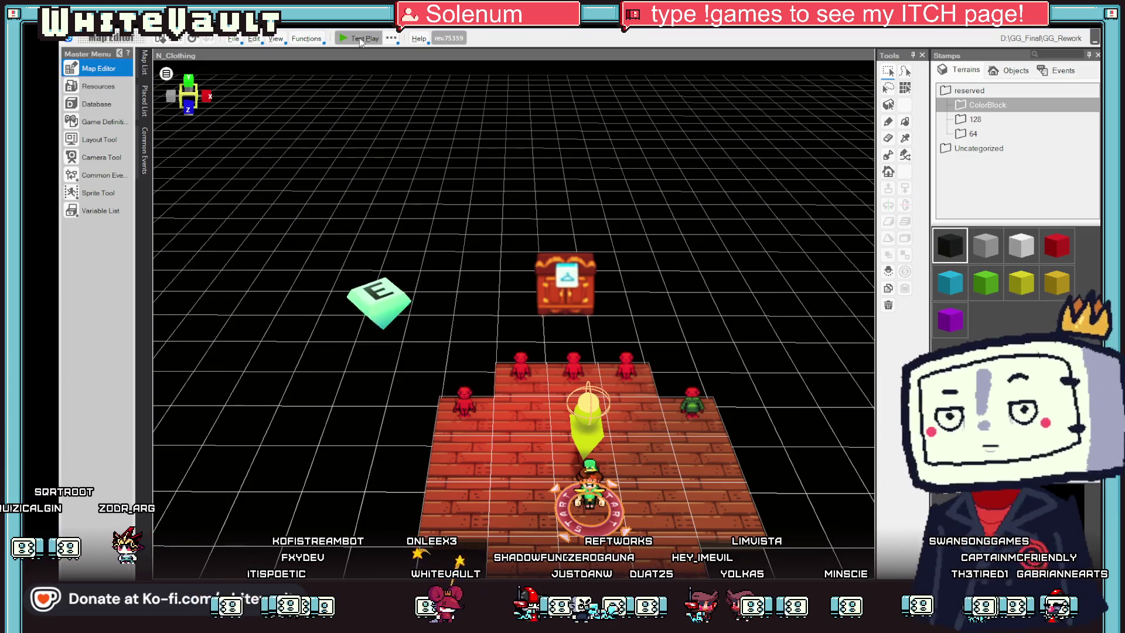
left_click(355, 39)
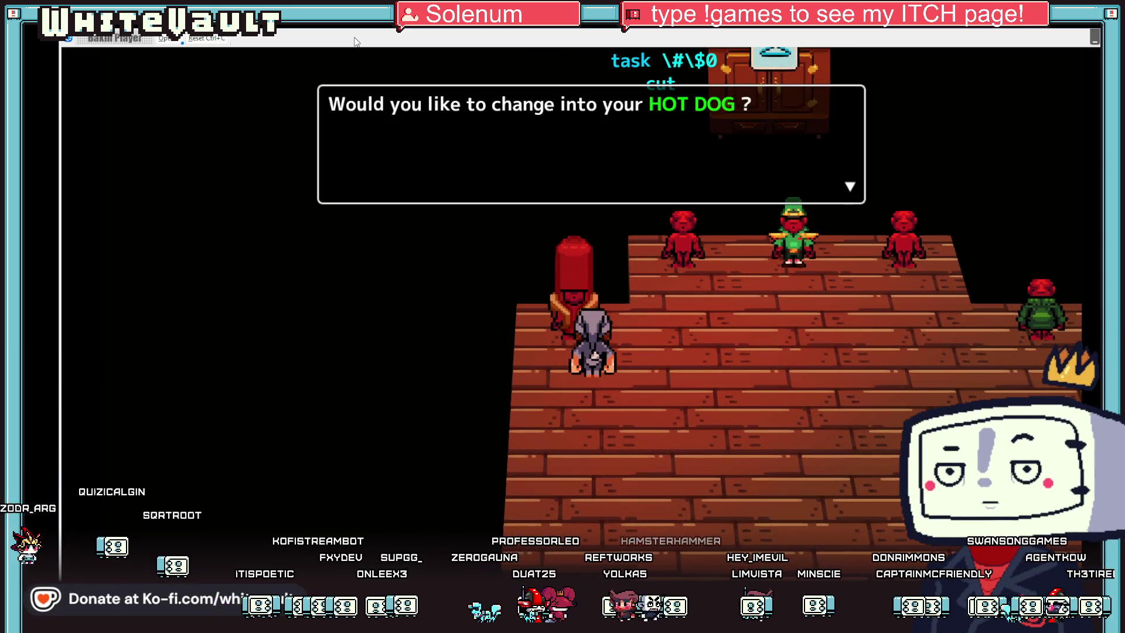
Step: Change into the hot dog costume, walk the hallway to the mirror, then quit back to Aseprite
key("Return")
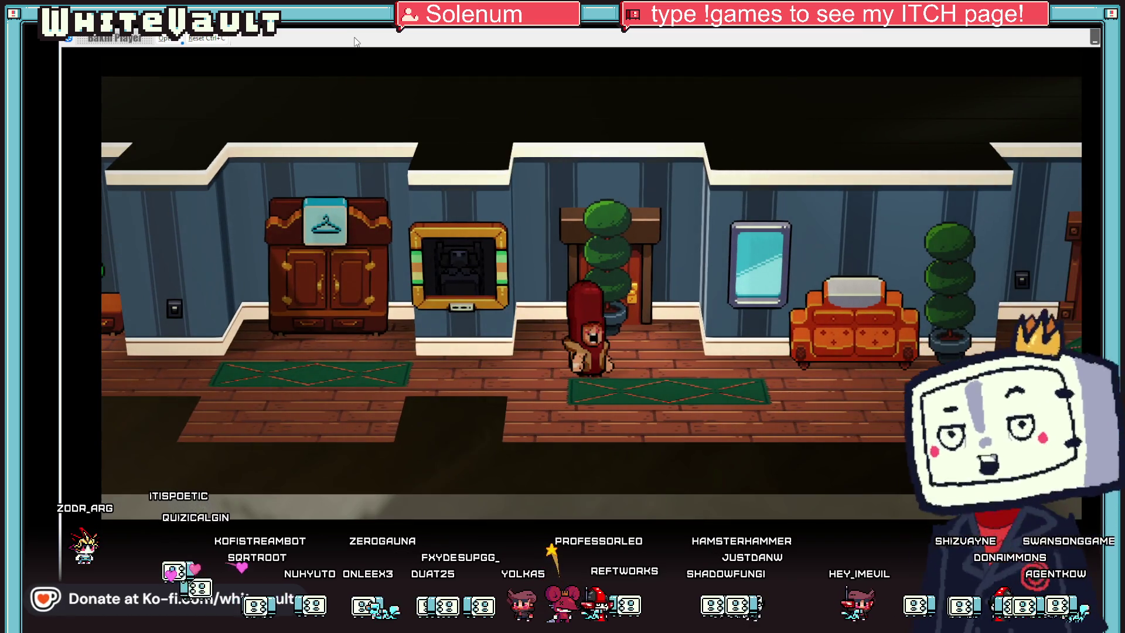
key("Left")
key("Right")
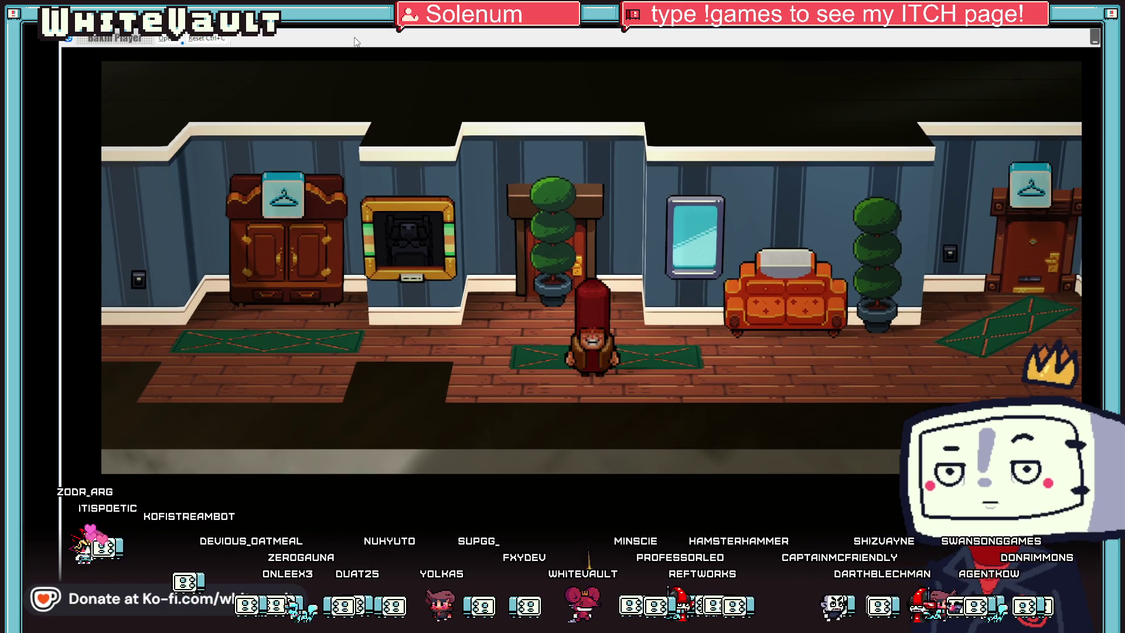
key("Right")
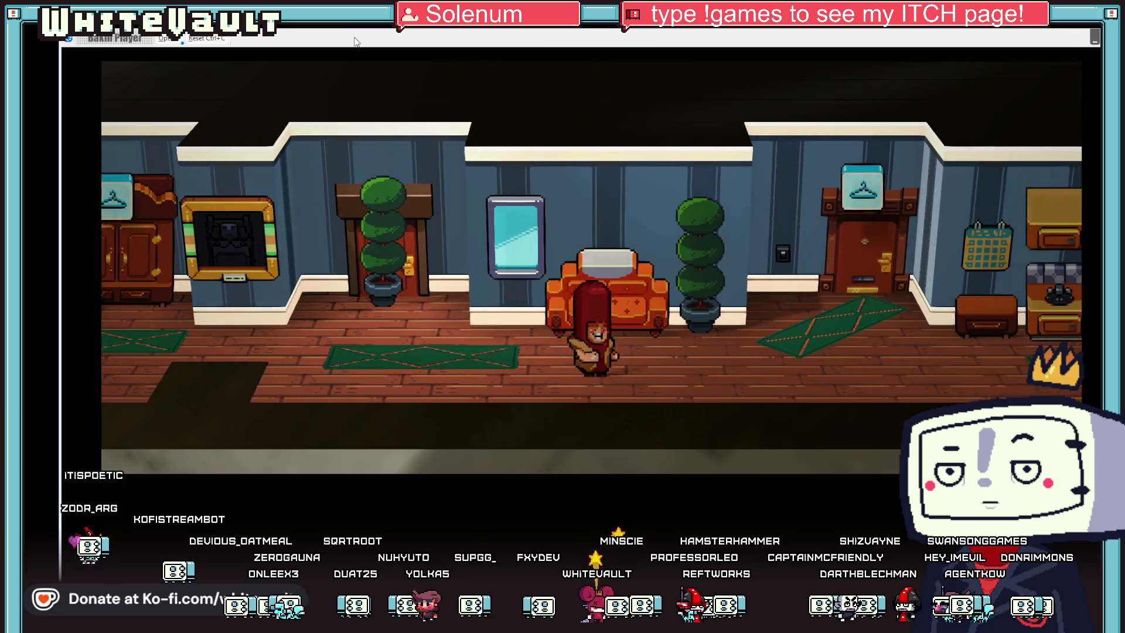
key("Right")
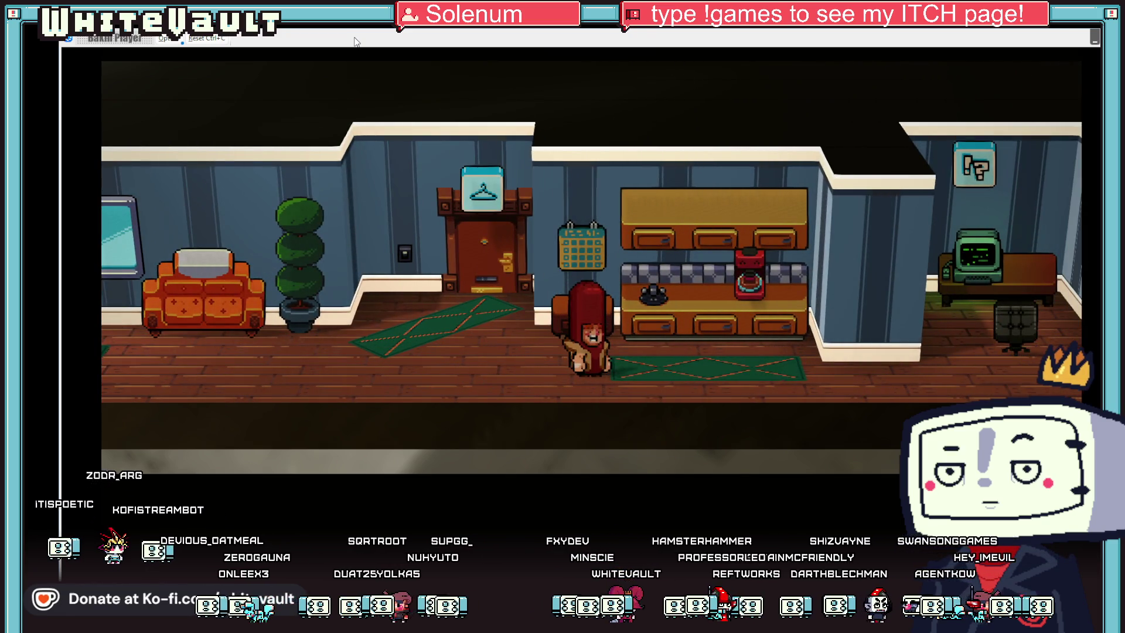
key("Left")
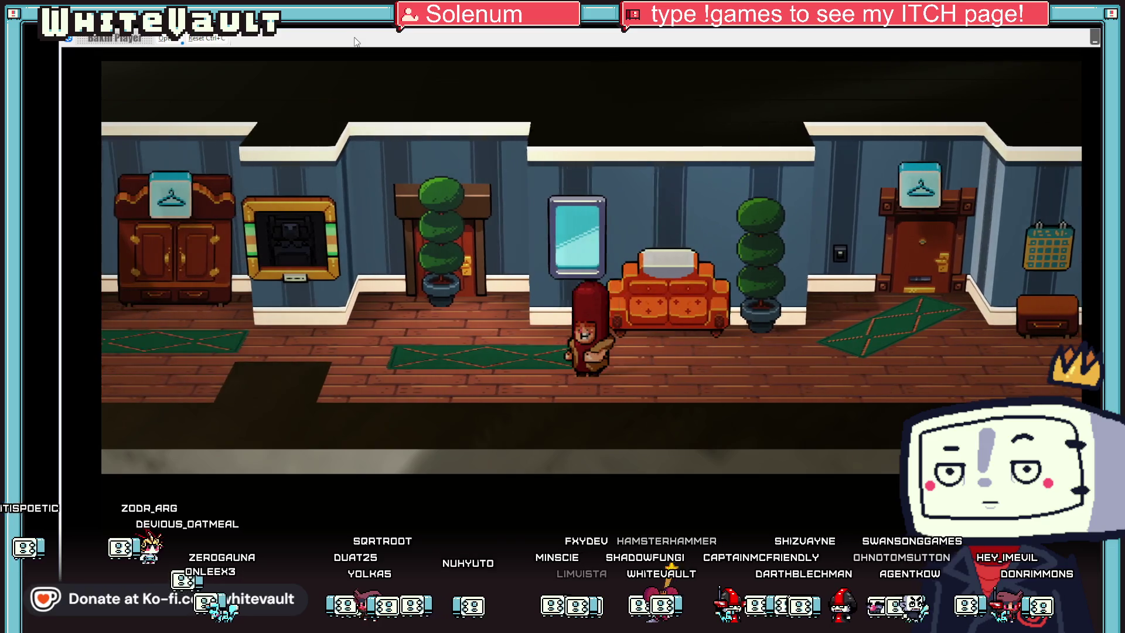
key("Up")
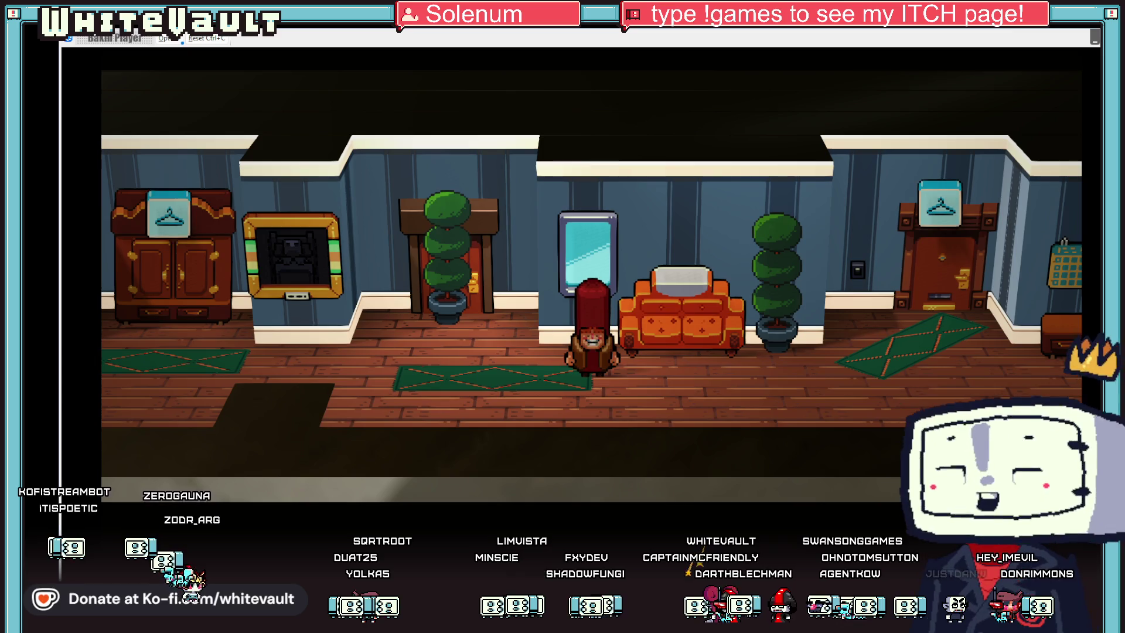
key("Escape")
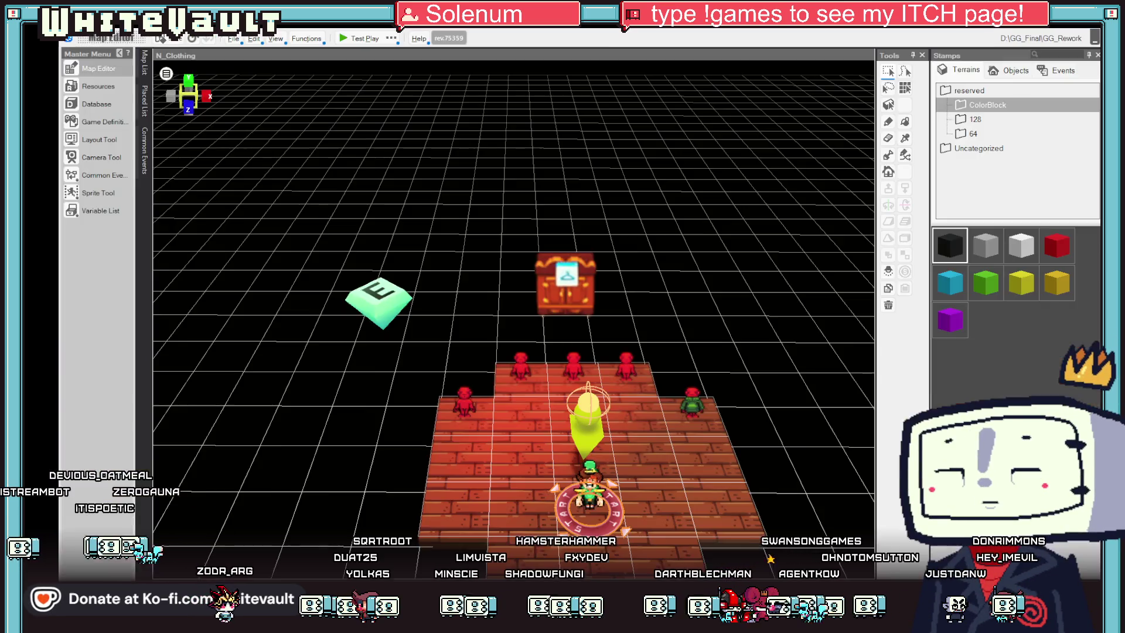
key("alt+Tab")
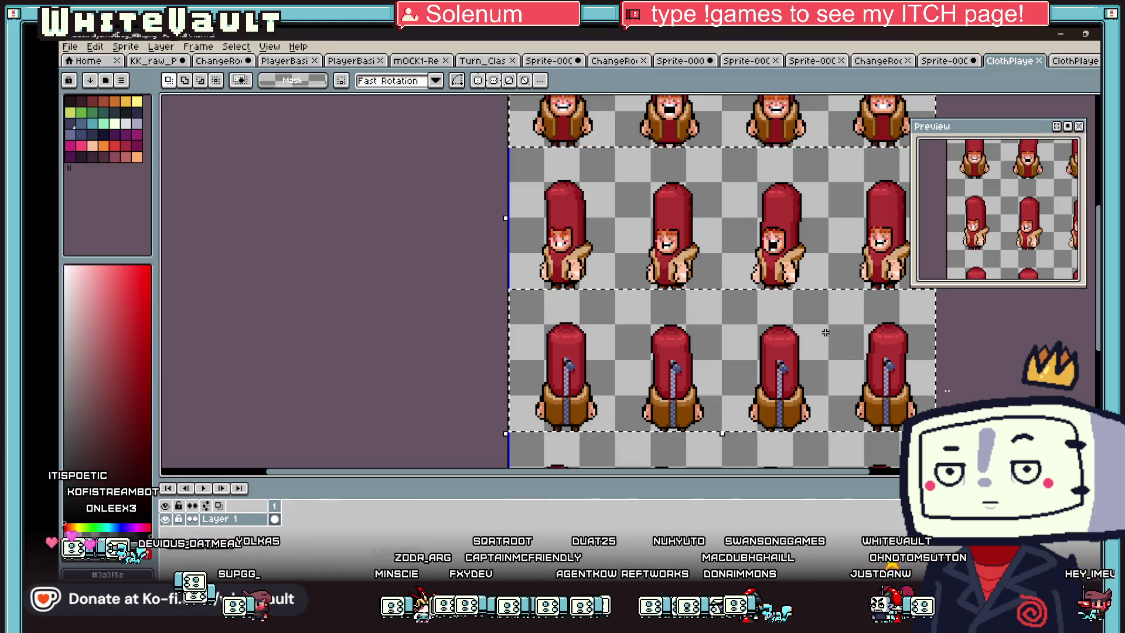
Step: On the second hot-dog sheet, erase the top and third rows and paste sprites into them
left_click(1073, 61)
scroll(825, 332, "down", 1)
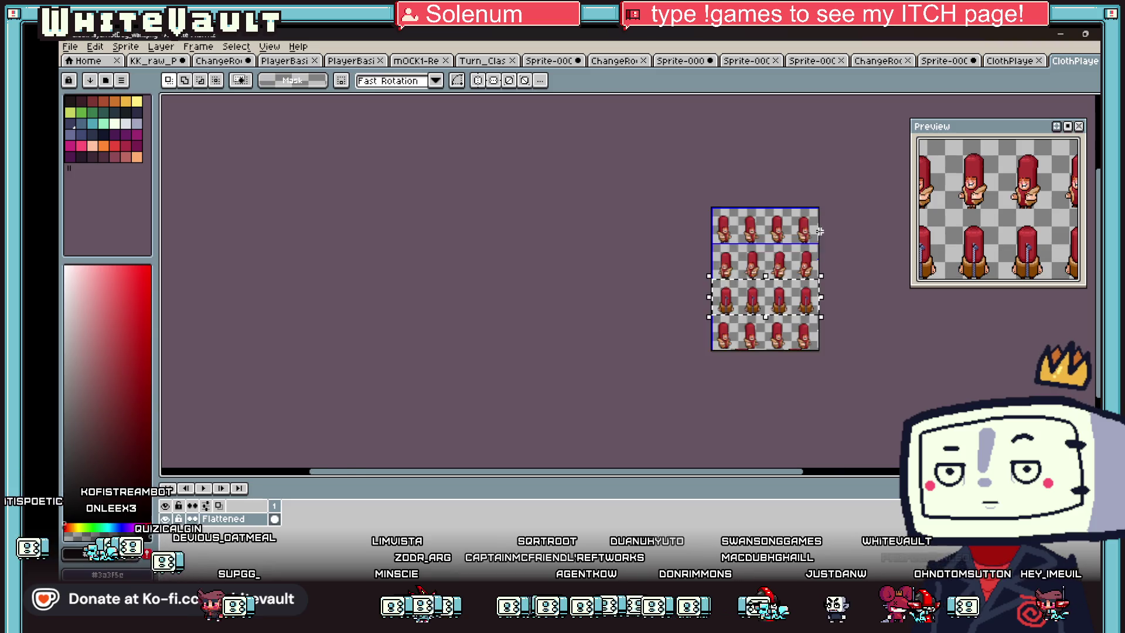
scroll(829, 298, "up", 1)
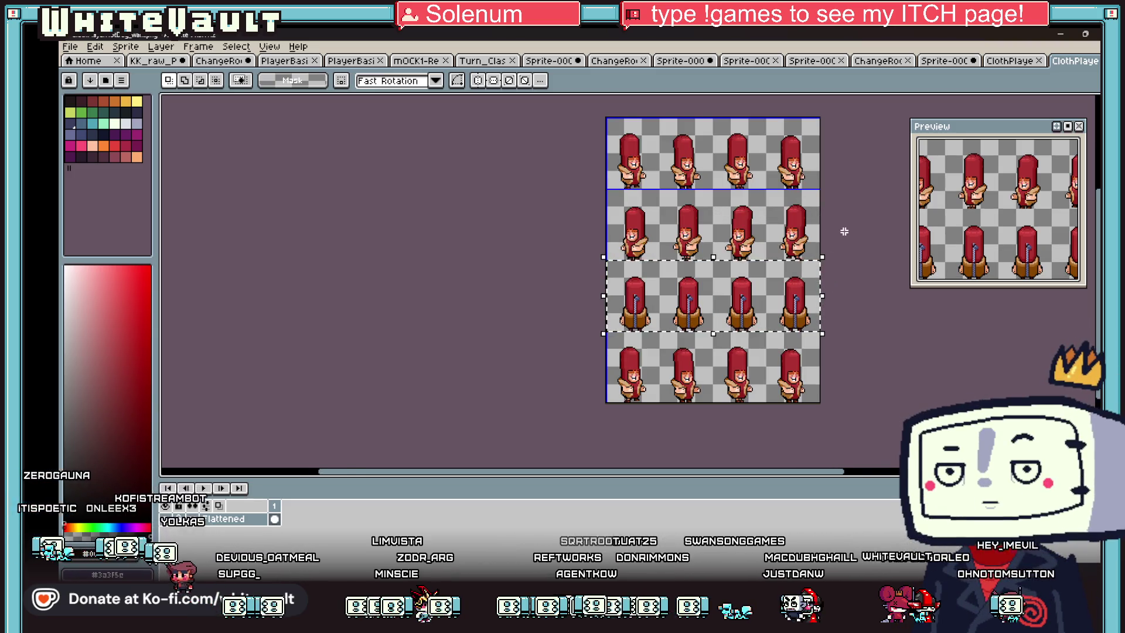
key("Delete")
left_click_drag(556, 118, 860, 191)
key("Delete")
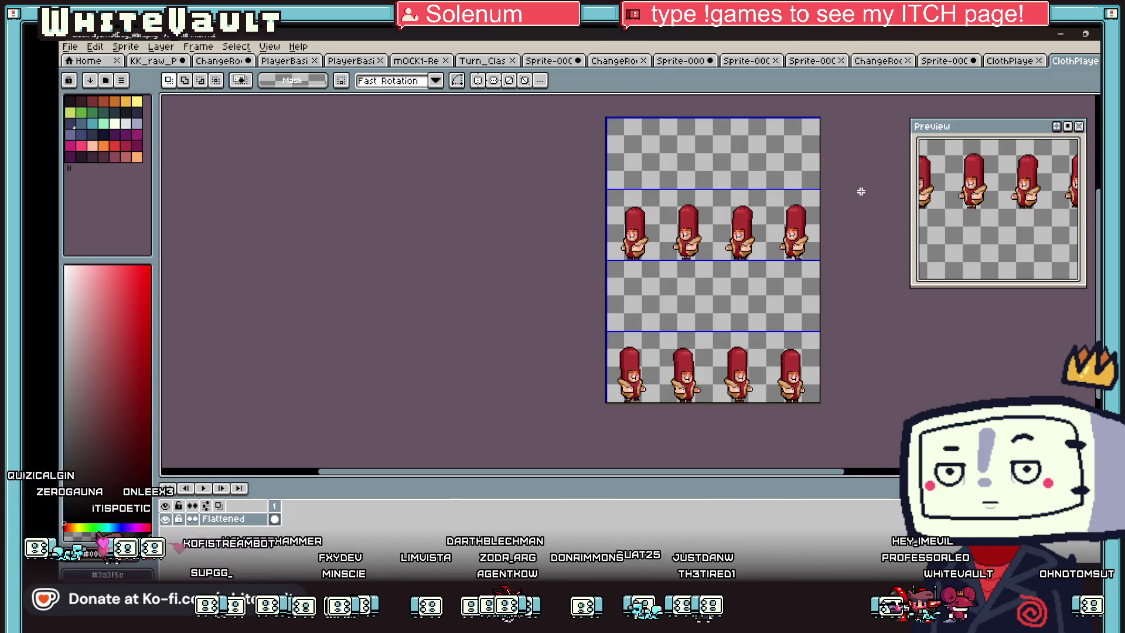
key("ctrl+v")
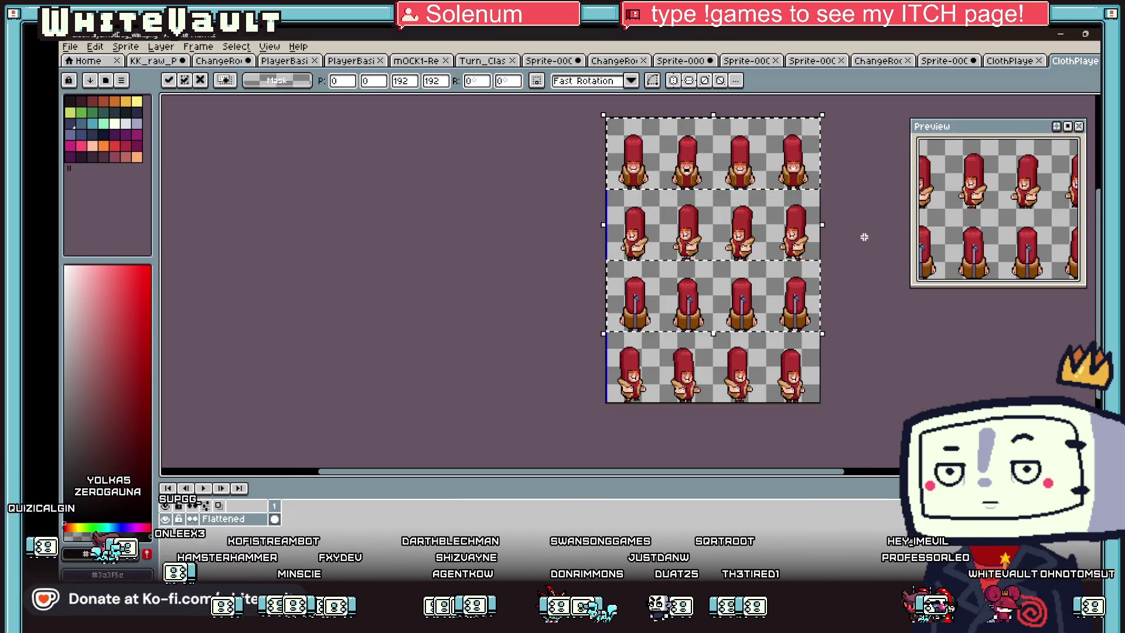
key("Return")
Step: Marquee-select areas at the sprite's feet and along the lower row to check alignment
scroll(645, 340, "up", 3)
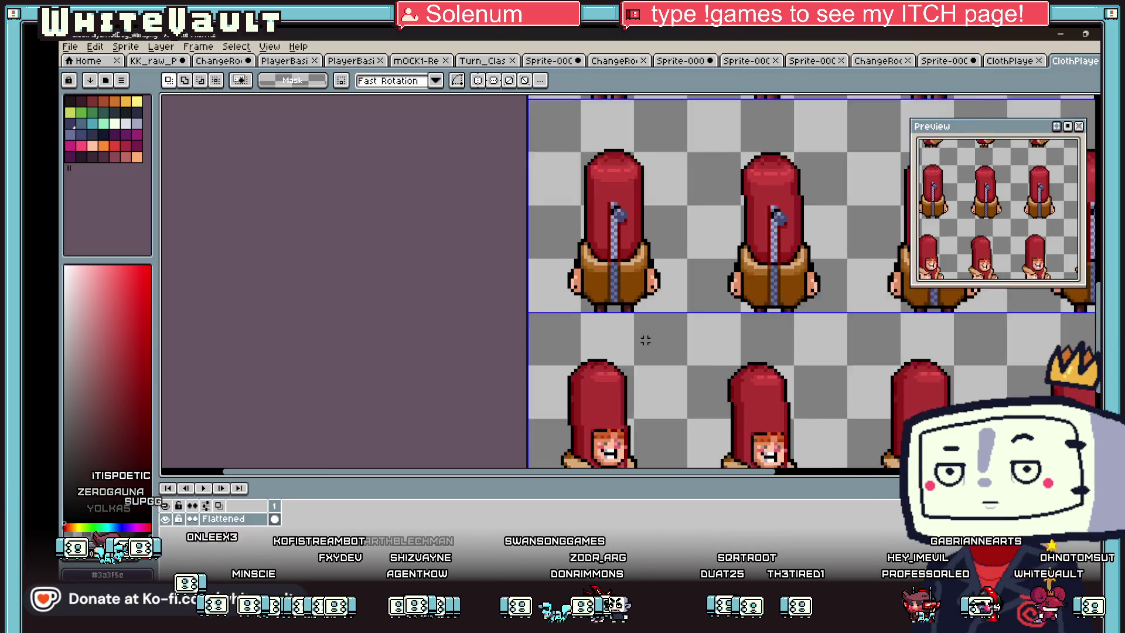
scroll(624, 331, "up", 2)
left_click_drag(563, 296, 592, 313)
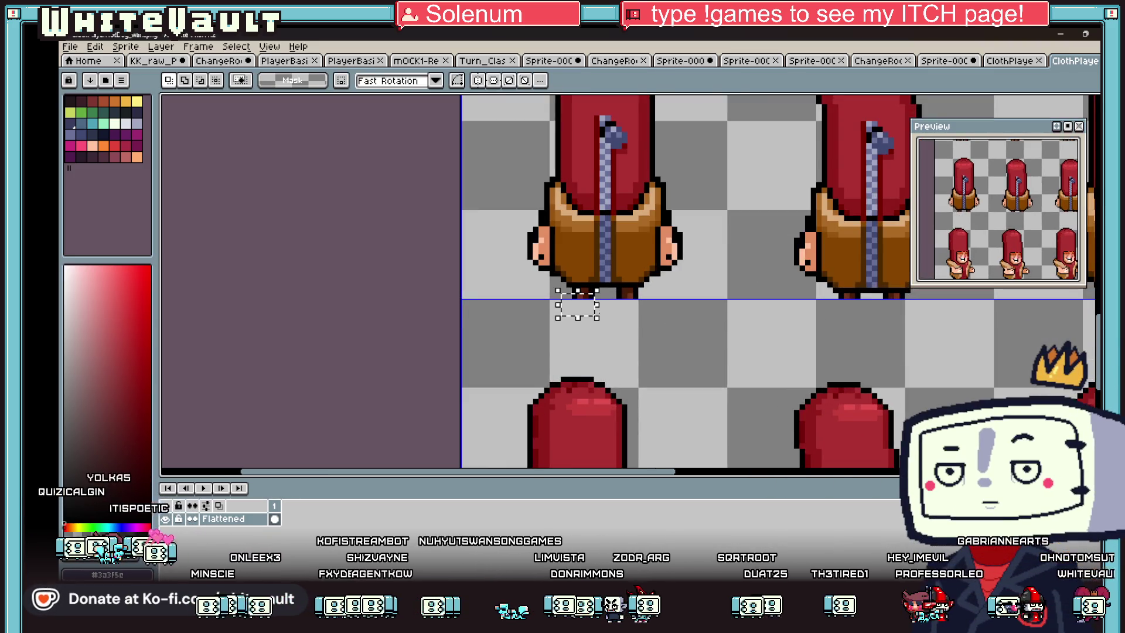
scroll(648, 321, "down", 1)
scroll(813, 339, "down", 1)
left_click_drag(709, 472, 898, 478)
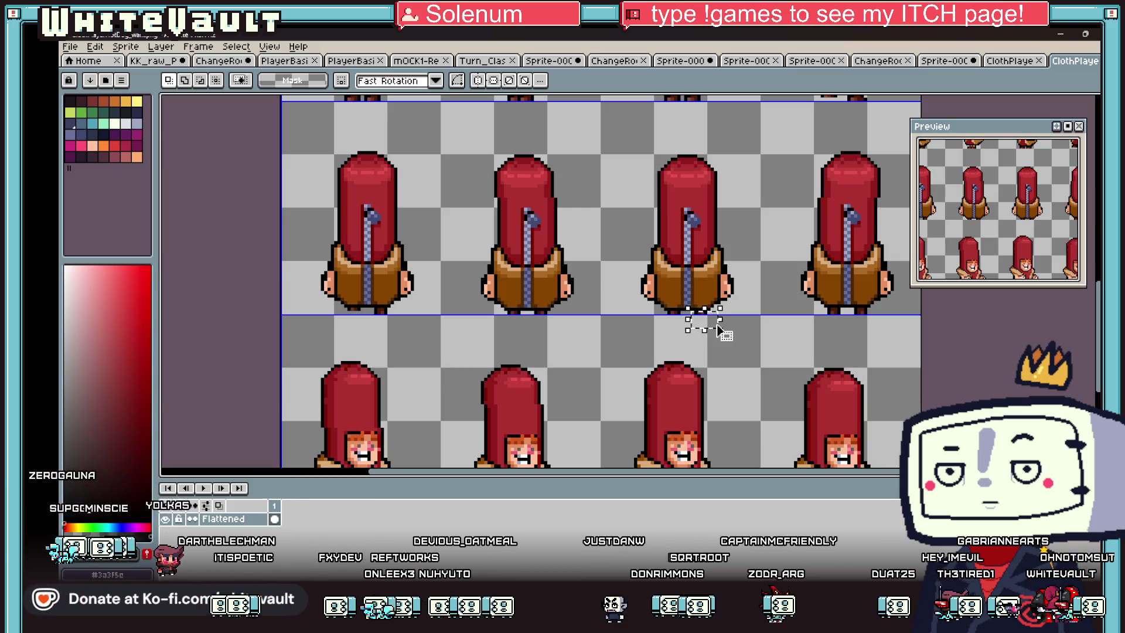
scroll(768, 313, "down", 1)
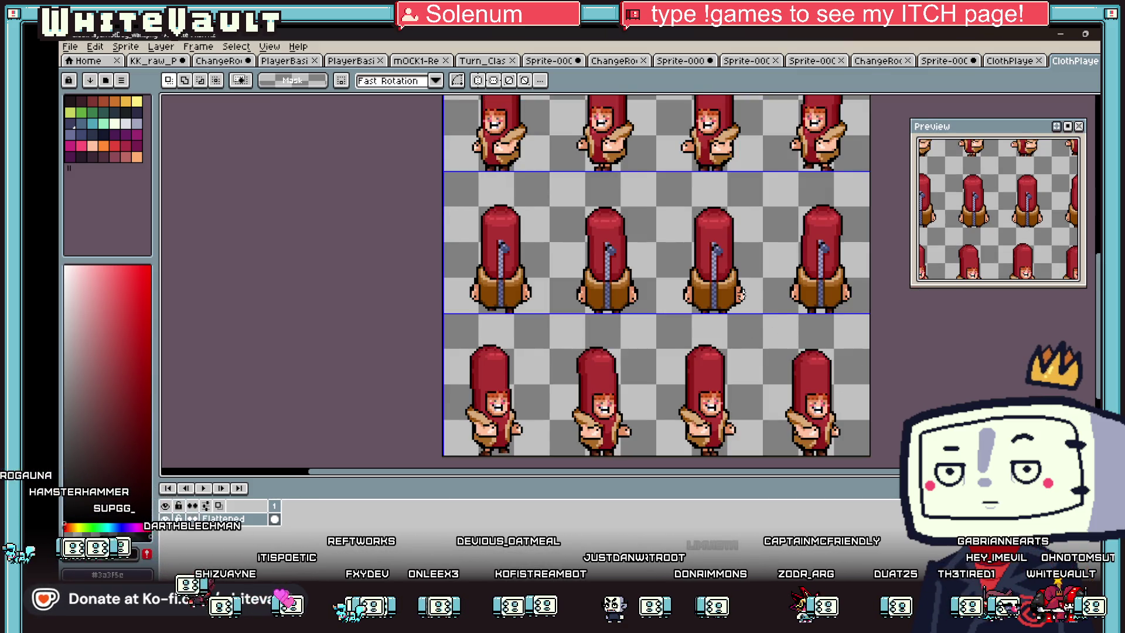
scroll(725, 307, "up", 1)
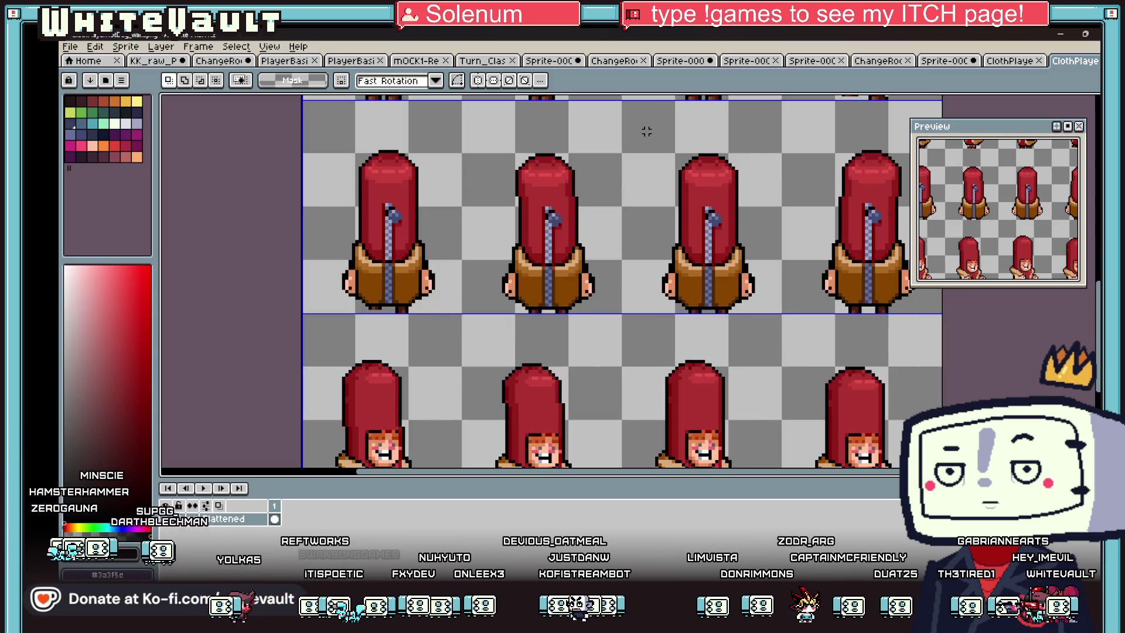
Step: Select the first sprite frame to check its bounds, then clear the selections
mouse_move(302, 102)
left_mouse_down()
mouse_move(422, 251)
mouse_move(447, 301)
left_mouse_up()
scroll(719, 316, "up", 1)
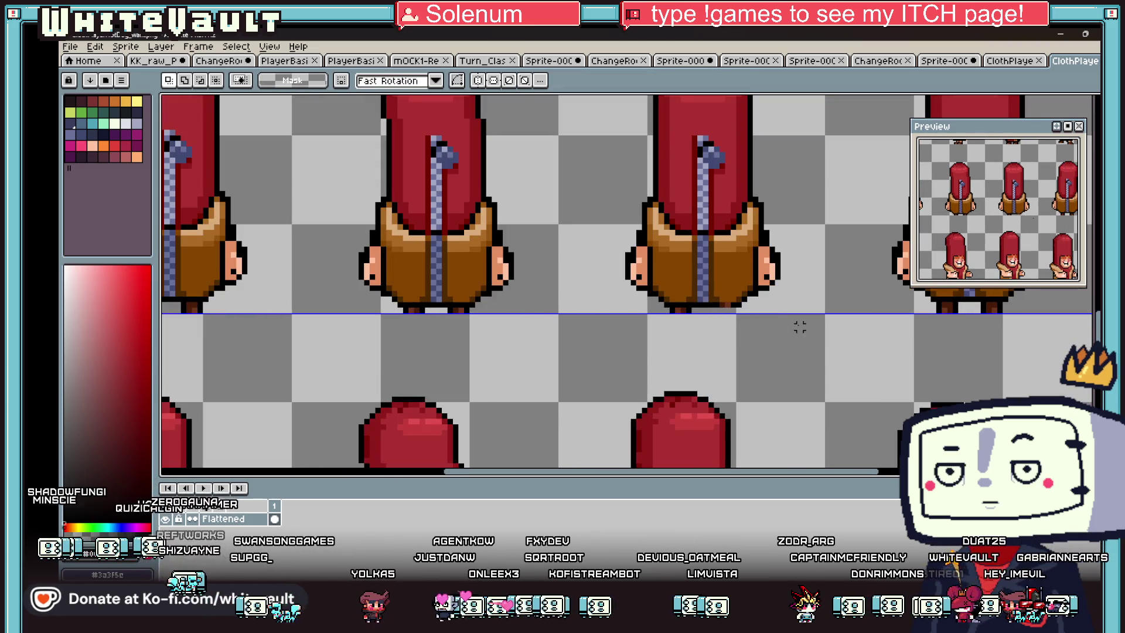
scroll(820, 325, "down", 3)
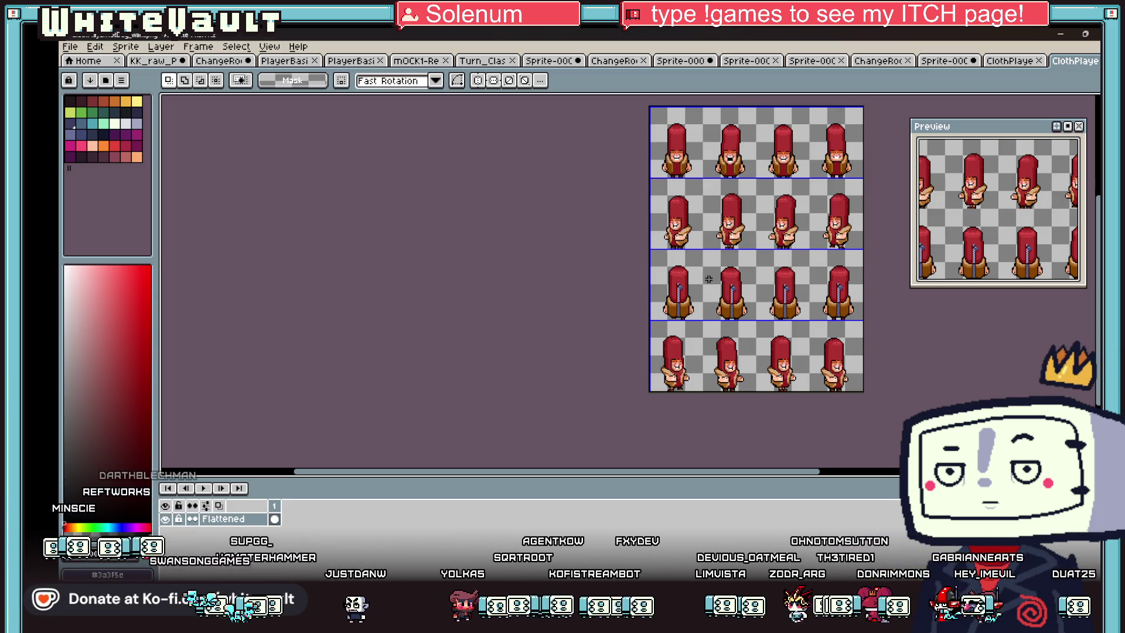
left_click(788, 289)
left_click(807, 322)
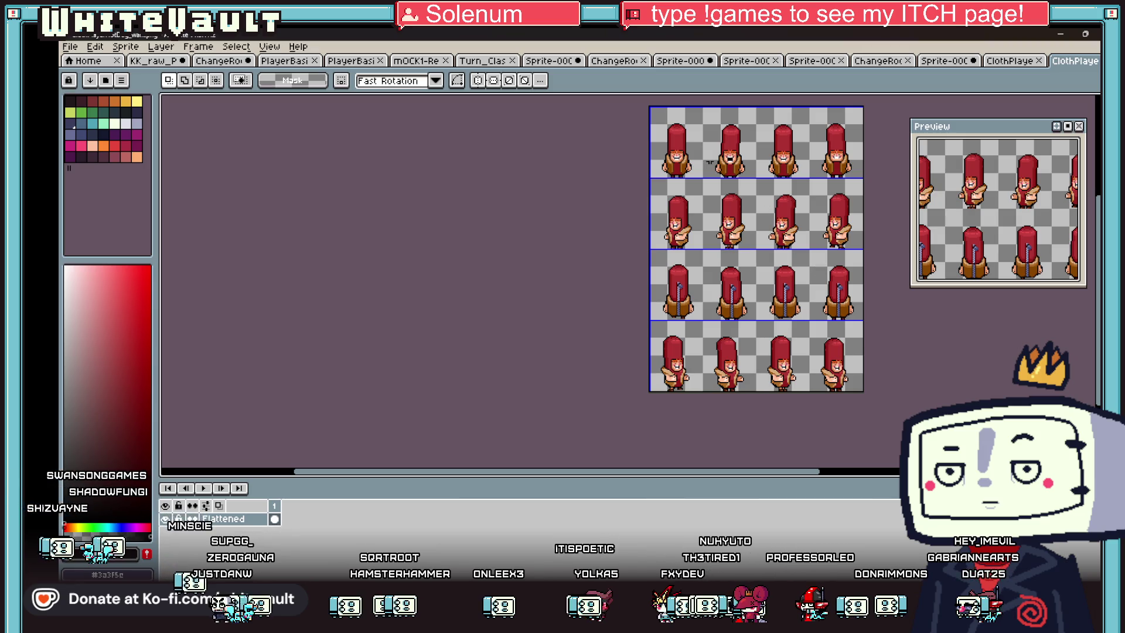
Step: Check the second-row sprite and the third top-row sprite with marquee selections, then deselect
scroll(680, 164, "up", 3)
left_click_drag(643, 207, 693, 251)
scroll(807, 249, "down", 4)
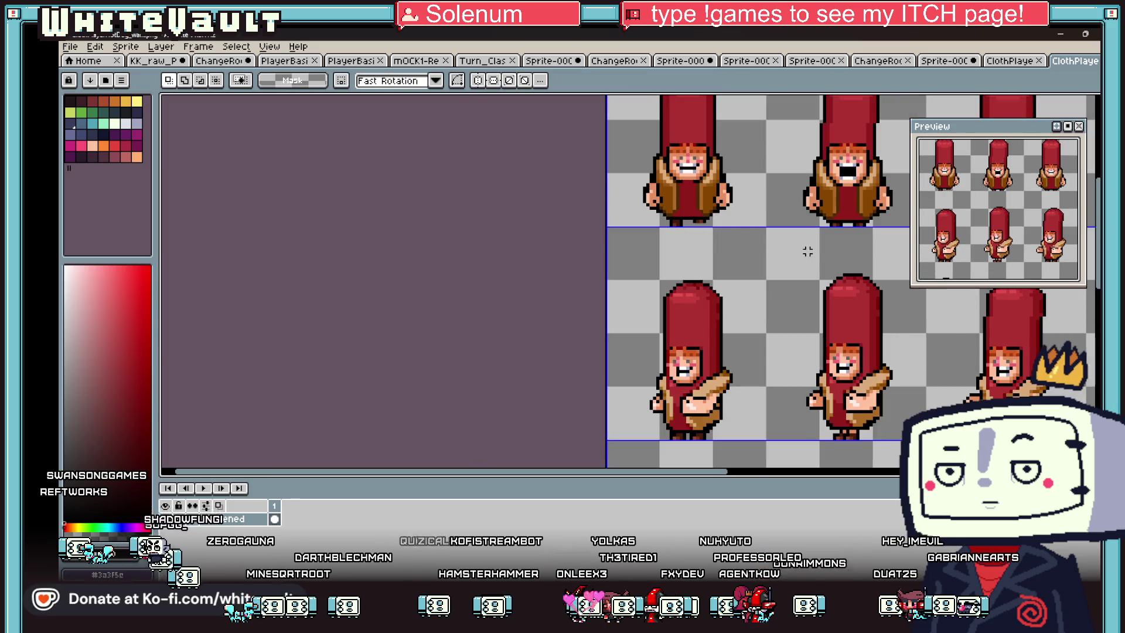
scroll(874, 251, "up", 2)
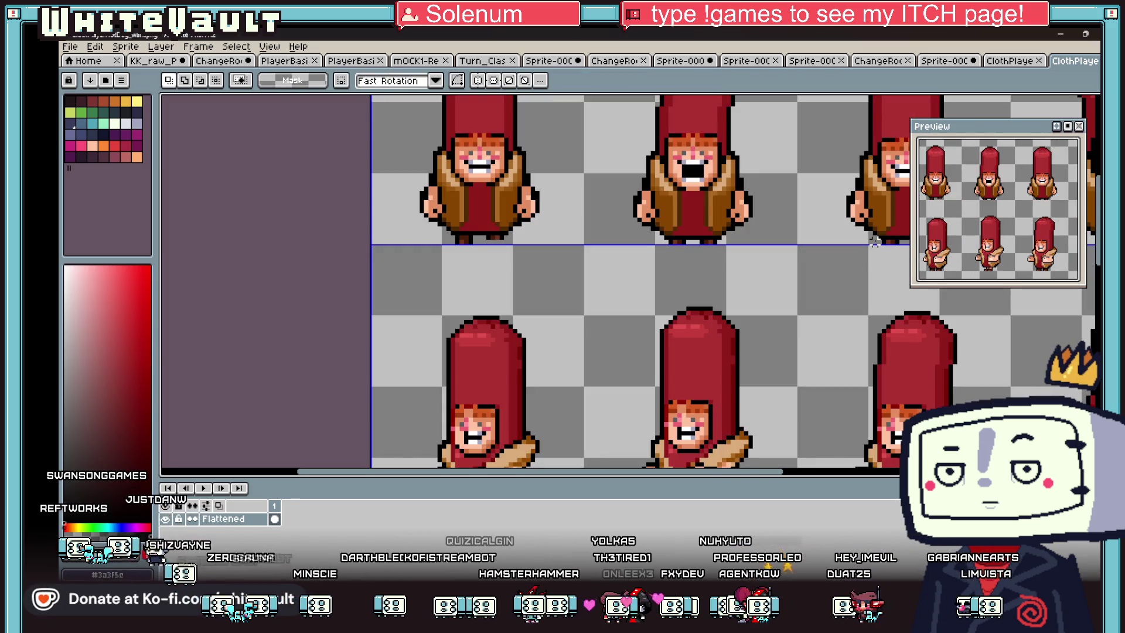
scroll(870, 276, "down", 3)
scroll(878, 261, "up", 1)
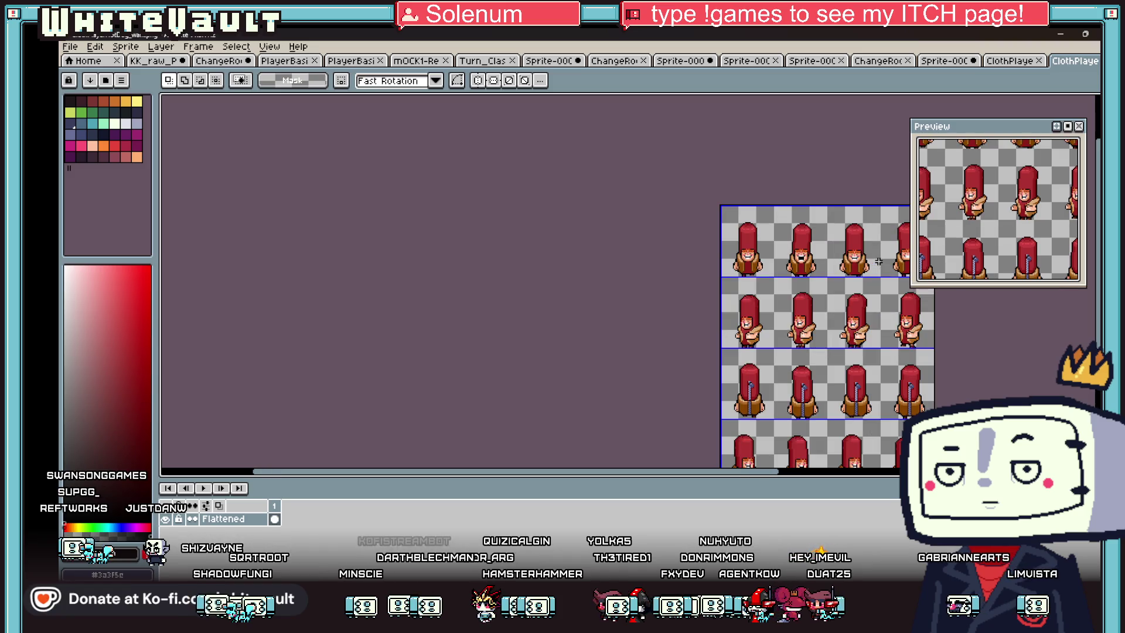
left_click_drag(829, 215, 877, 281)
left_click(706, 210)
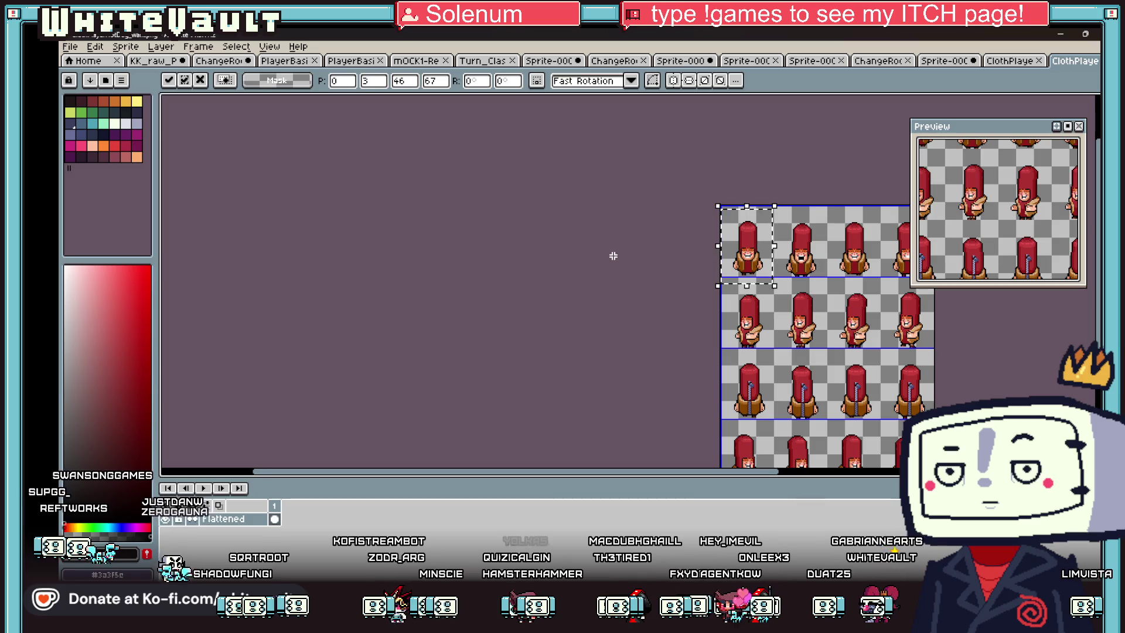
Step: Save the sprite sheet and return to the Bakin map editor
scroll(658, 246, "down", 1)
scroll(792, 247, "up", 1)
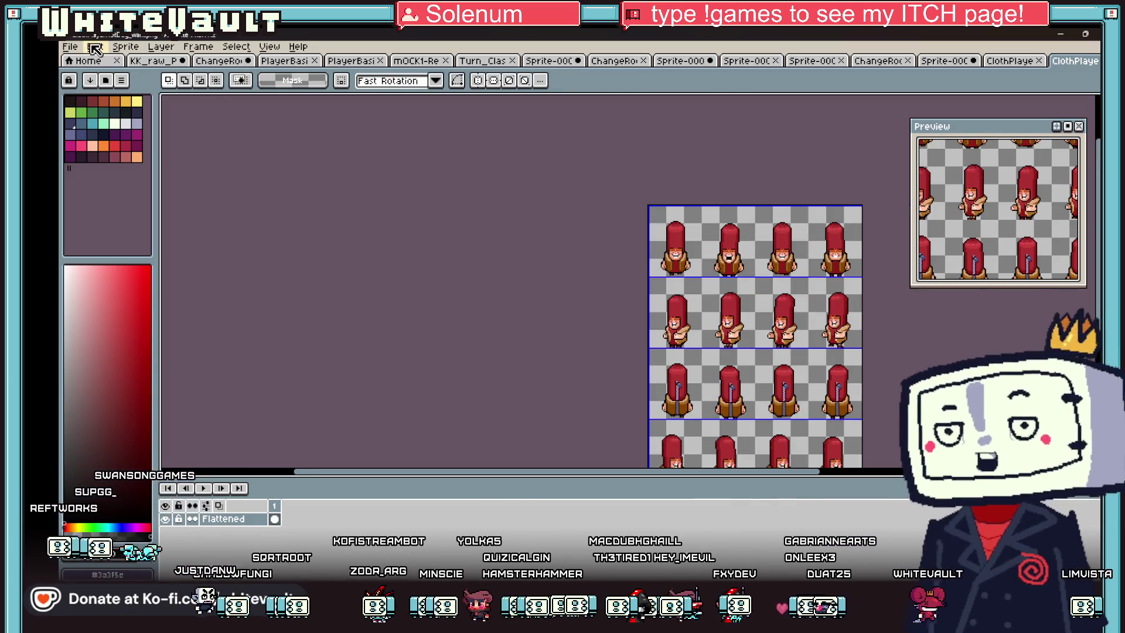
left_click(69, 46)
left_click(104, 107)
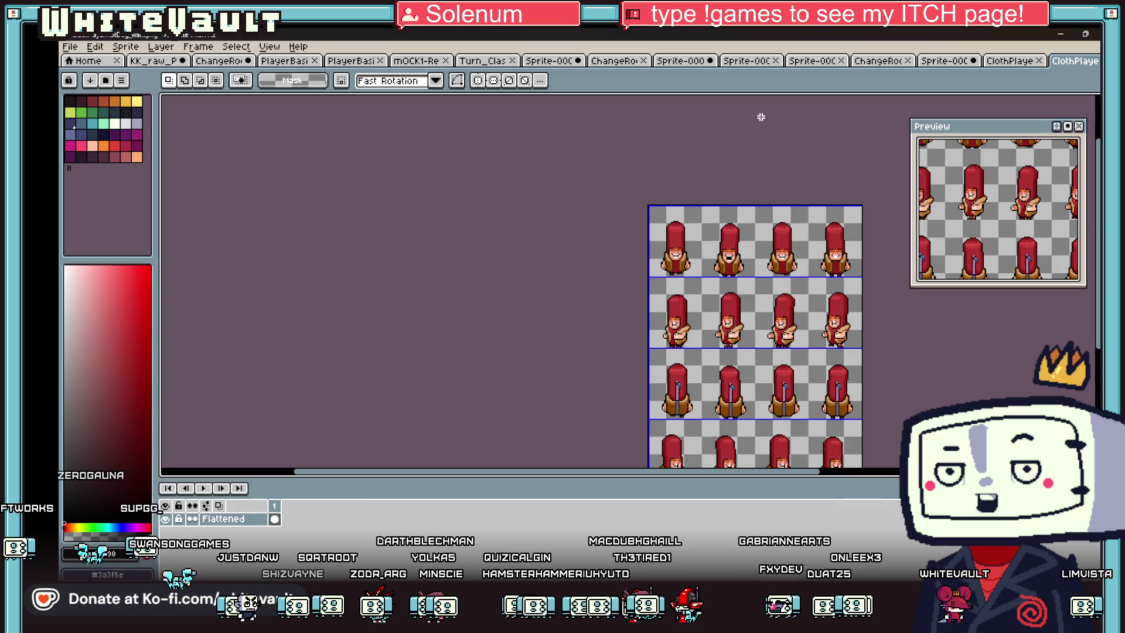
left_click(1065, 33)
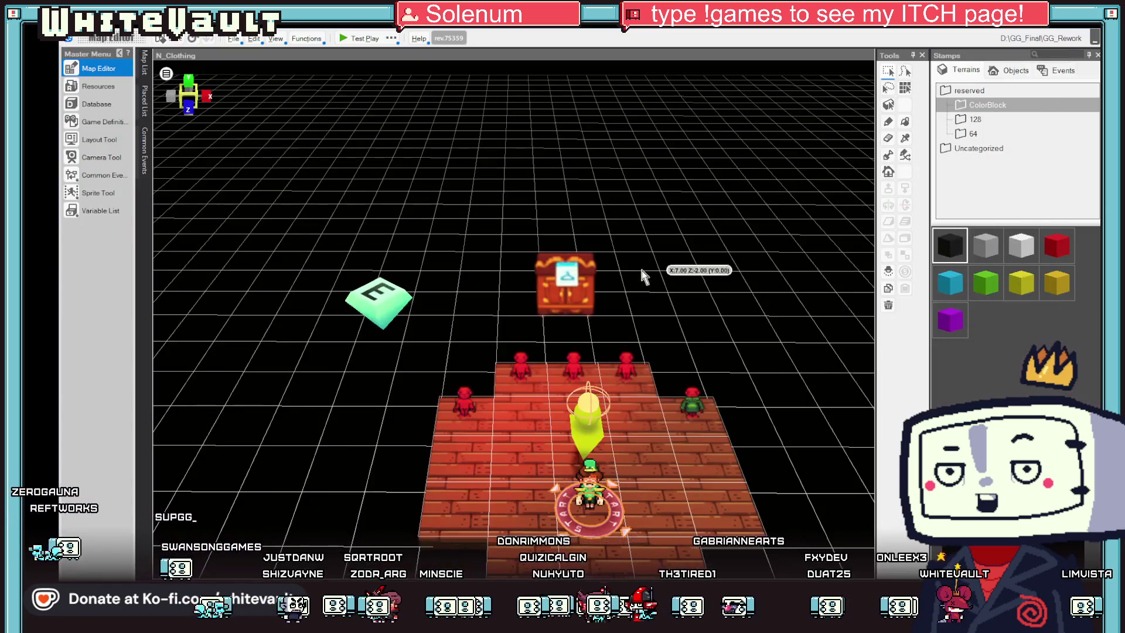
Step: Update ClothPlayerHotDog_walk from its edited file in Resources > Images, then launch Test Play
left_click(88, 88)
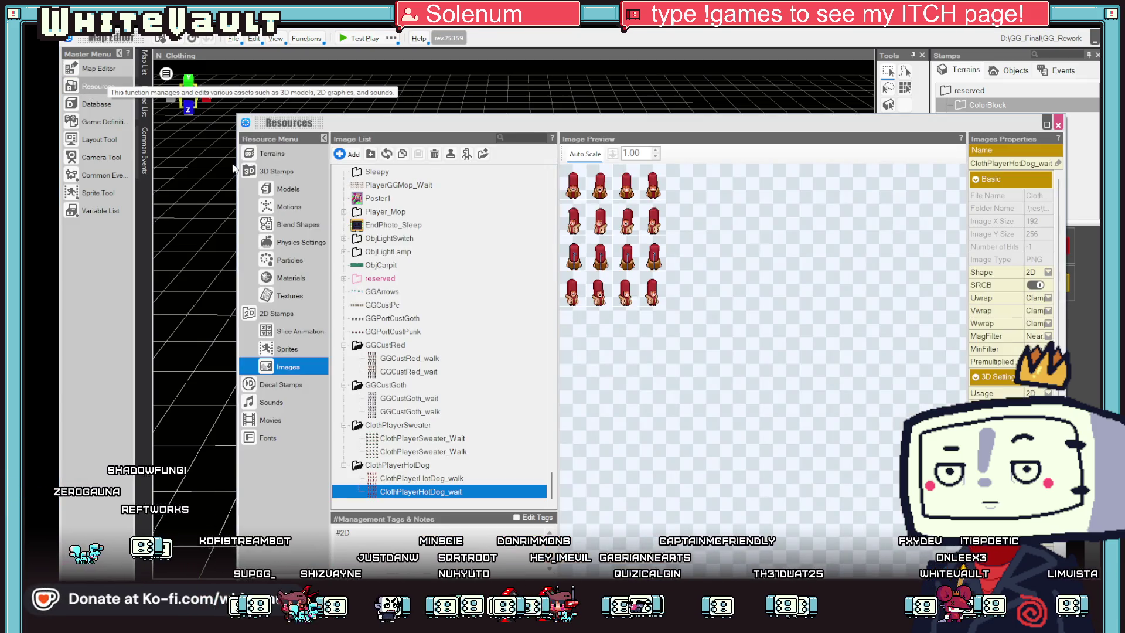
left_click(420, 478)
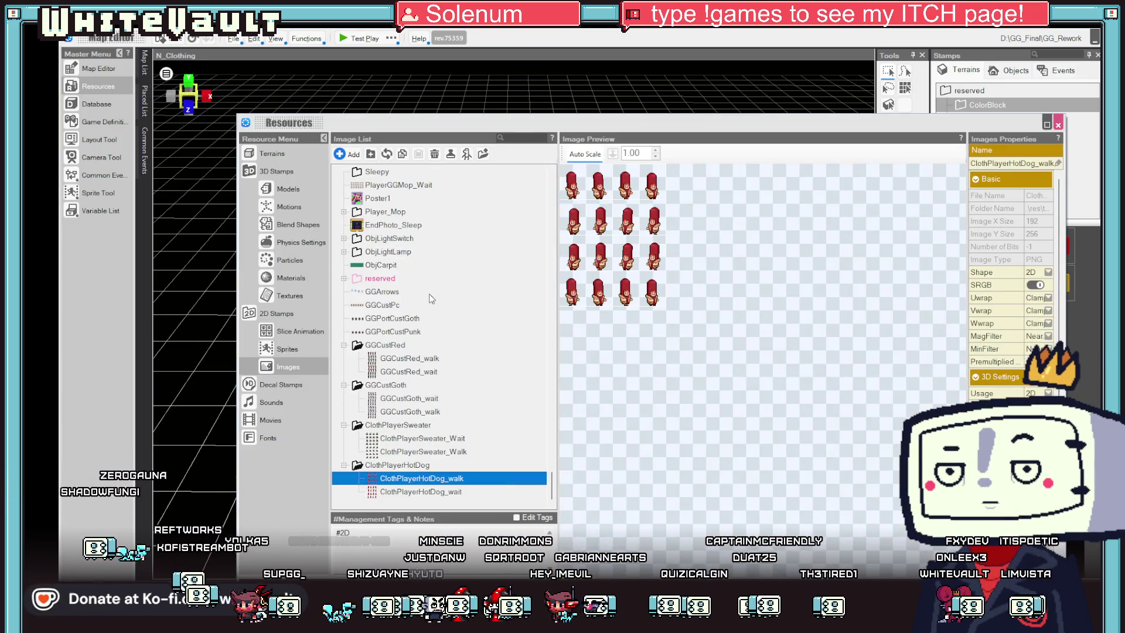
left_click(385, 158)
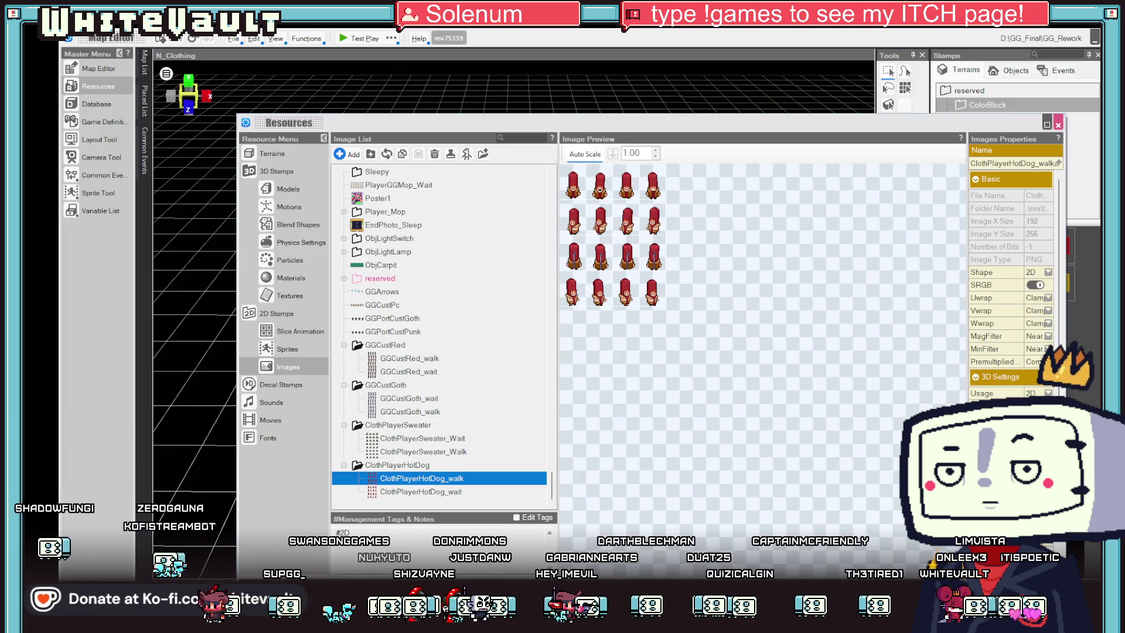
left_click(88, 68)
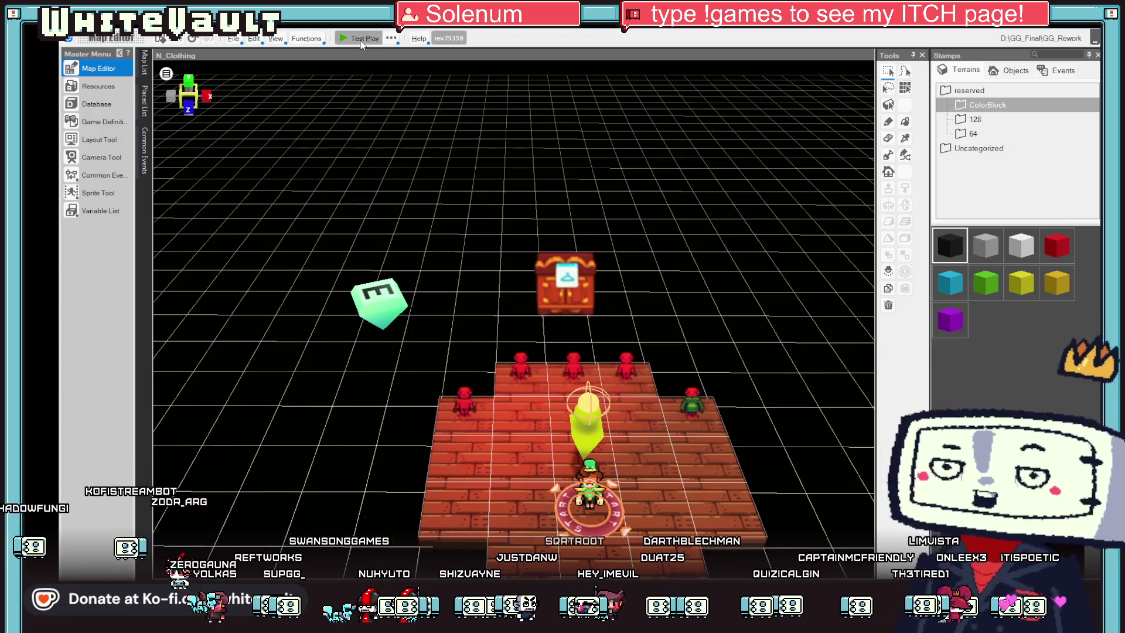
left_click(361, 40)
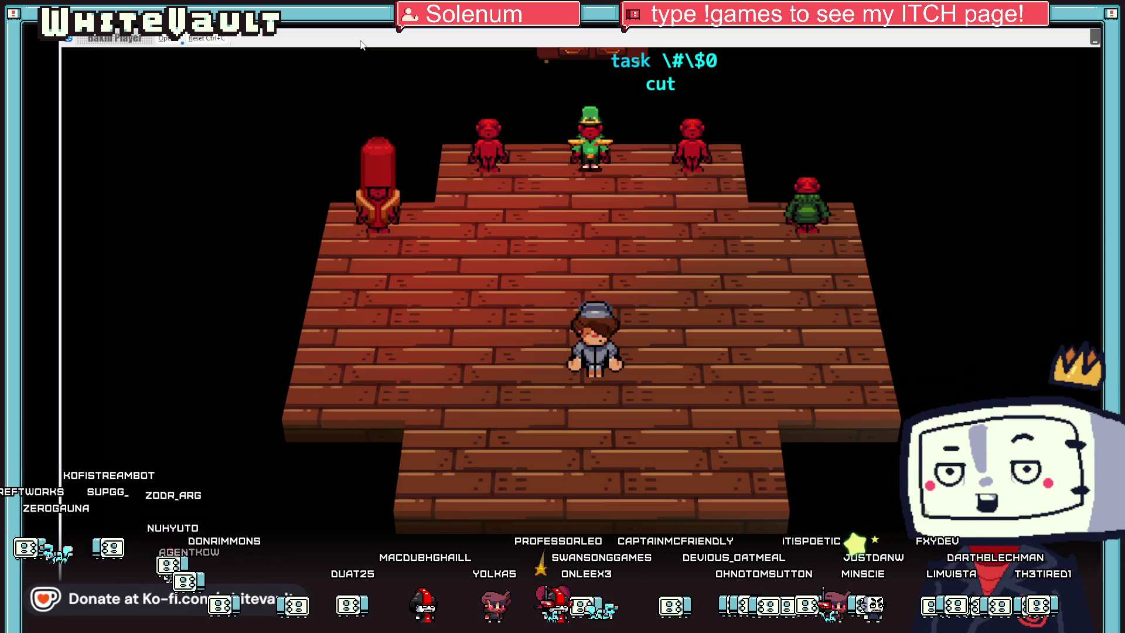
Step: Walk to the hot-dog pillar and confirm changing into the hot dog outfit
key("Up")
key("Left")
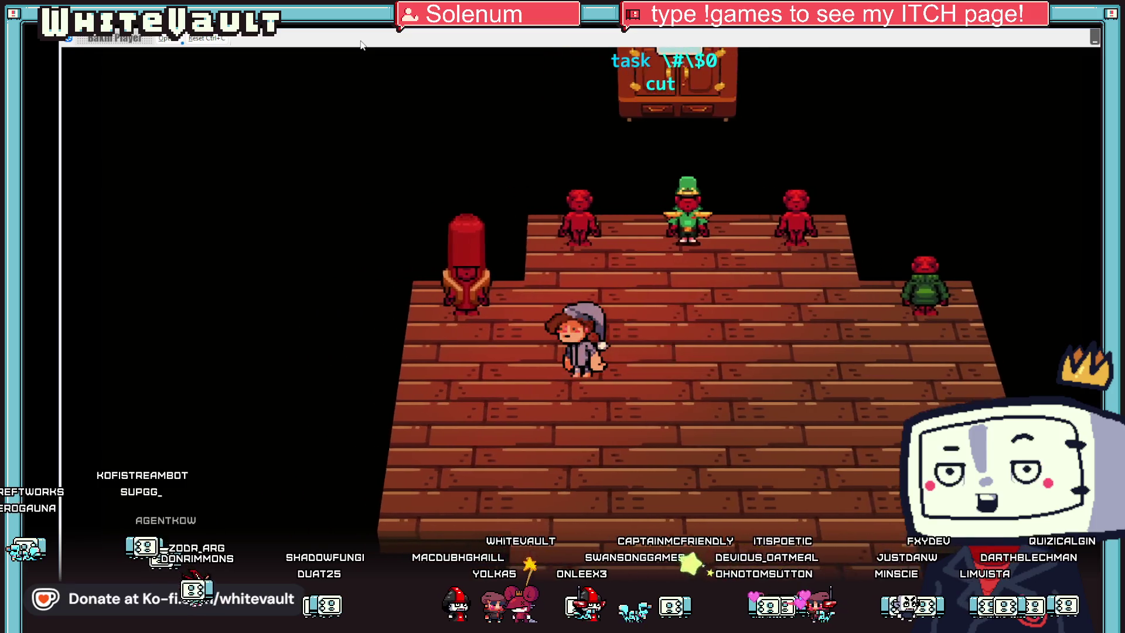
key("Up")
key("z")
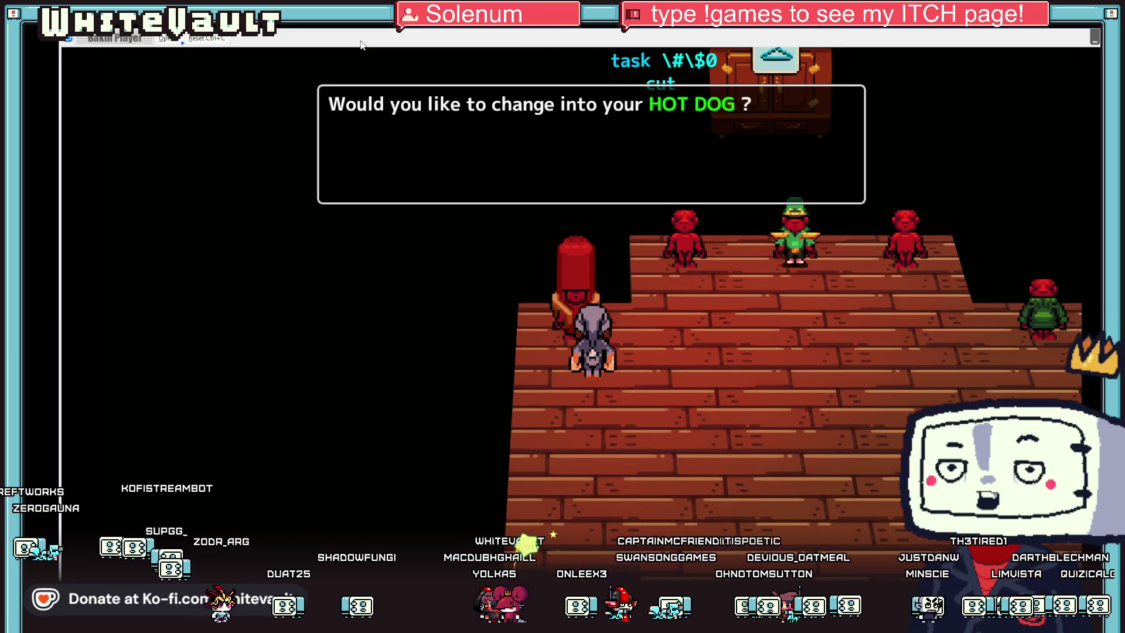
key("z")
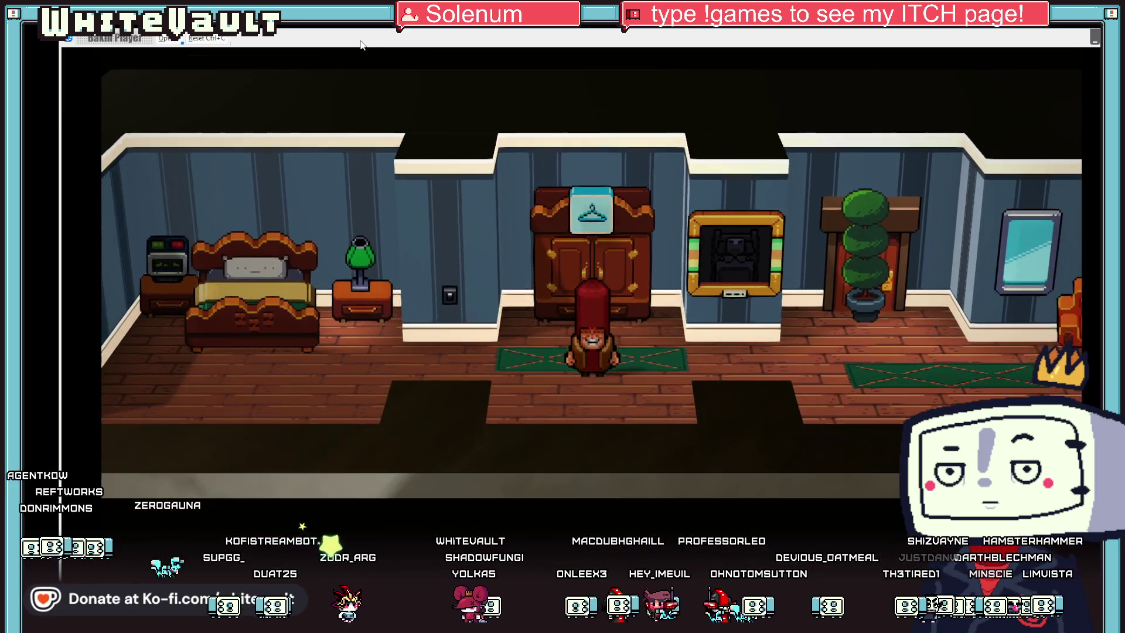
Step: Walk through the apartment to the front door and advance the hint to the travel choice
key("Right")
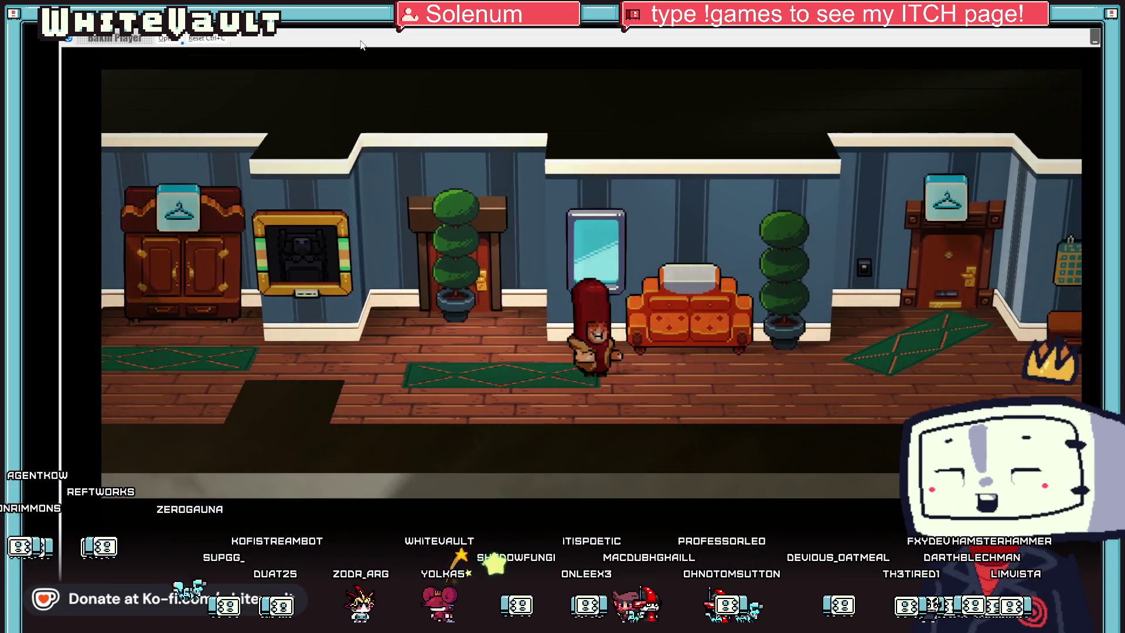
key("Right")
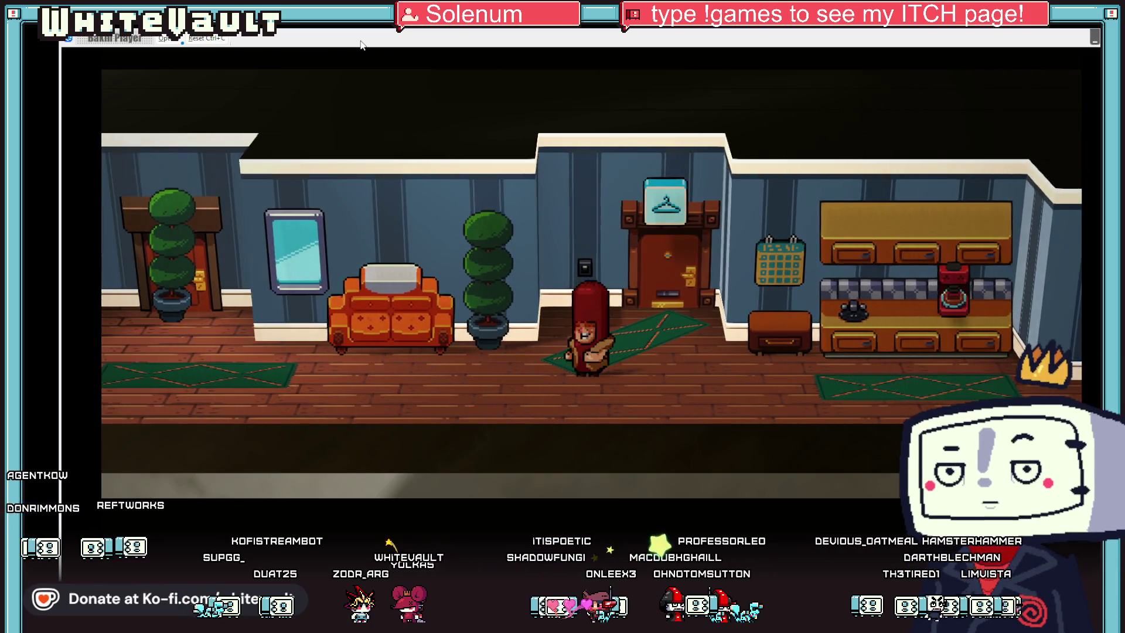
key("Left")
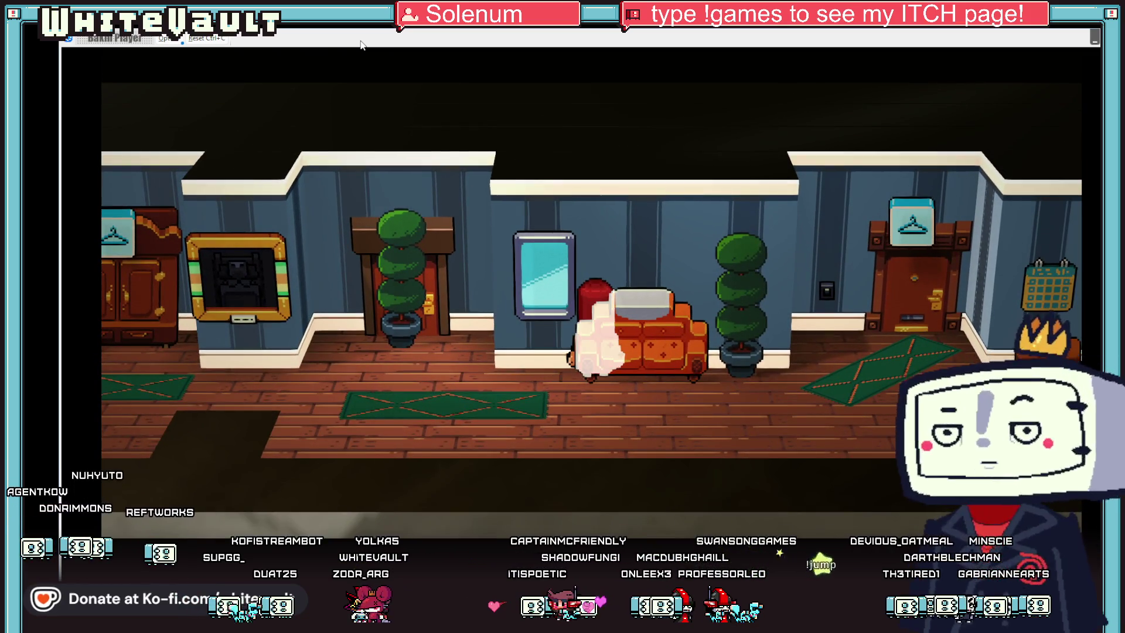
key("Down")
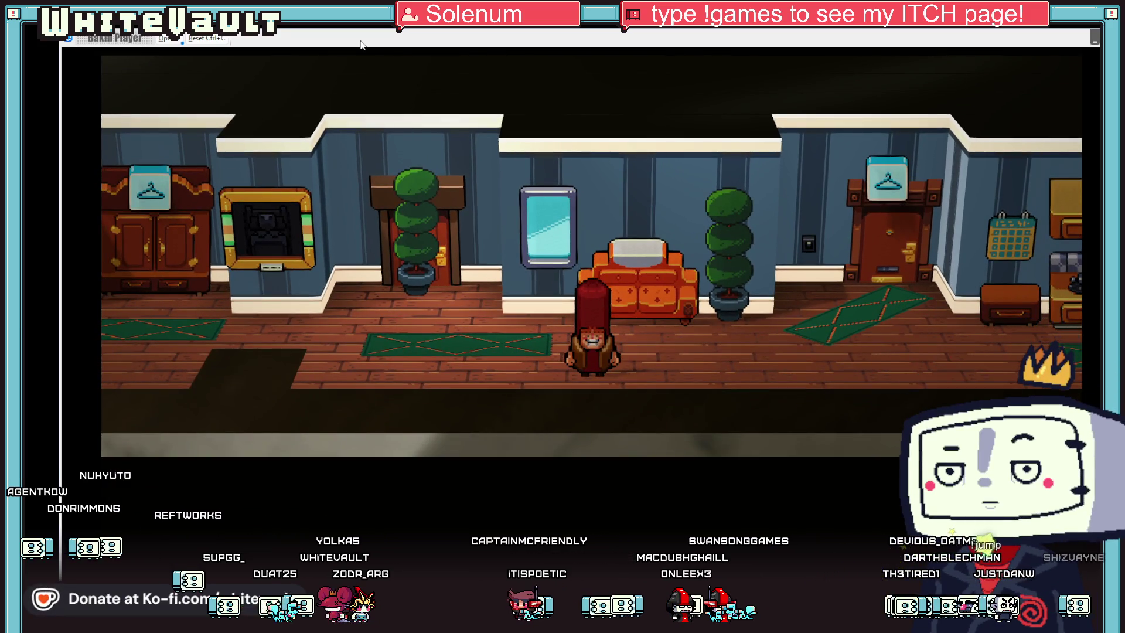
key("Right")
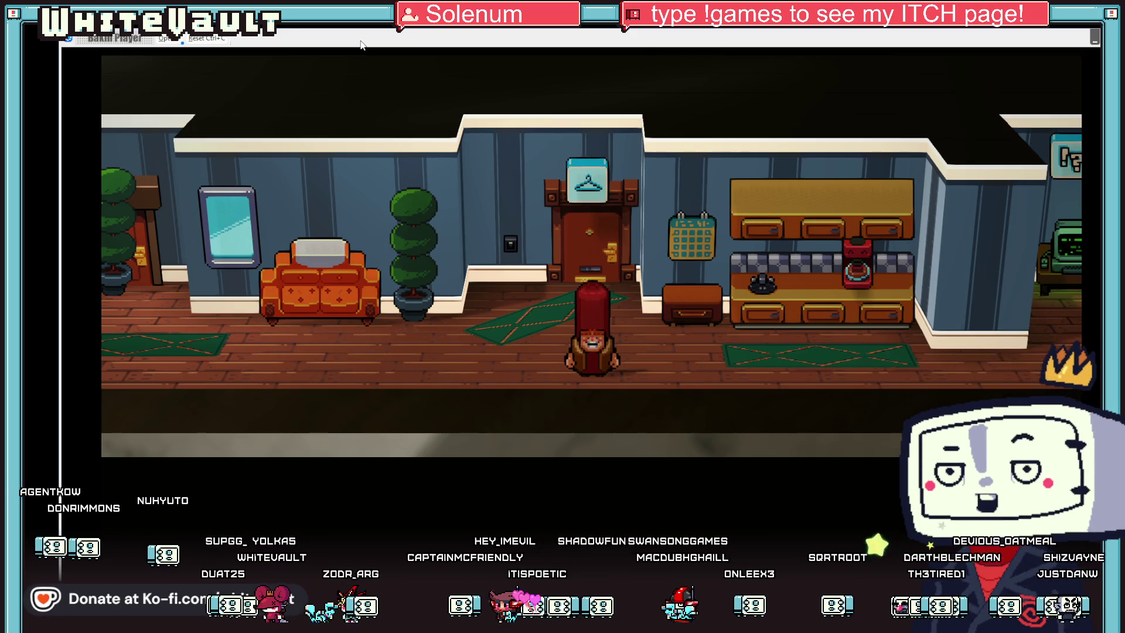
key("Up")
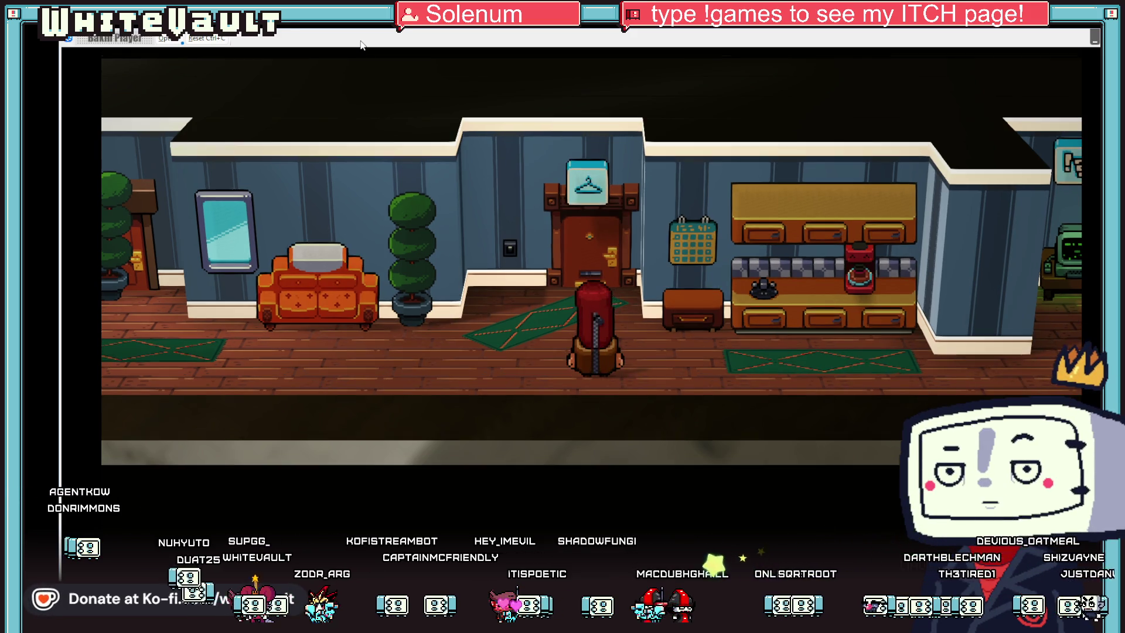
key("Up")
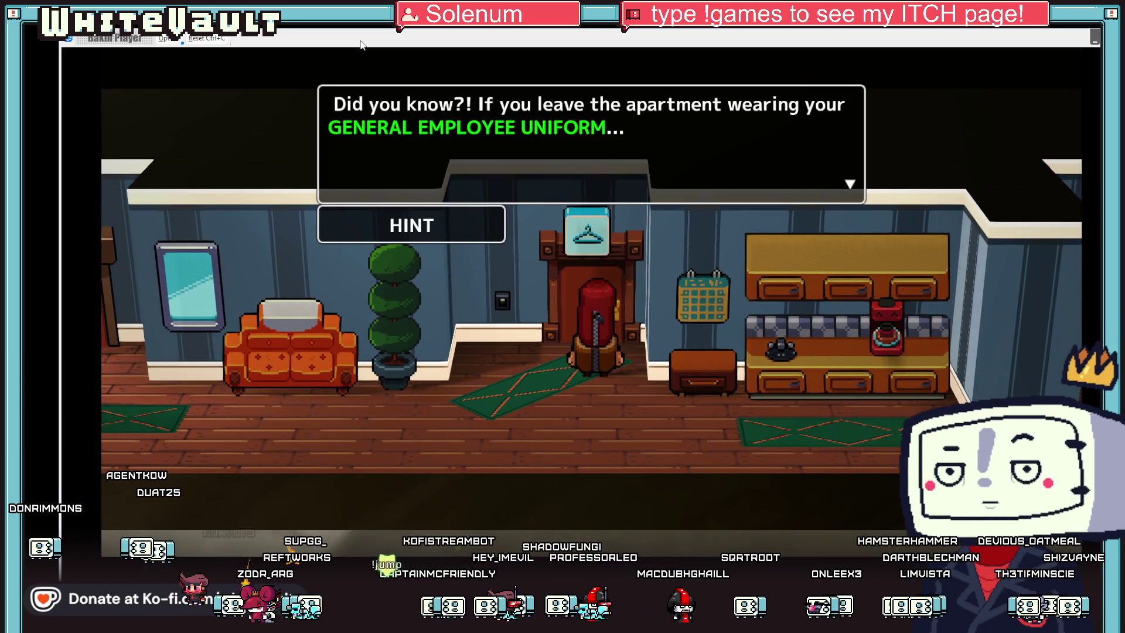
key("Return")
key("Return")
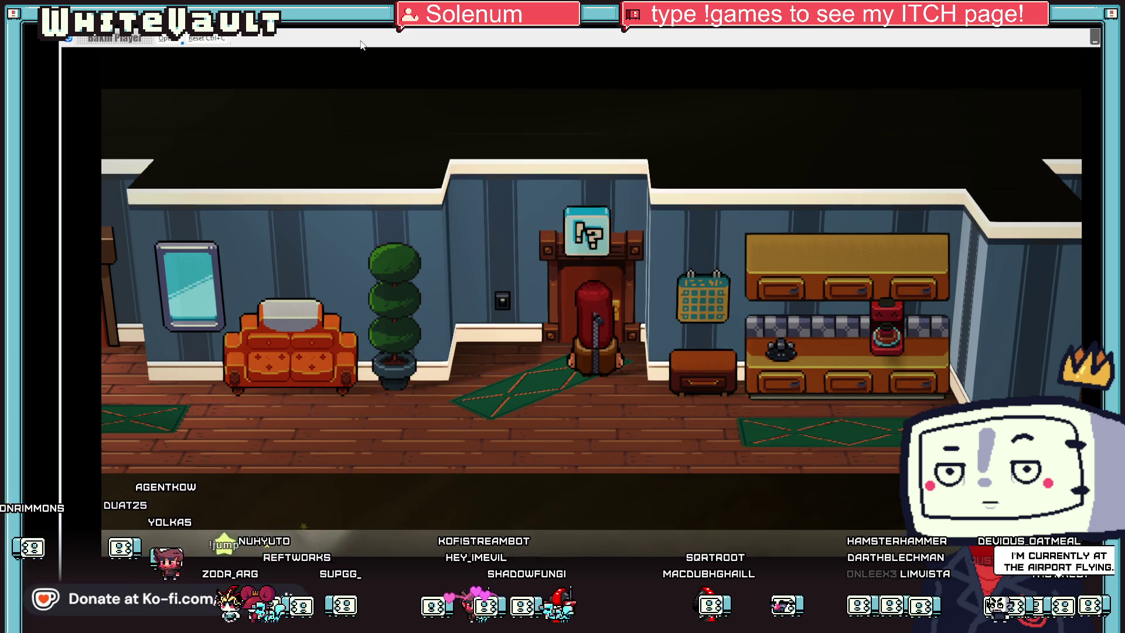
key("Return")
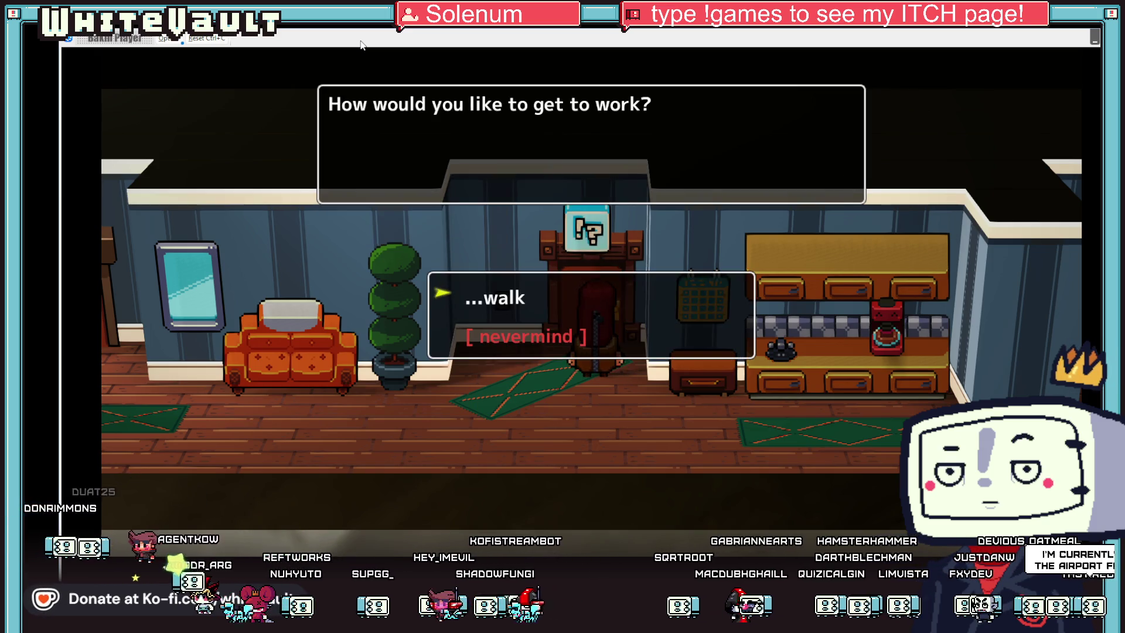
key("Return")
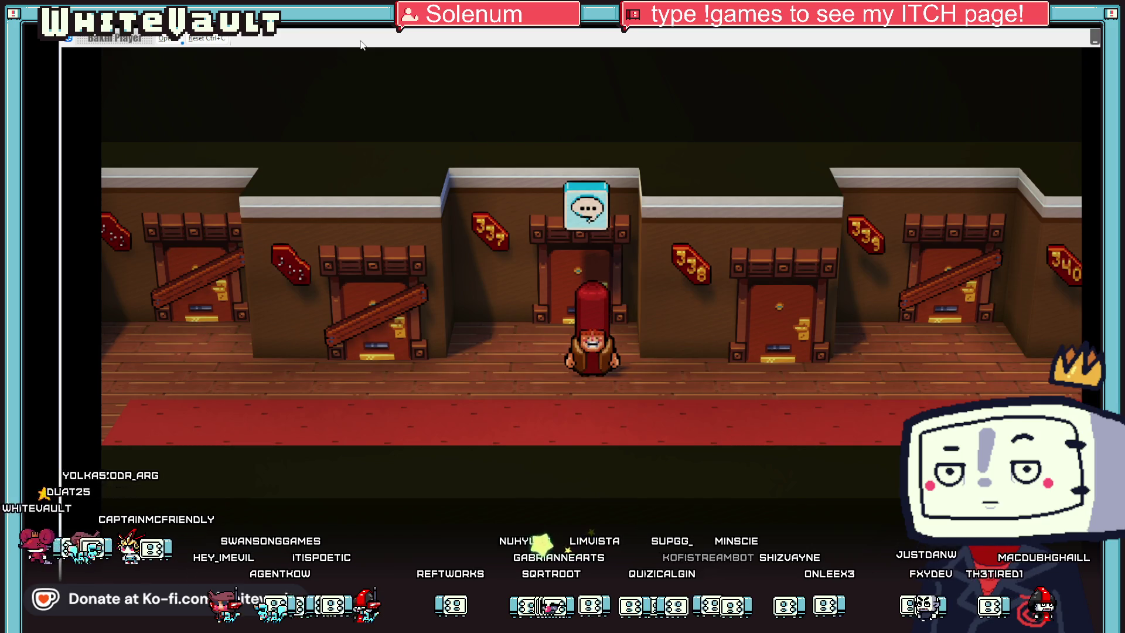
Step: Walk the hallway to the elevator and ride it to the 2nd floor
key("Right")
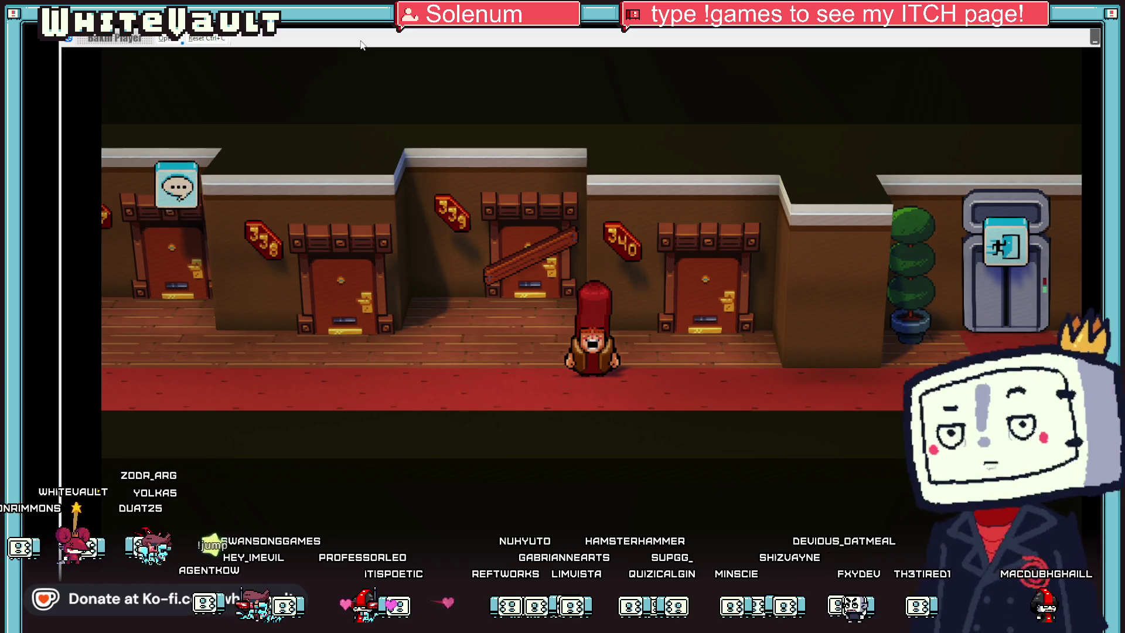
key("Right")
key("Right")
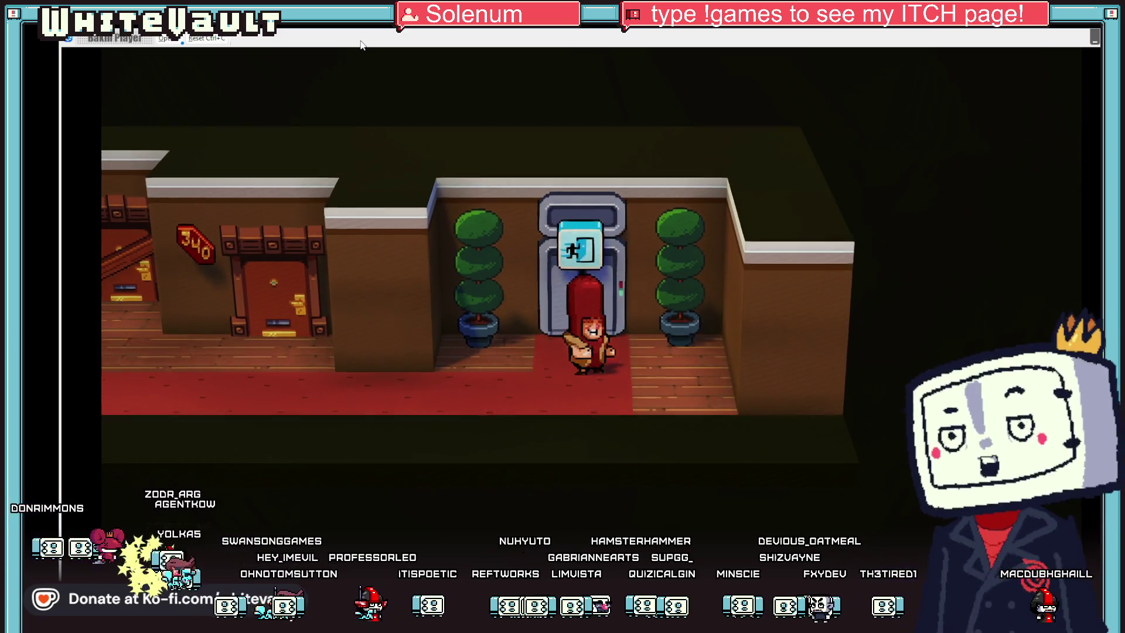
key("Up")
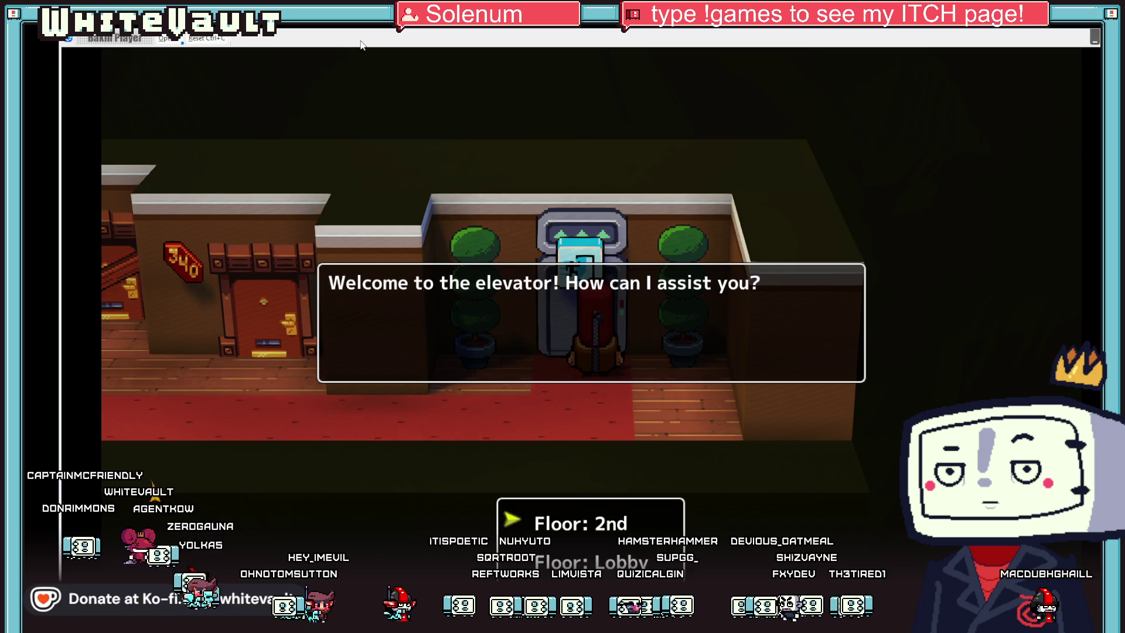
key("Return")
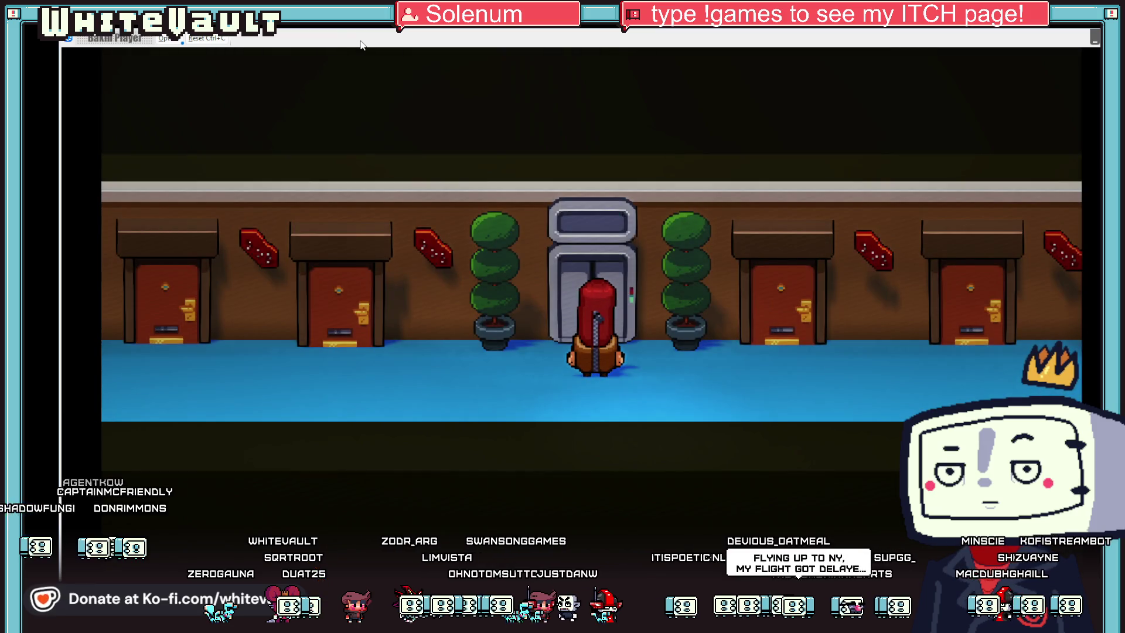
Step: Walk the 2nd floor hallway, then take the elevator to another floor
key("Right")
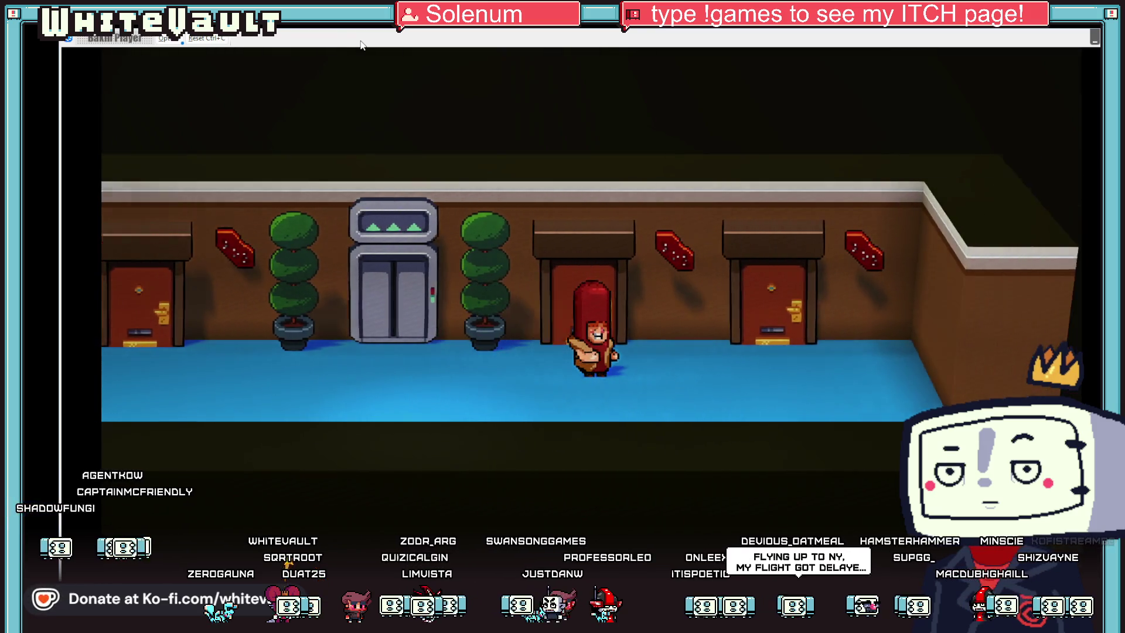
key("Left")
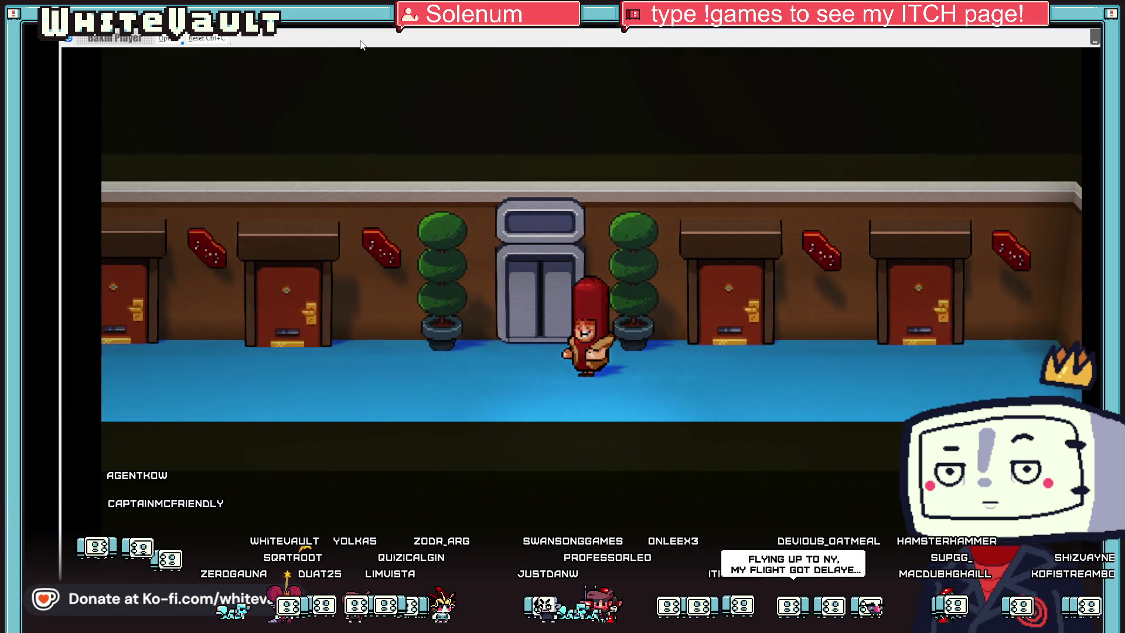
key("Left")
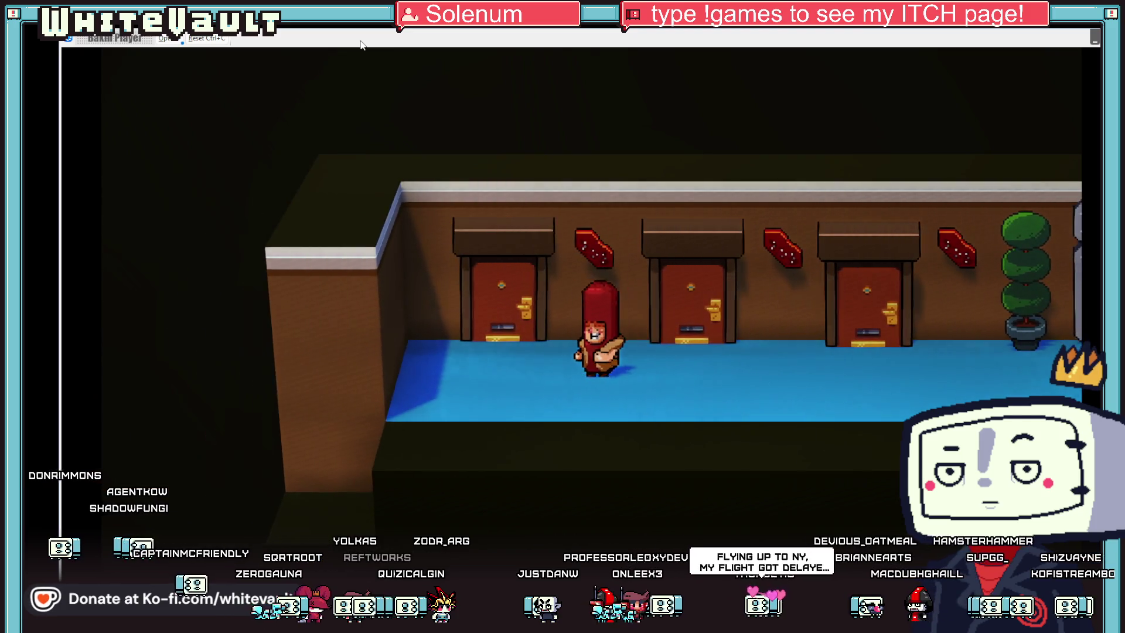
key("Right")
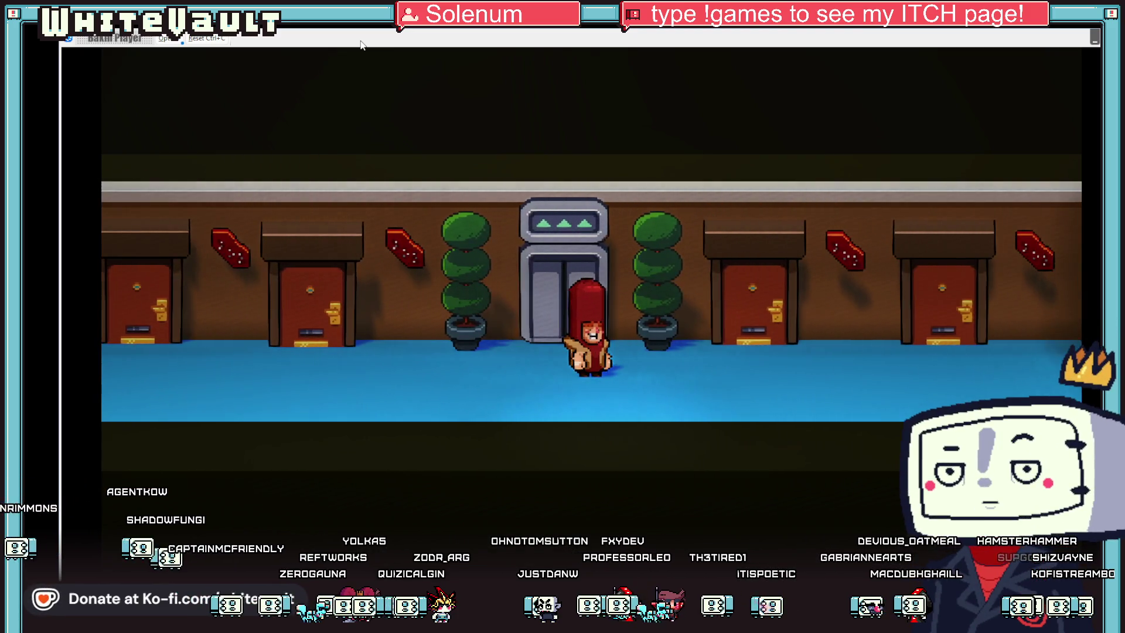
key("Up")
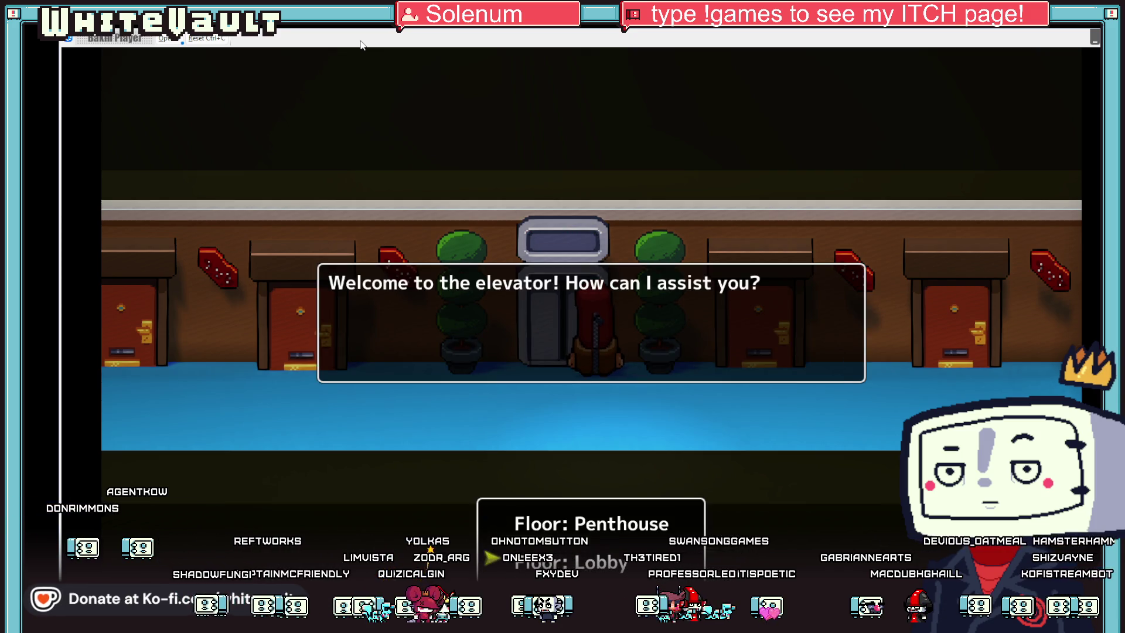
key("Return")
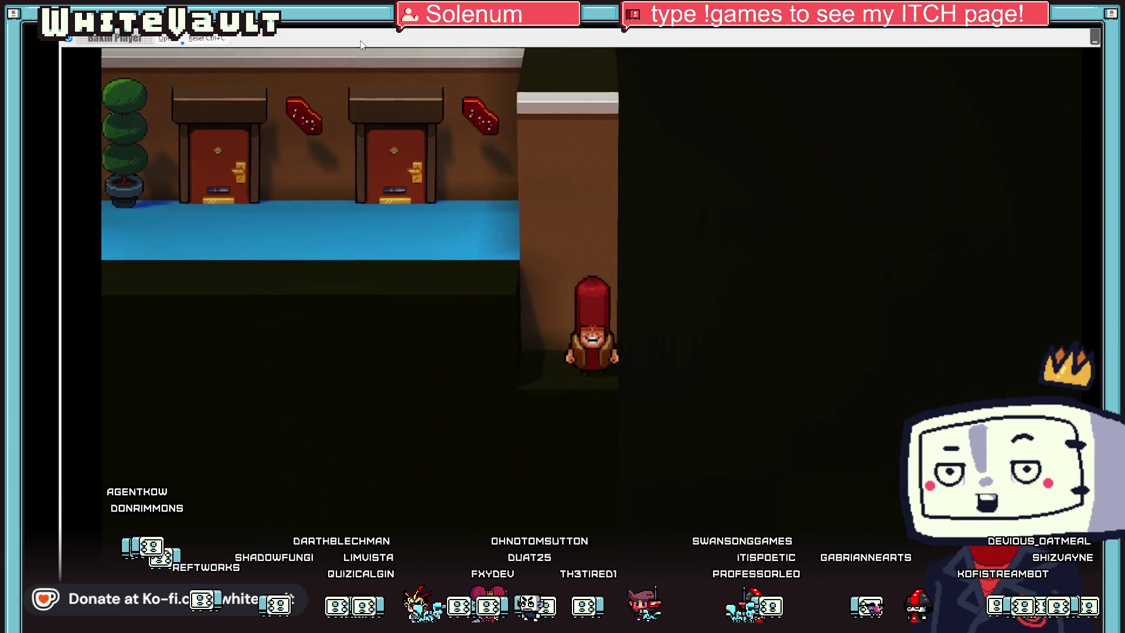
key("Up")
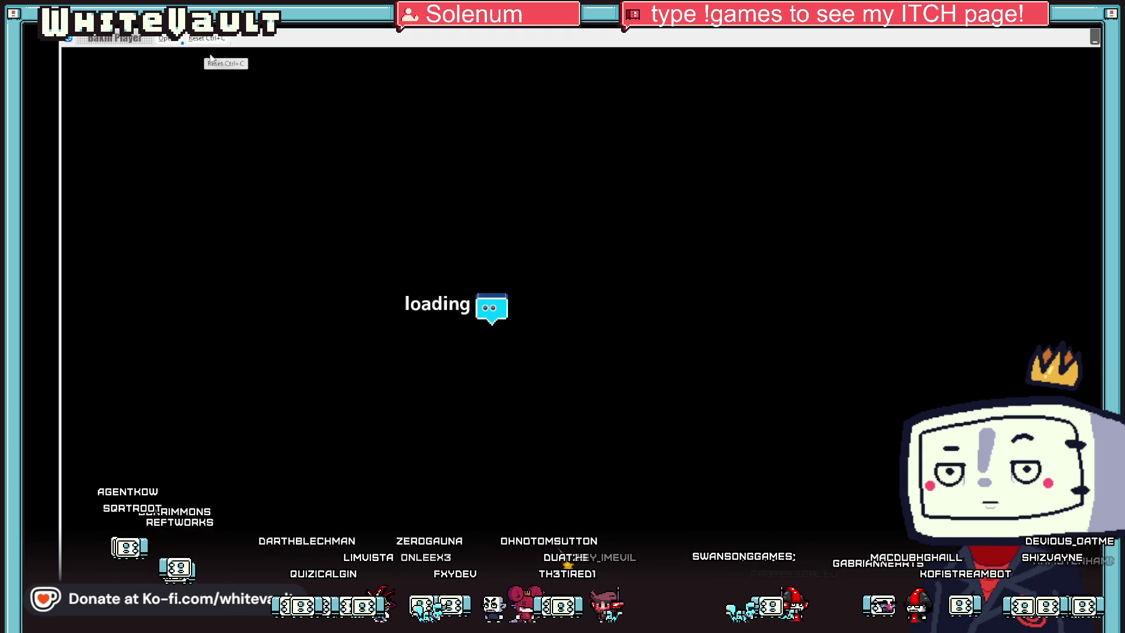
Step: Walk to the hot-dog figure and answer Yes to change into the HOT DOG outfit
key("Left")
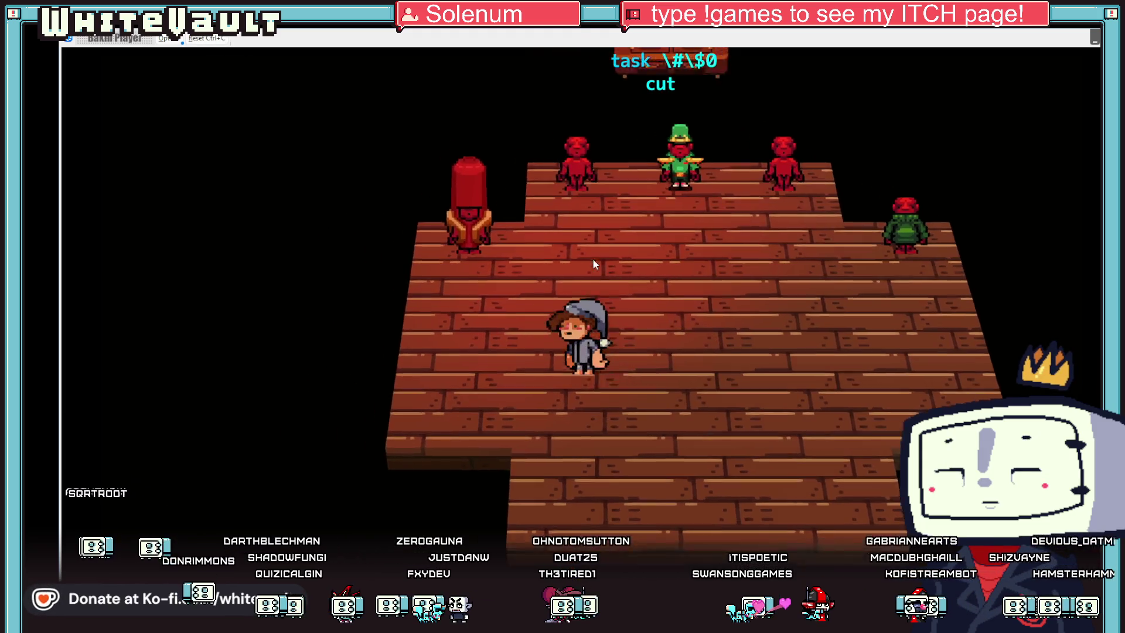
key("Up")
key("Return")
key("Return")
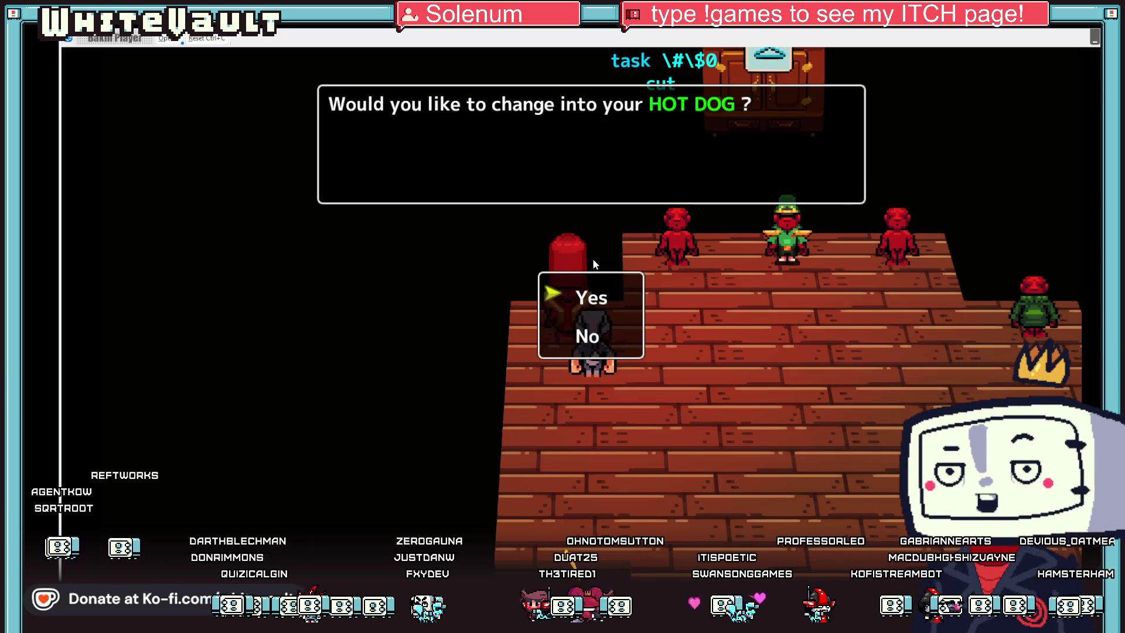
key("Return")
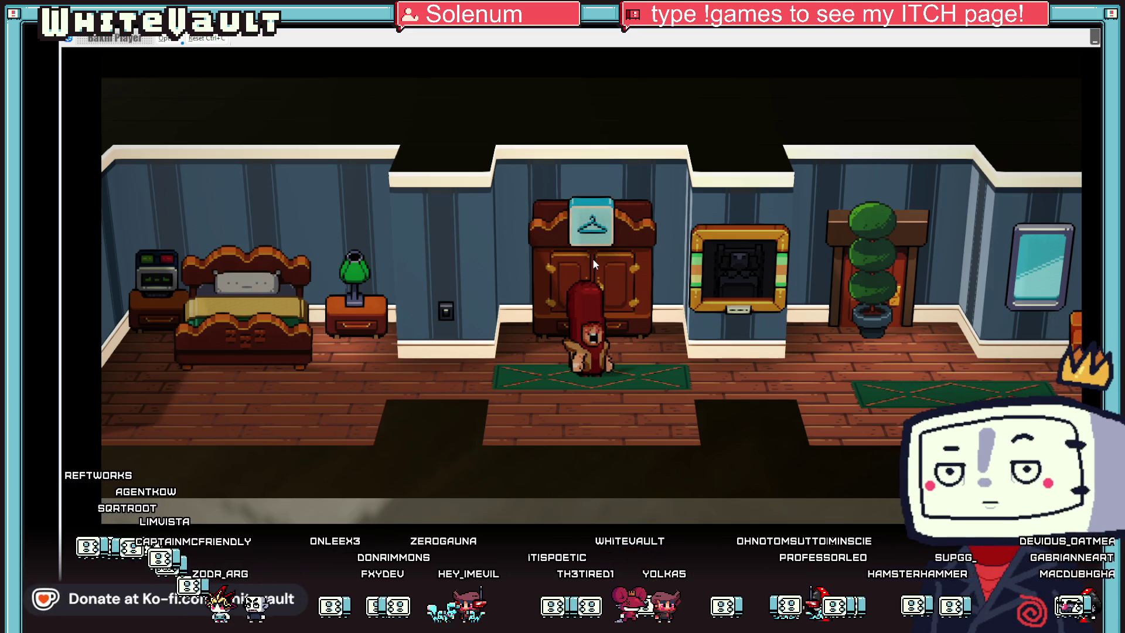
Step: Walk to the front door, read the TASK TOKENS hint, and bring up the ways to work
key("Right")
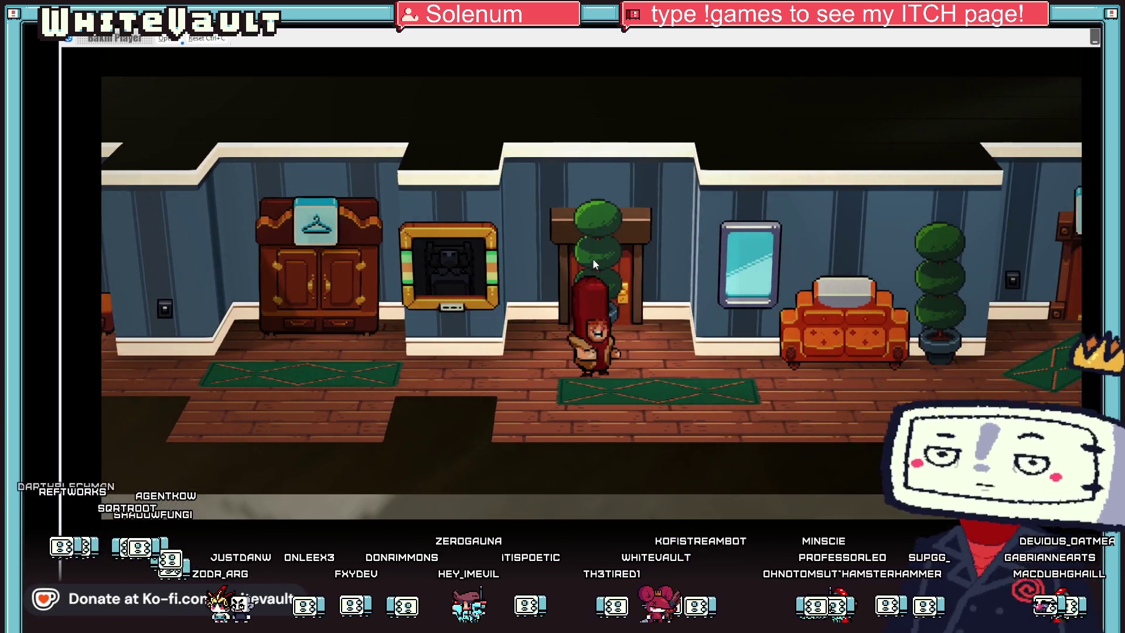
key("Right")
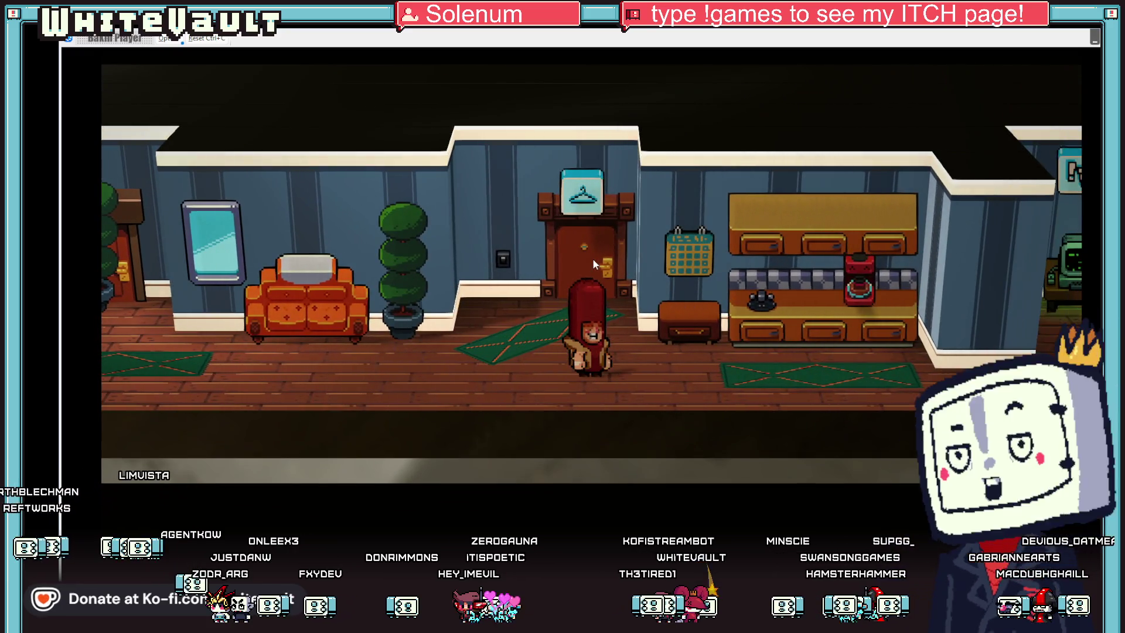
key("Up")
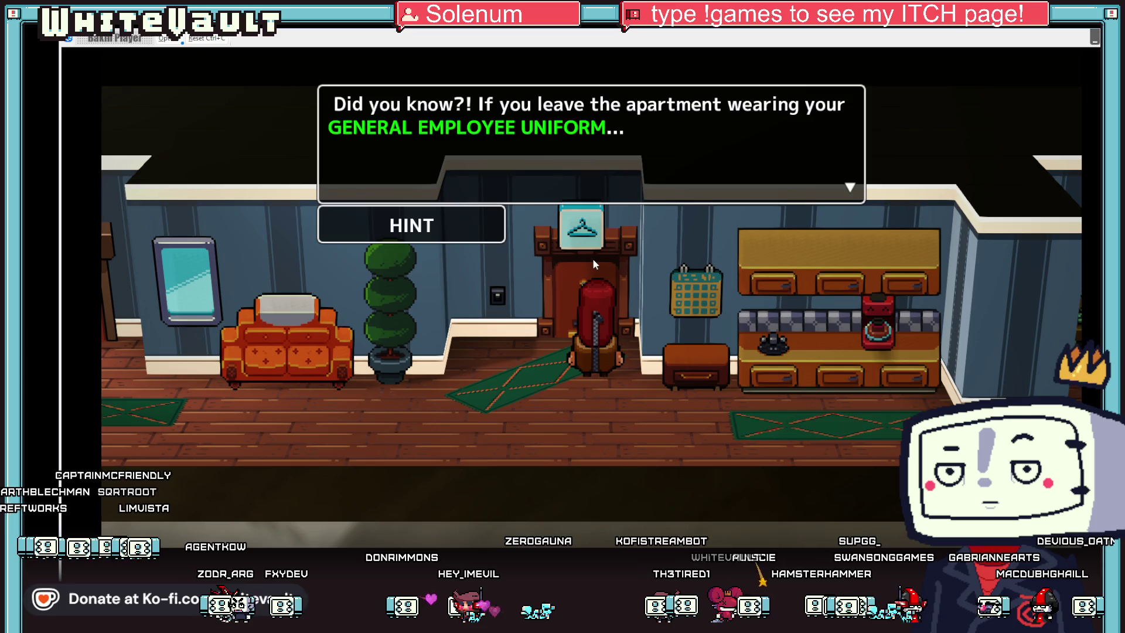
key("Return")
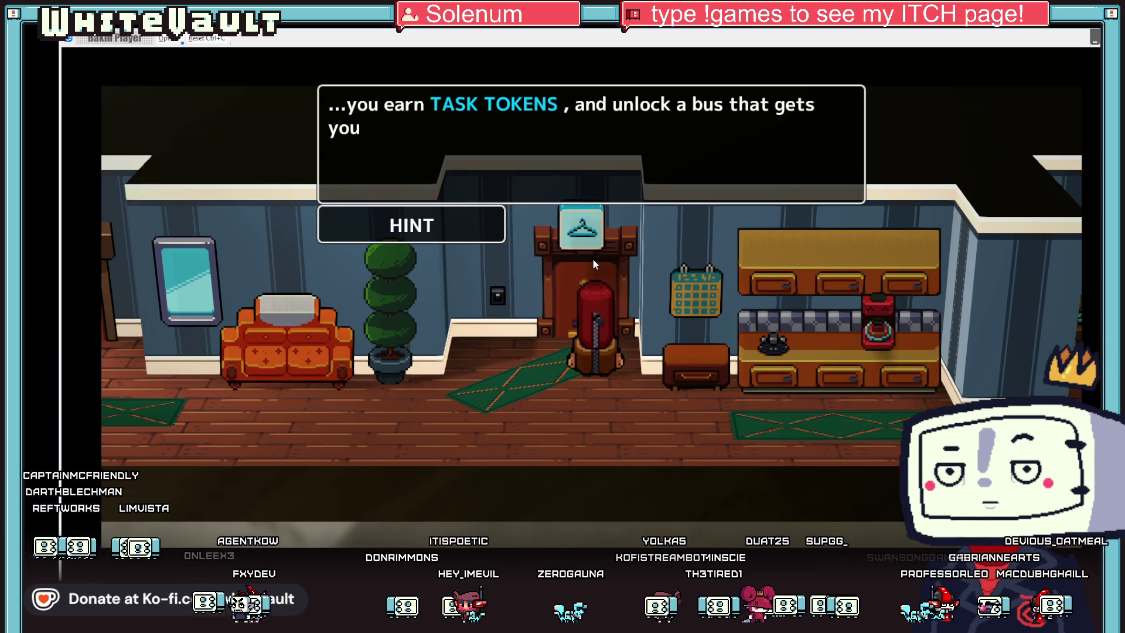
key("Return")
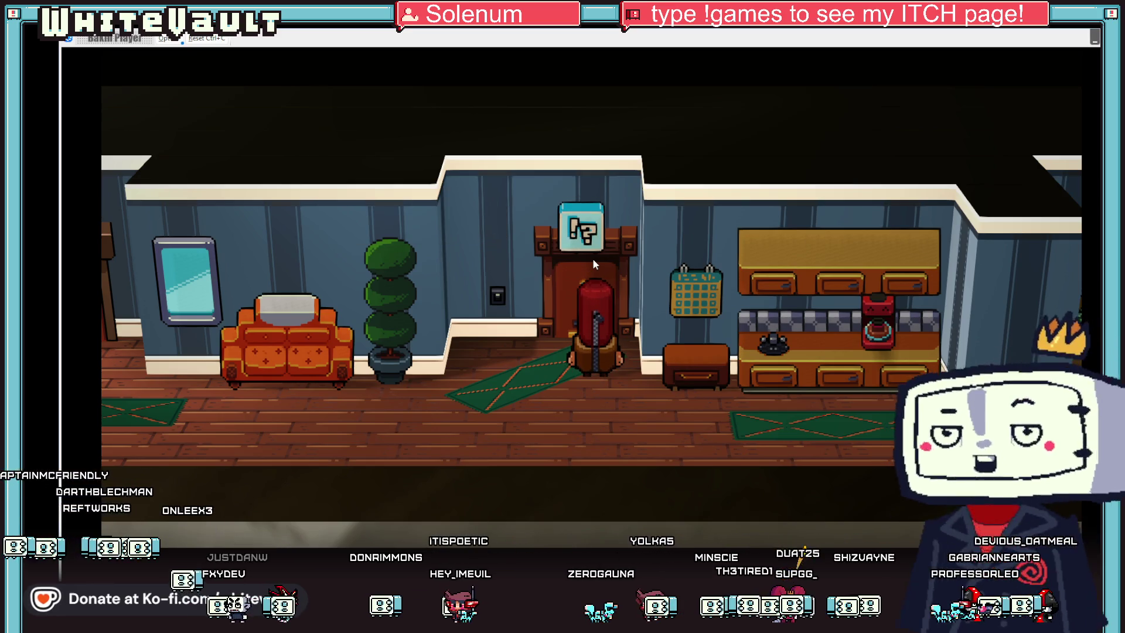
key("Return")
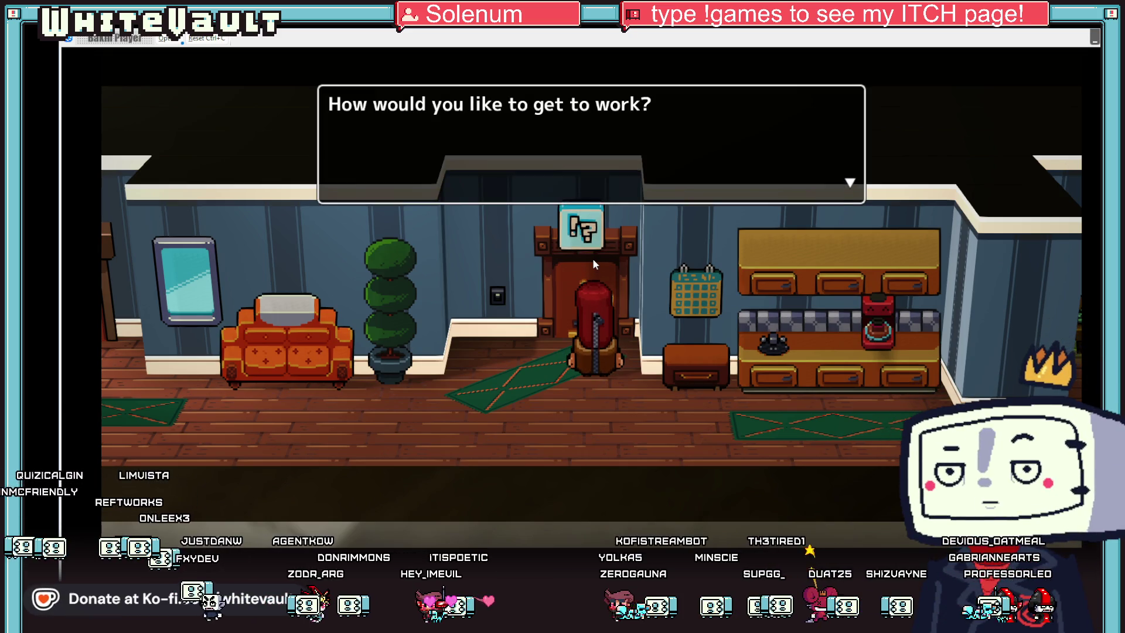
key("Return")
key("Return")
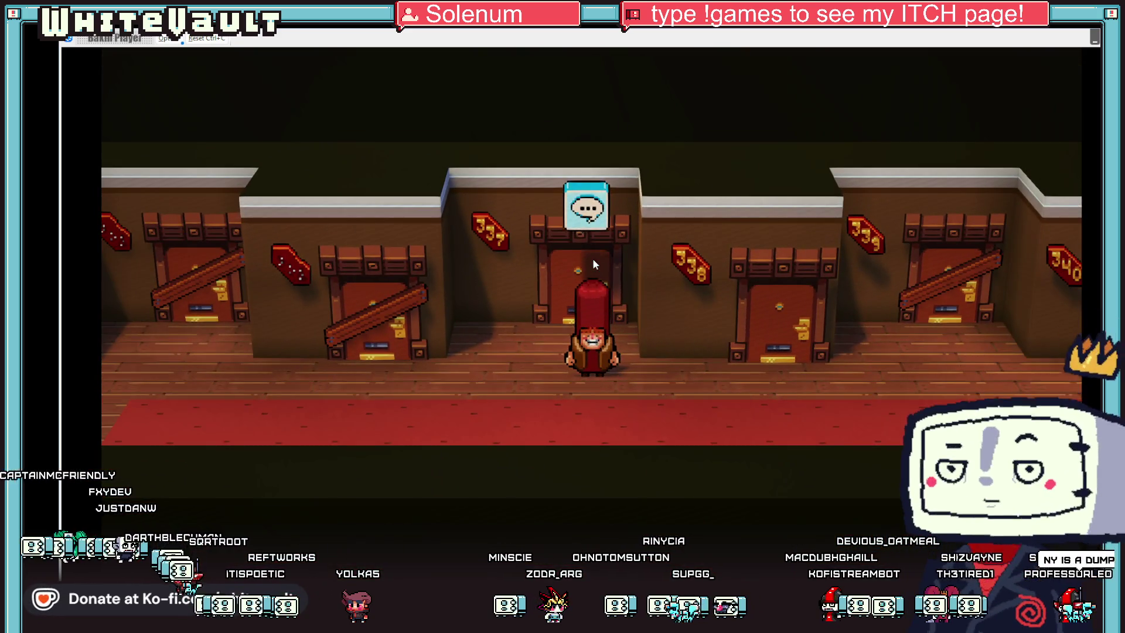
Step: Walk to the elevator and ride it down to the Lobby
key("Right")
key("Right")
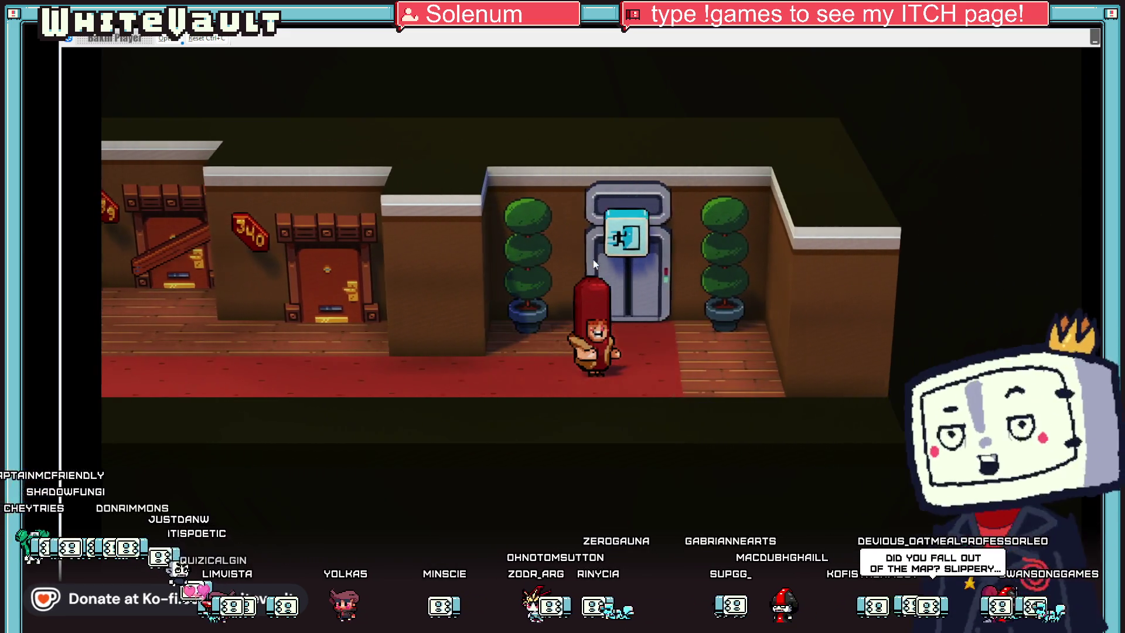
key("Up")
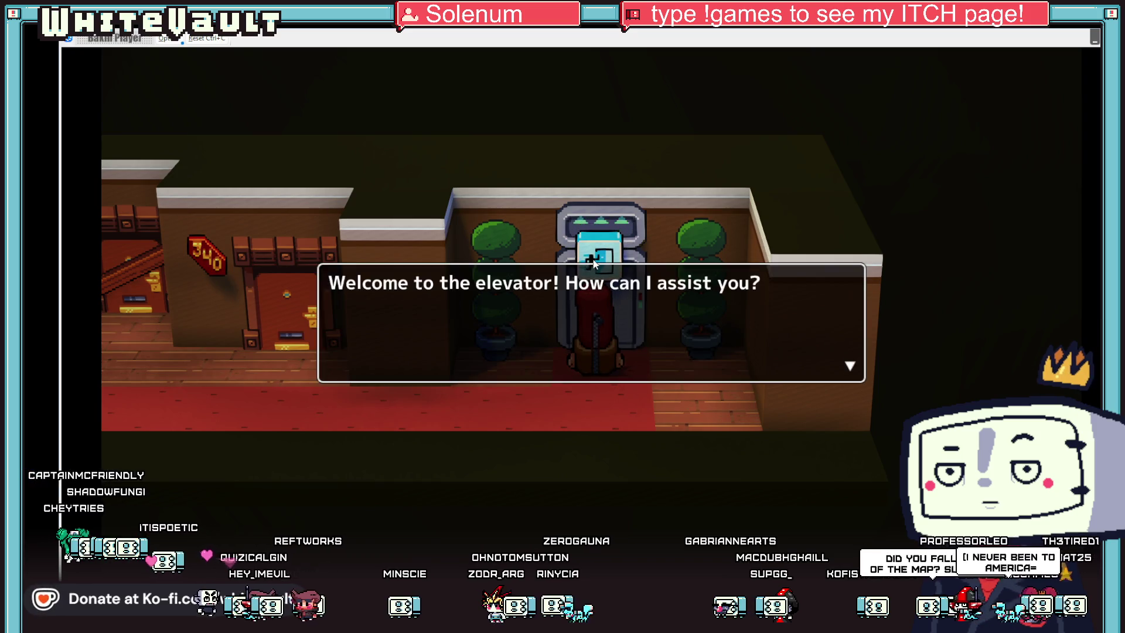
key("Return")
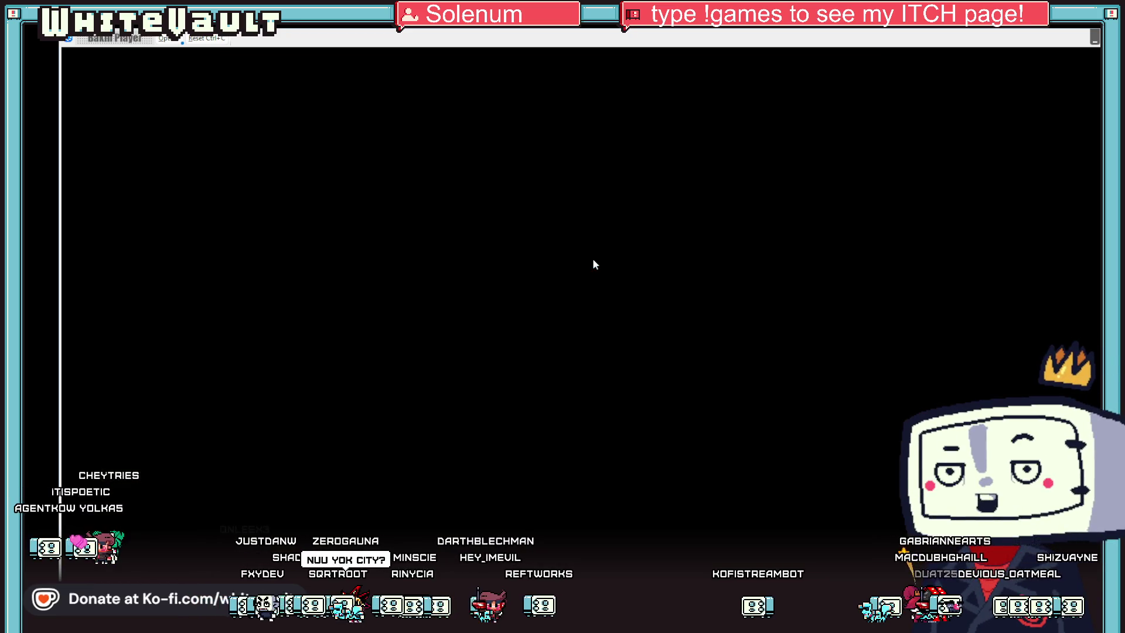
Step: Greet the Centurion booth attendant, then leave through the lobby exit door
key("Left")
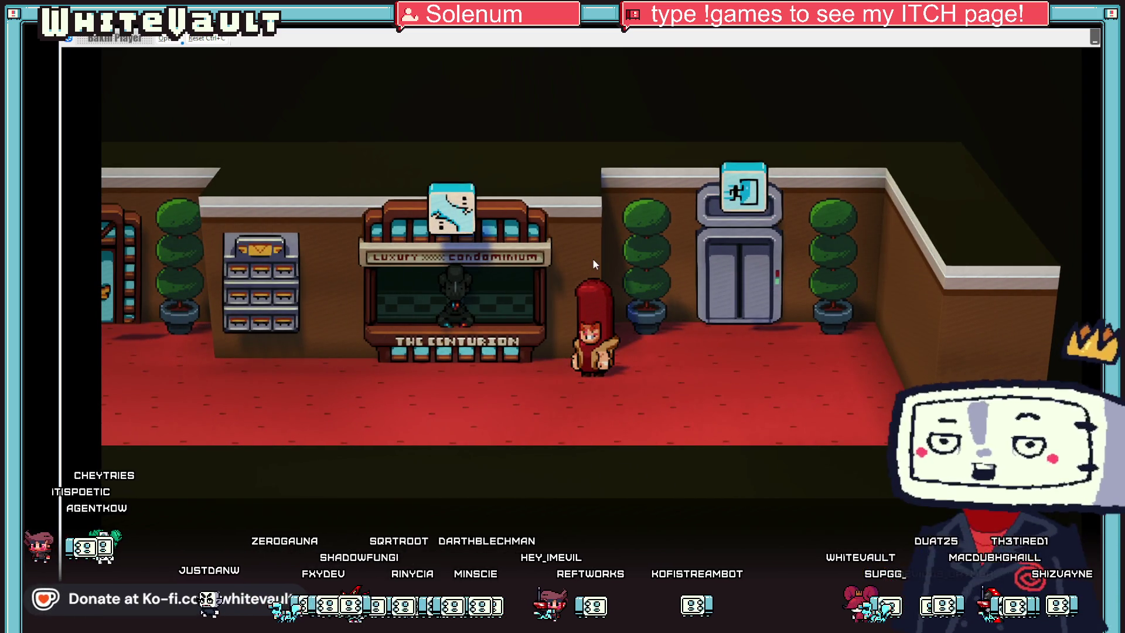
key("Left")
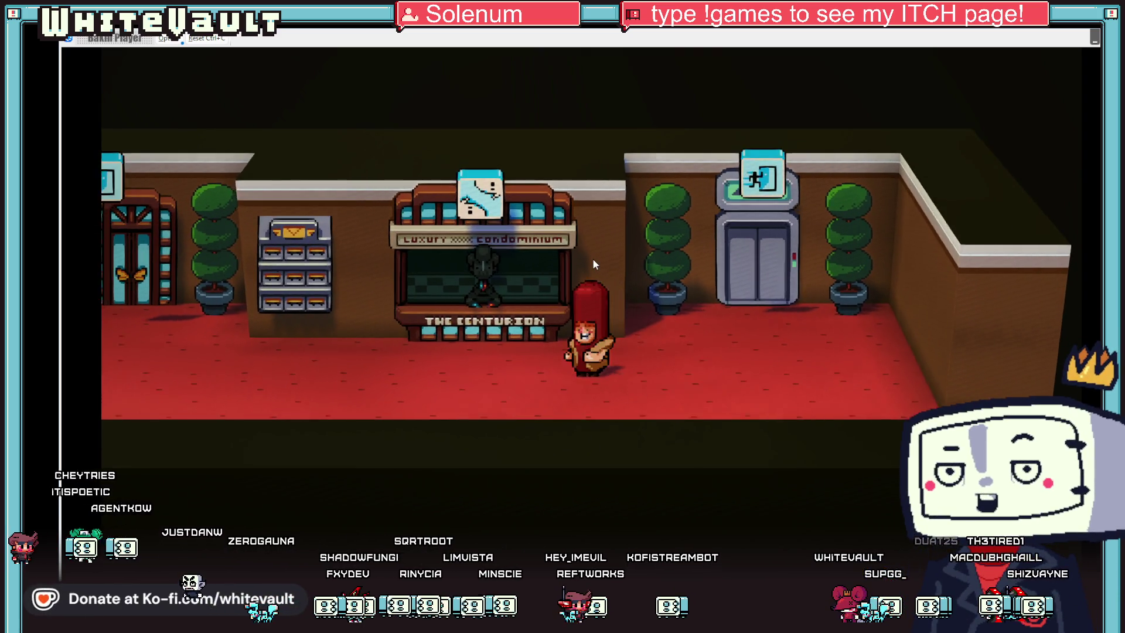
key("Left")
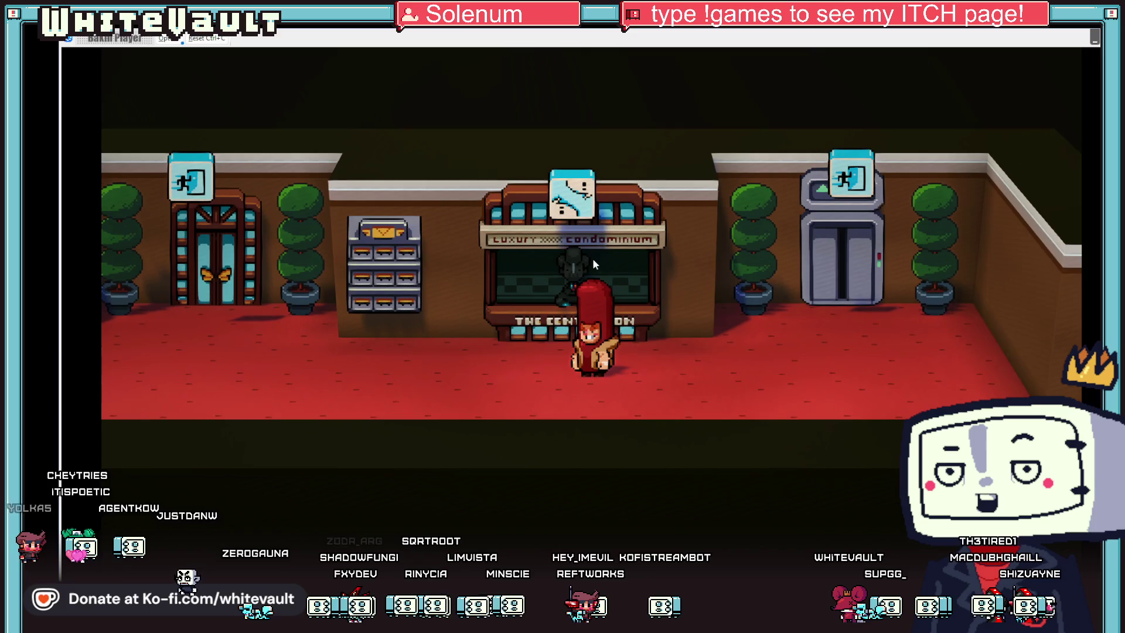
key("Up")
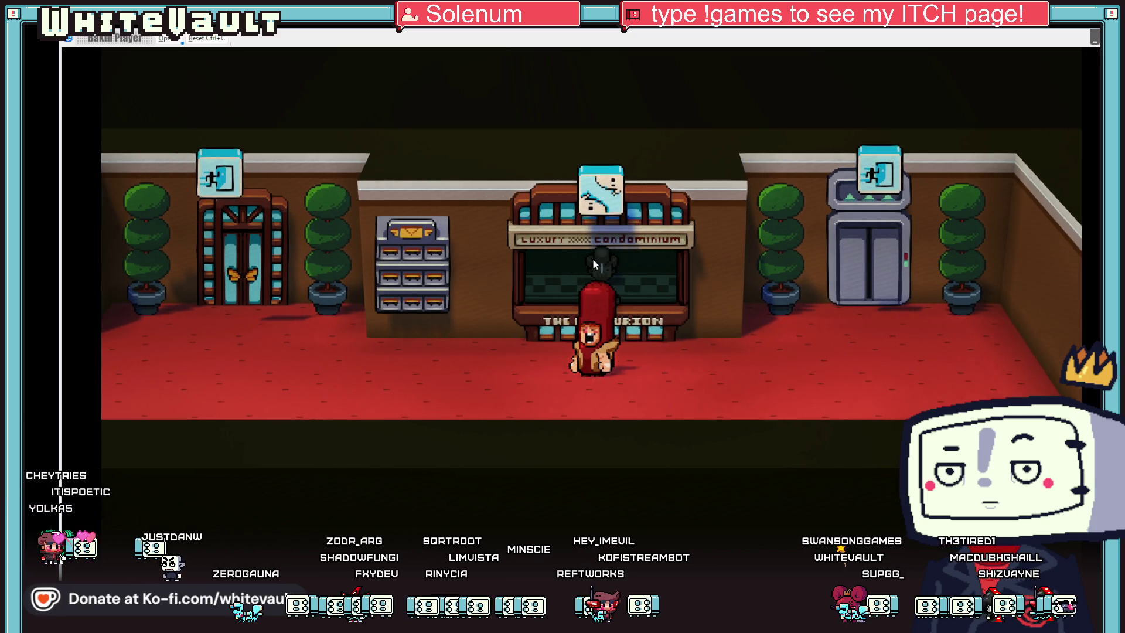
key("Return")
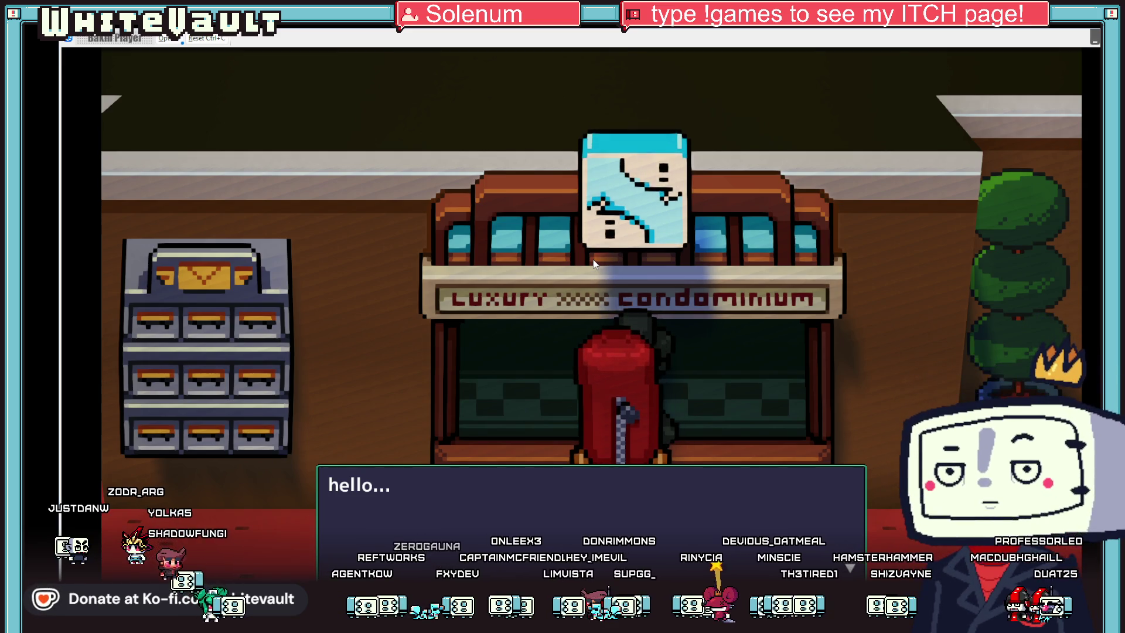
key("Return")
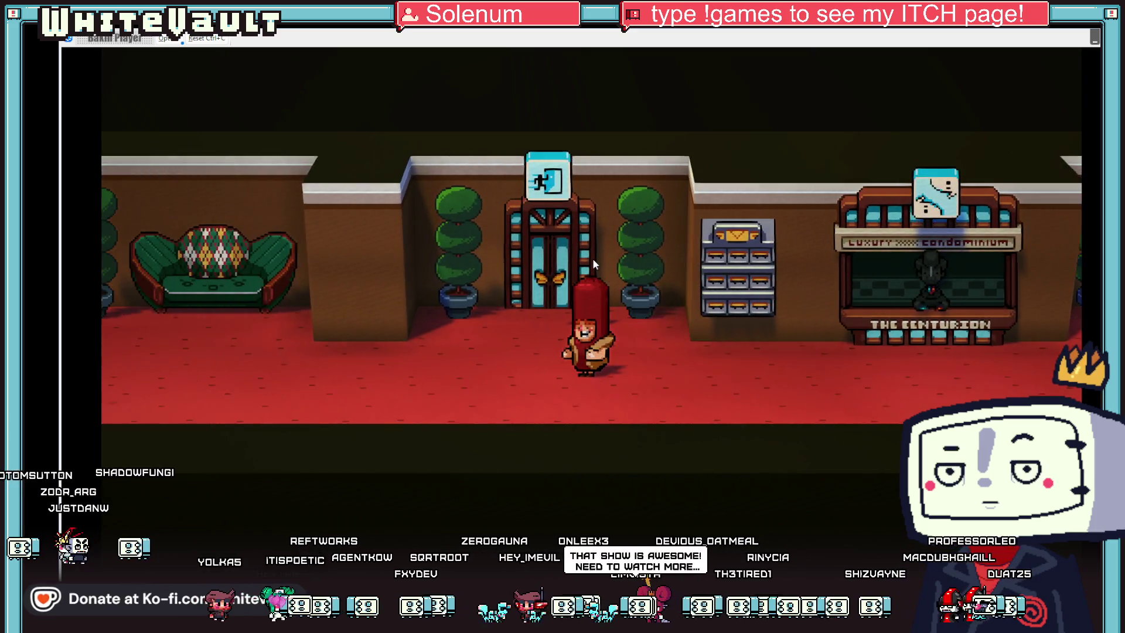
key("Up")
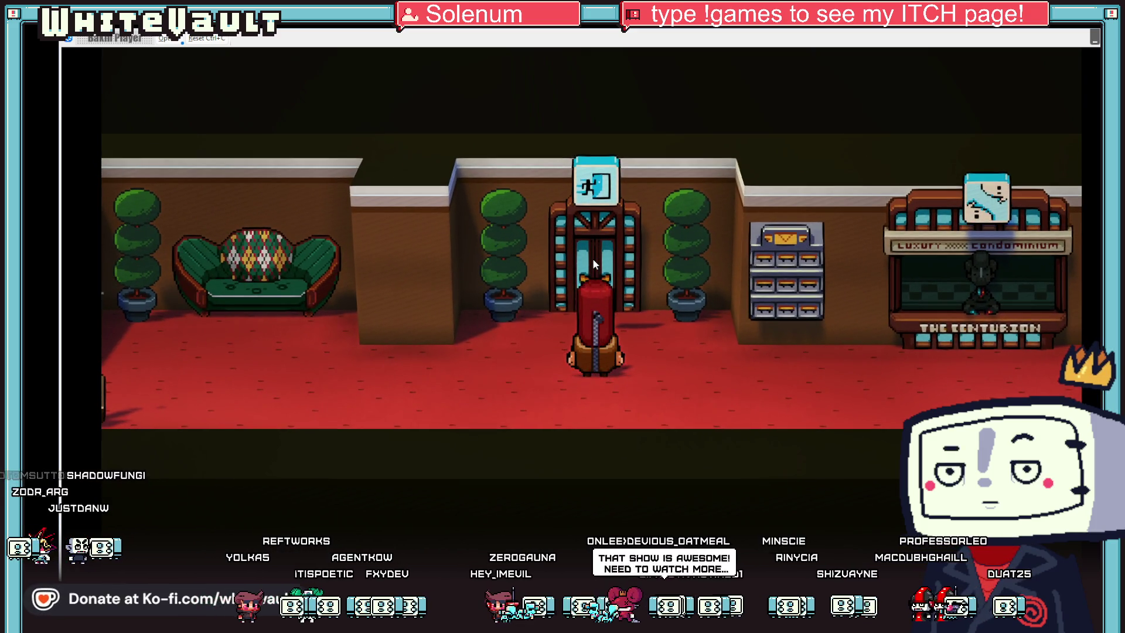
key("Return")
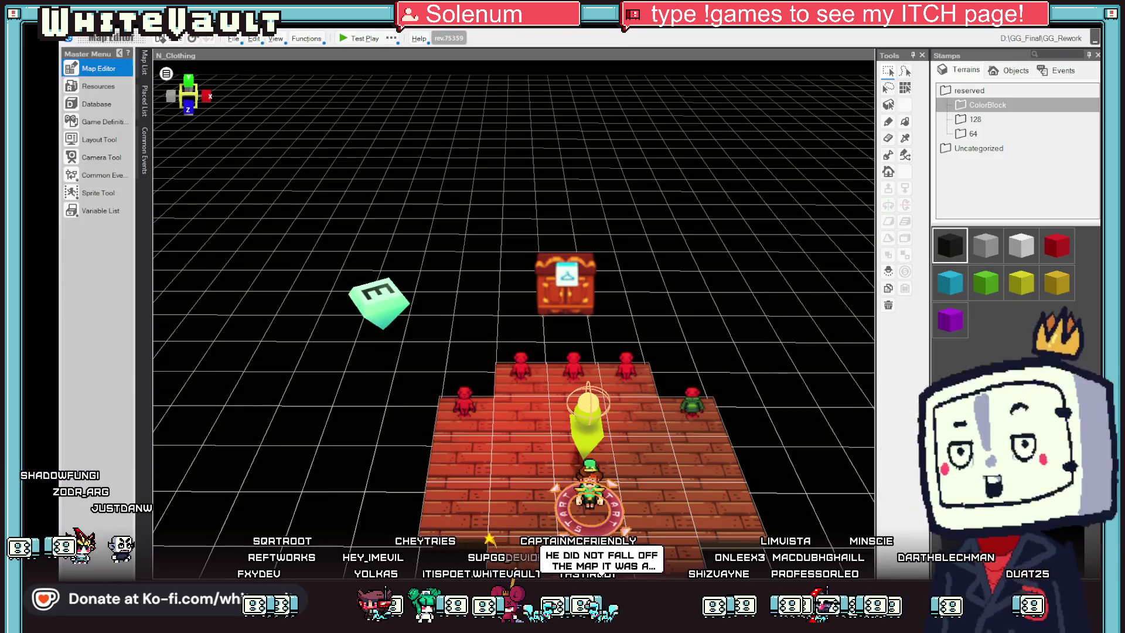
Step: Open the N_Condo_2nd map and its DoorMove elevator event for editing
left_click(144, 61)
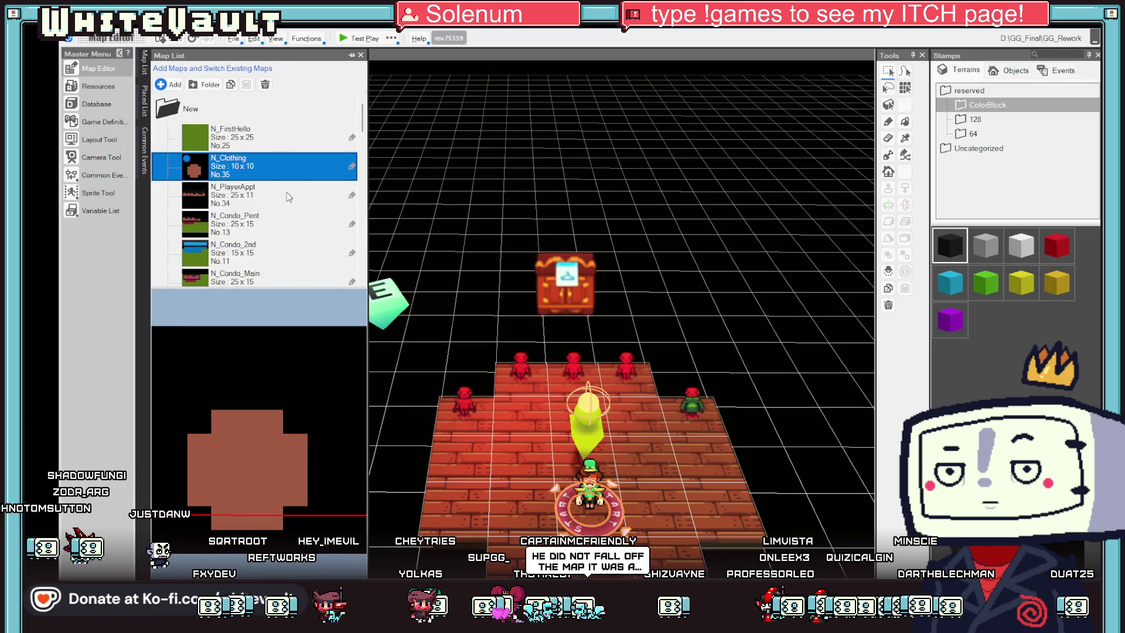
scroll(264, 175, "down", 3)
left_click(245, 166)
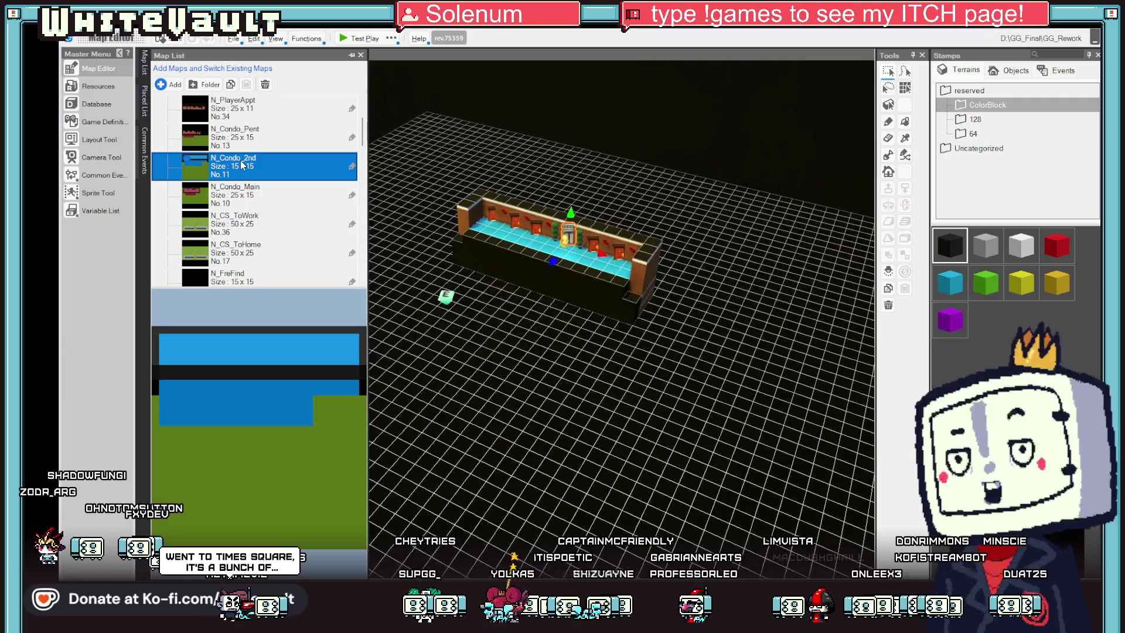
scroll(540, 164, "up", 5)
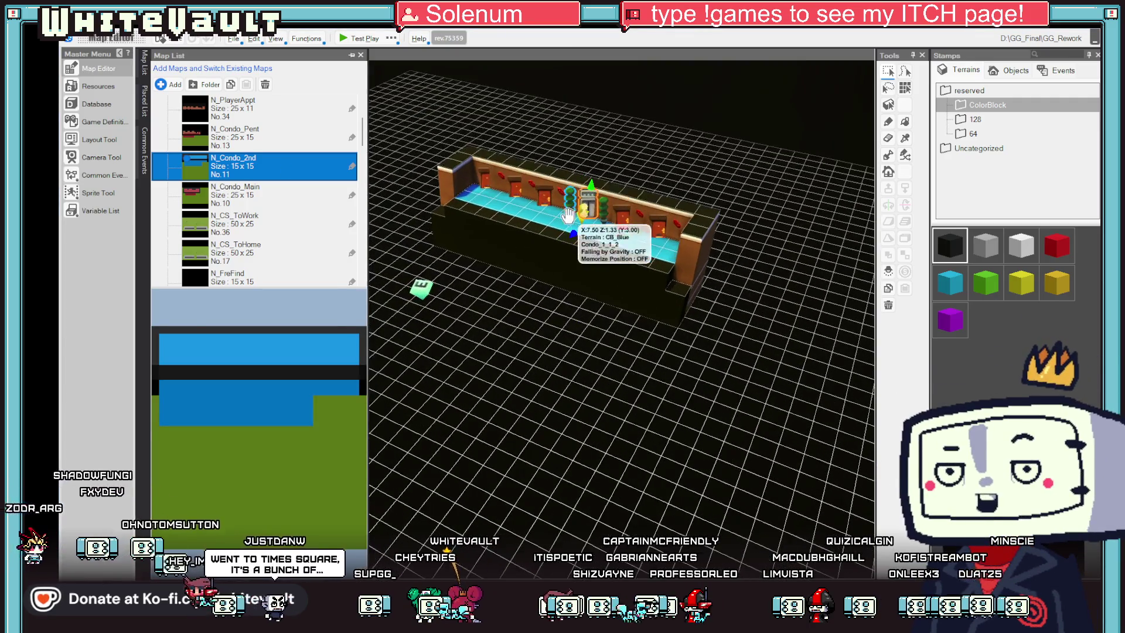
double_click(561, 150)
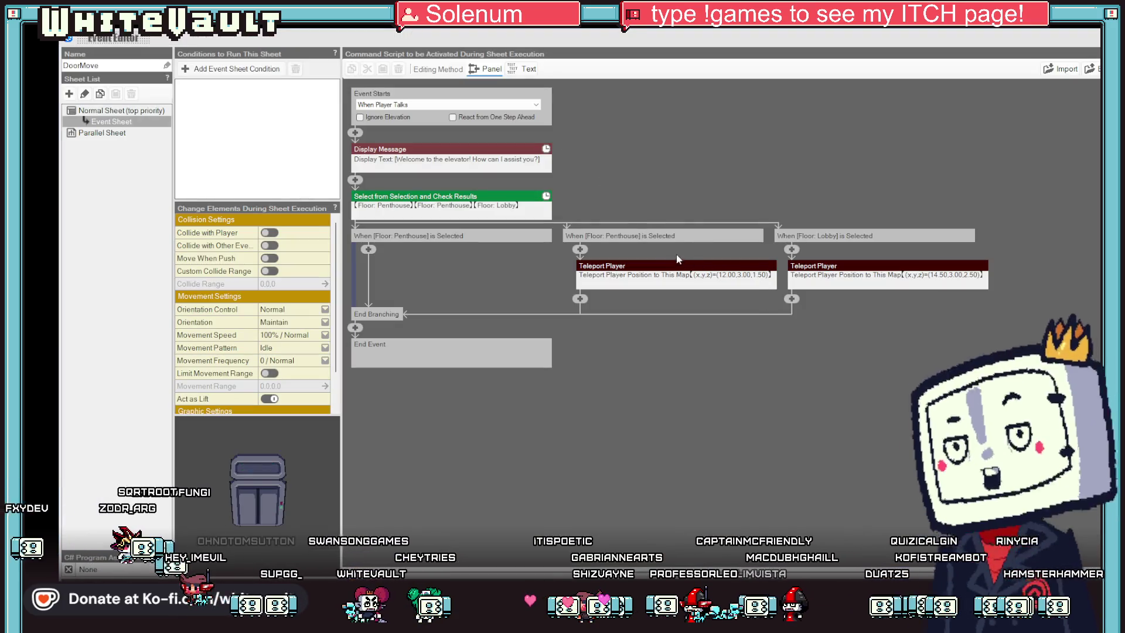
Step: Point the first Teleport Player command to the N_Condo_Pent map
left_click(712, 272)
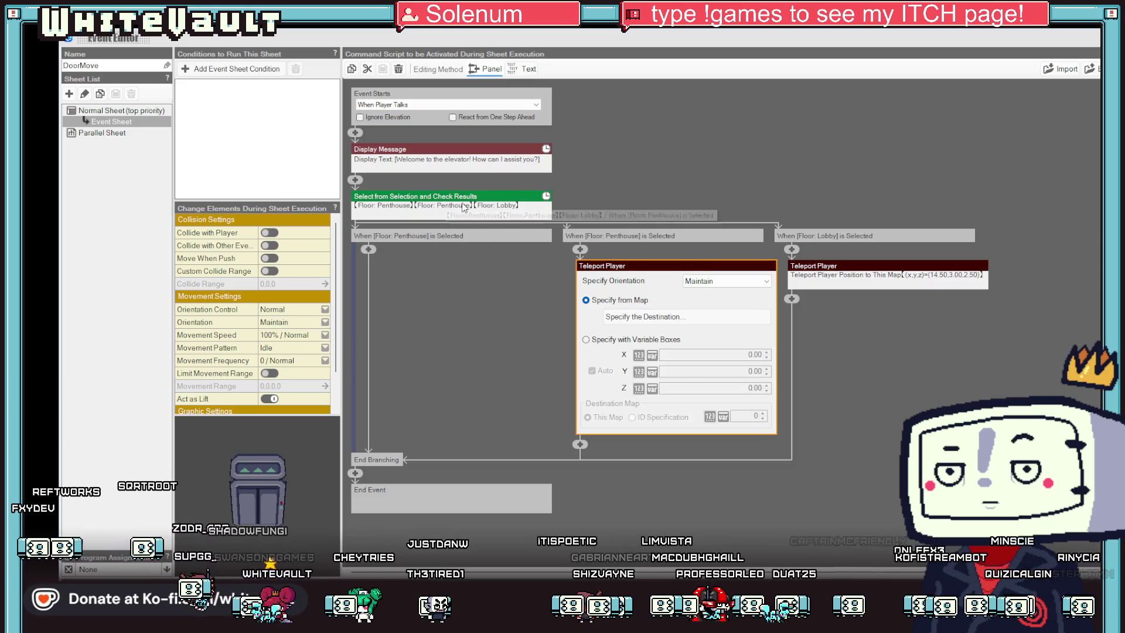
left_click(709, 319)
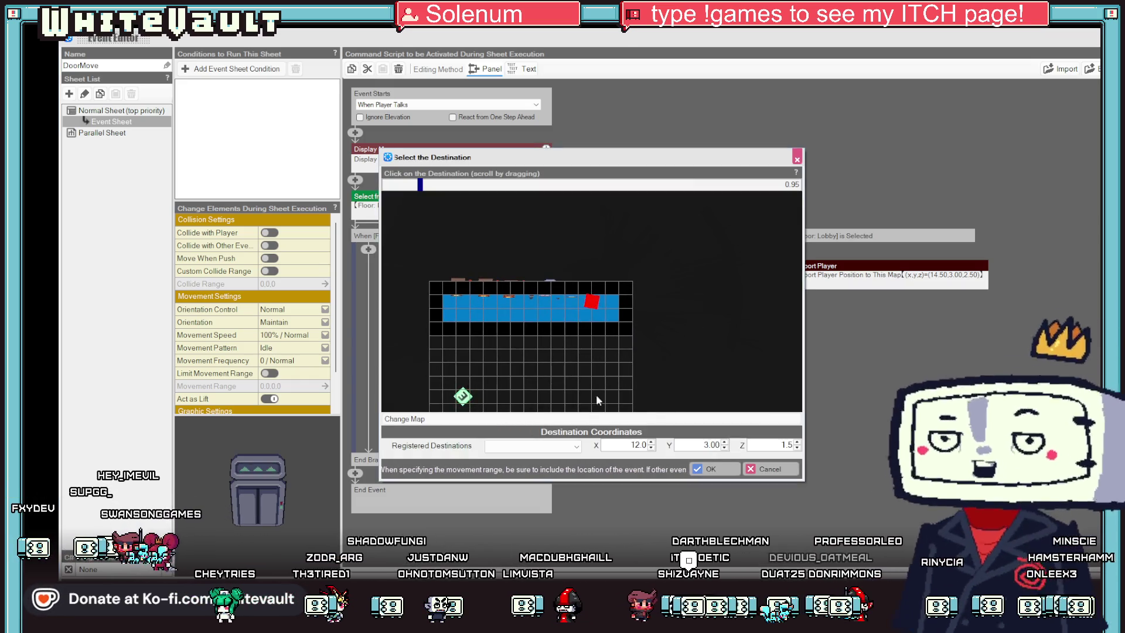
left_click(487, 420)
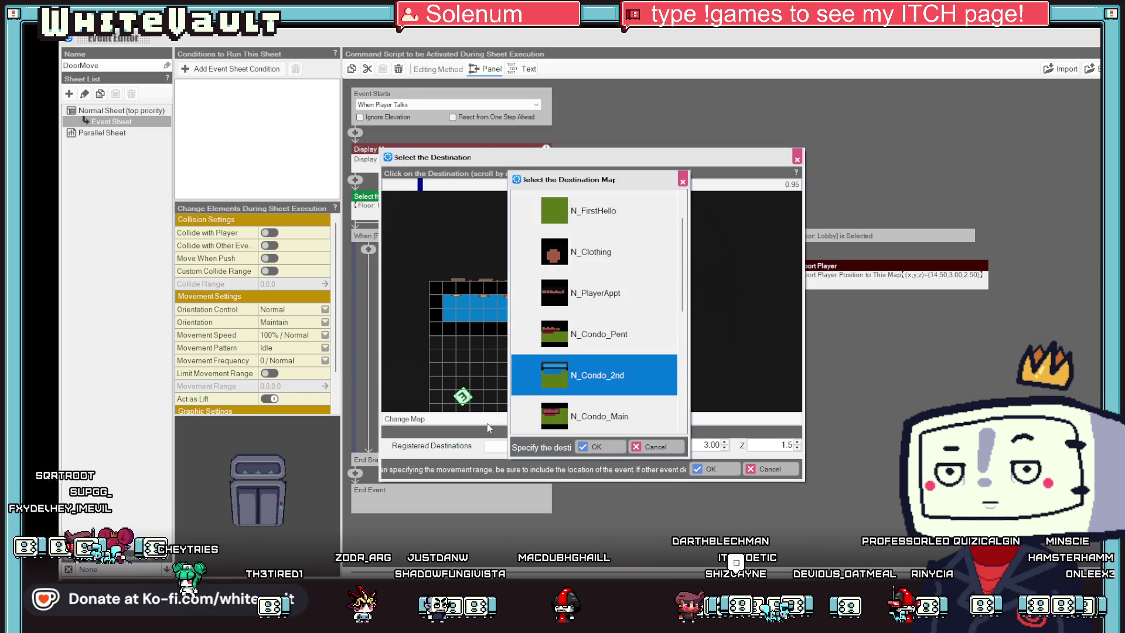
double_click(599, 338)
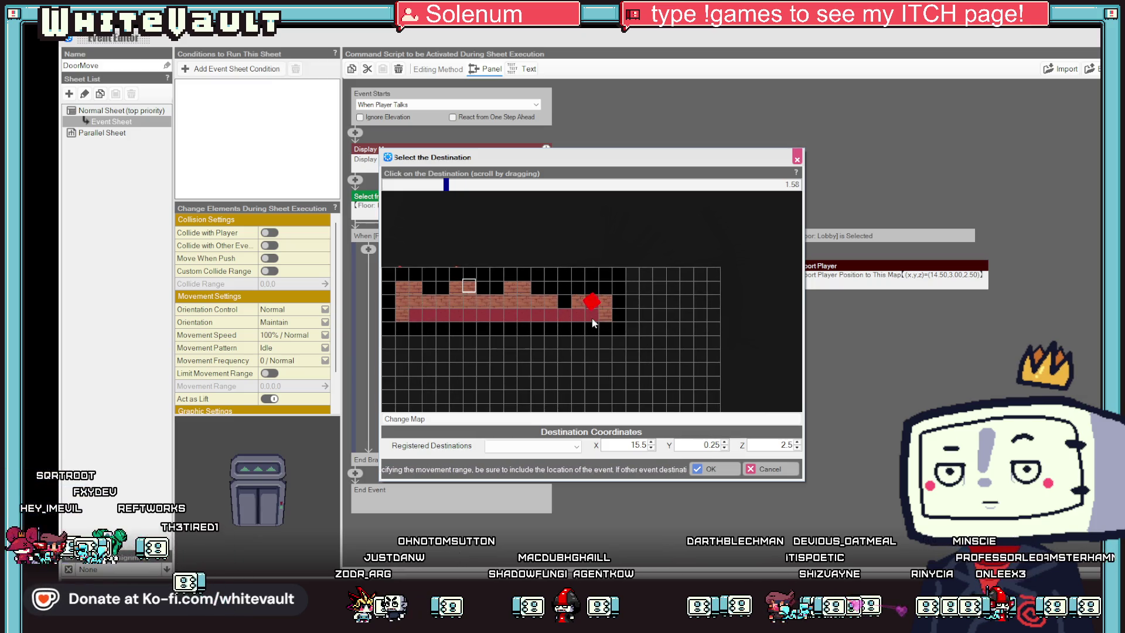
left_click(707, 470)
Step: Send the second teleport to N_Condo_Main at (14.50, 3.00, 2.50) and close the event
left_click(895, 270)
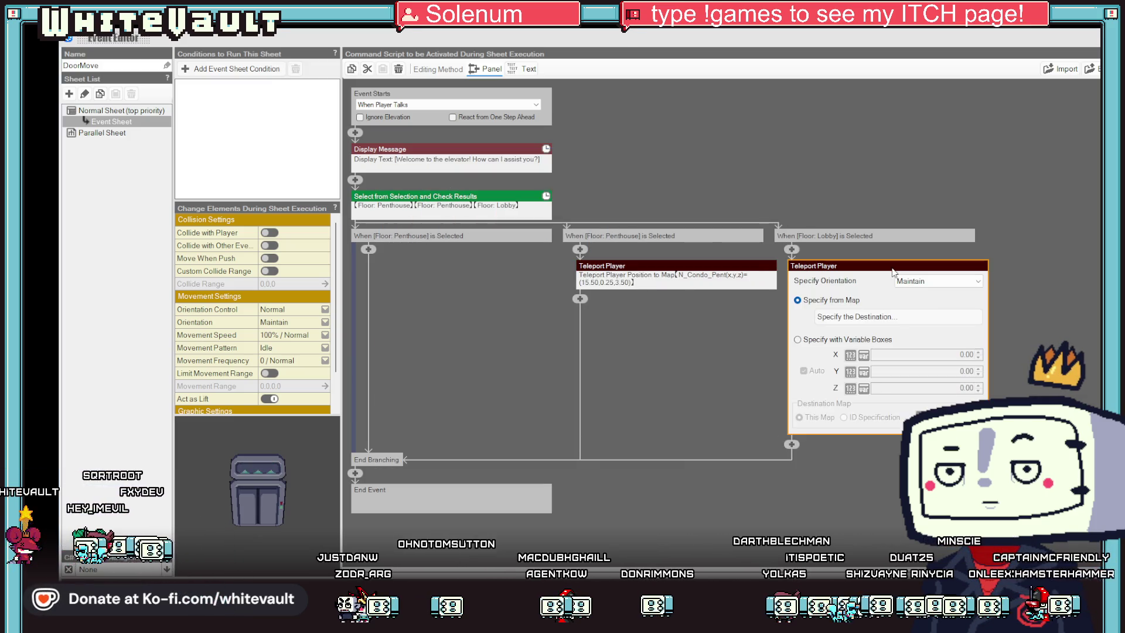
left_click(867, 319)
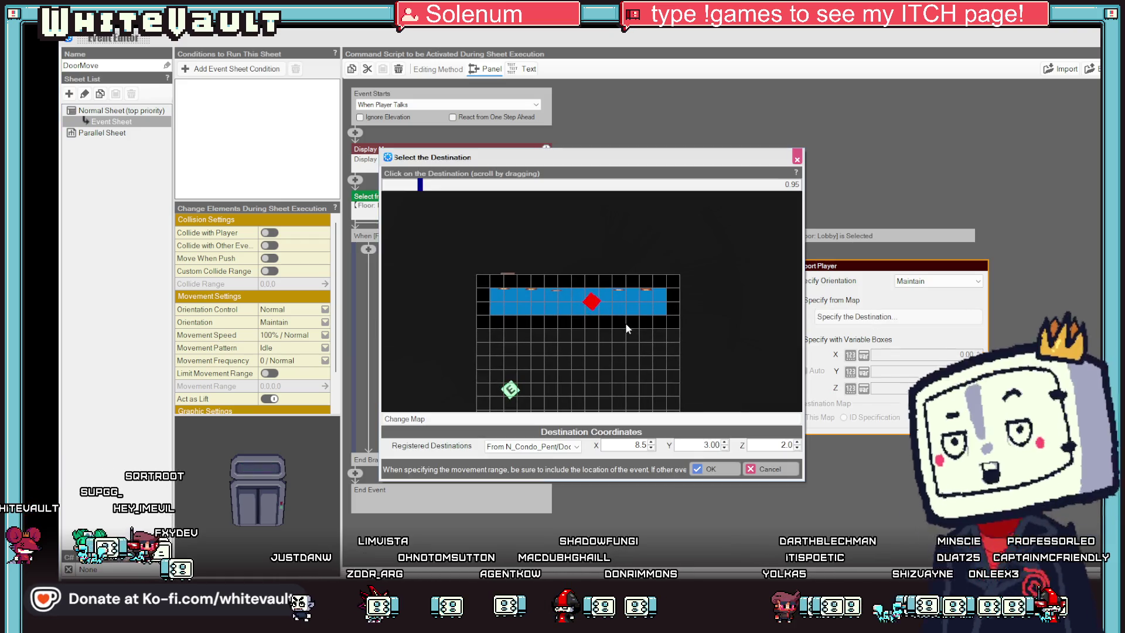
left_click(512, 419)
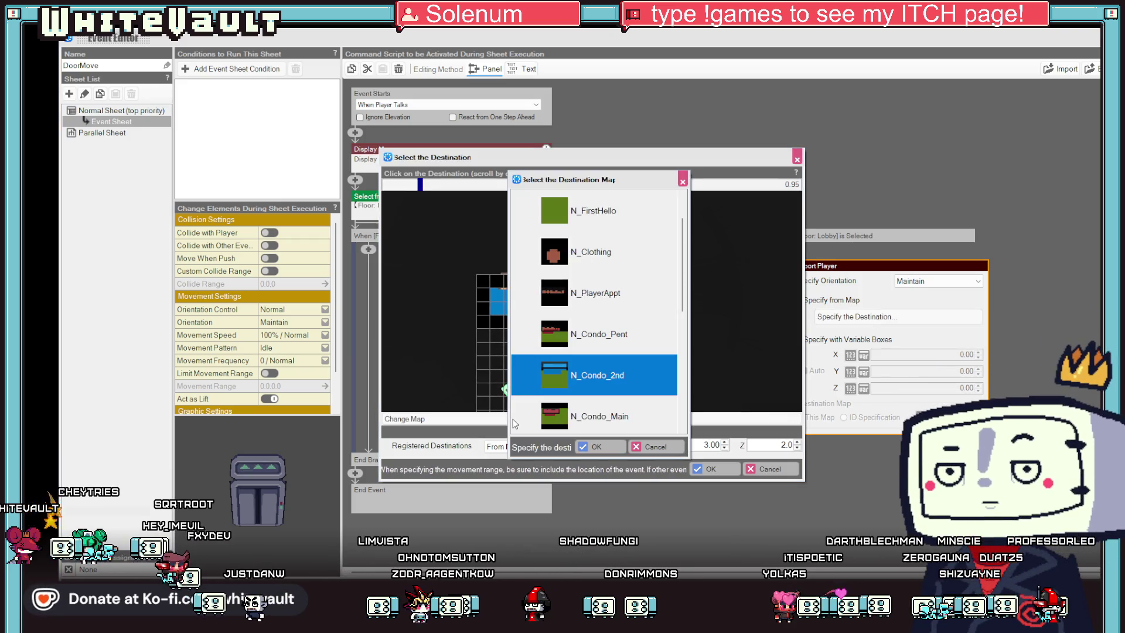
double_click(601, 418)
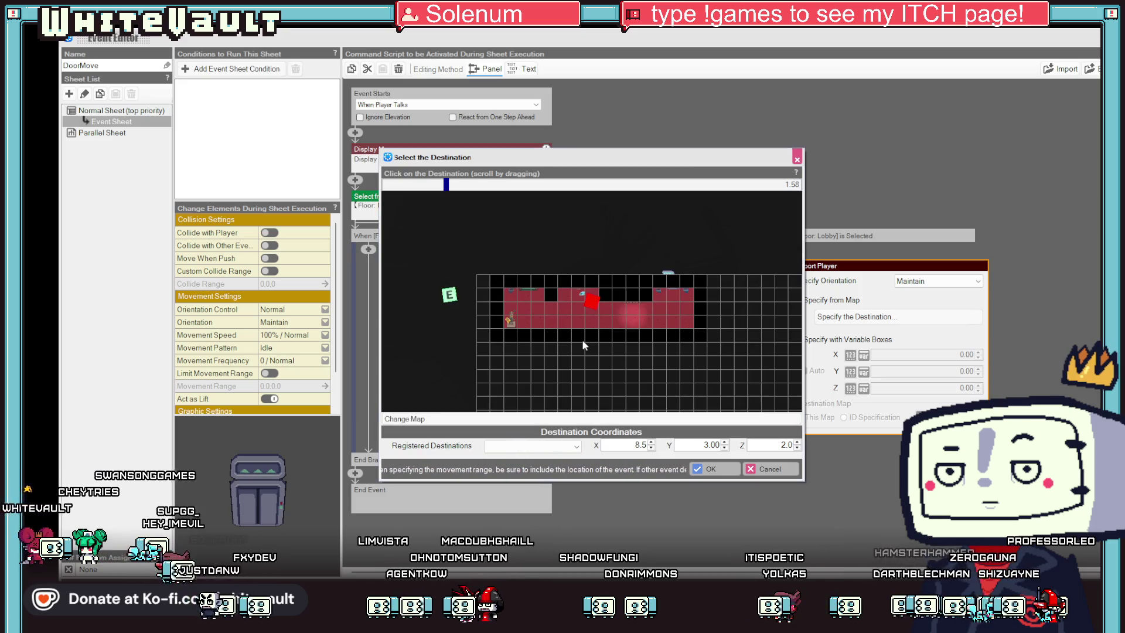
left_click(711, 469)
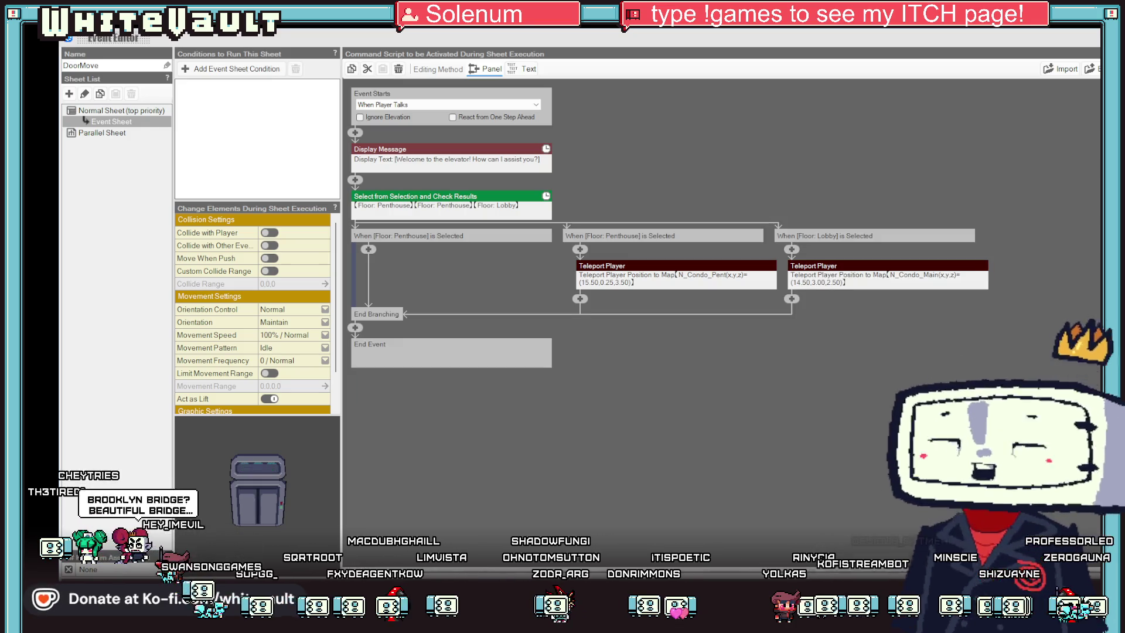
key("Escape")
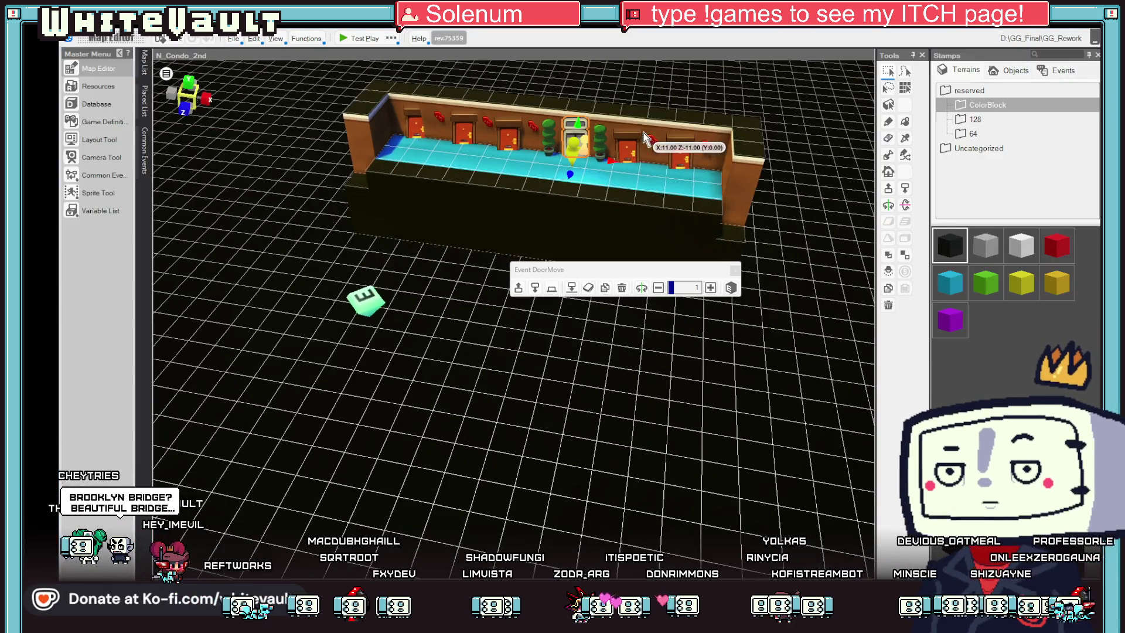
Step: Open the N_Condo_Main map, check Icon_4_1_2, then open its DoorMove event
scroll(467, 284, "up", 1)
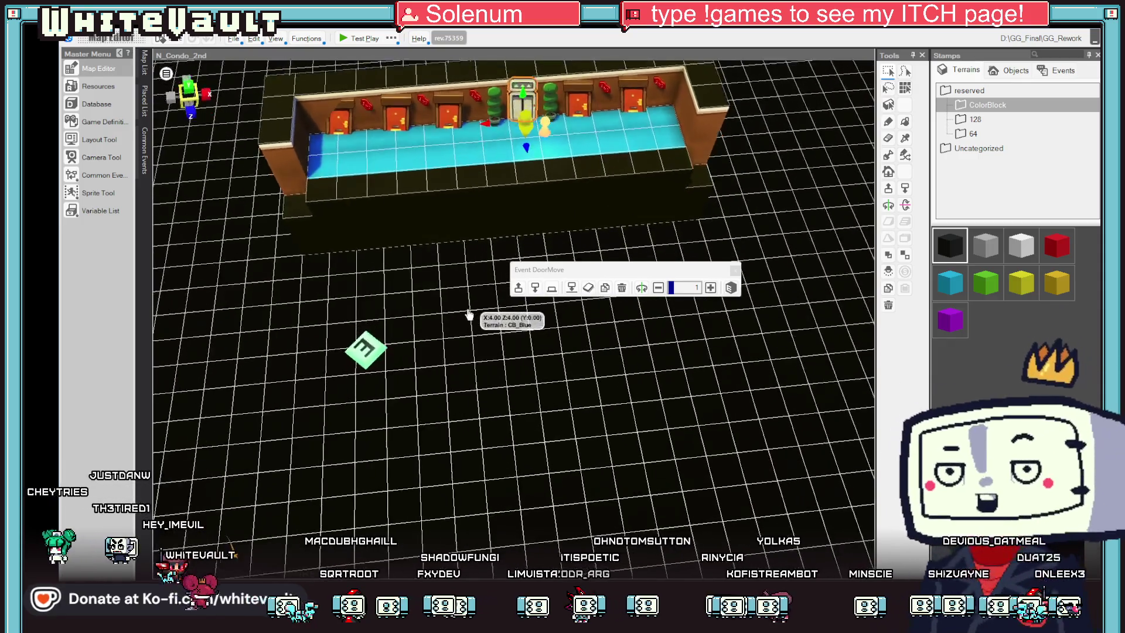
left_click(144, 62)
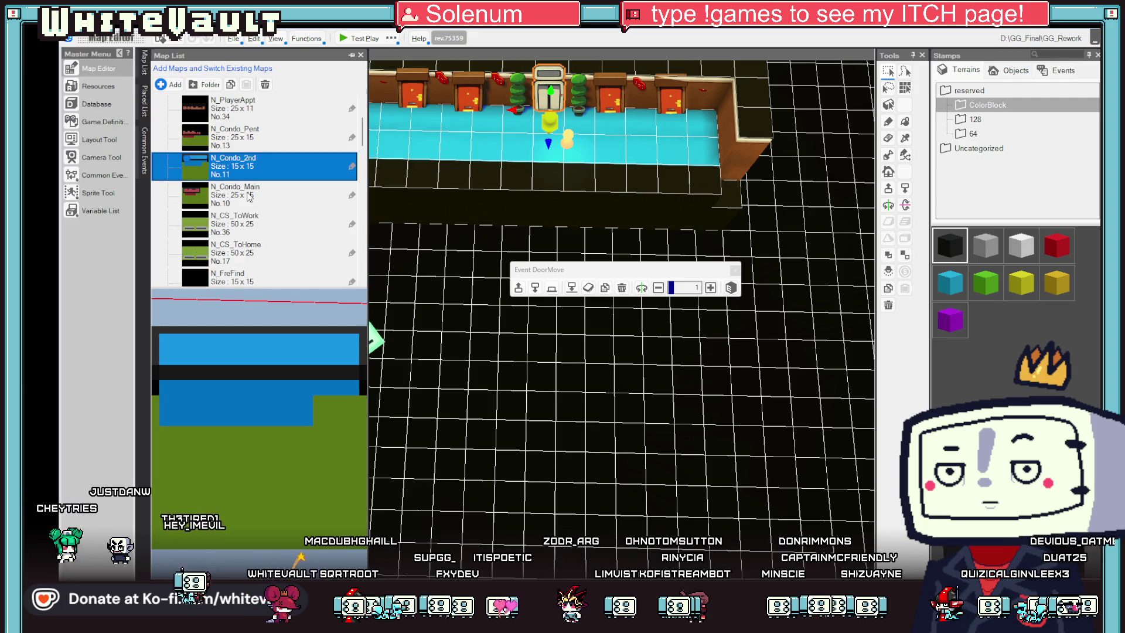
scroll(258, 141, "down", 3)
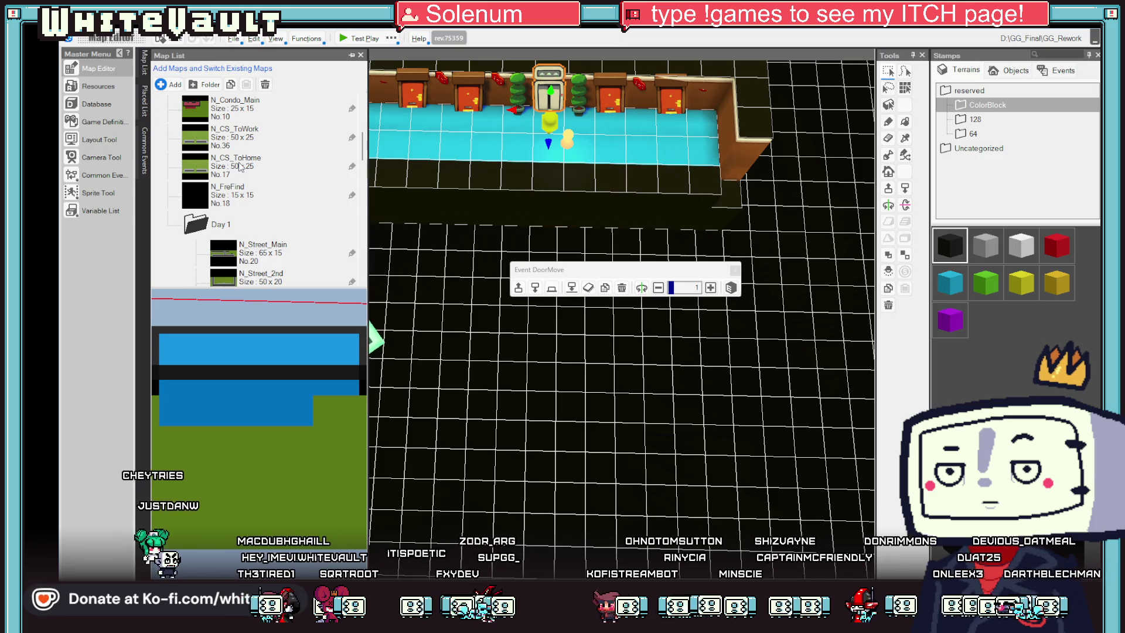
scroll(240, 167, "up", 3)
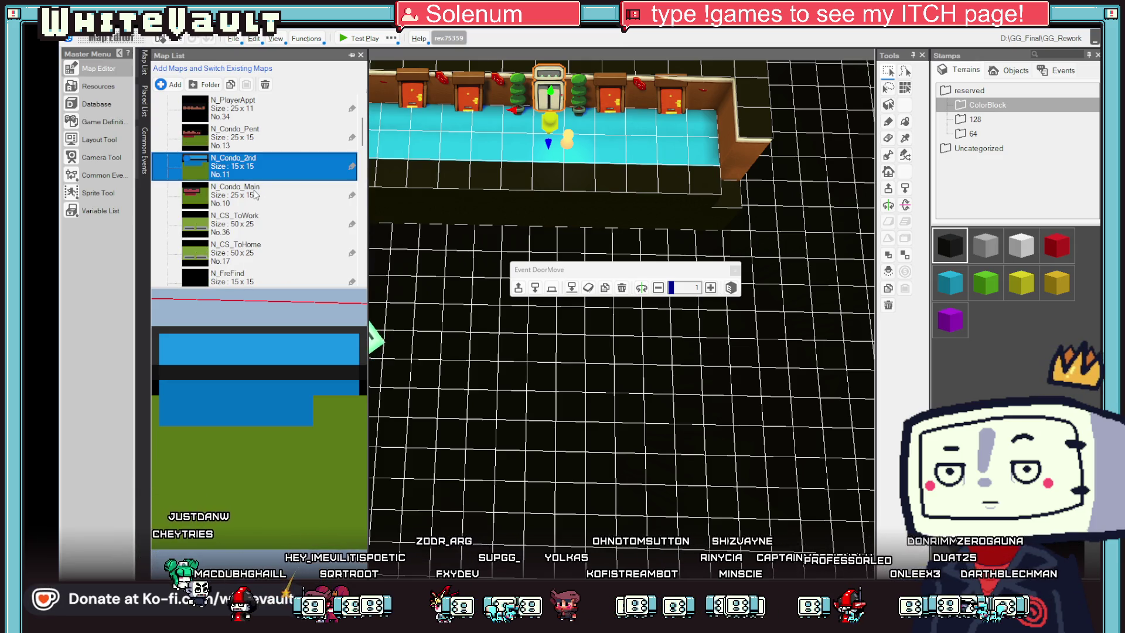
left_click(255, 195)
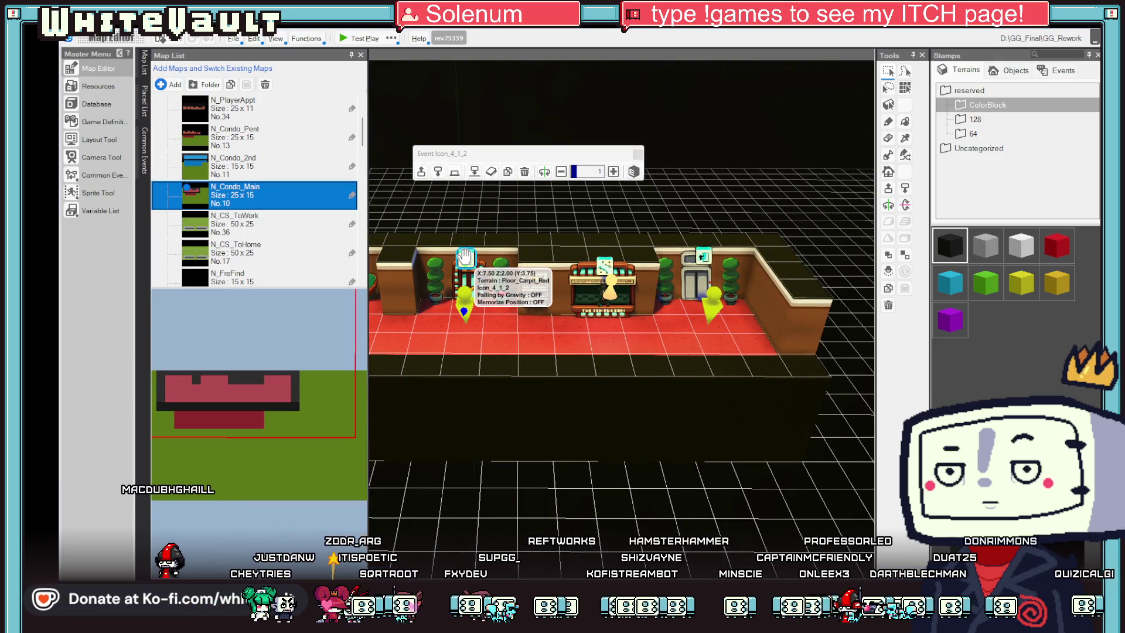
double_click(466, 256)
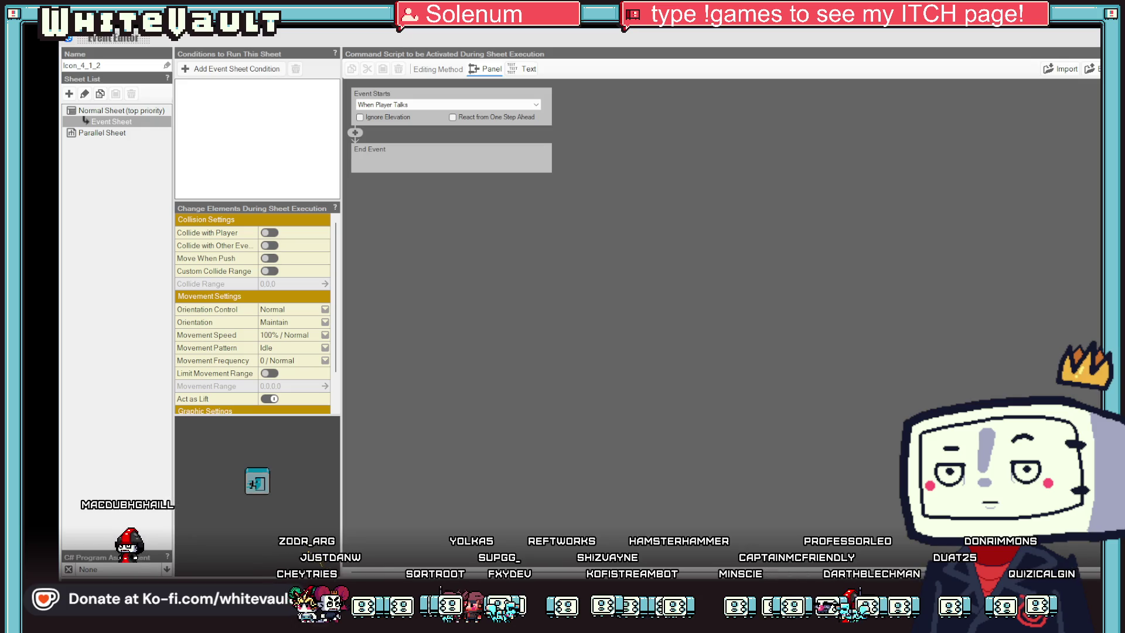
key("Escape")
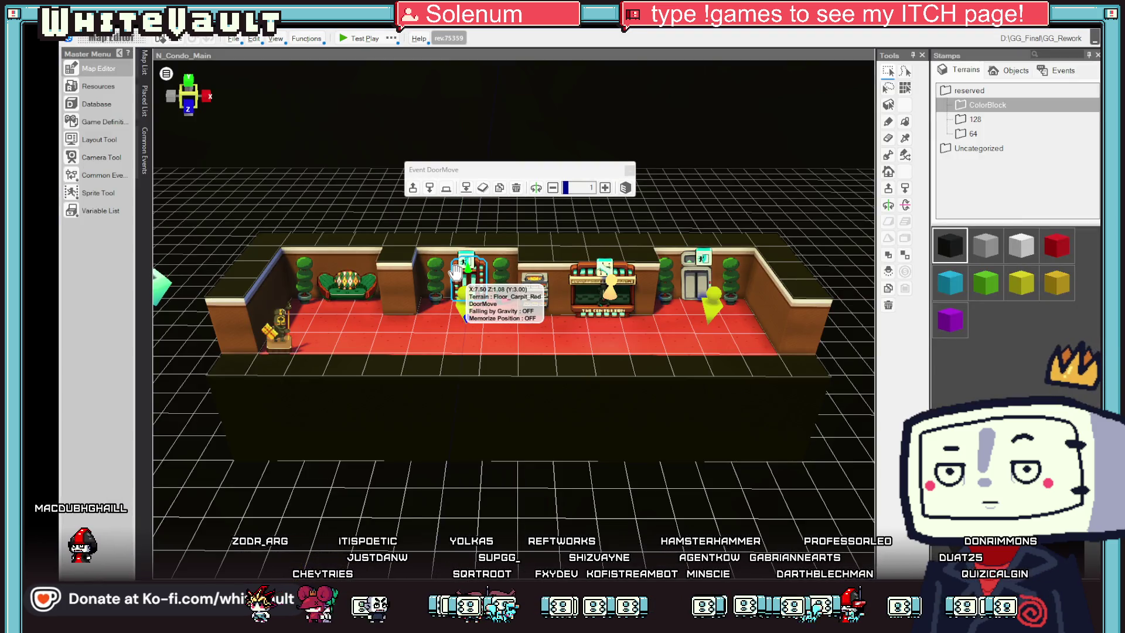
double_click(455, 271)
Step: Change the DoorMove teleport destination map to Day 1 > N_Street_Main
left_click(445, 200)
left_click(538, 419)
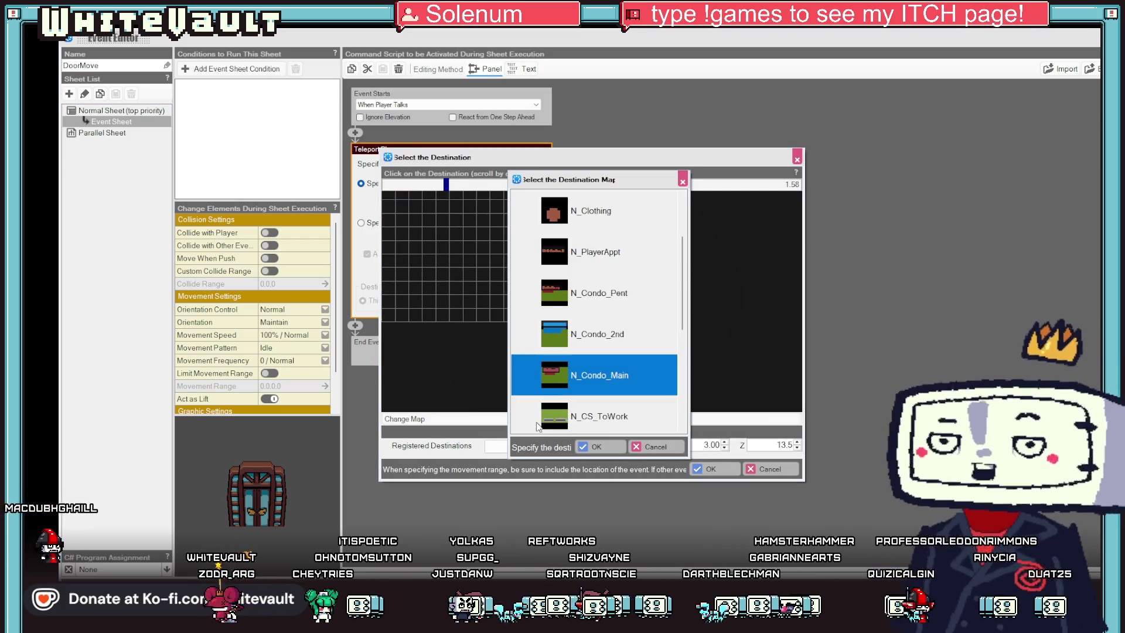
scroll(590, 342, "down", 3)
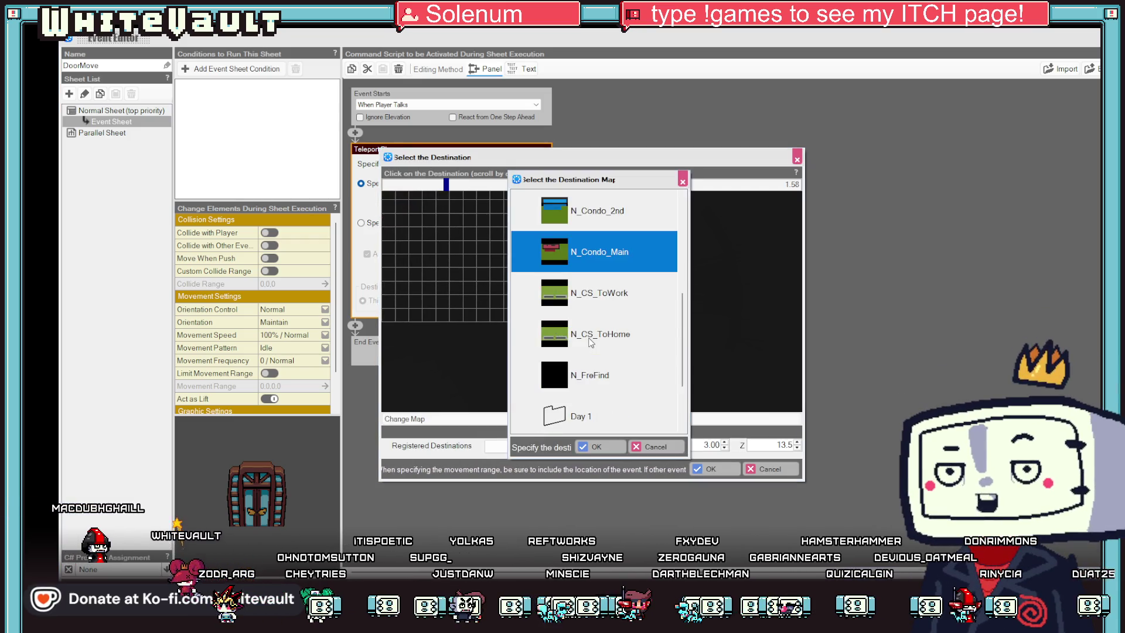
scroll(590, 343, "down", 1)
scroll(596, 346, "up", 4)
scroll(596, 345, "down", 5)
double_click(589, 346)
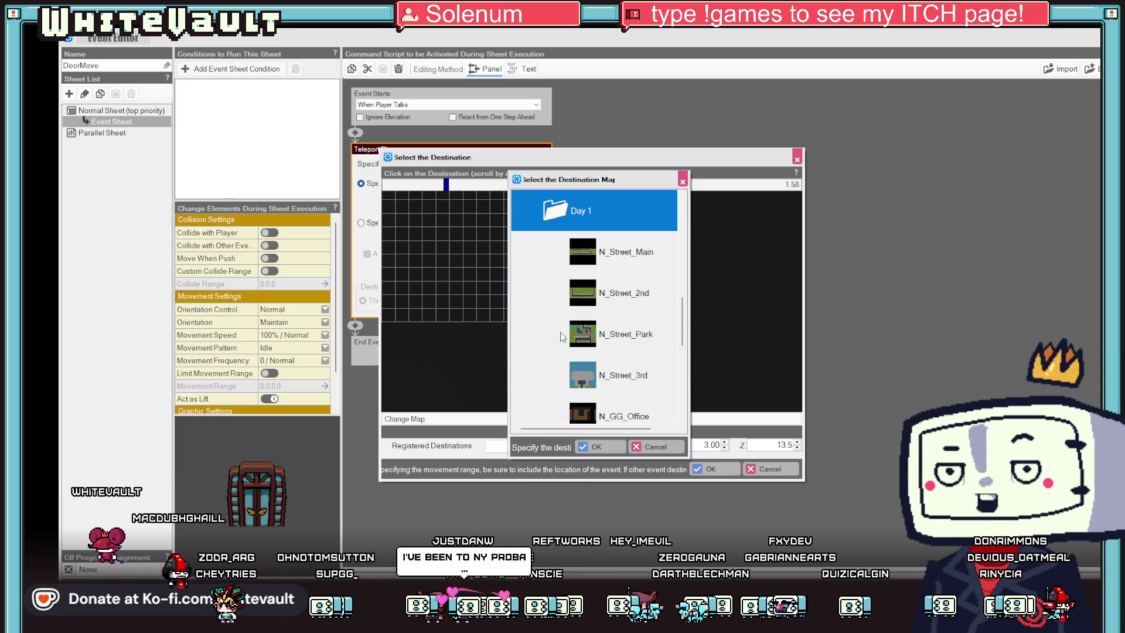
double_click(614, 256)
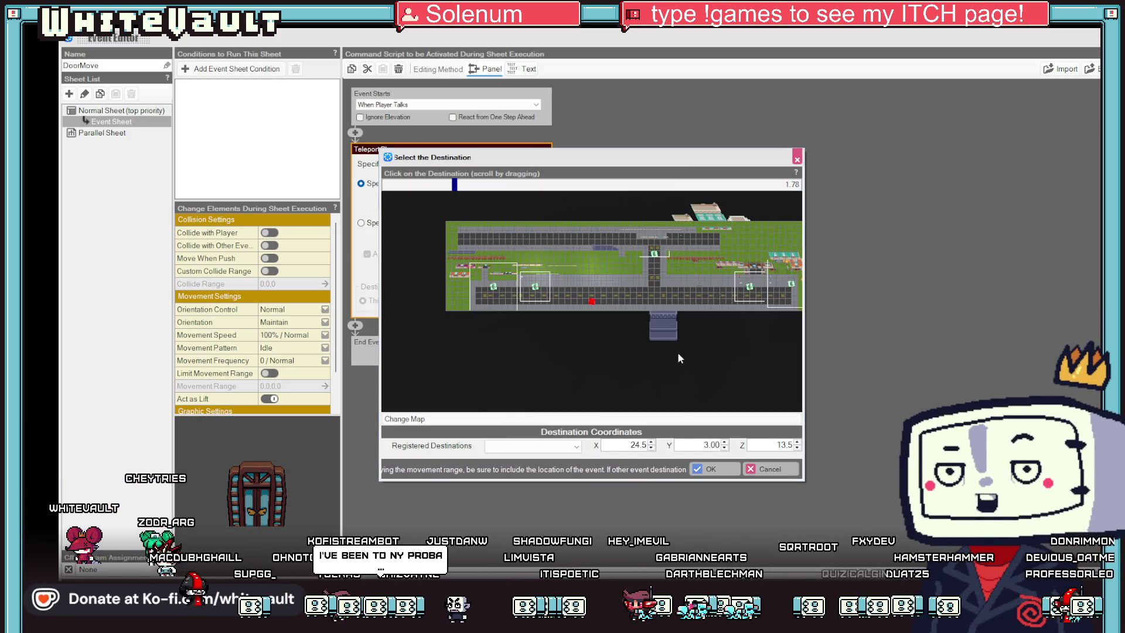
Step: Set the street arrival point to 51.5, 0.75, 9.5, confirm, and start a test play
left_click_drag(708, 289, 610, 294)
scroll(644, 294, "up", 2)
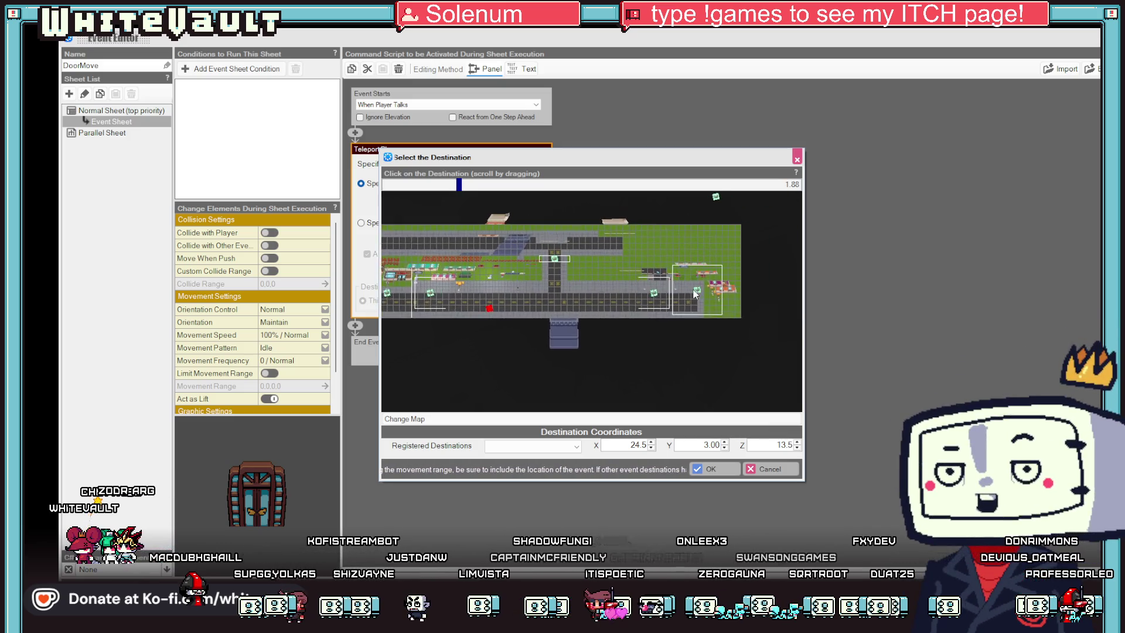
scroll(696, 300, "up", 8)
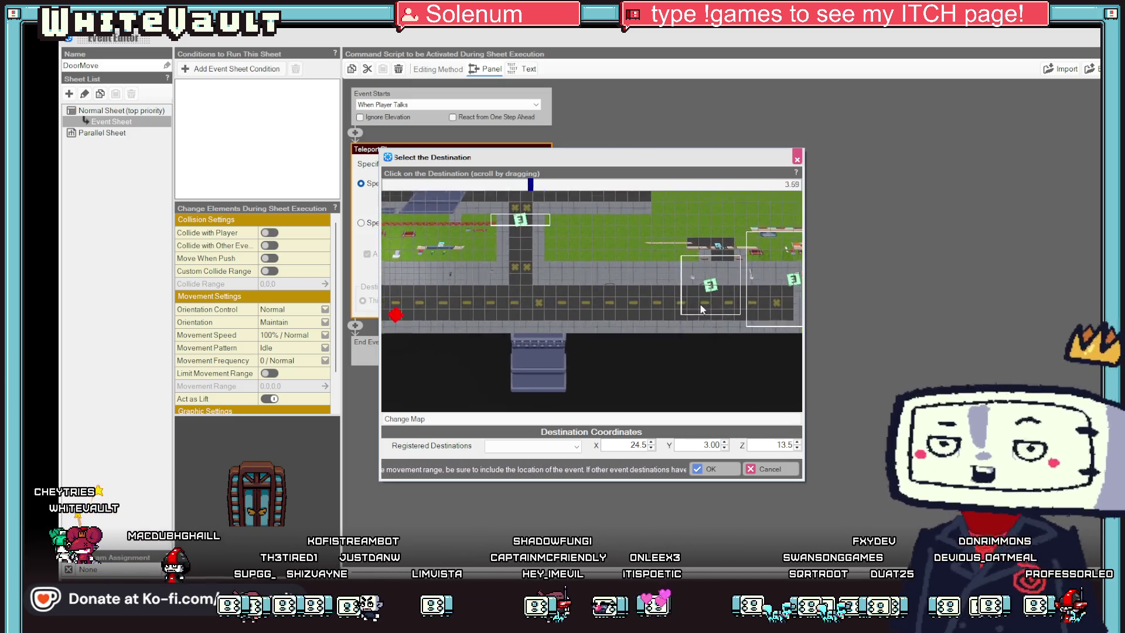
left_click(753, 252)
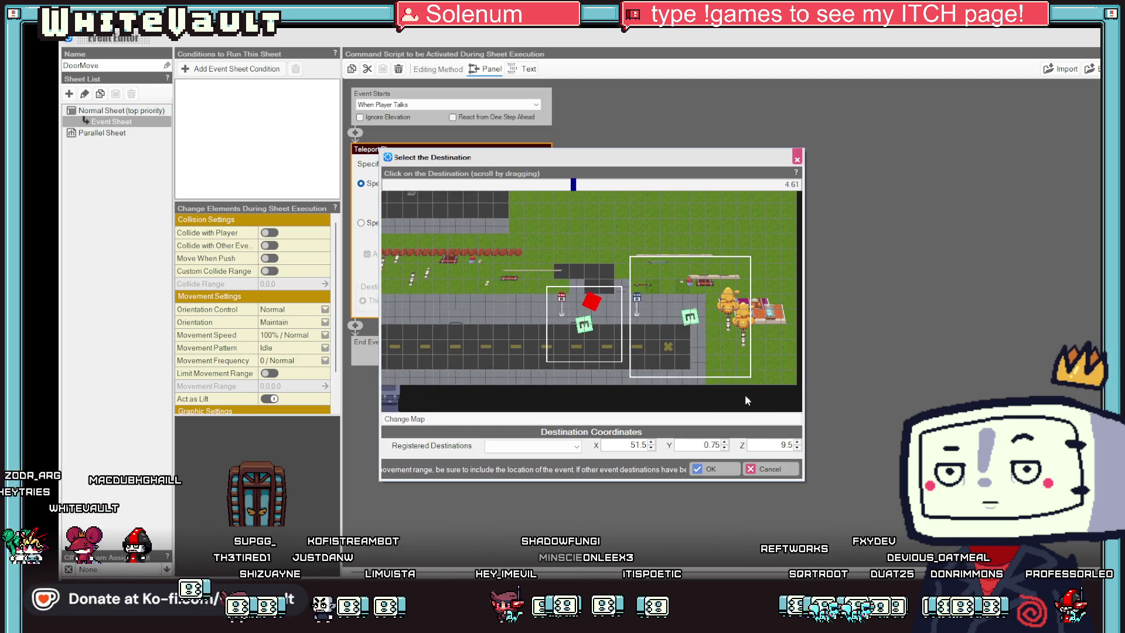
left_click(711, 469)
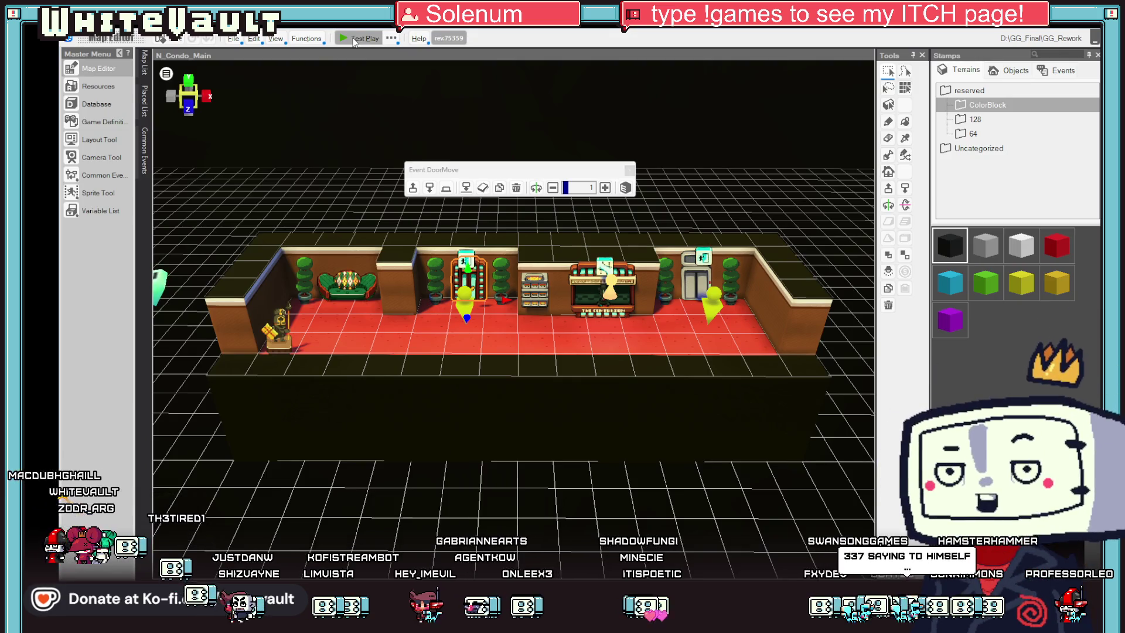
left_click(354, 39)
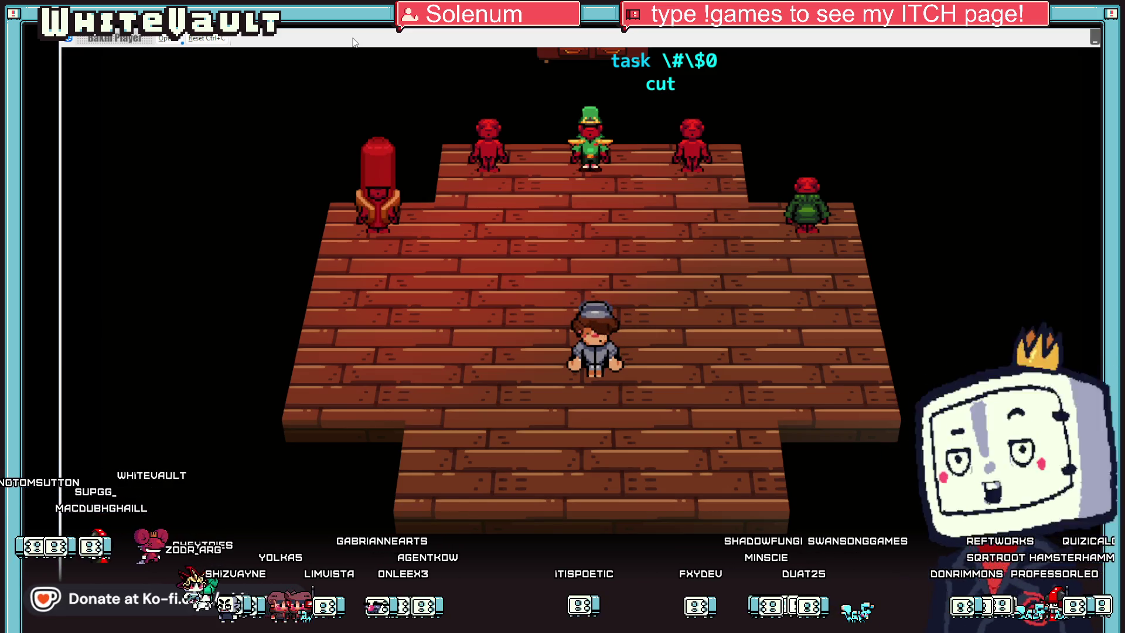
Step: Walk the pajama-clad character to the bedroom wardrobe and change into the HOT DOG outfit
key("Up")
key("Left")
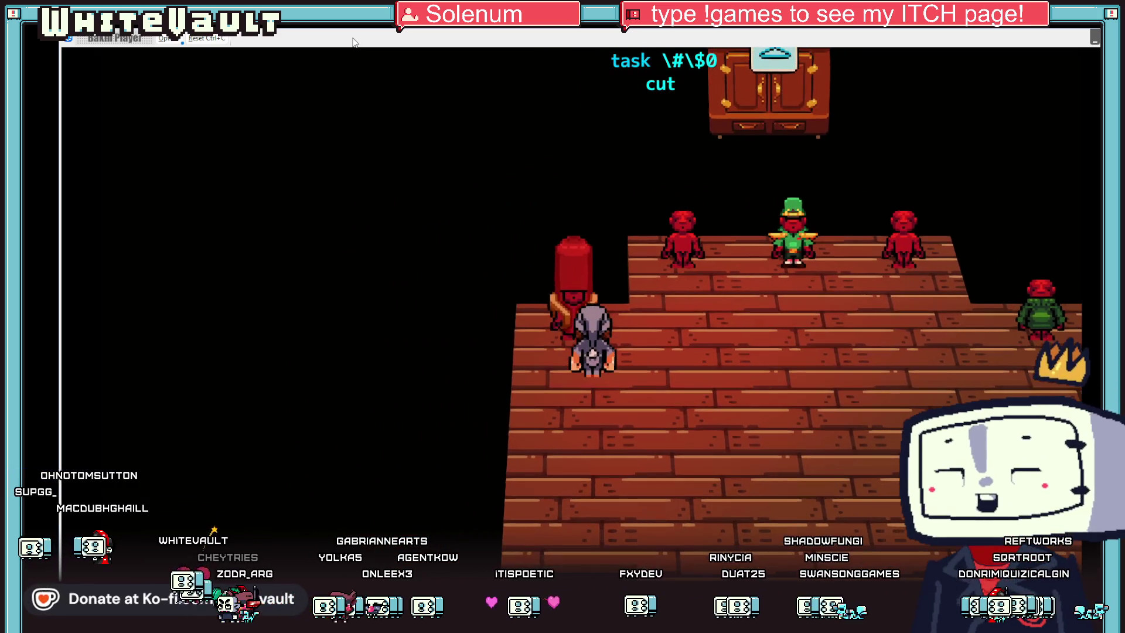
key("Up")
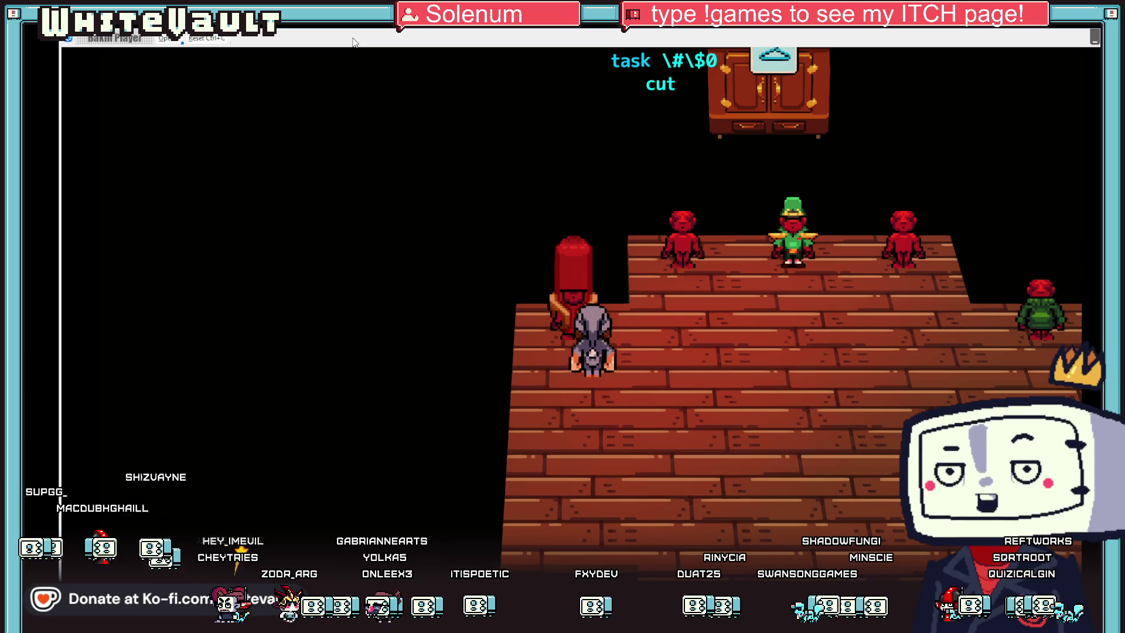
key("Left")
key("Up")
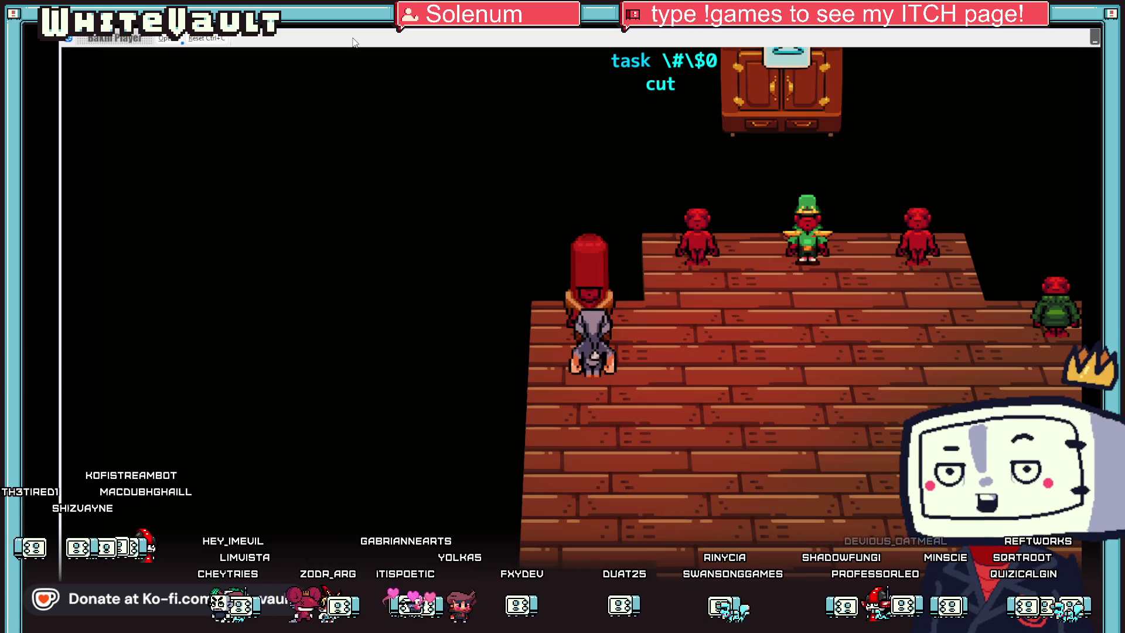
key("z")
key("z")
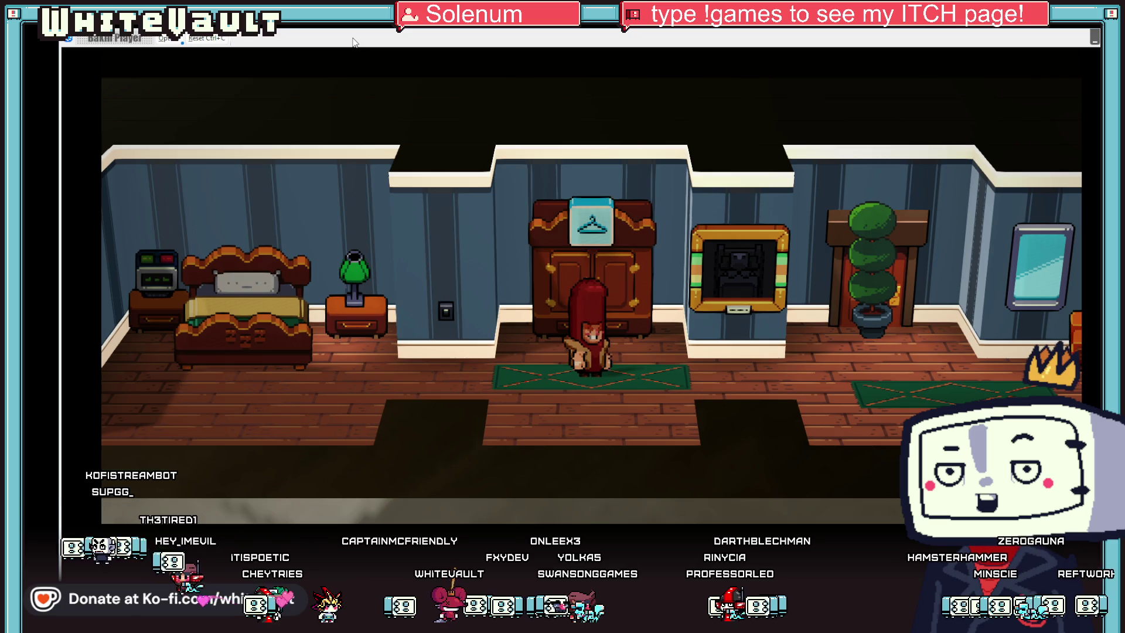
Step: Leave the apartment through its door, reading the hint and choosing to walk to work
key("Right")
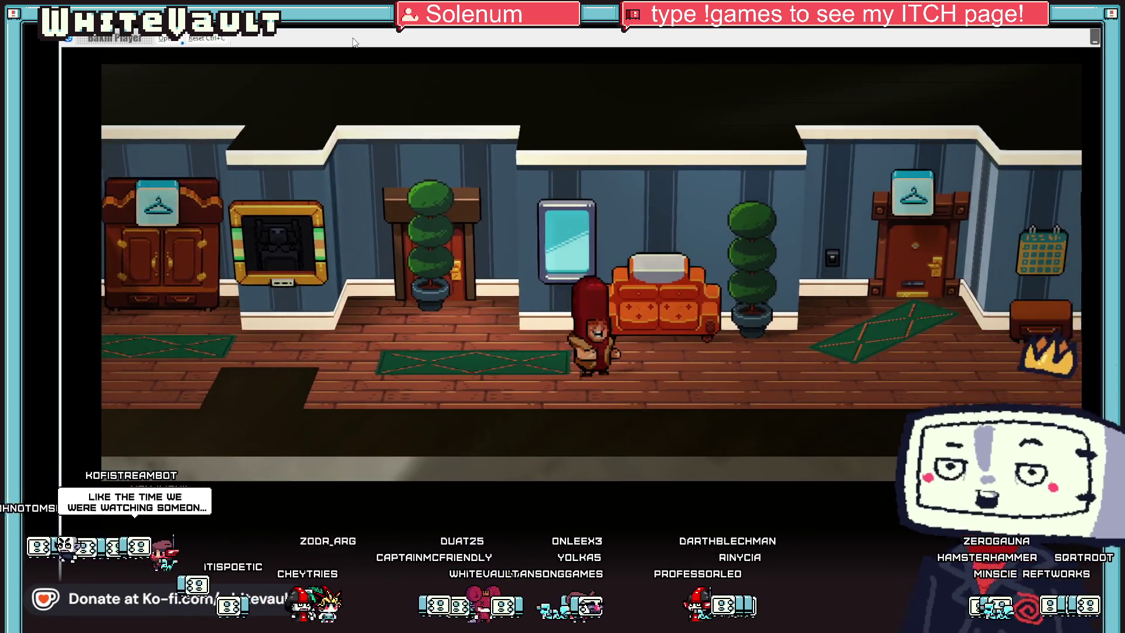
key("Up")
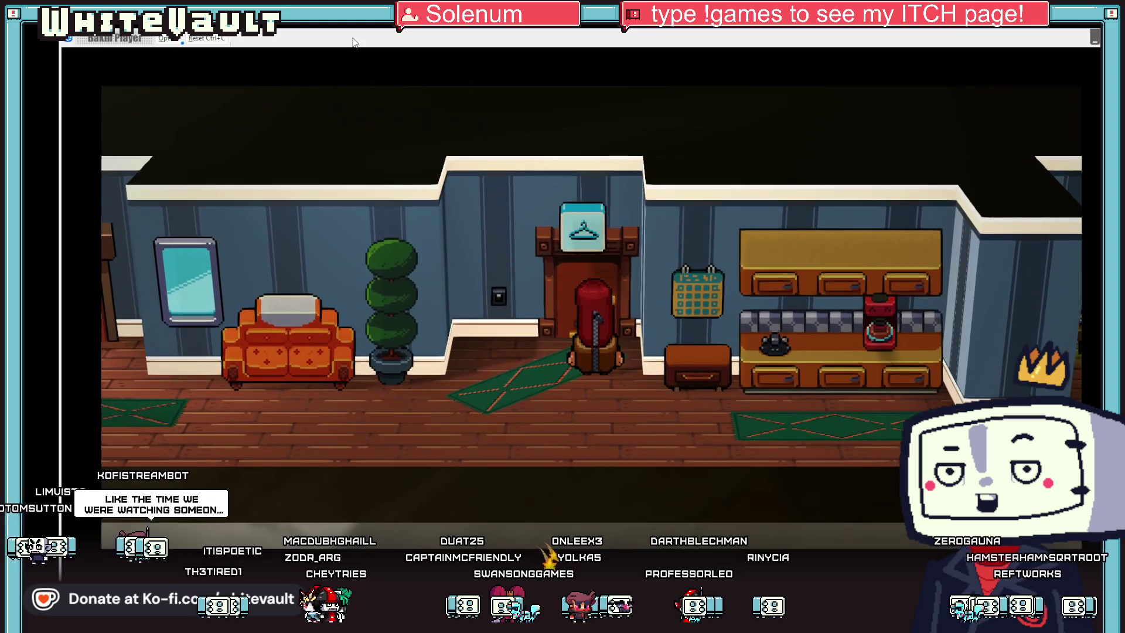
key("z")
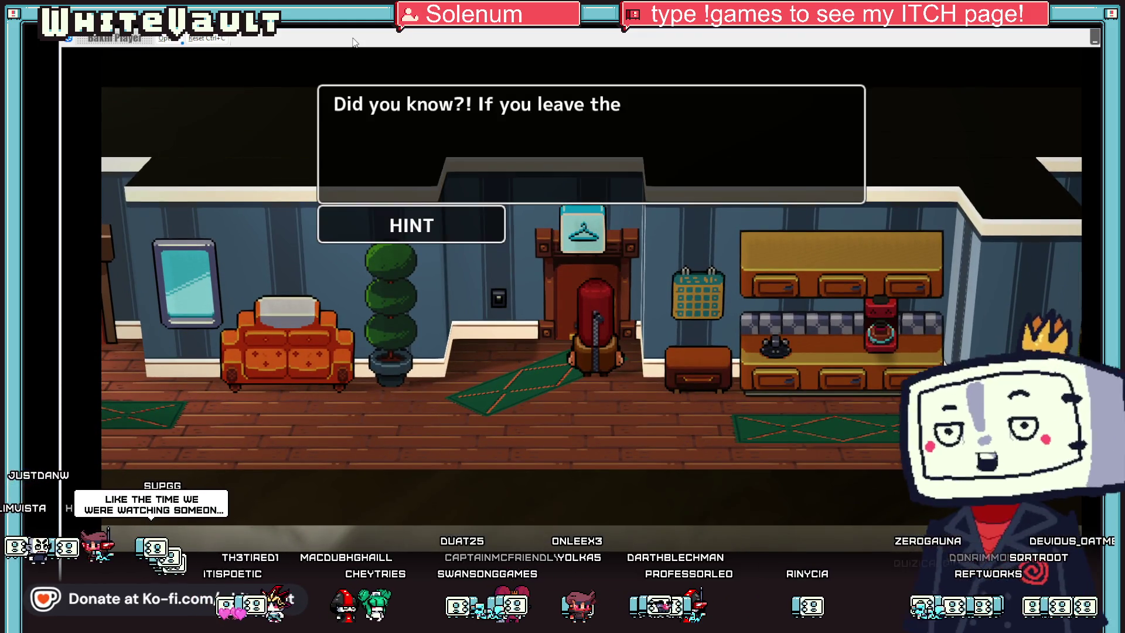
key("z")
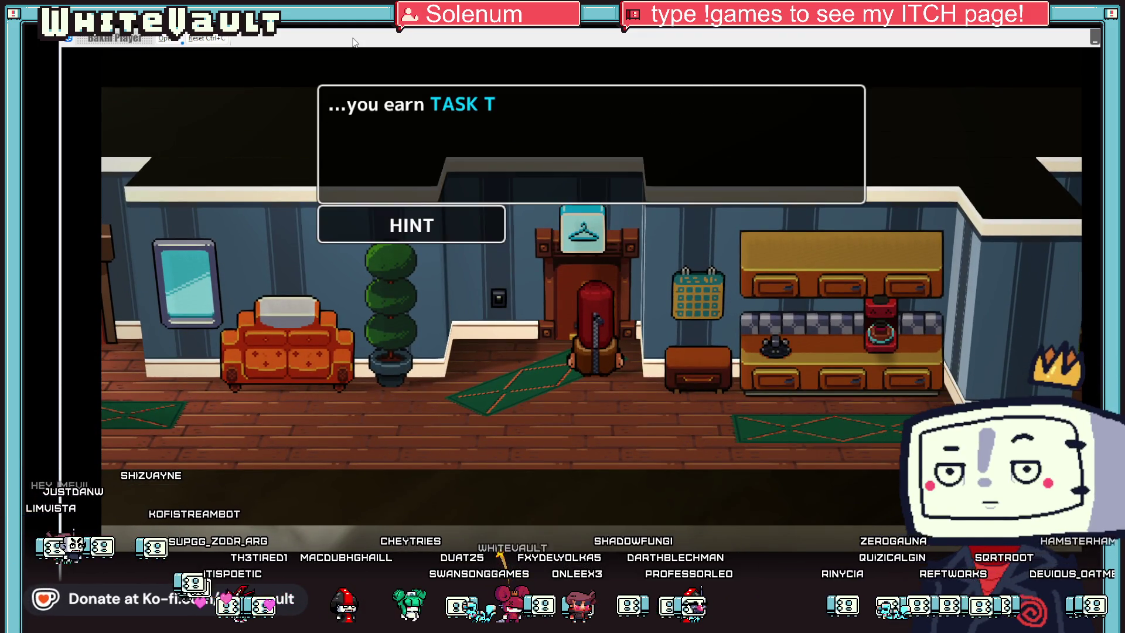
key("z")
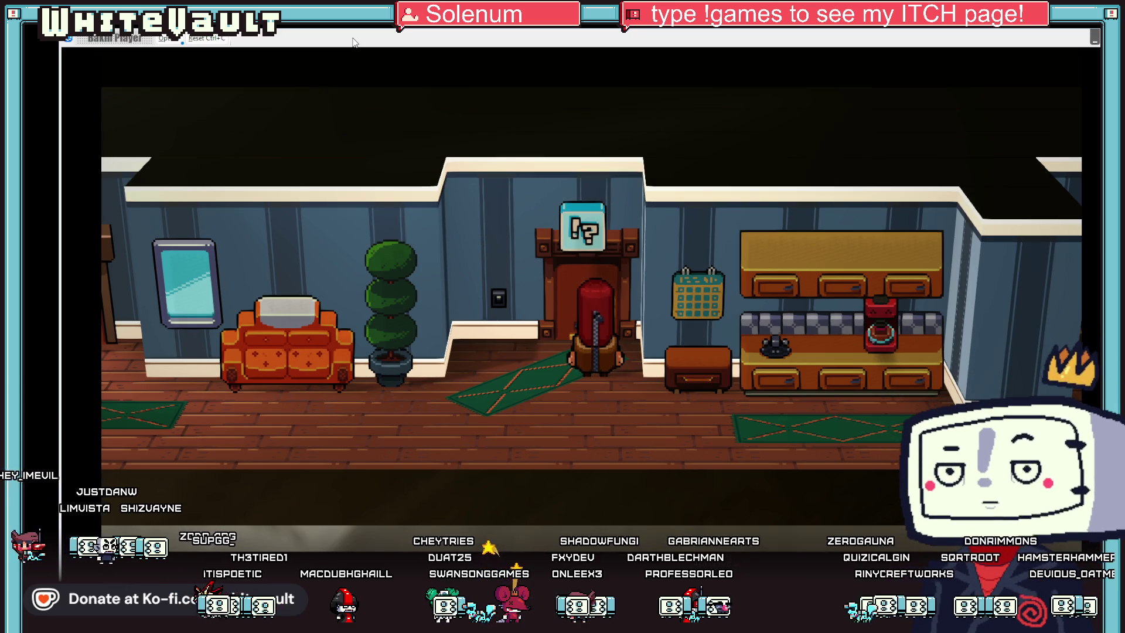
key("z")
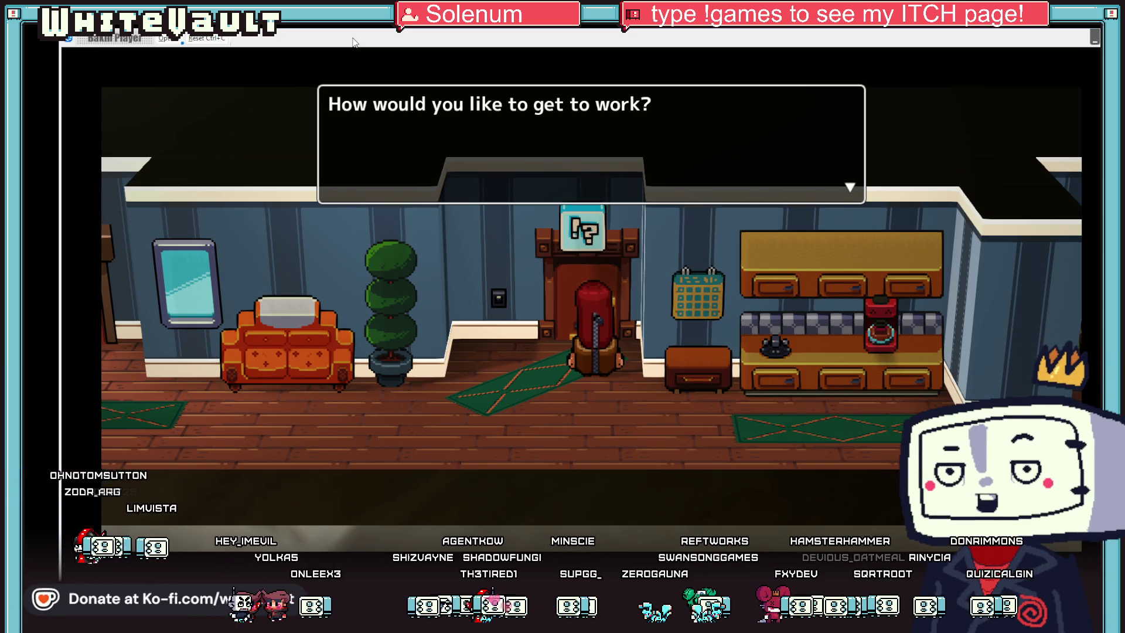
key("Return")
key("Return")
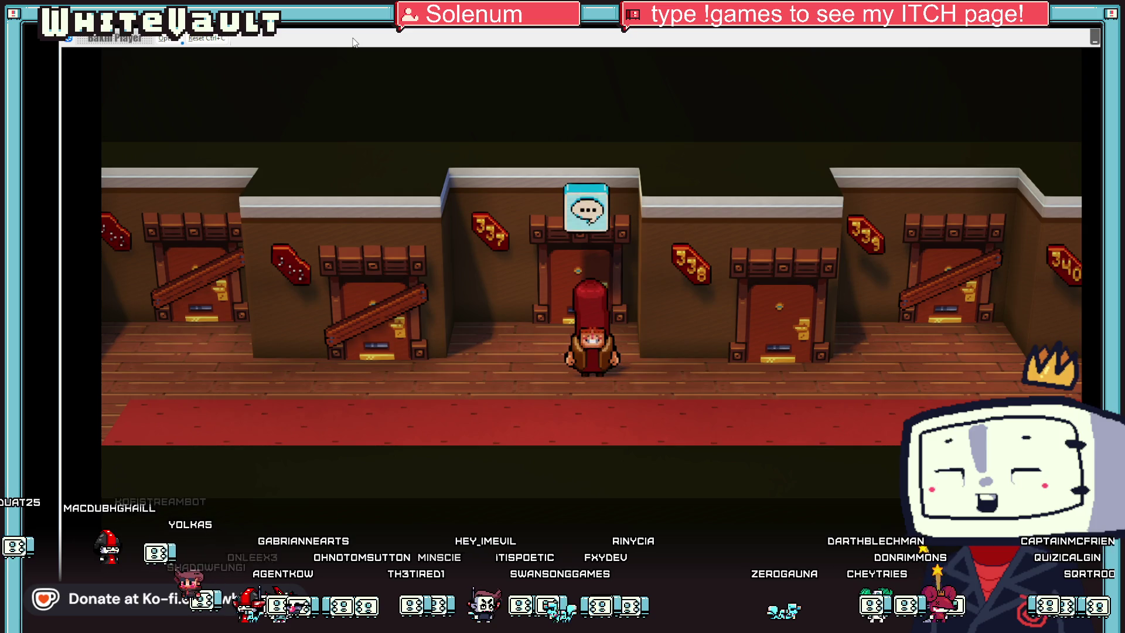
Step: Walk the hallway to the elevator and ride it down to Floor: Lobby
key("Right")
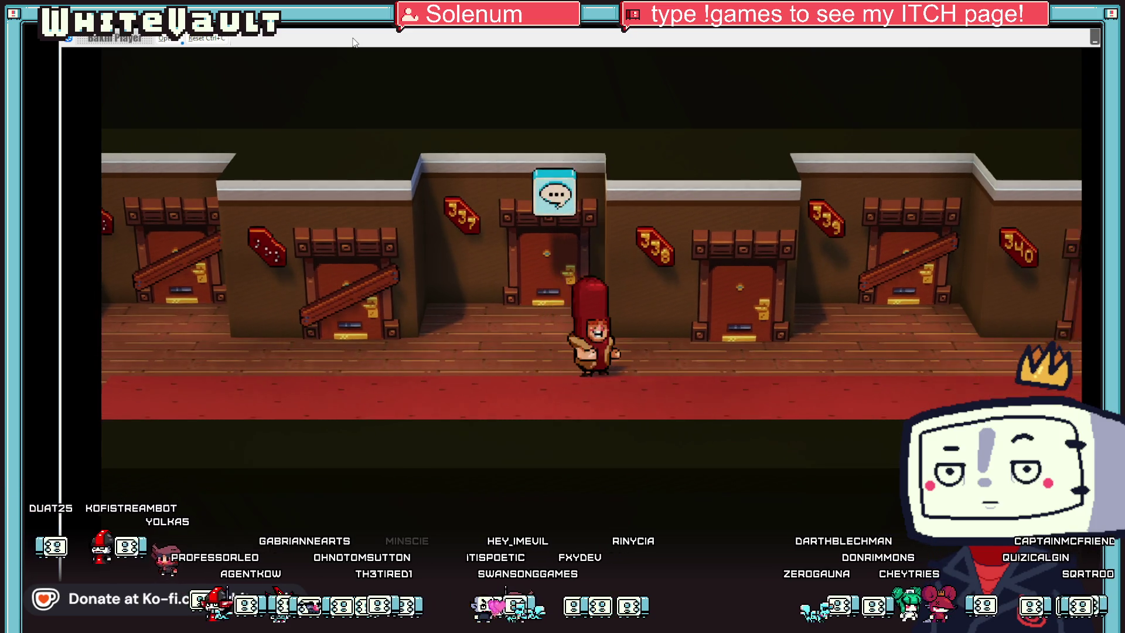
key("Right")
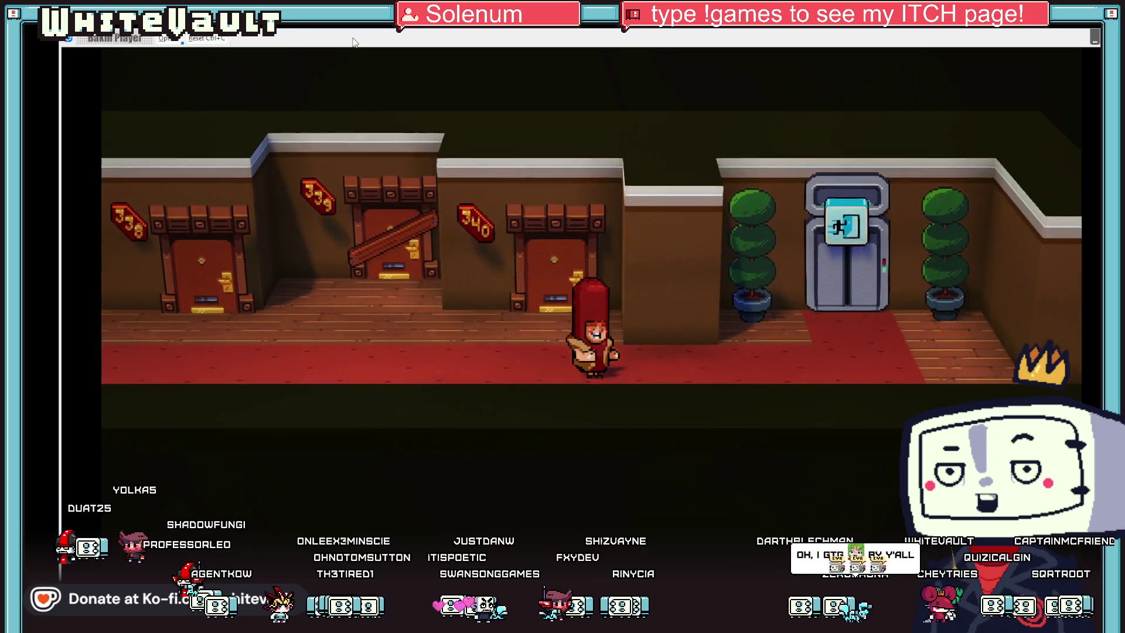
key("Up")
key("Return")
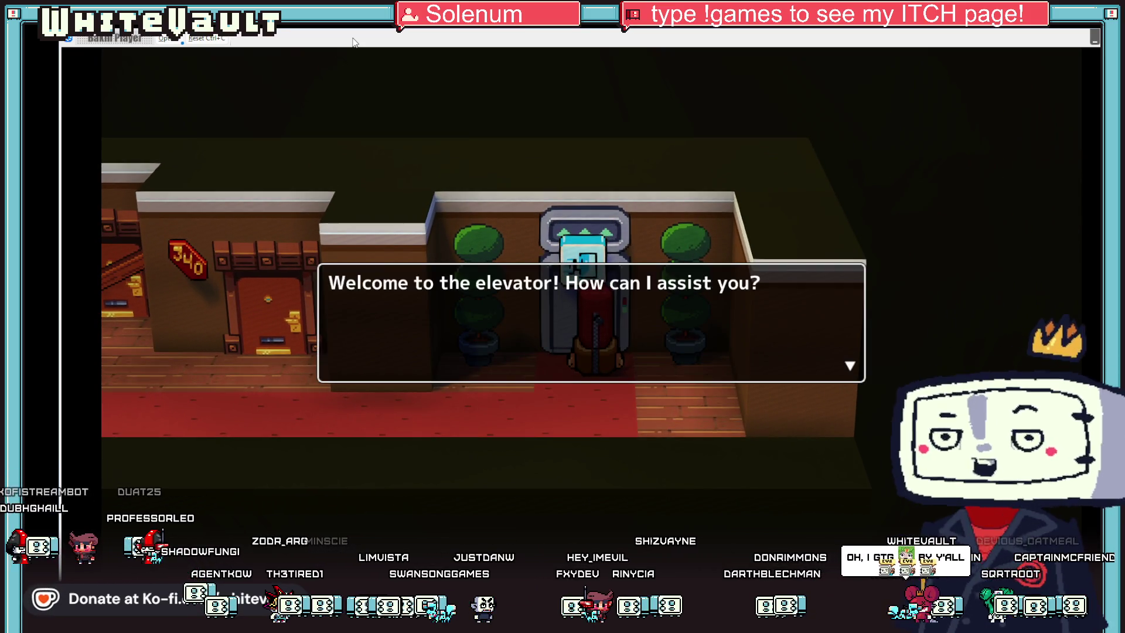
key("Return")
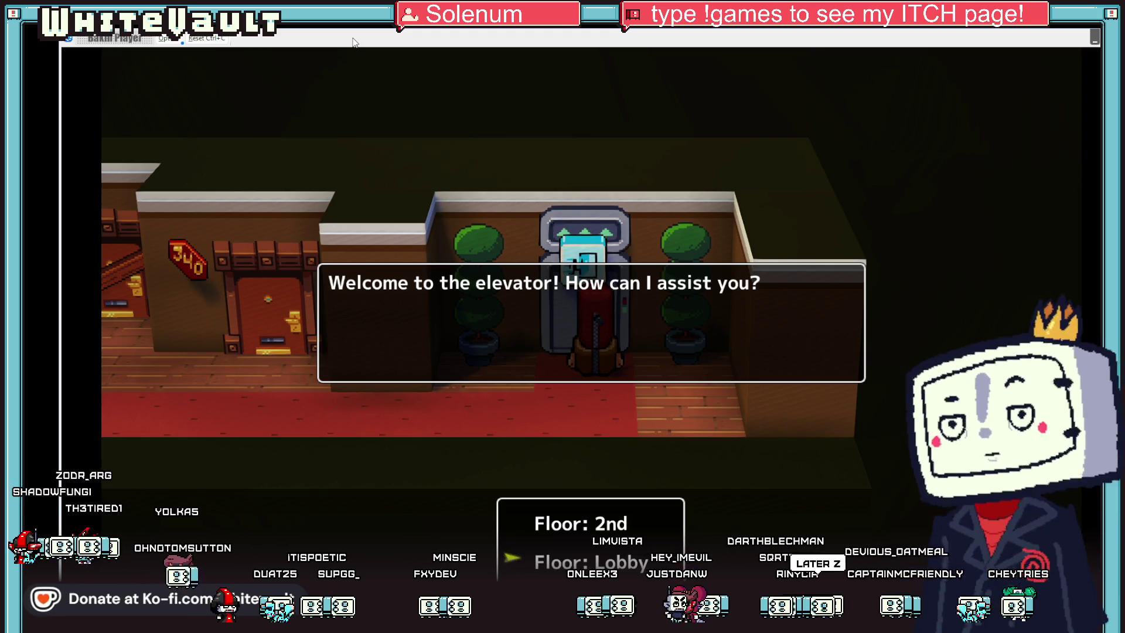
key("Return")
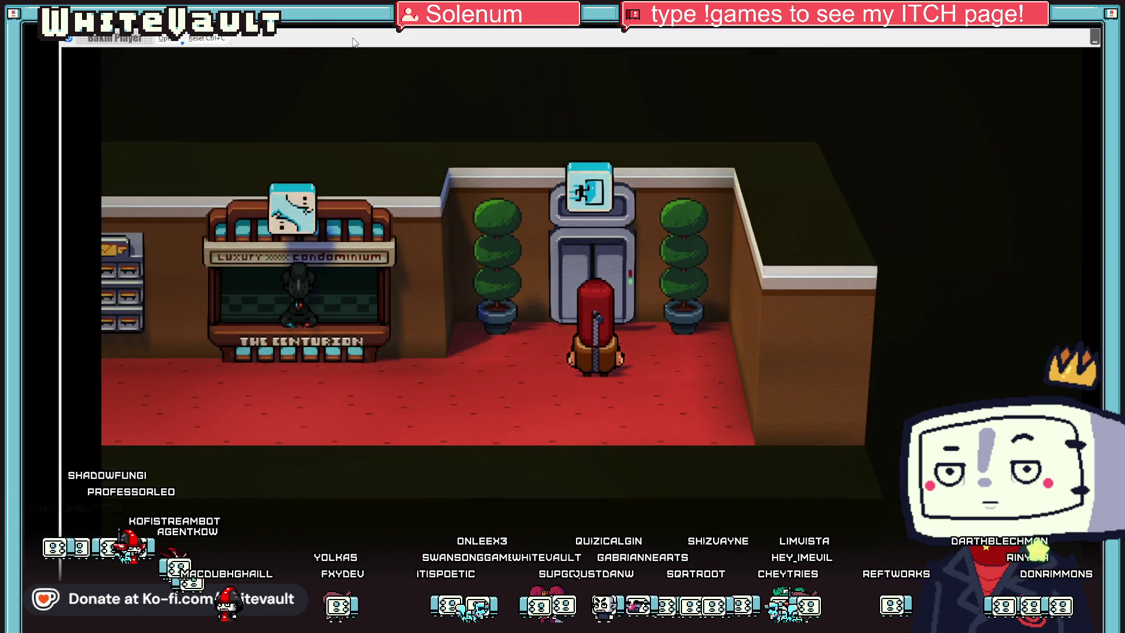
key("Left")
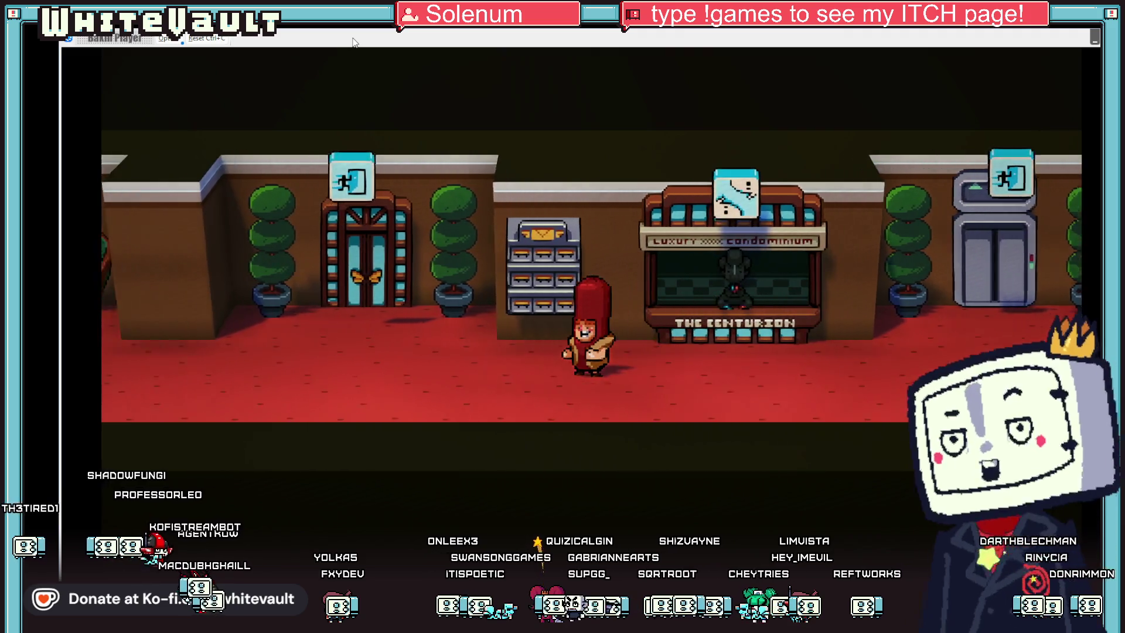
Step: Exit the lobby, walk past the bench and 416 bus stop, and dismiss the hot dog stand dialogue
key("Up")
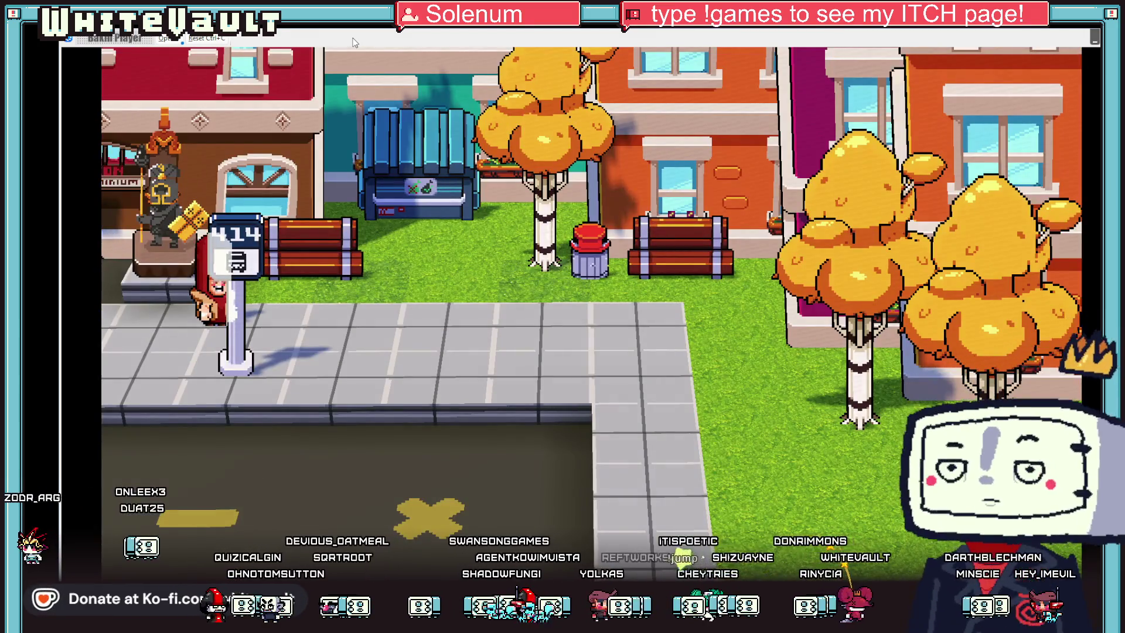
key("Right")
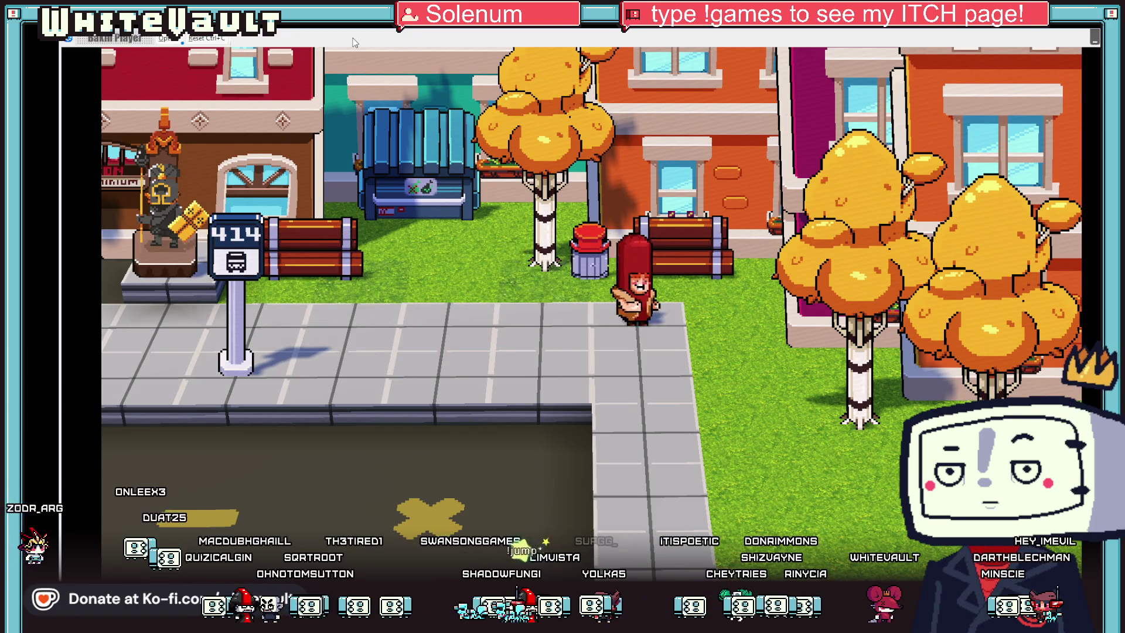
key("Down")
key("Up")
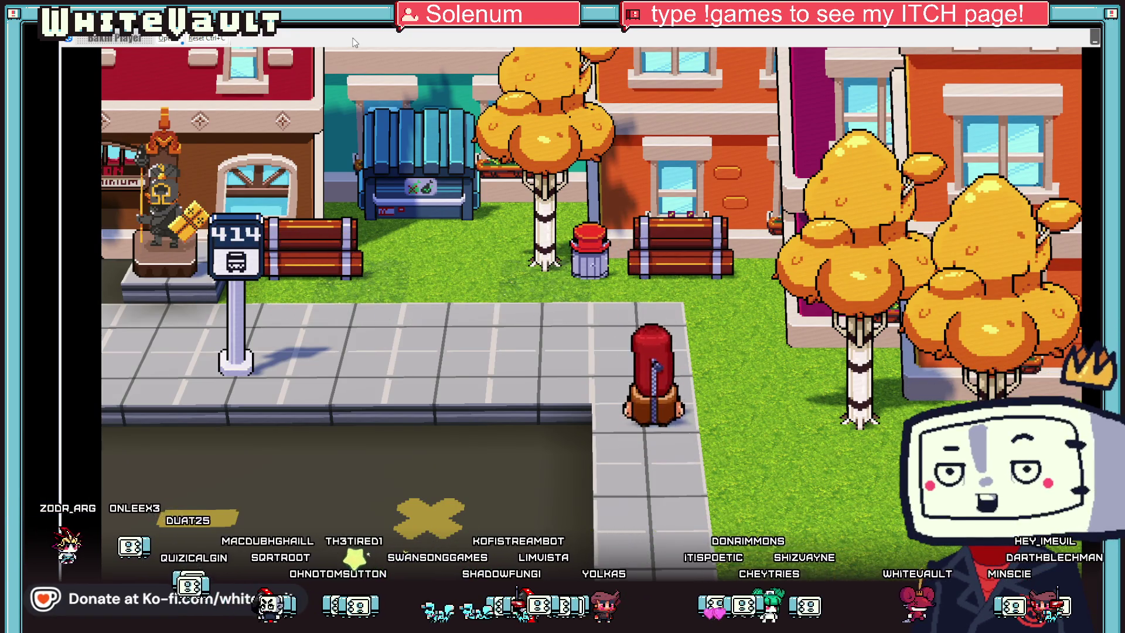
key("Left")
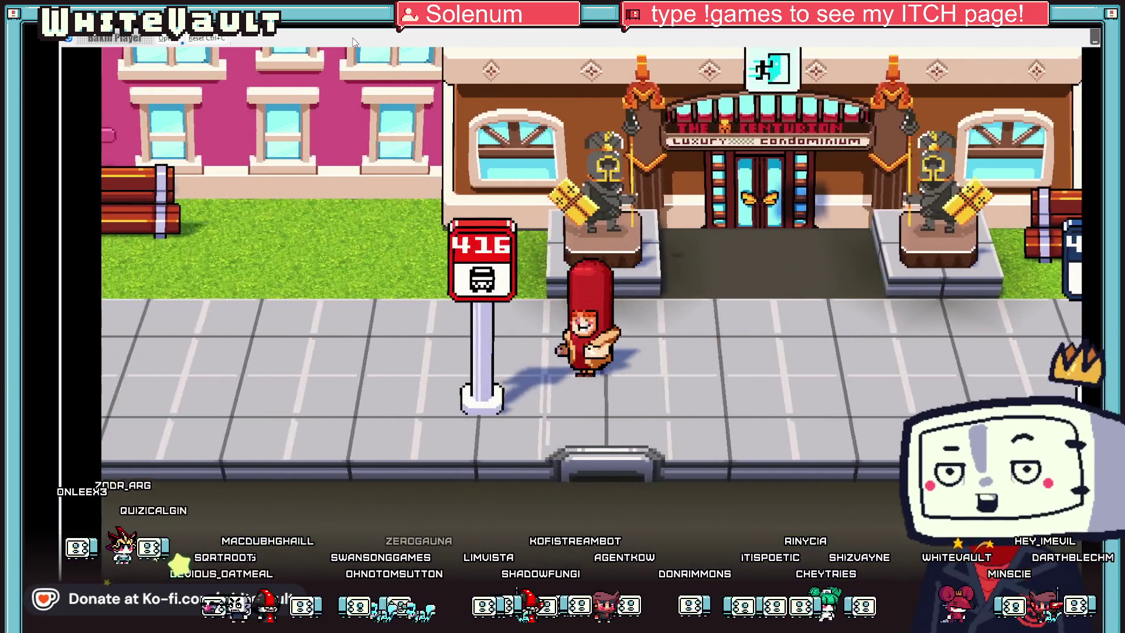
key("Left")
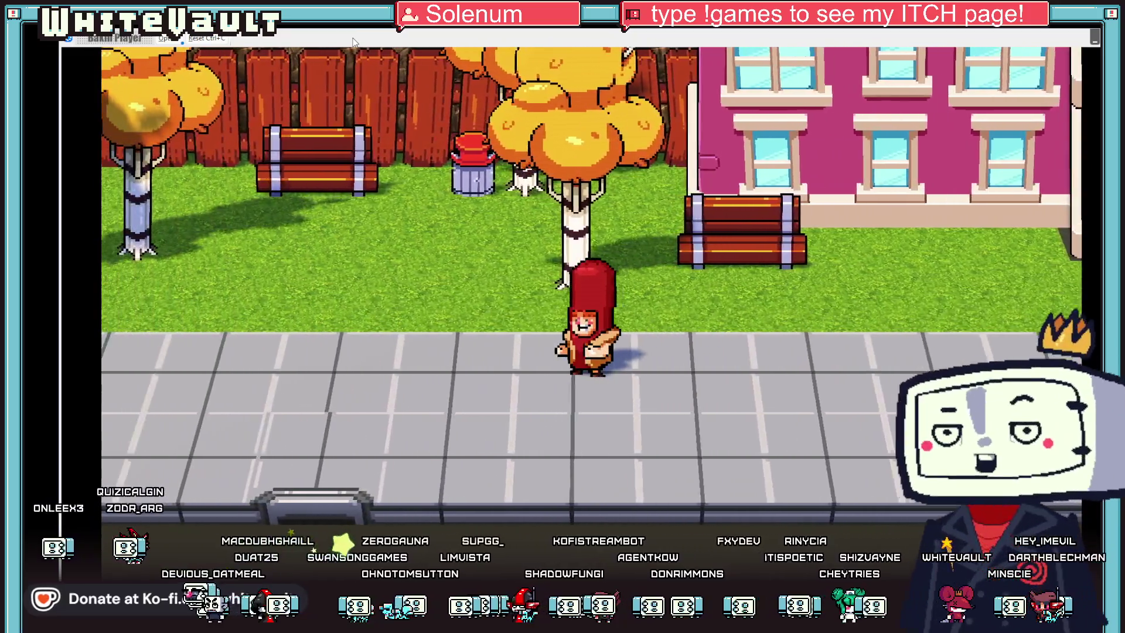
key("Left")
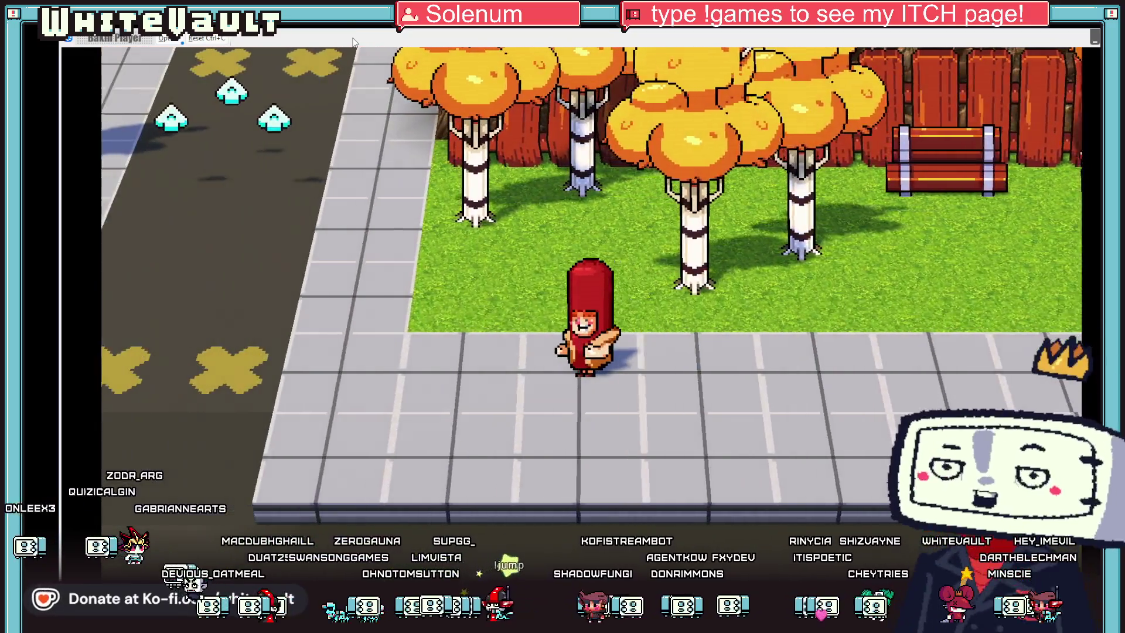
key("Left")
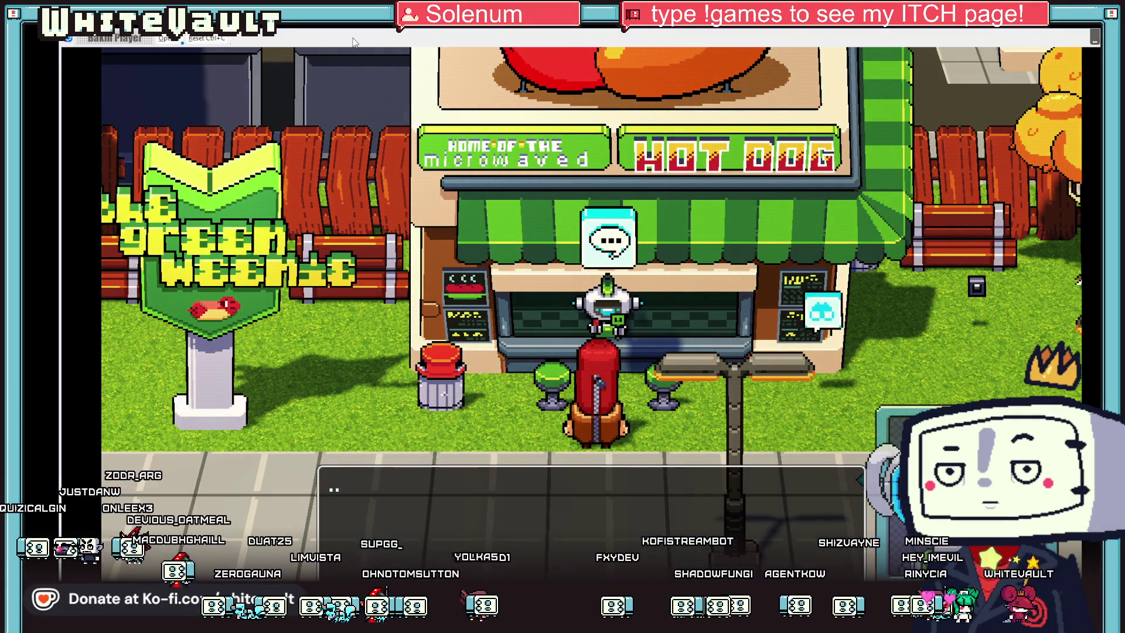
key("z")
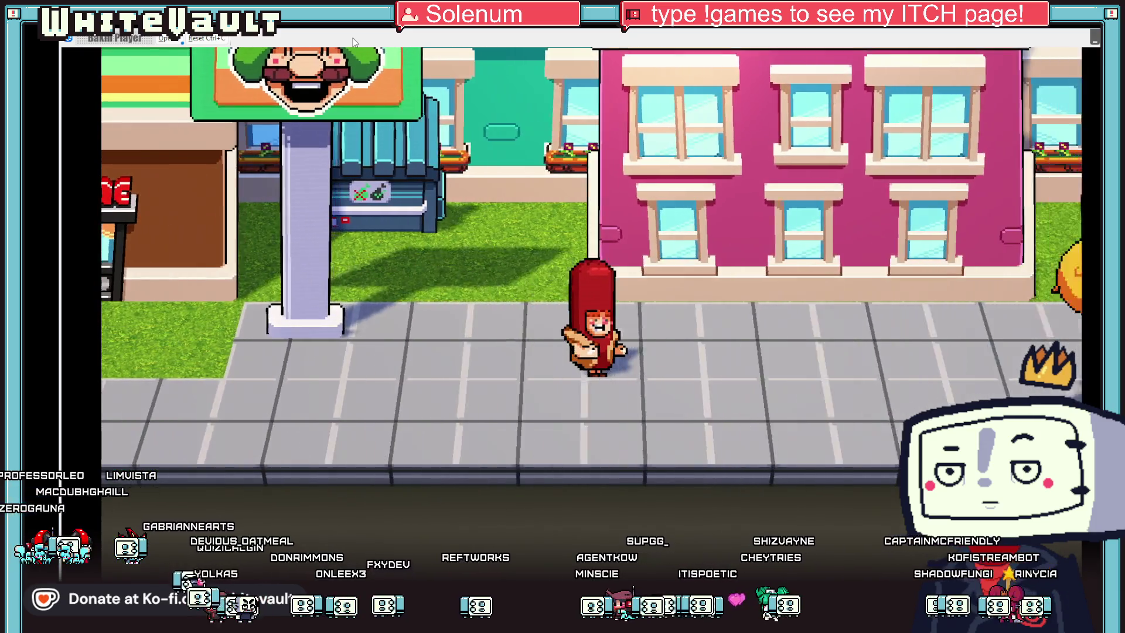
Step: Walk past the Green Weenie stand and up the road to the café front
key("Right")
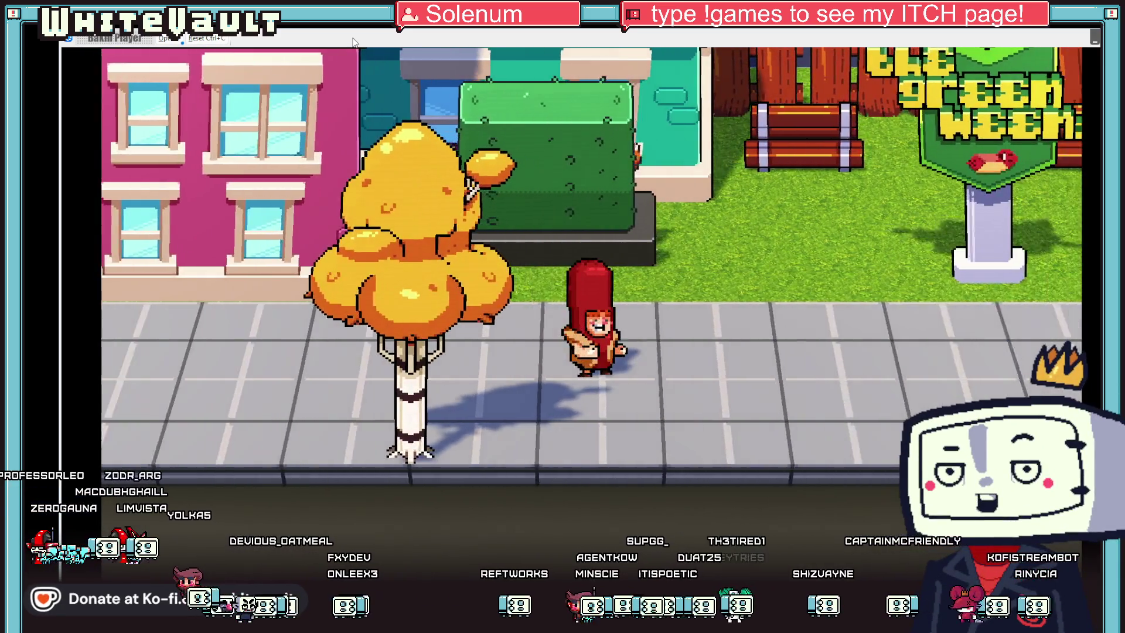
key("Right")
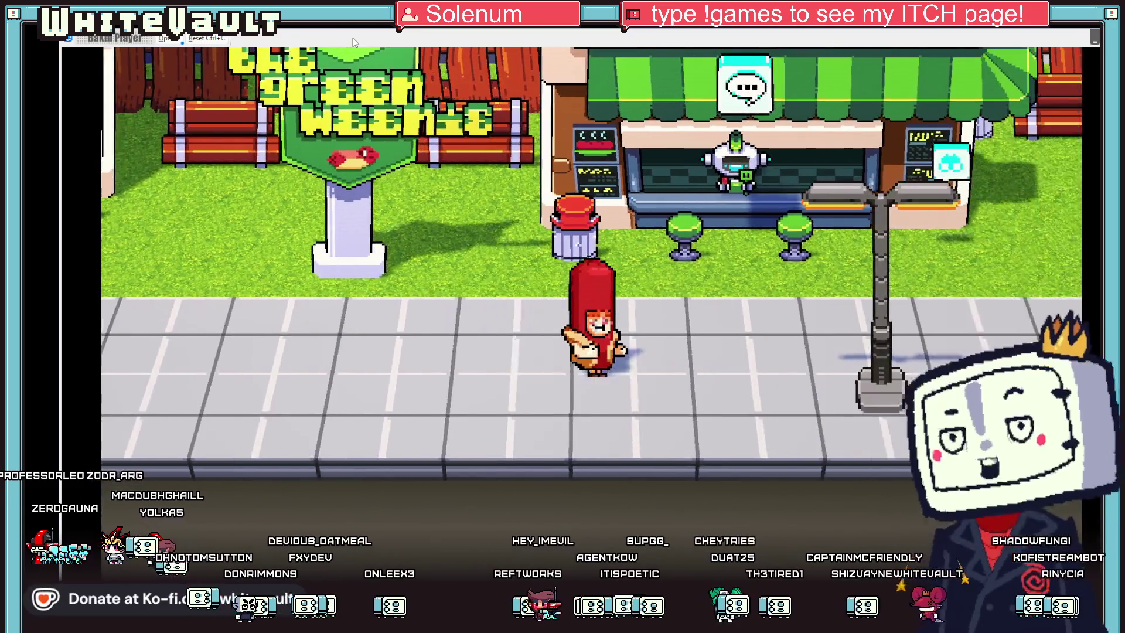
key("Right")
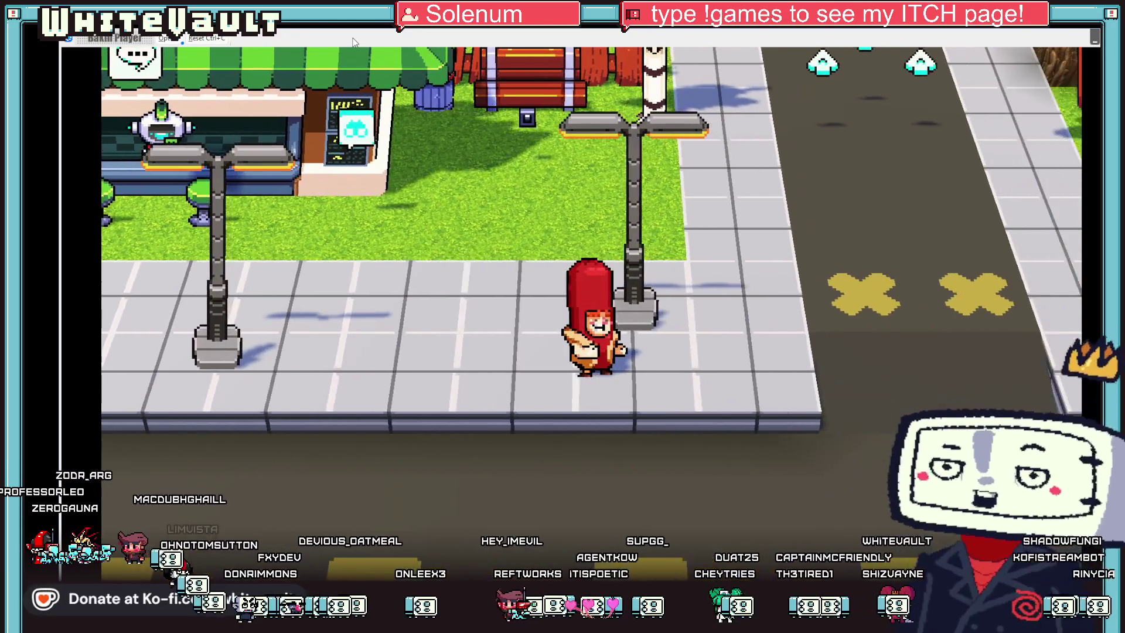
key("Up")
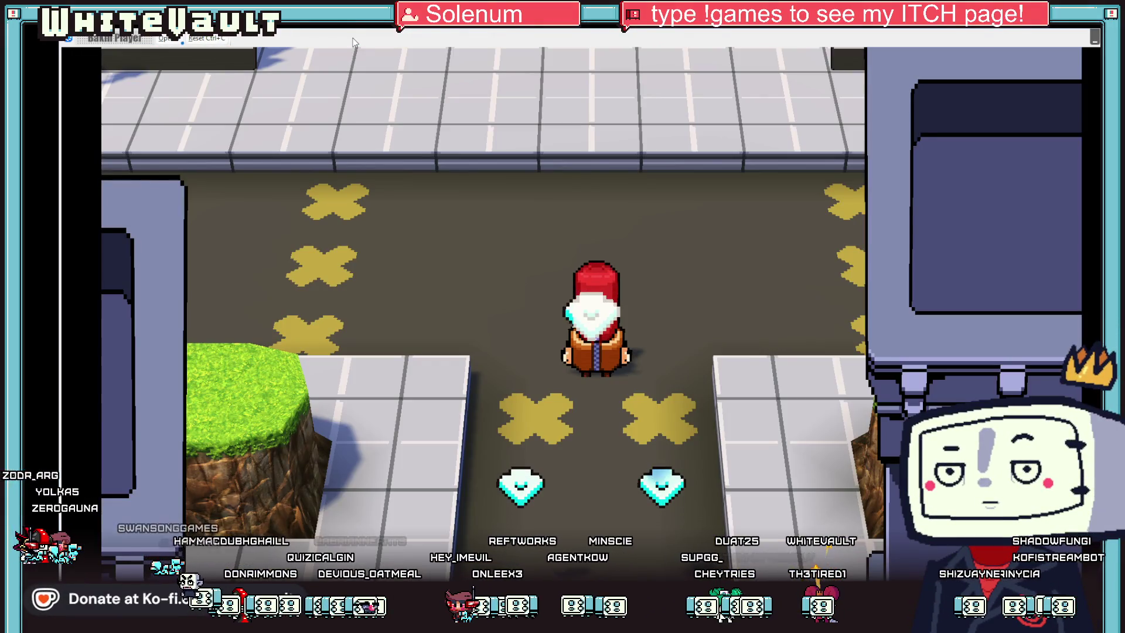
key("Up")
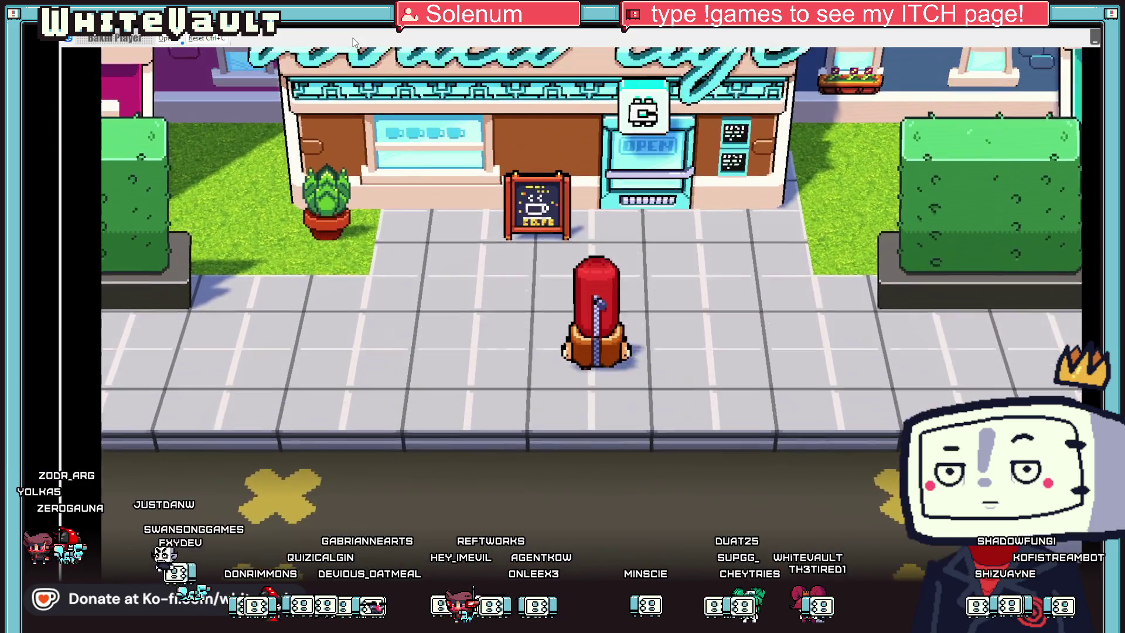
key("Right")
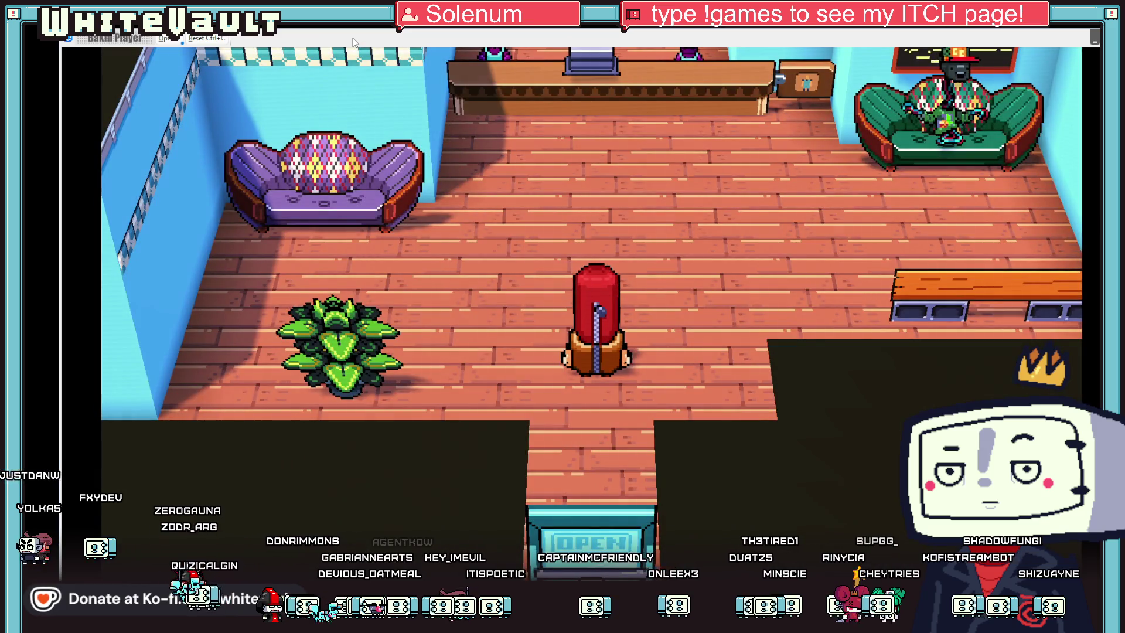
Step: Tour the café past the counter to the lounge, then leave through the exit door
key("Up")
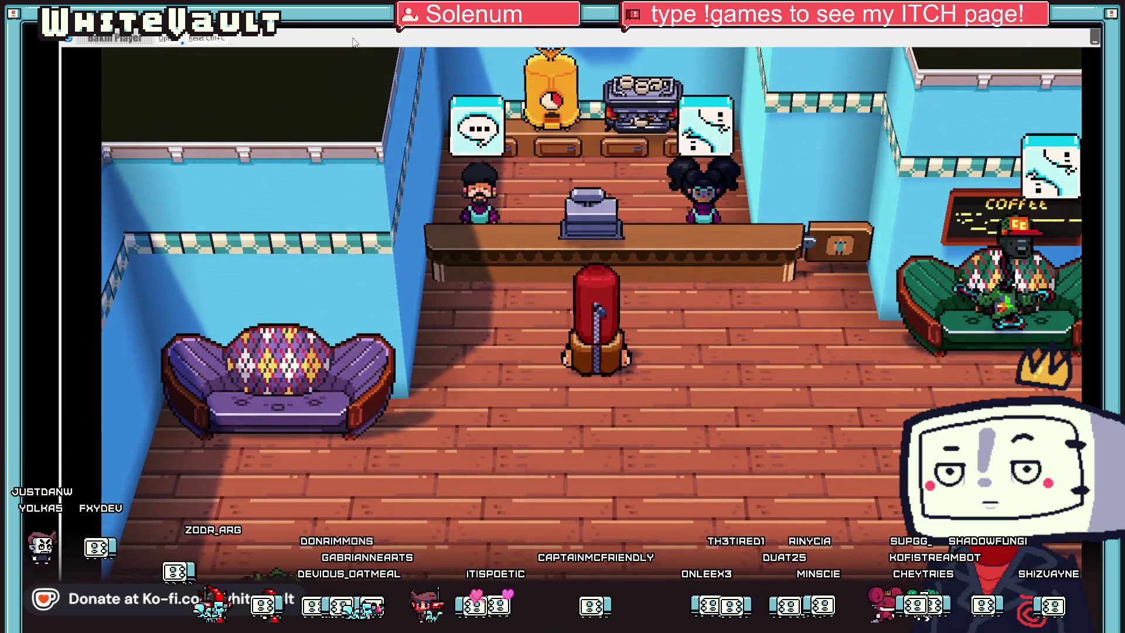
key("Right")
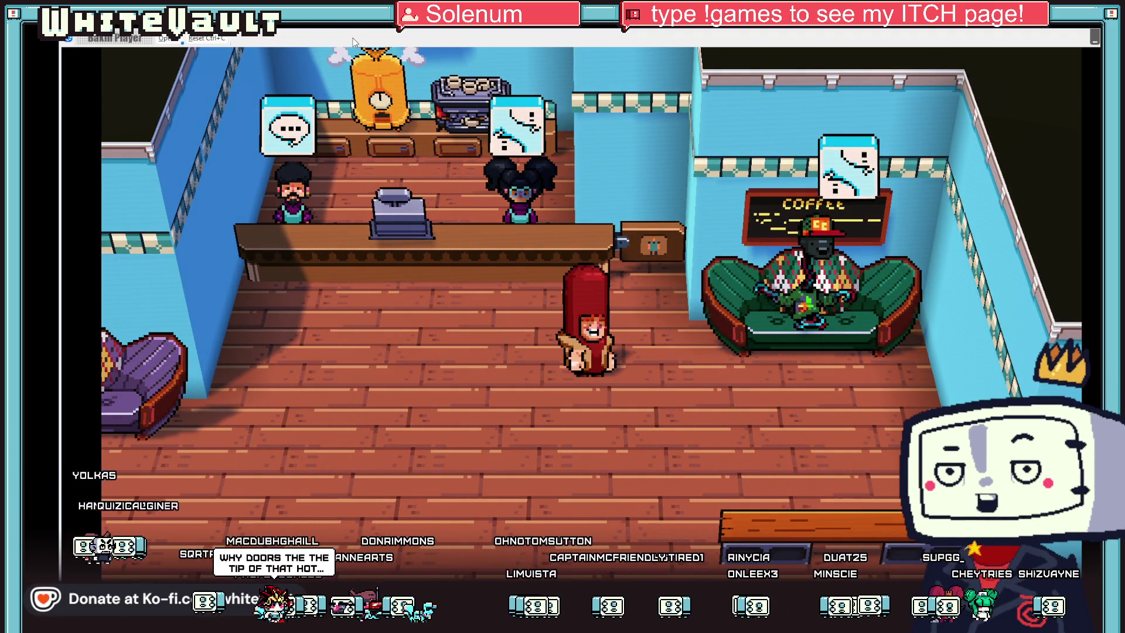
key("Down")
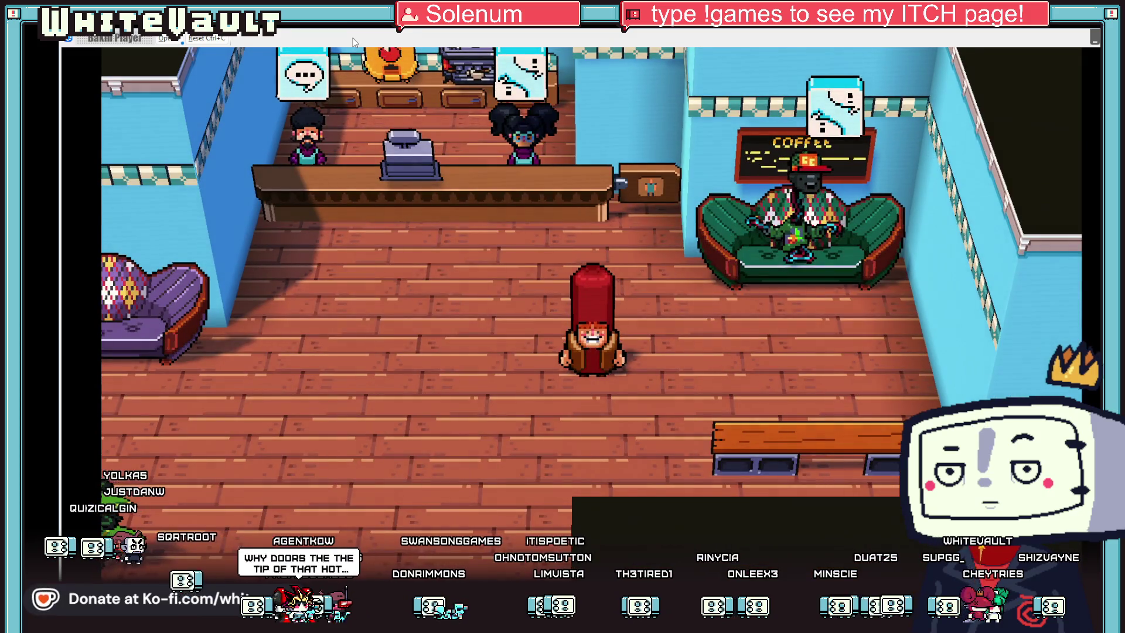
key("Left")
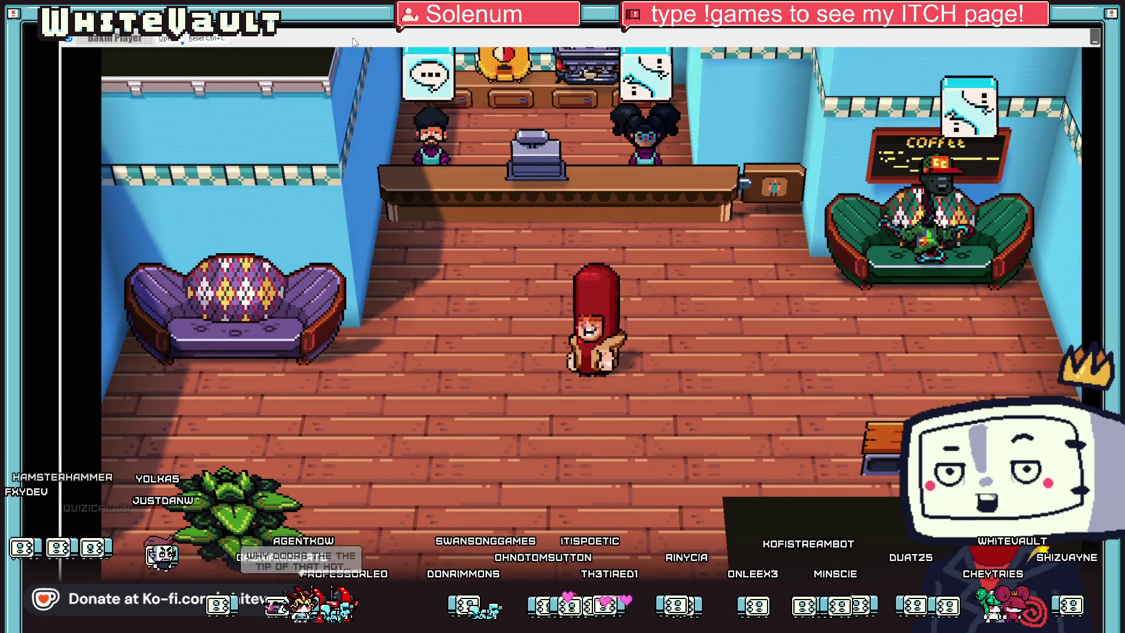
key("Right")
key("Left")
key("Down")
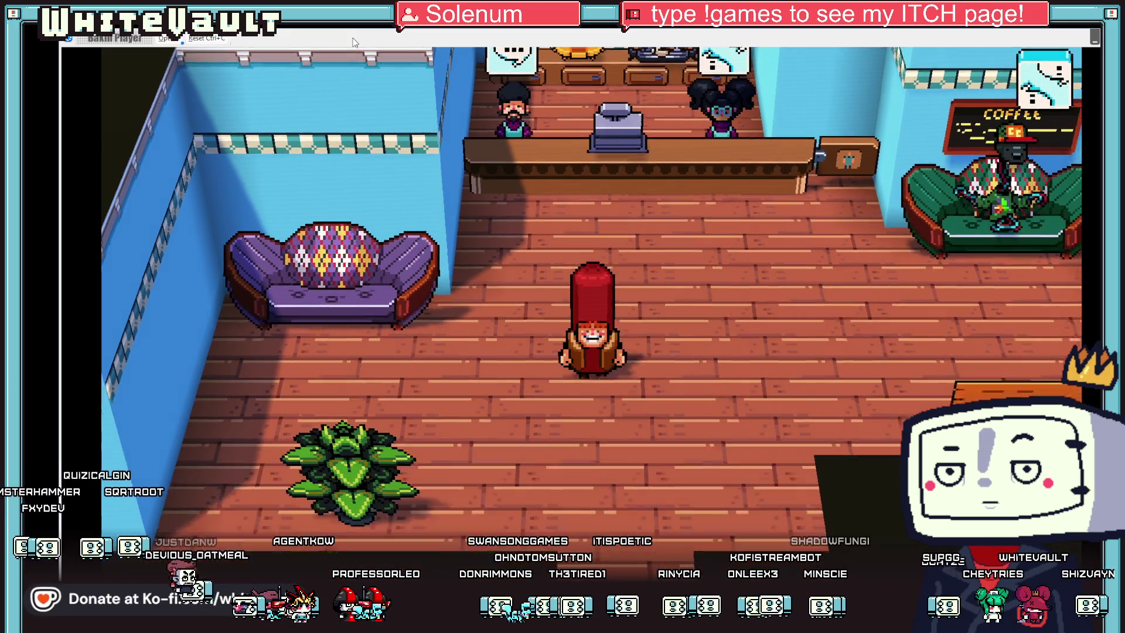
key("Down")
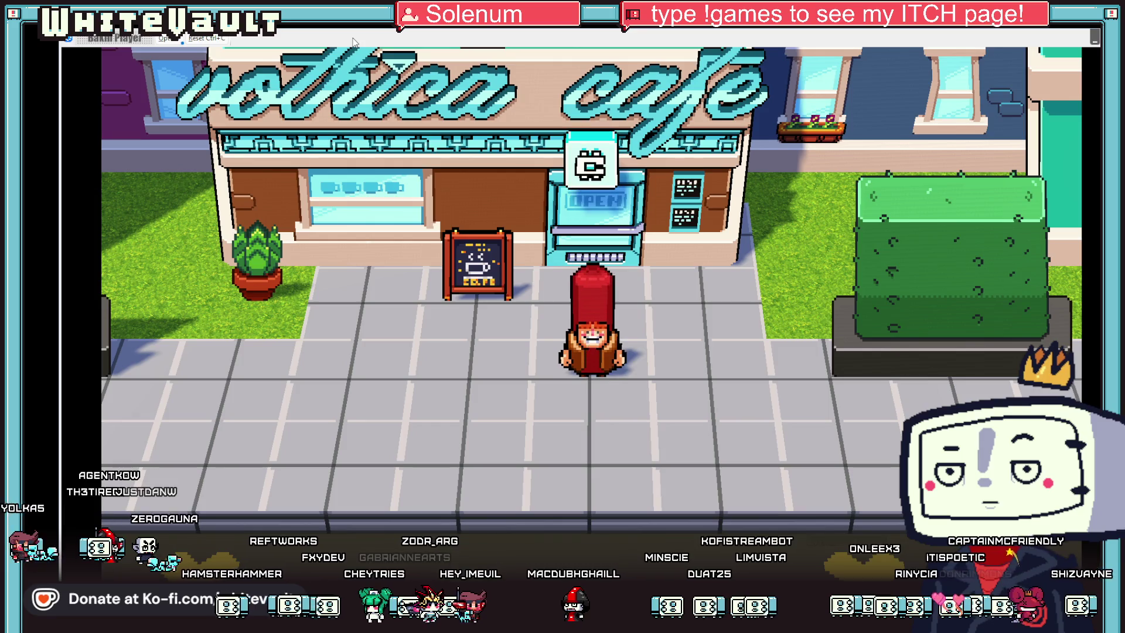
Step: Walk left along the sidewalk past the VHS rental shop and up into the vet clinic
key("Left")
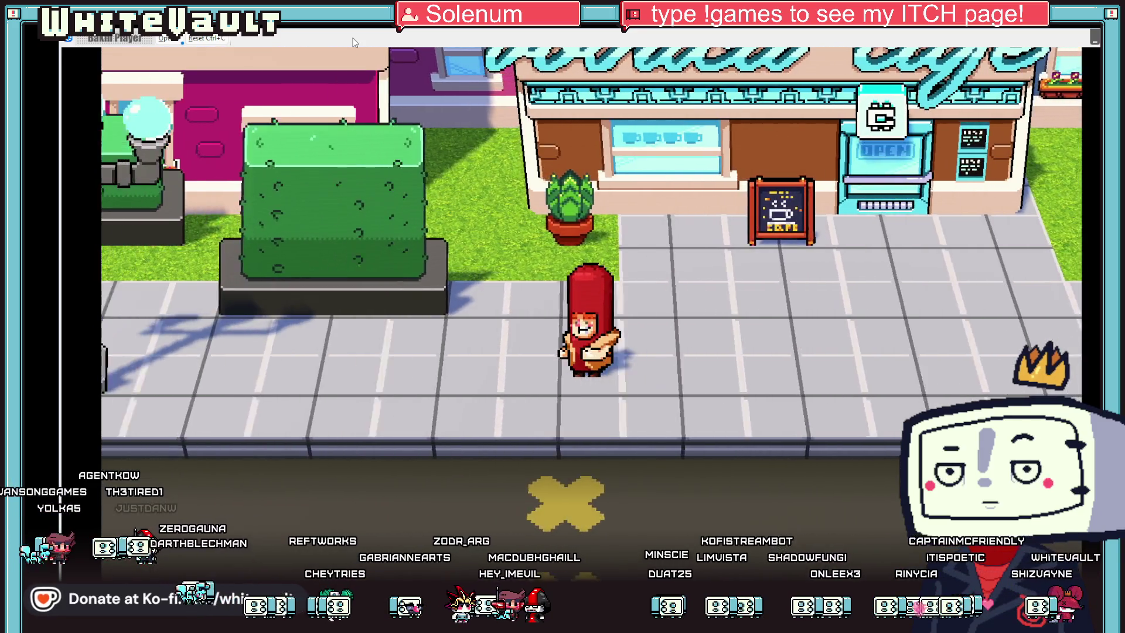
key("Left")
key("Left")
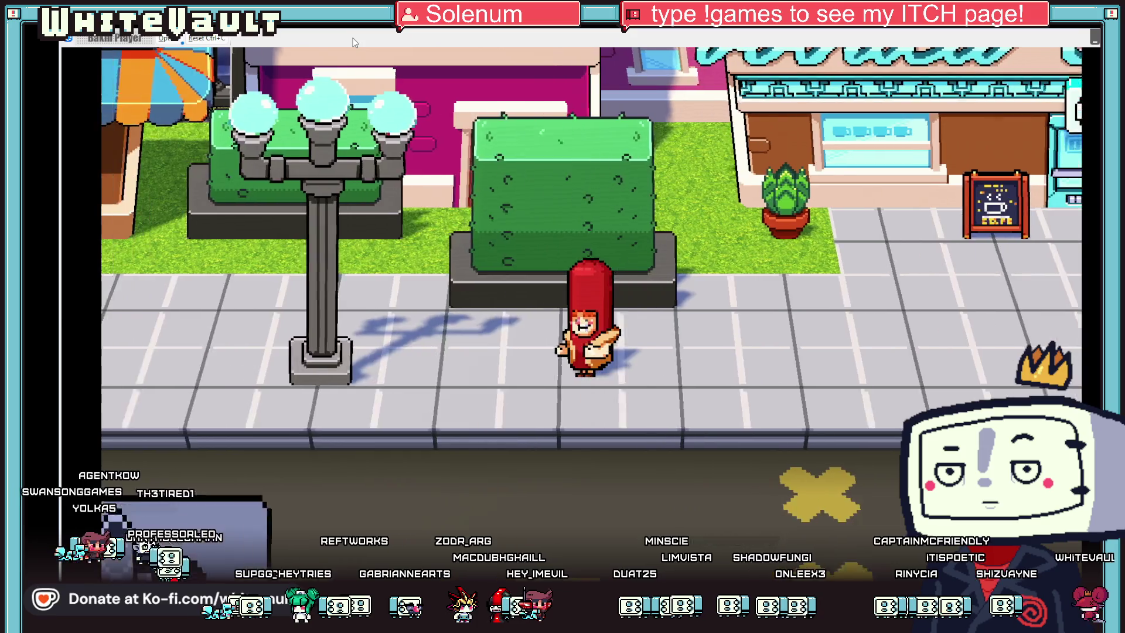
key("Left")
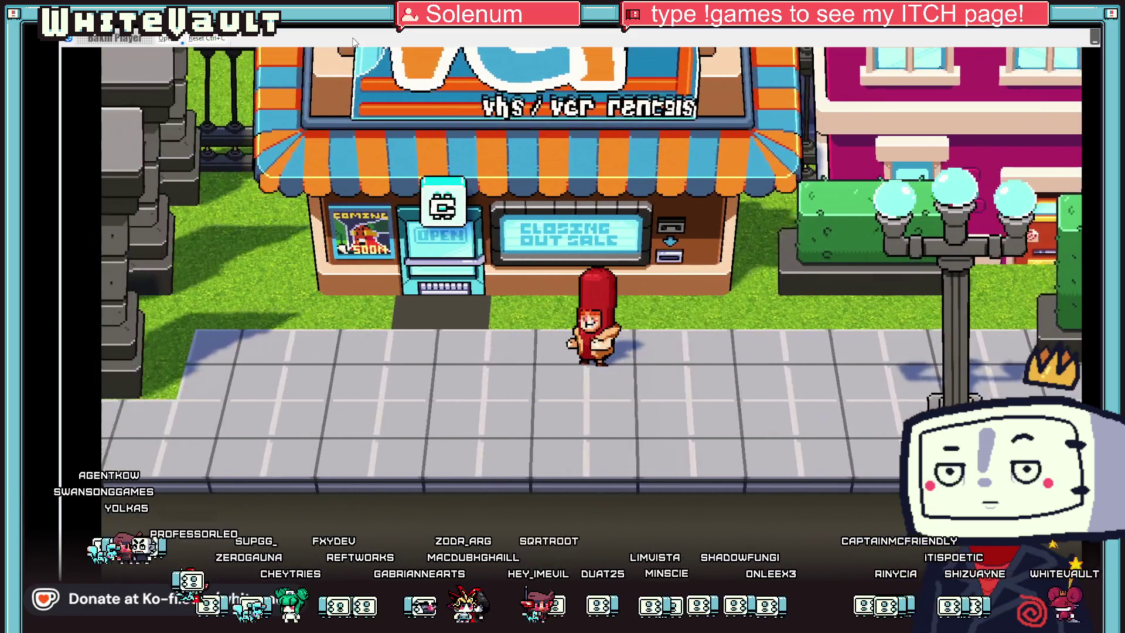
key("Left")
key("Up")
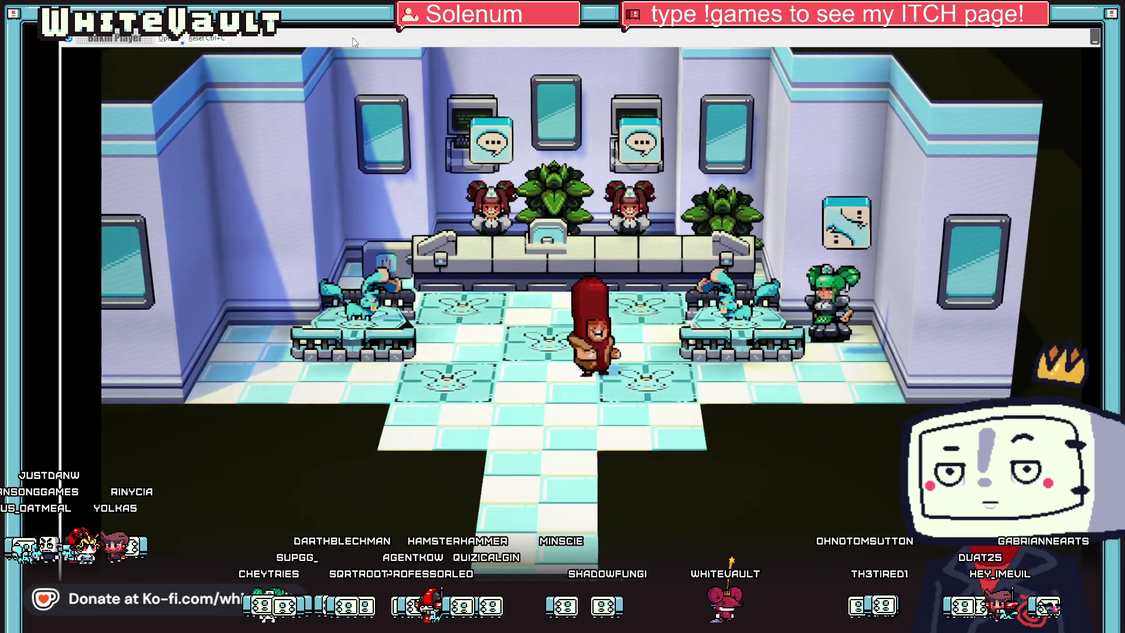
Step: Talk to the clinic attendant to receive a kabbit, then walk out of the clinic
key("Right")
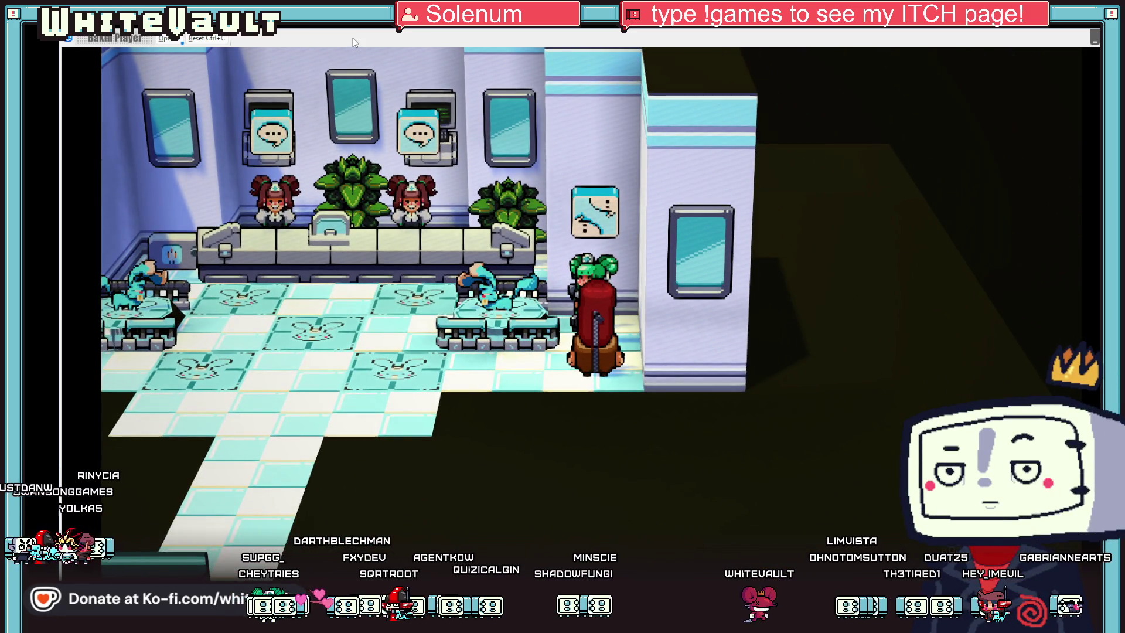
key("z")
key("z")
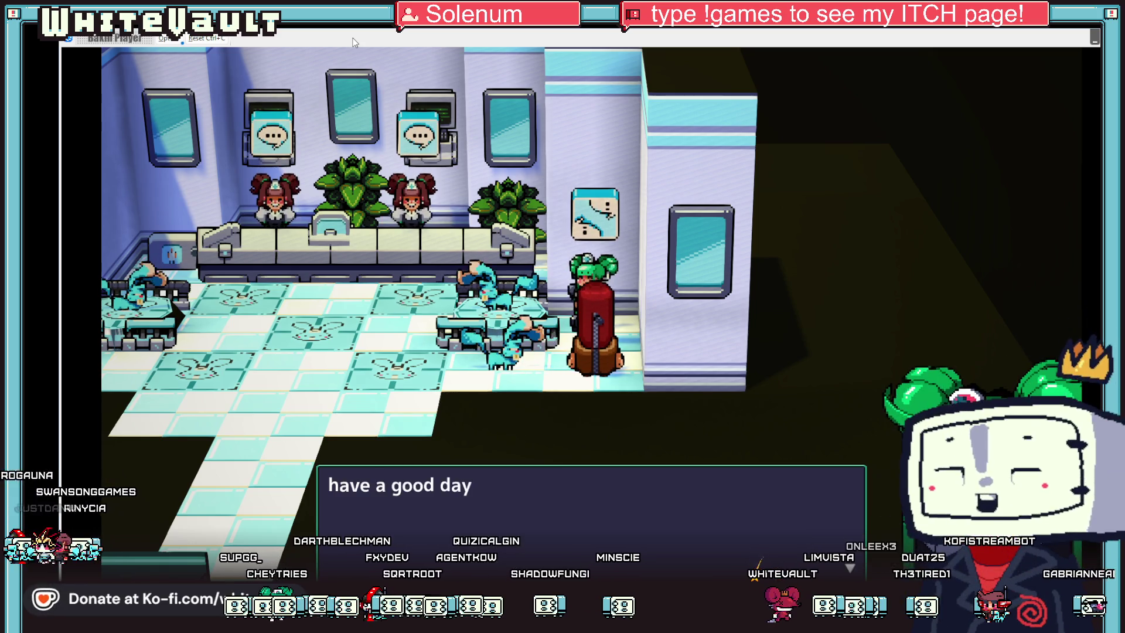
key("z")
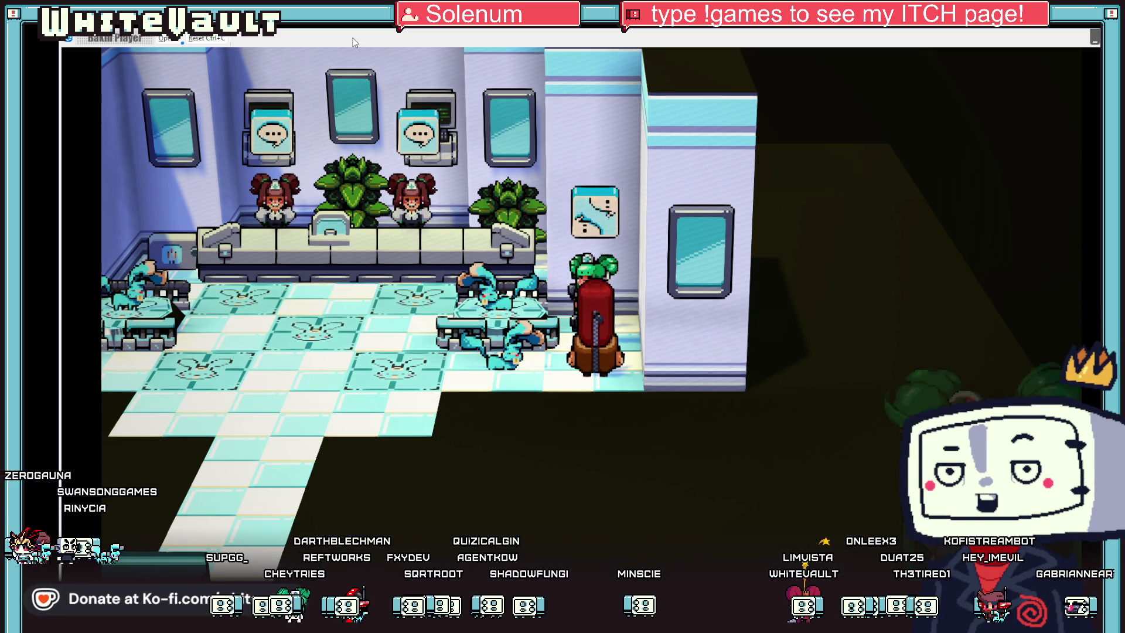
key("Left")
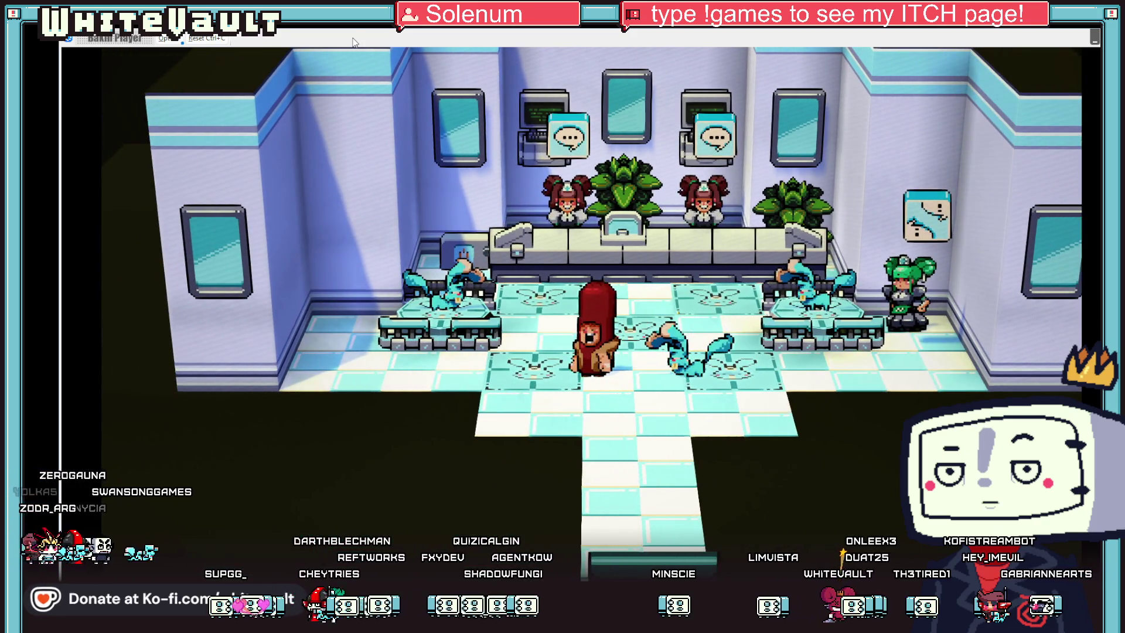
key("Down")
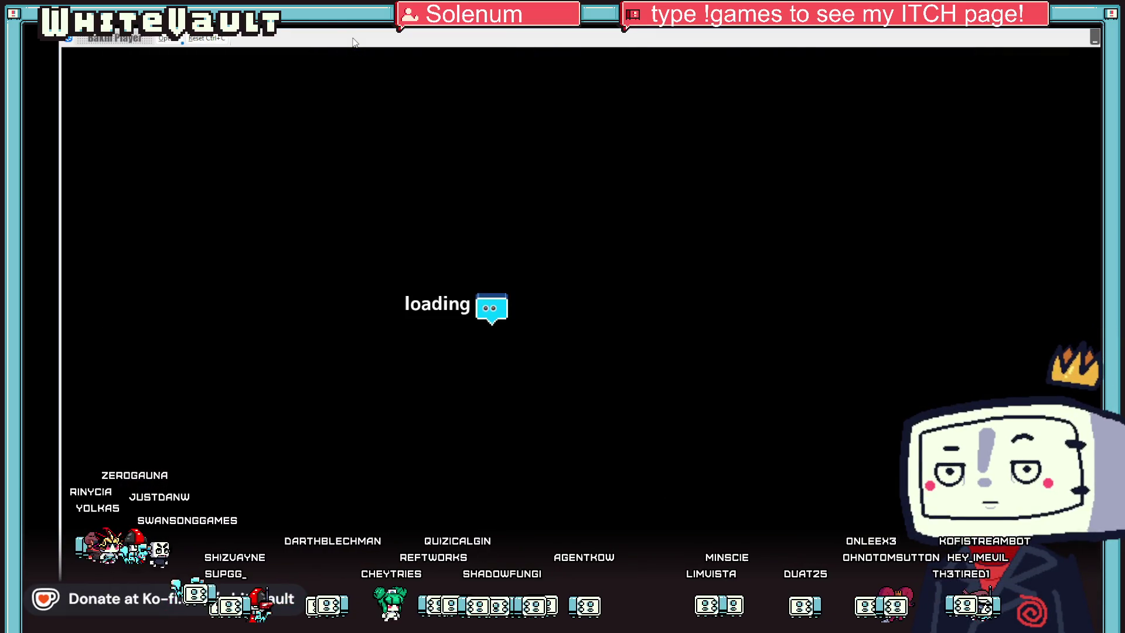
key("Down")
key("Left")
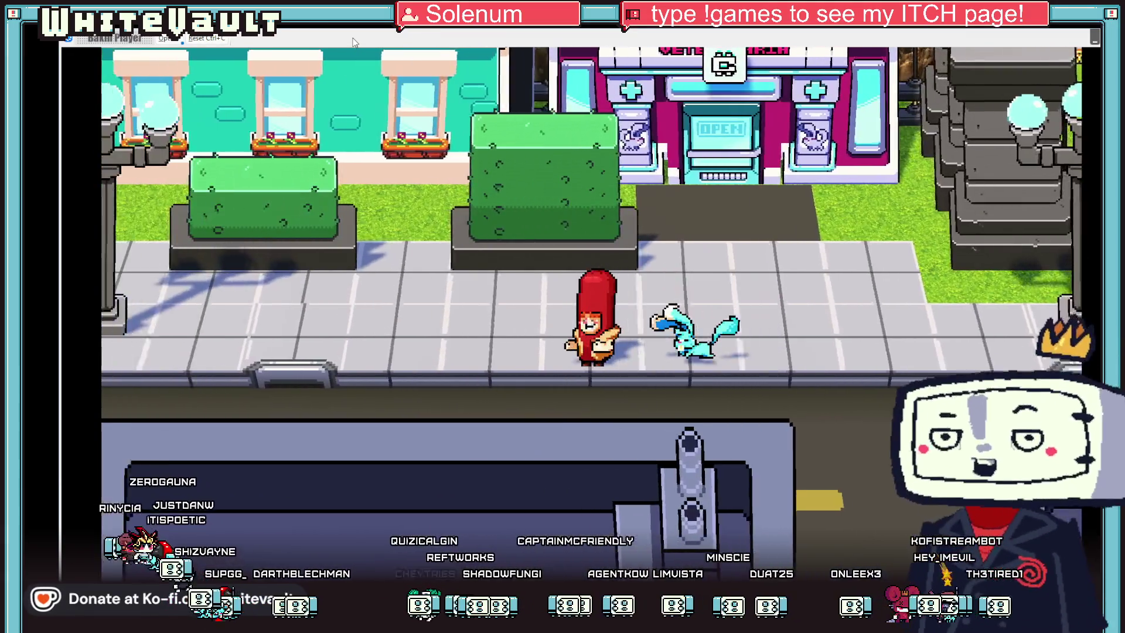
Step: Lead the kabbit along the streets toward the Vothica gate and back to the General General store door
key("Left")
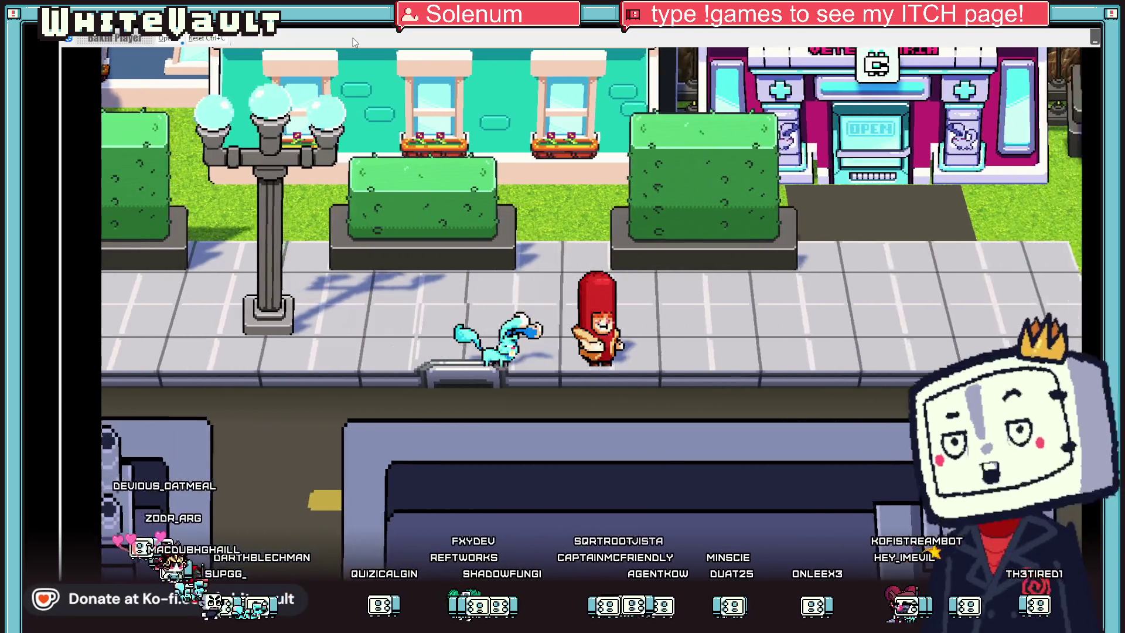
key("Right")
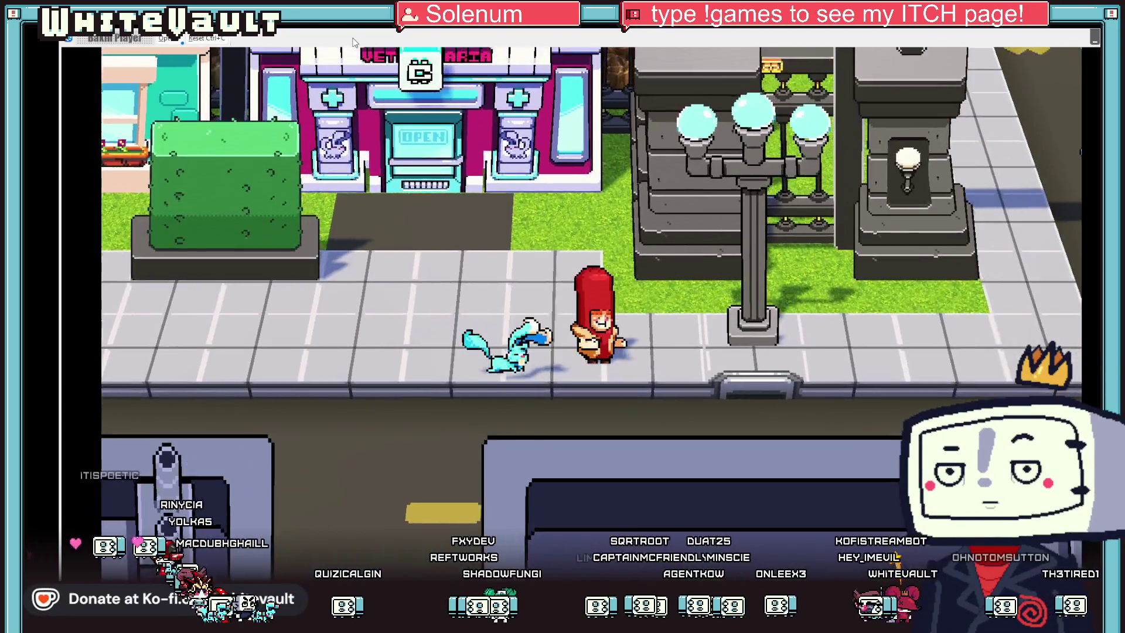
key("Down")
key("Right")
key("Up")
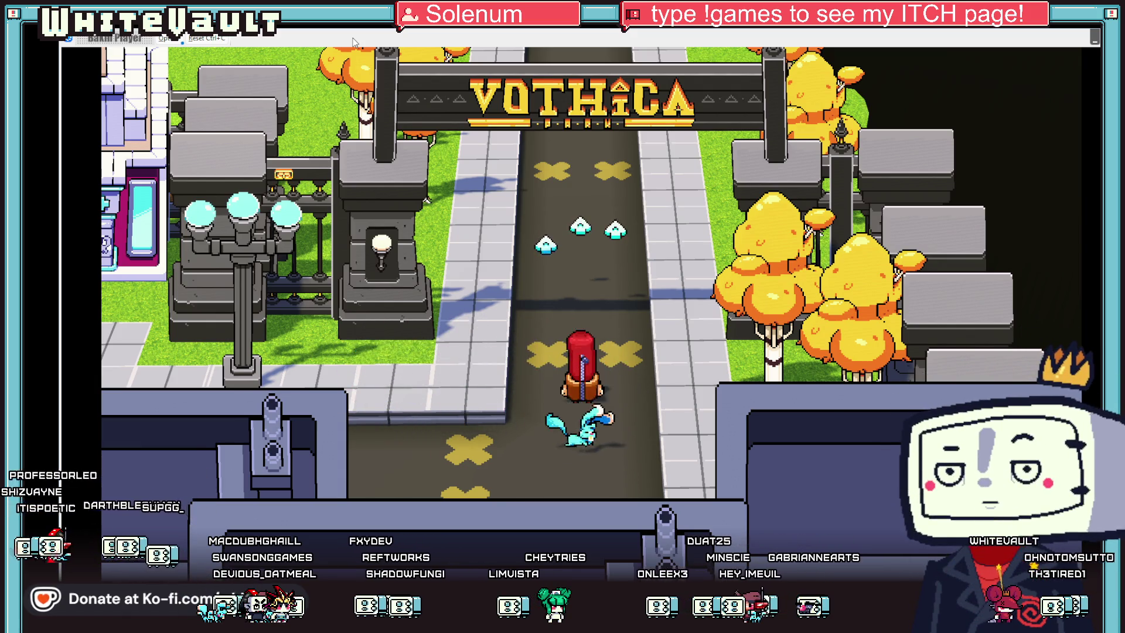
key("Down")
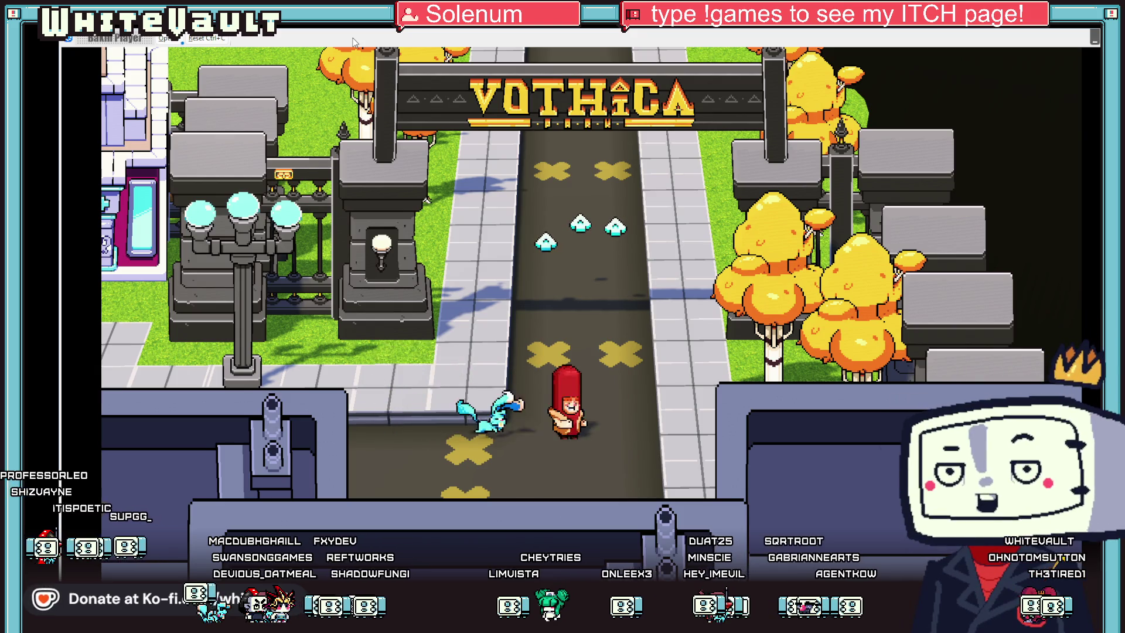
key("Left")
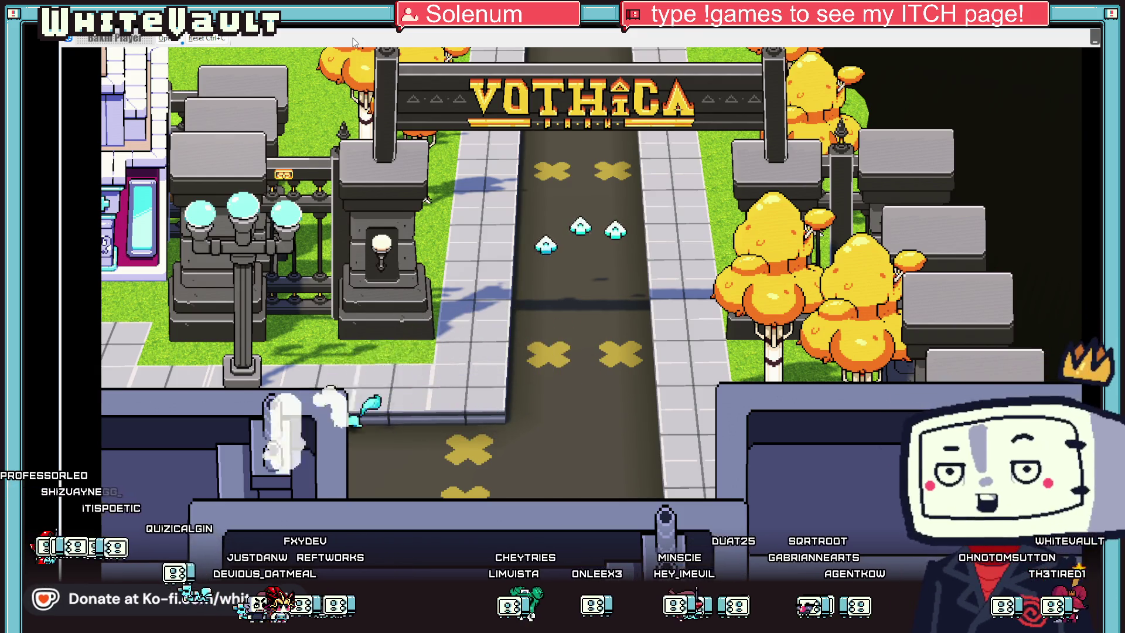
key("Down")
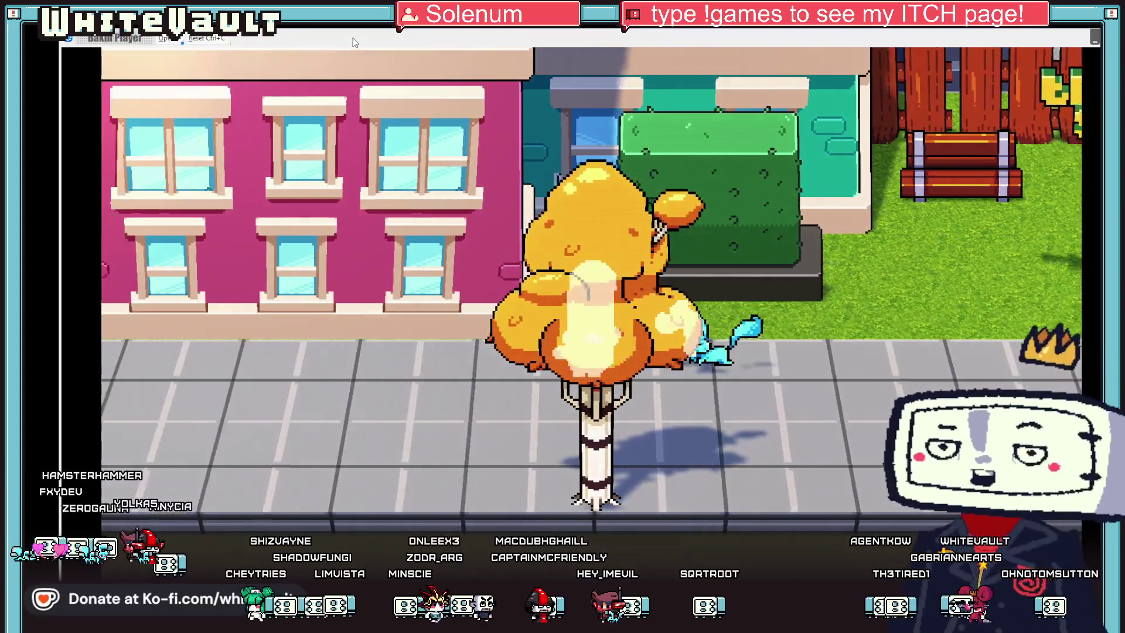
key("Left")
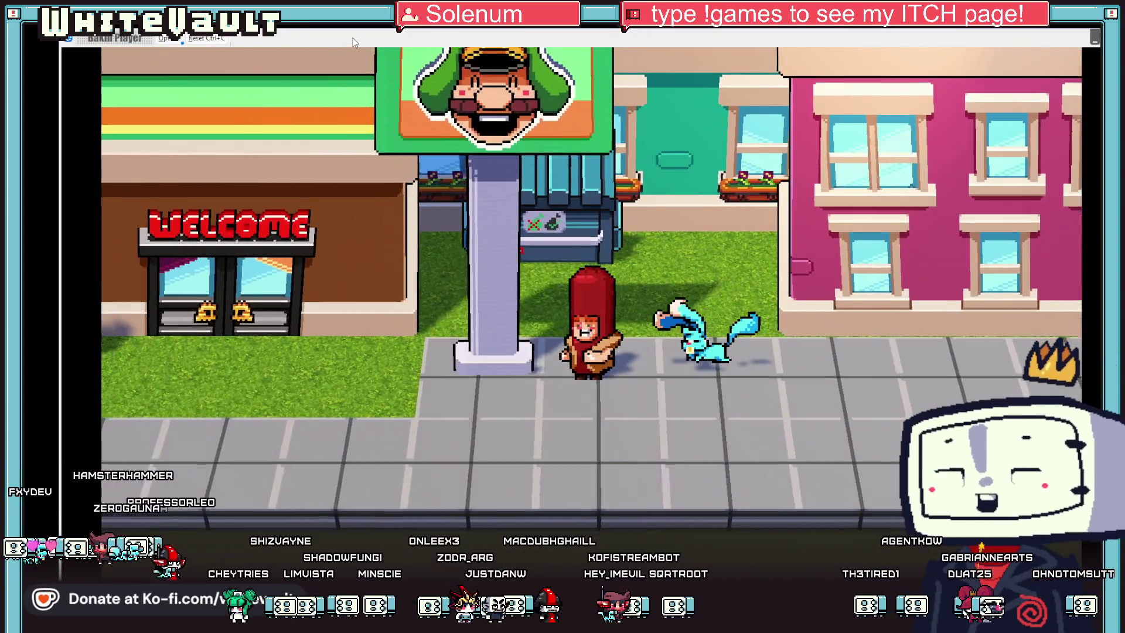
key("Left")
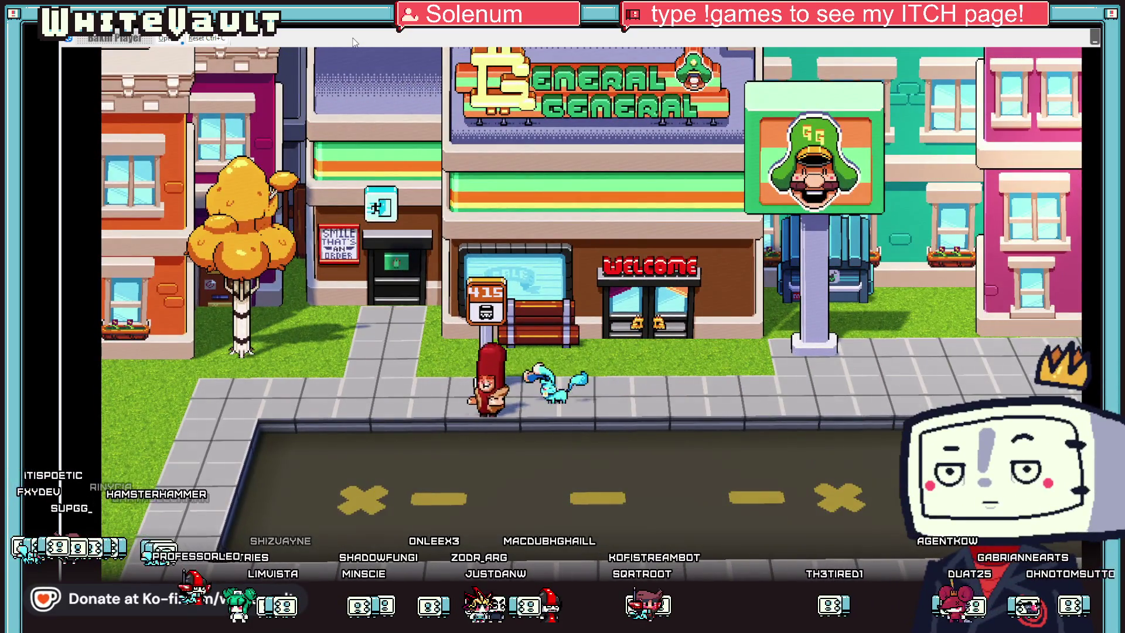
key("Up")
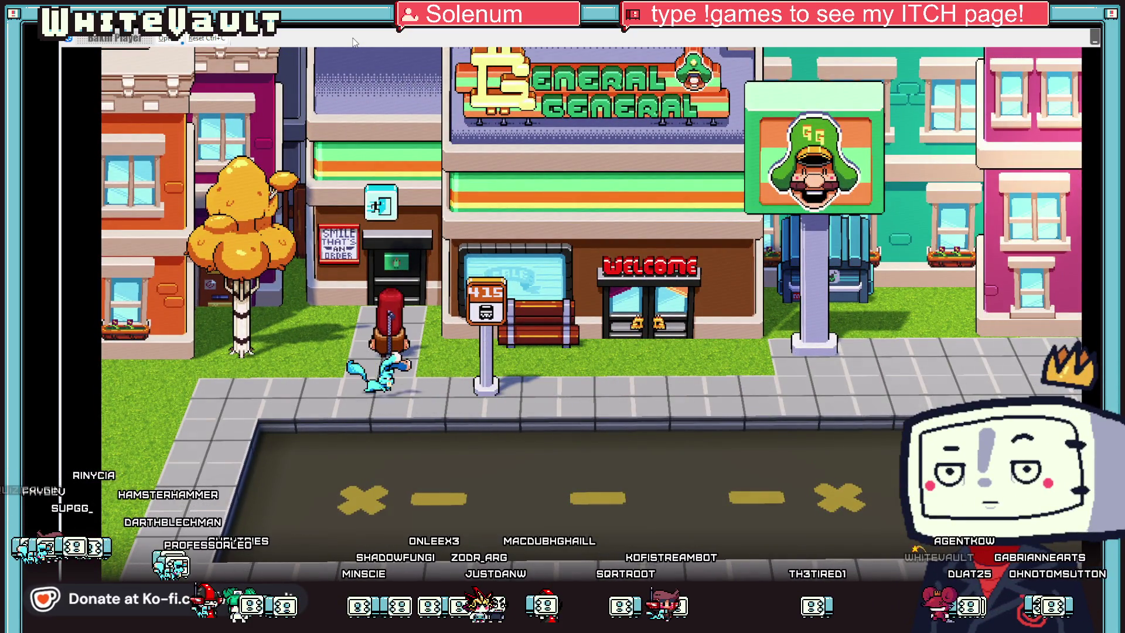
key("Up")
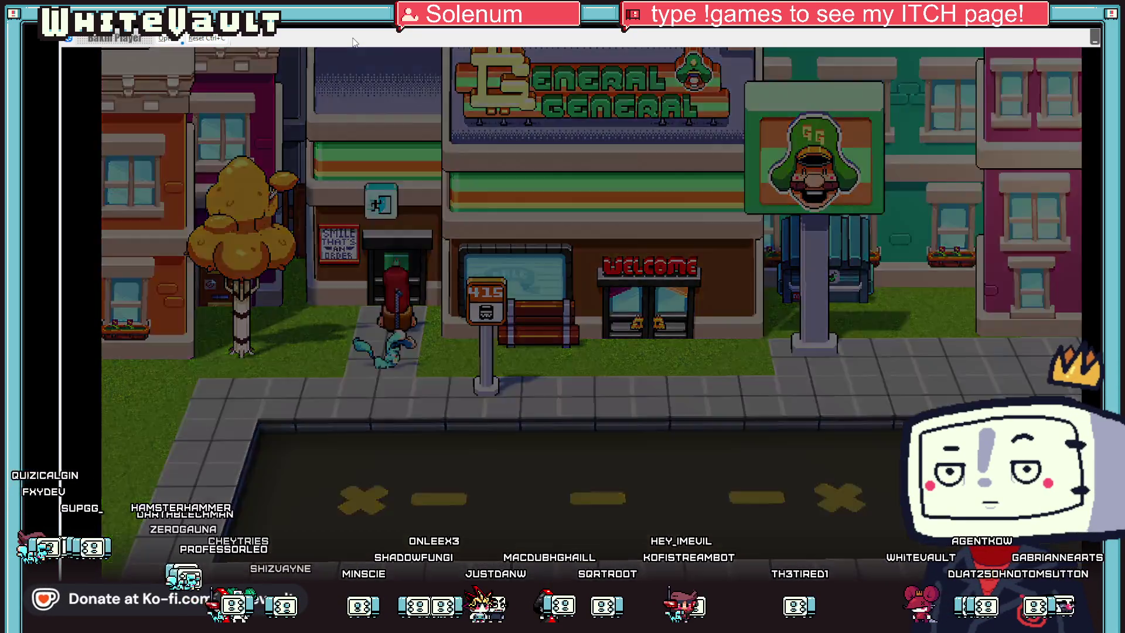
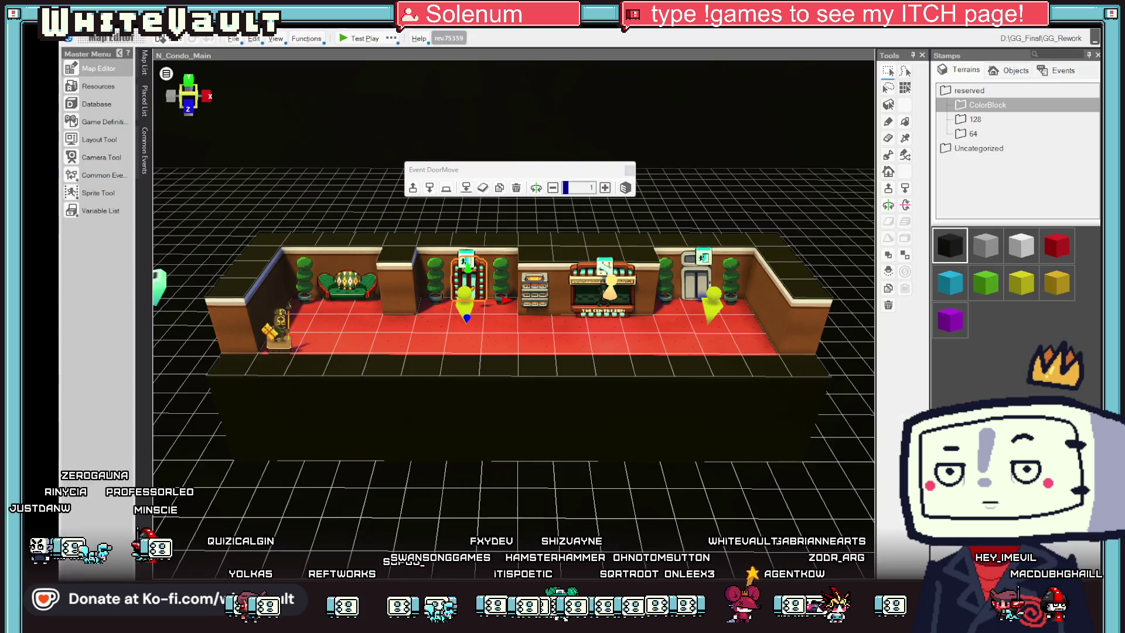
Step: Scroll the Map List past the Day 1 street maps and load N_GG_Office
mouse_move(143, 62)
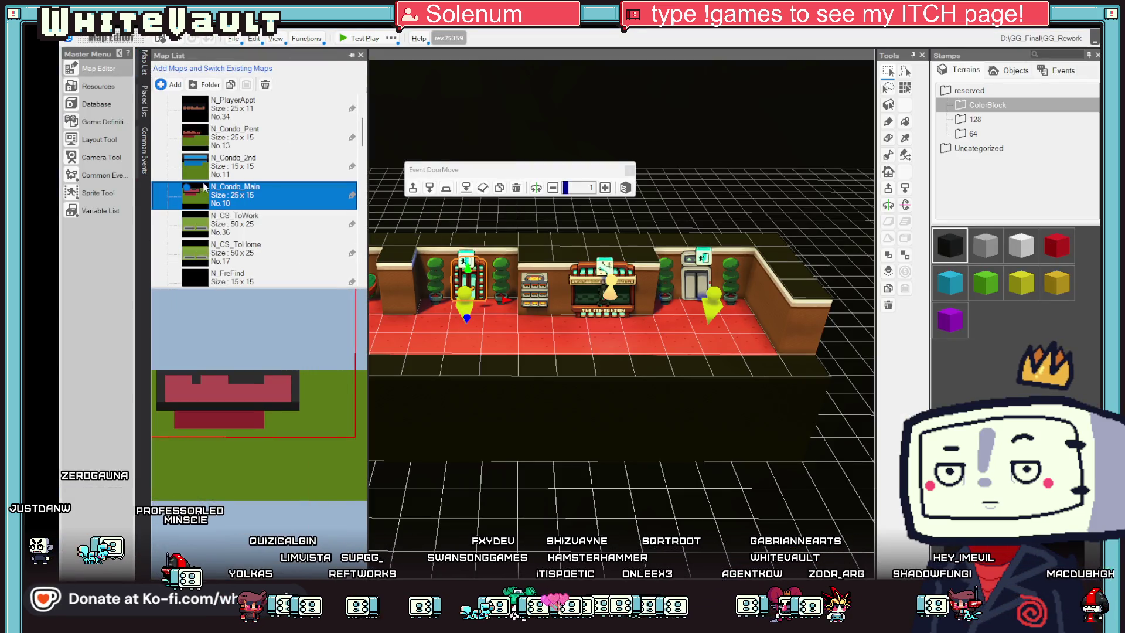
scroll(205, 187, "up", 3)
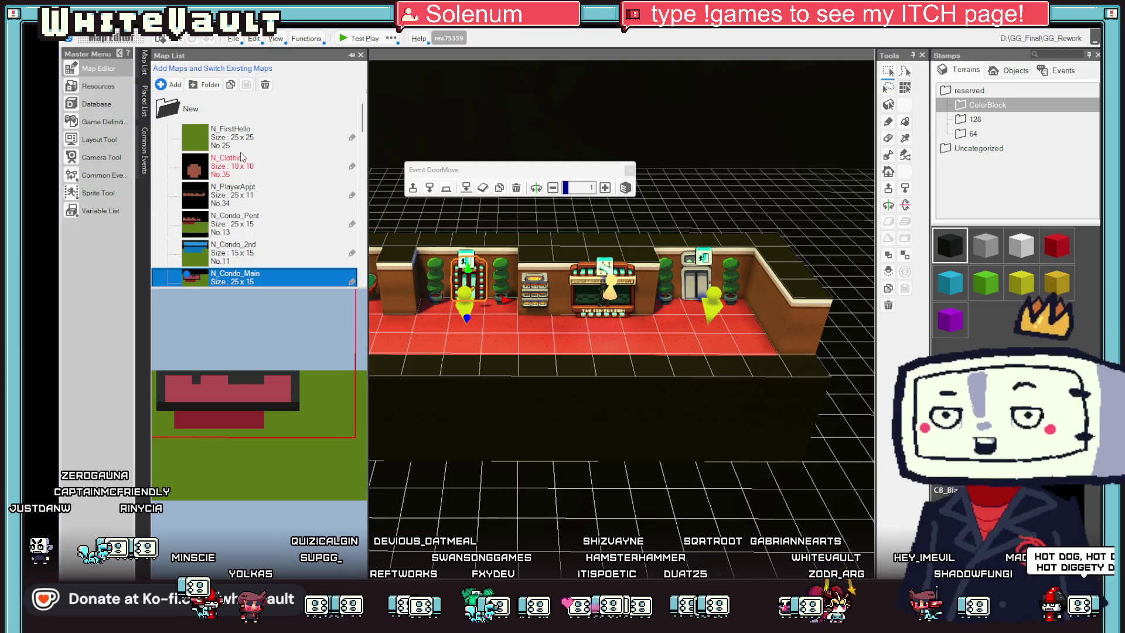
scroll(242, 157, "down", 8)
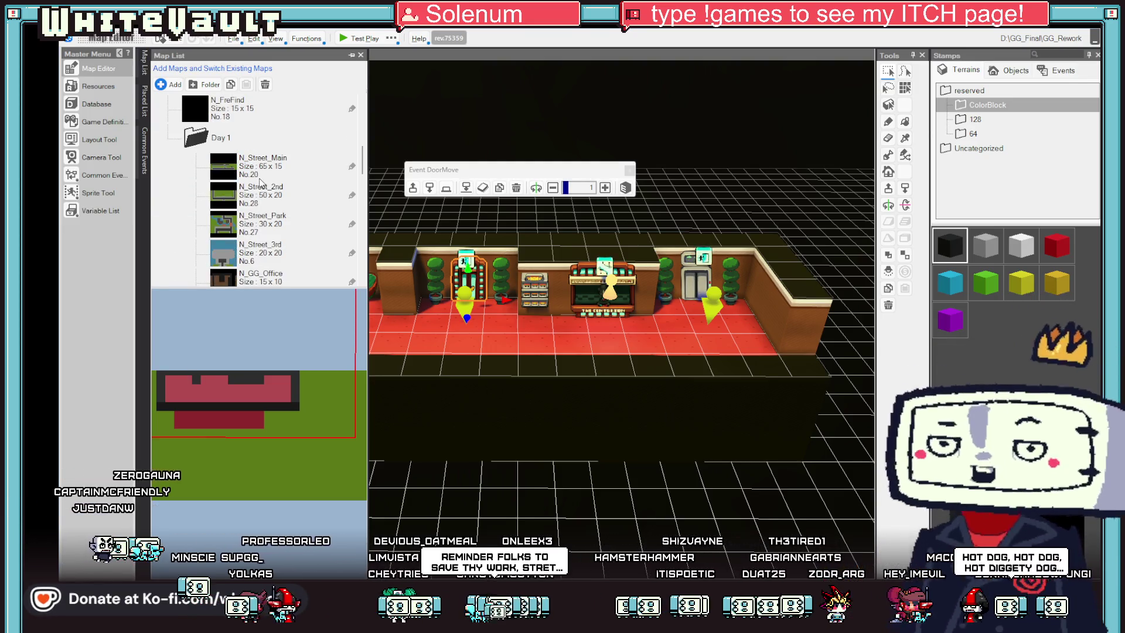
scroll(260, 182, "down", 3)
scroll(265, 170, "down", 3)
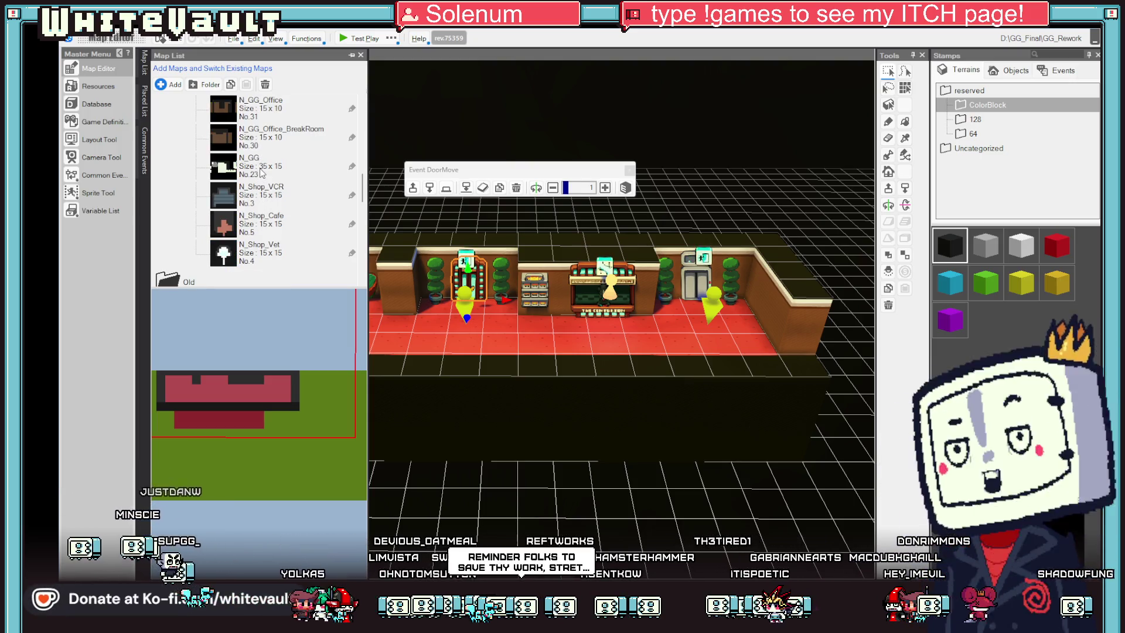
left_click(262, 173)
scroll(265, 148, "up", 1)
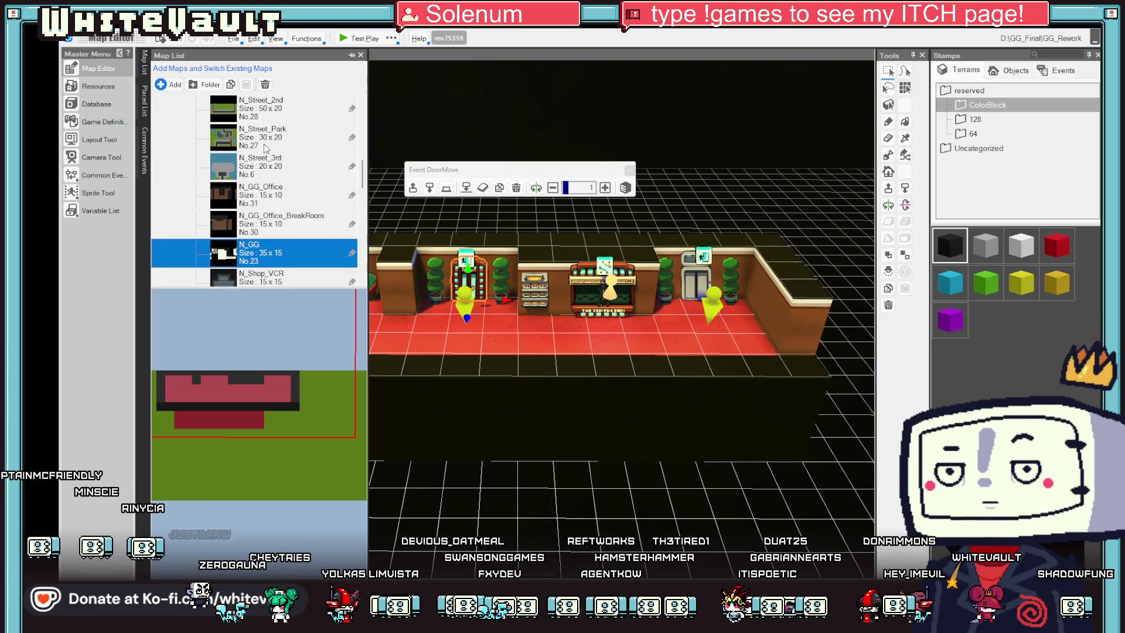
left_click(287, 199)
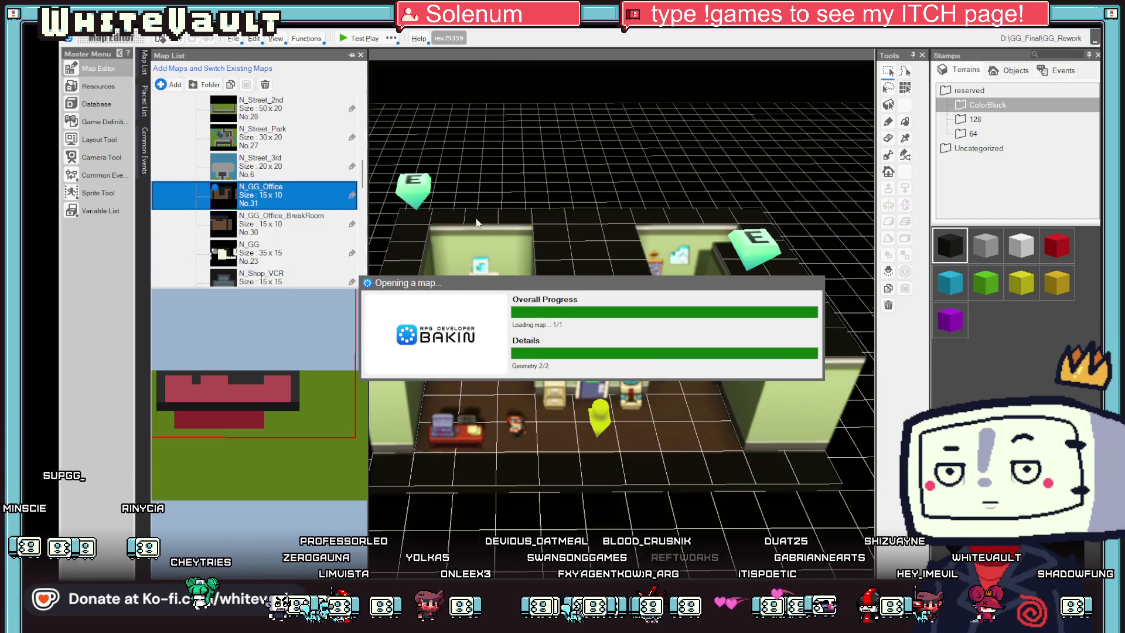
Step: Review the Event_1_2_1 and Test Trigger event scripts, then reopen Event_1_2_1's script
double_click(412, 195)
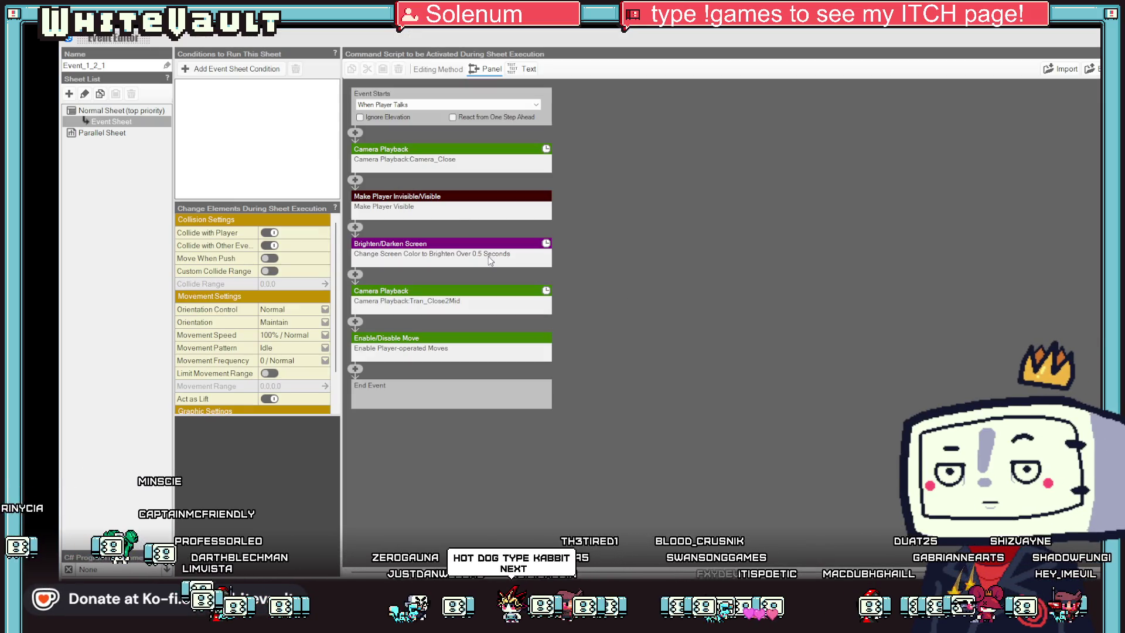
left_click(669, 310)
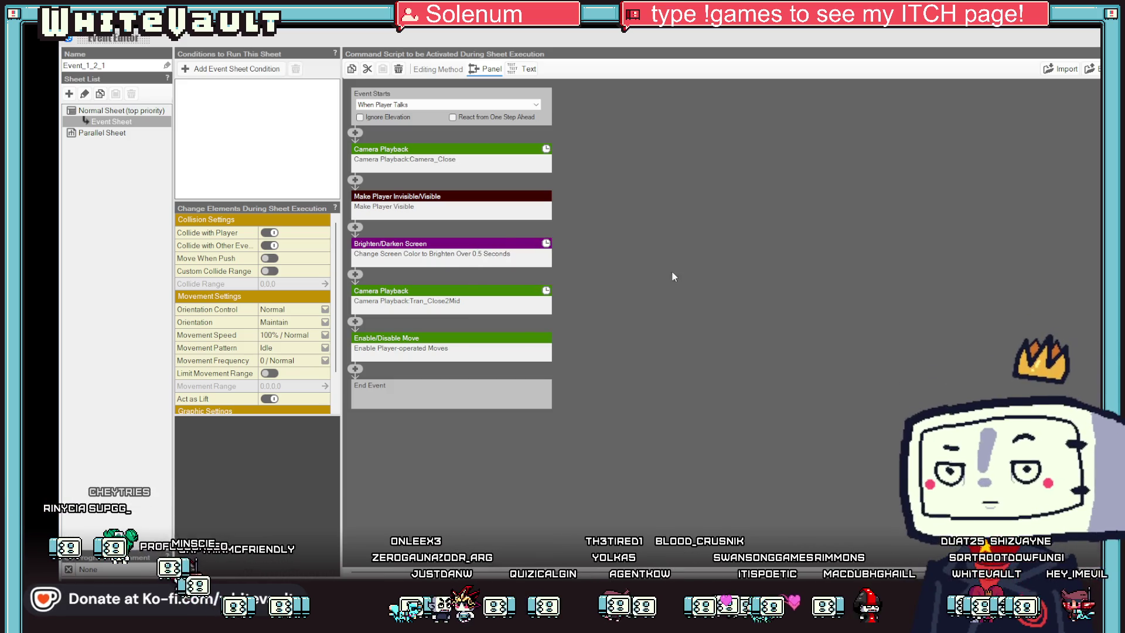
key("Escape")
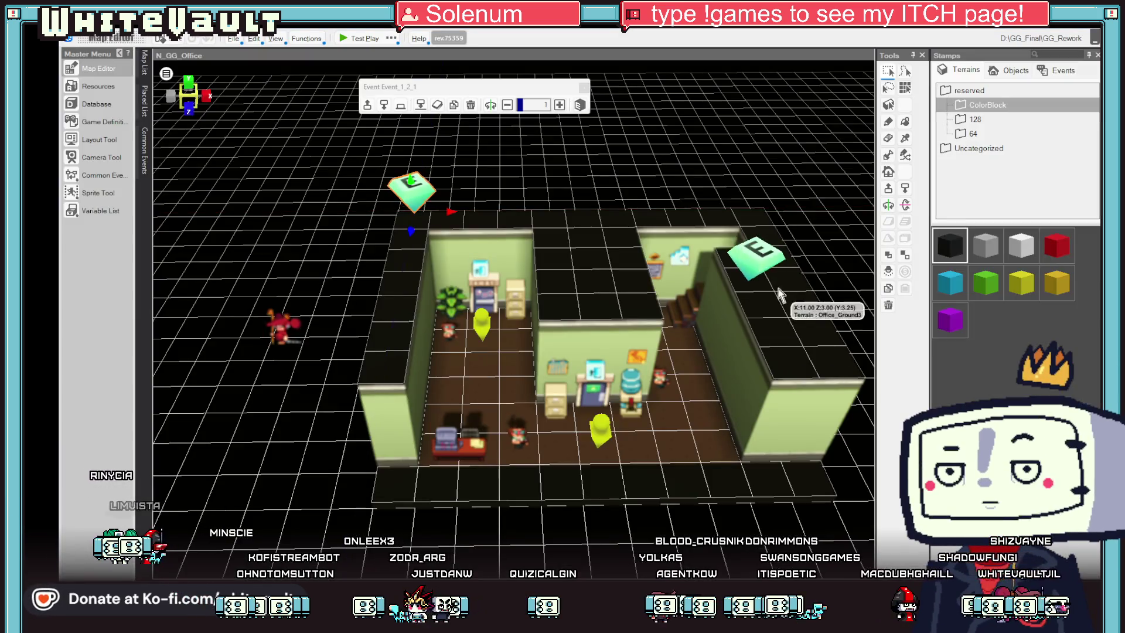
double_click(751, 252)
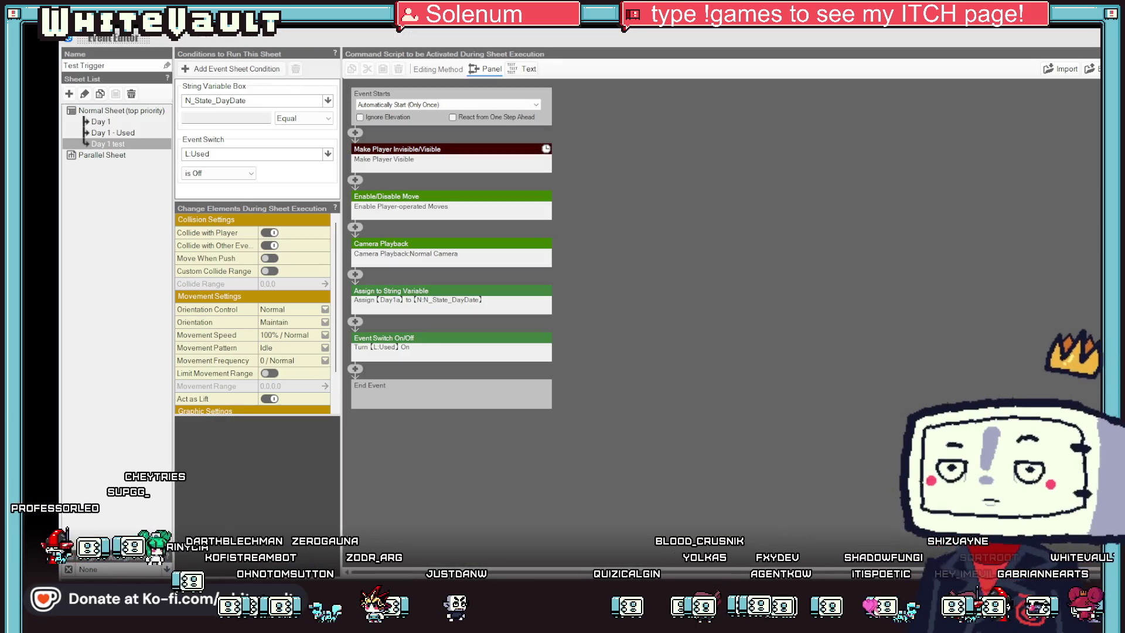
key("Escape")
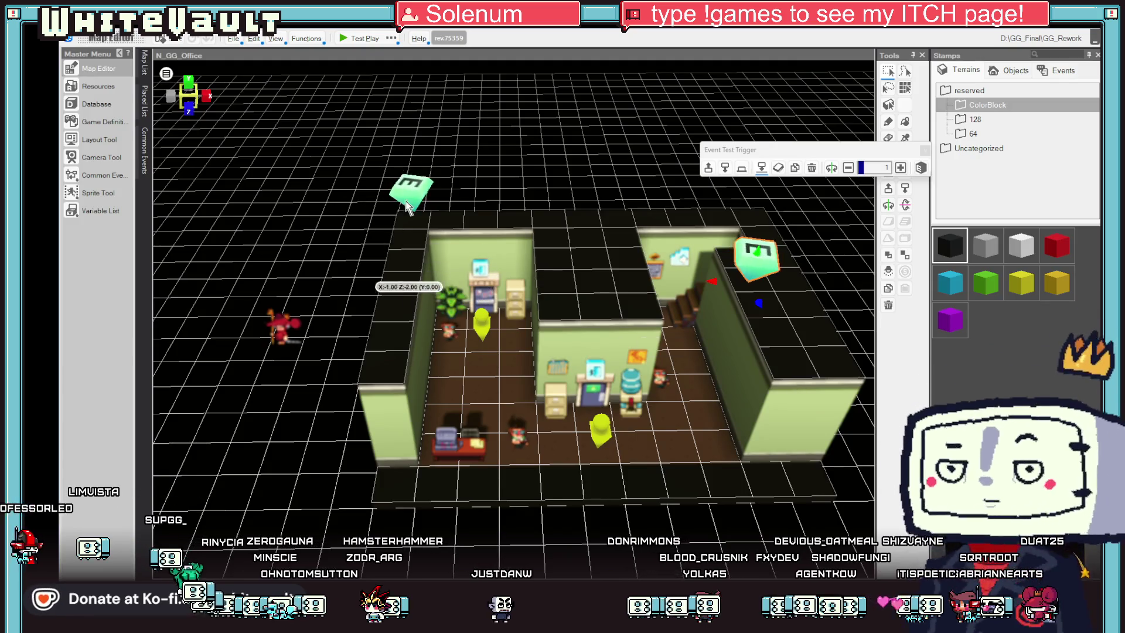
left_click(412, 185)
double_click(412, 185)
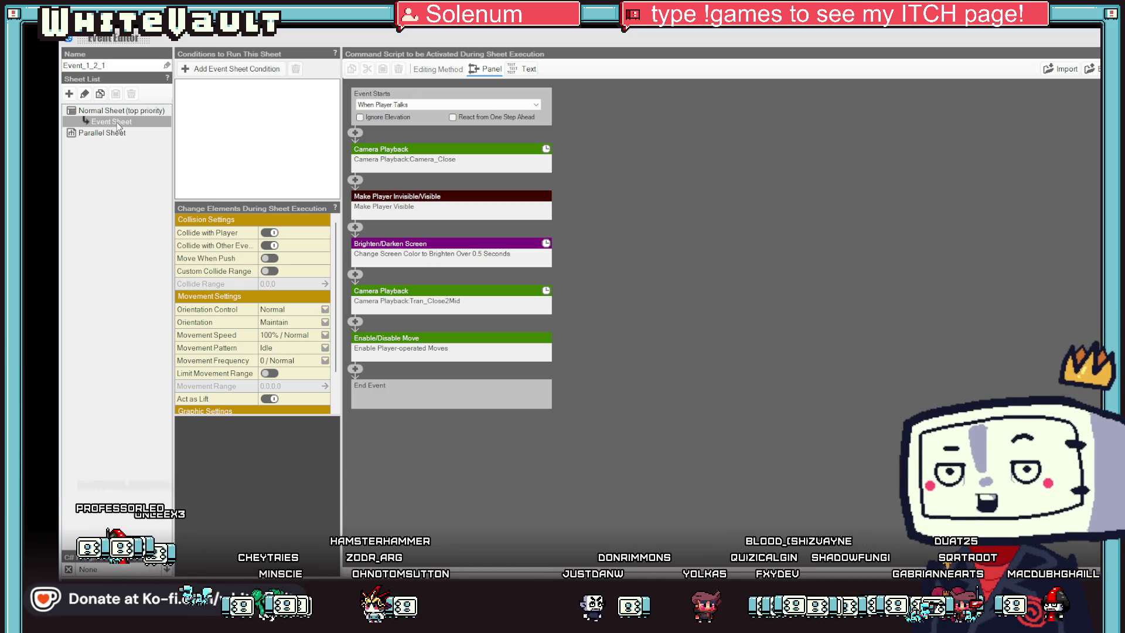
Step: Set Event_1_2_1's Event Starts to Automatically Start (Only Once) and verify it
left_click(422, 105)
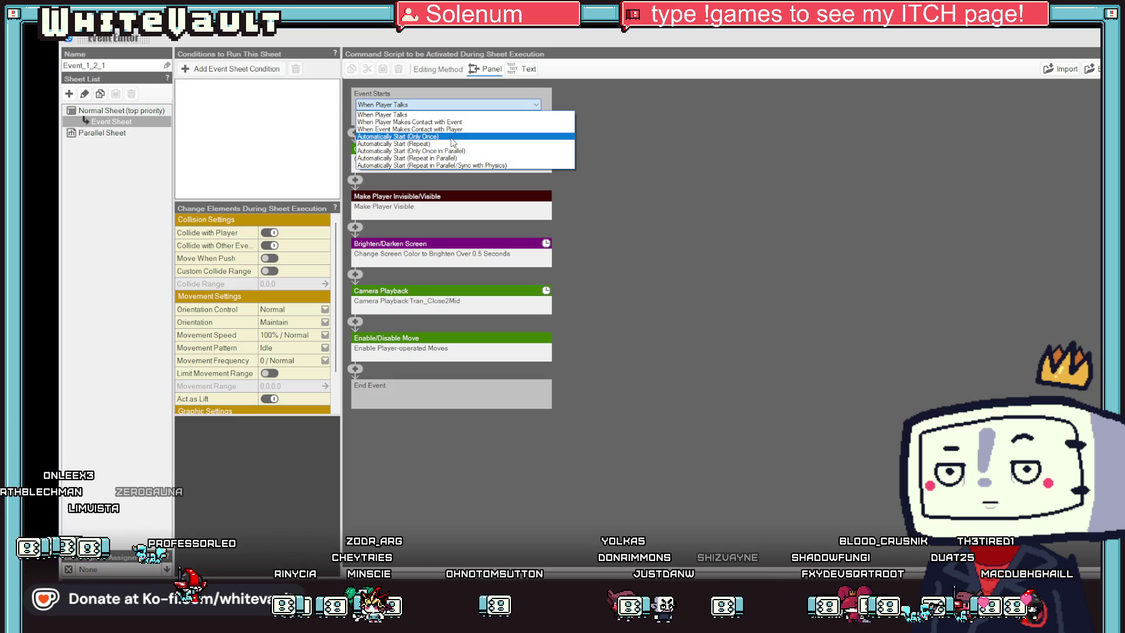
left_click(449, 137)
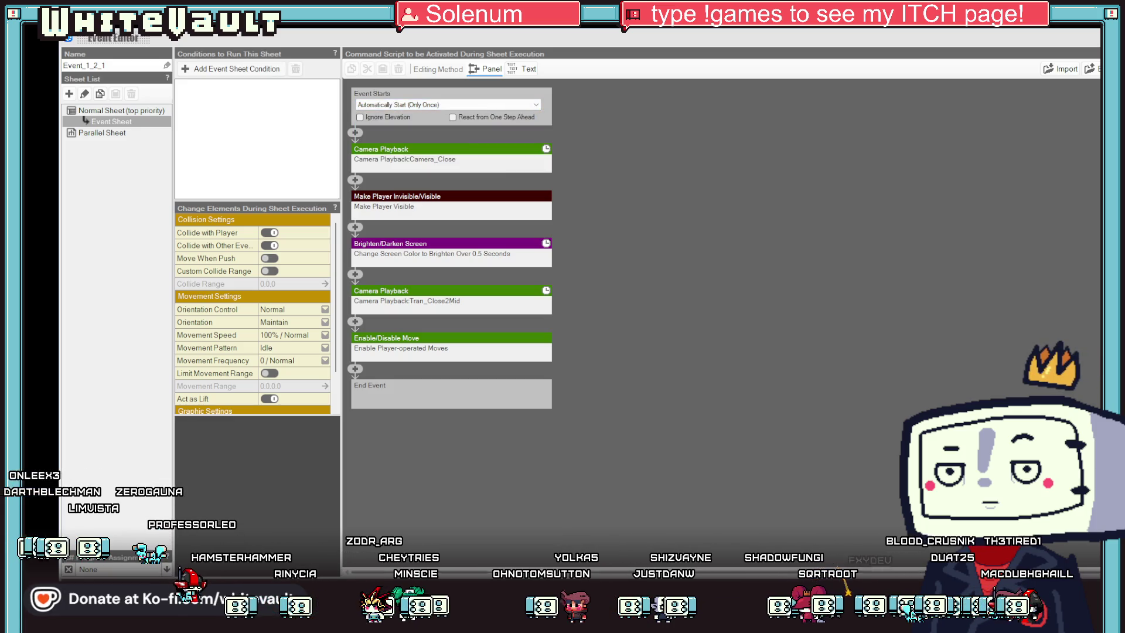
key("Escape")
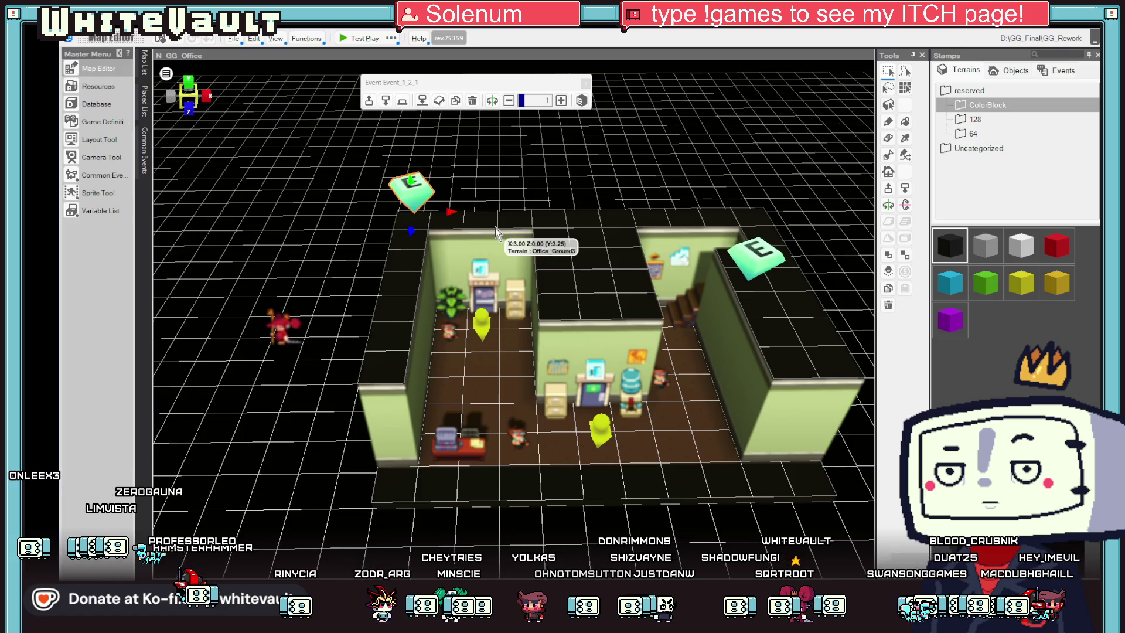
double_click(412, 179)
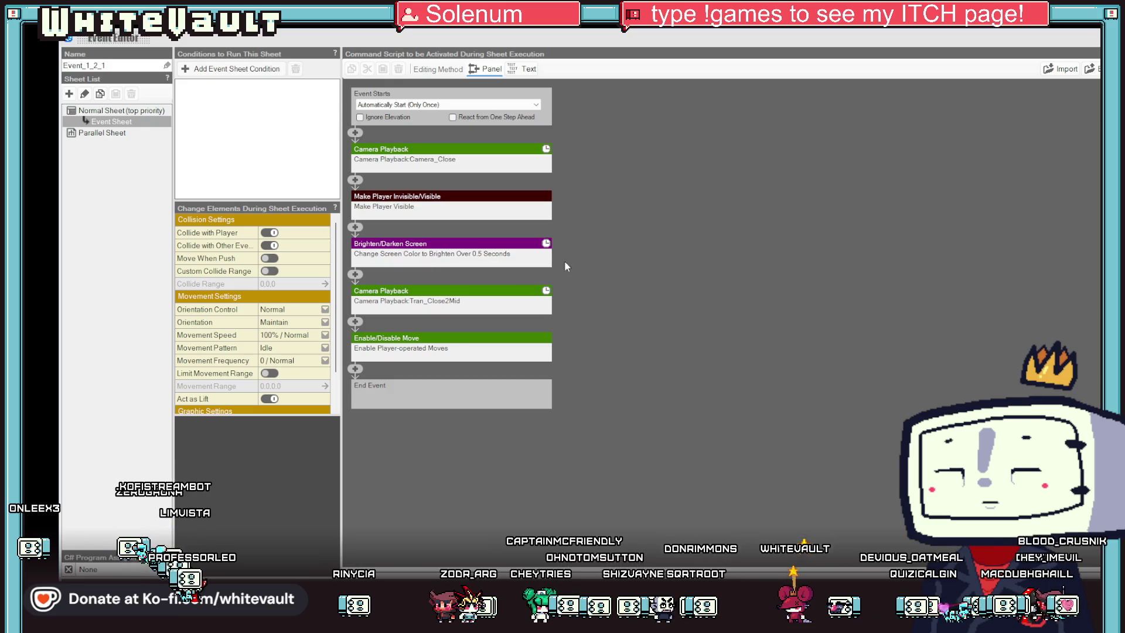
key("Escape")
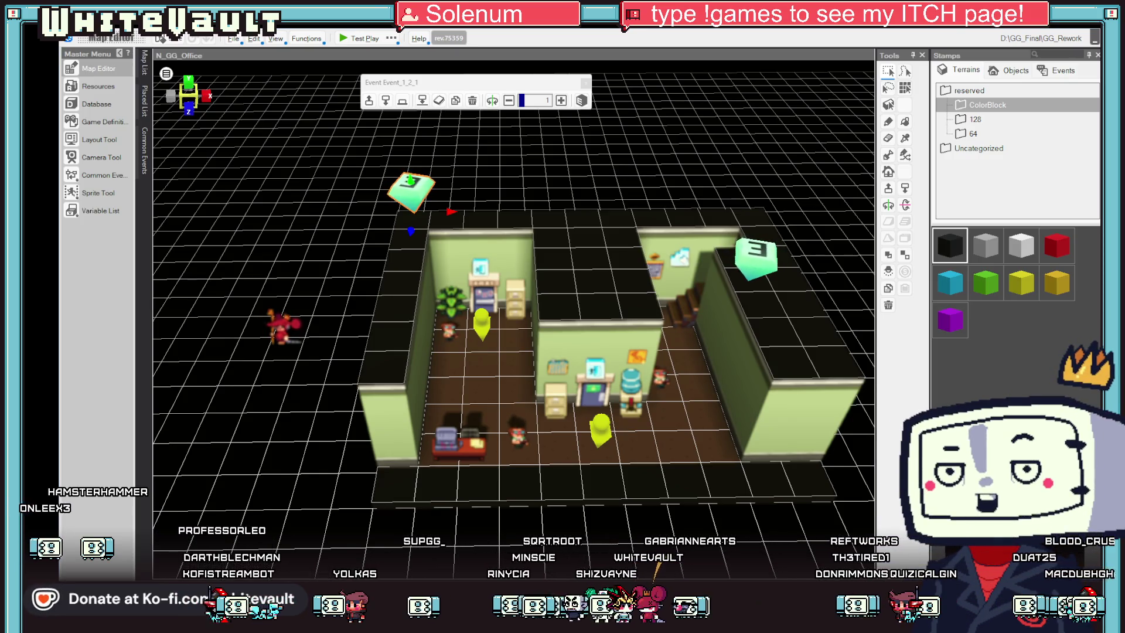
Step: Start a test play and change into the HOT DOG outfit at the red pillar
left_click(353, 39)
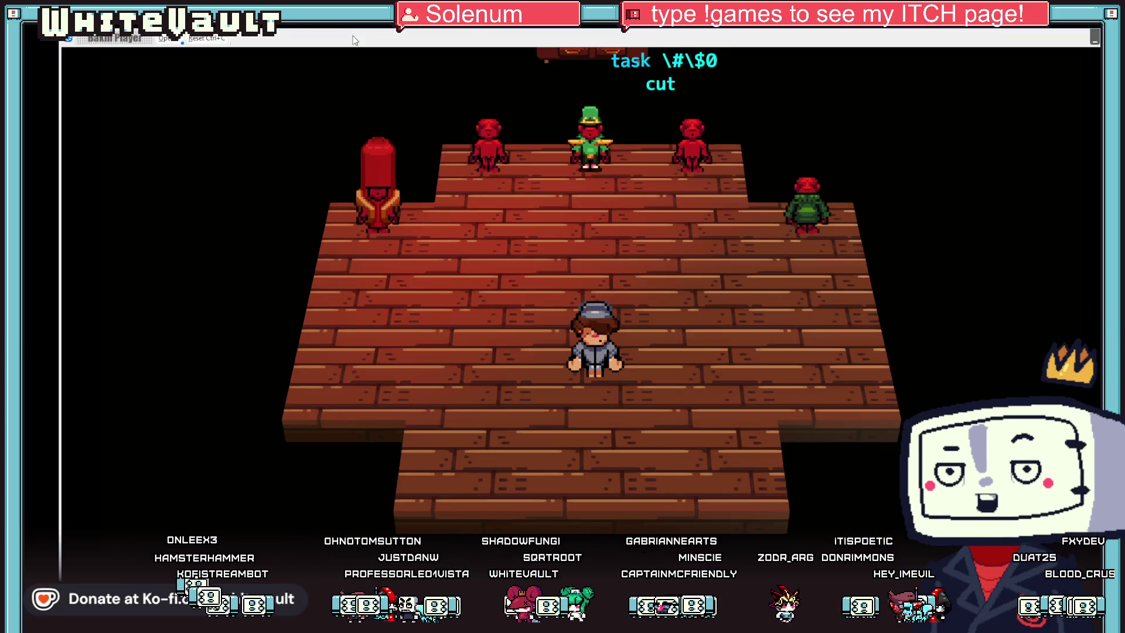
key("Left")
key("Up")
key("Return")
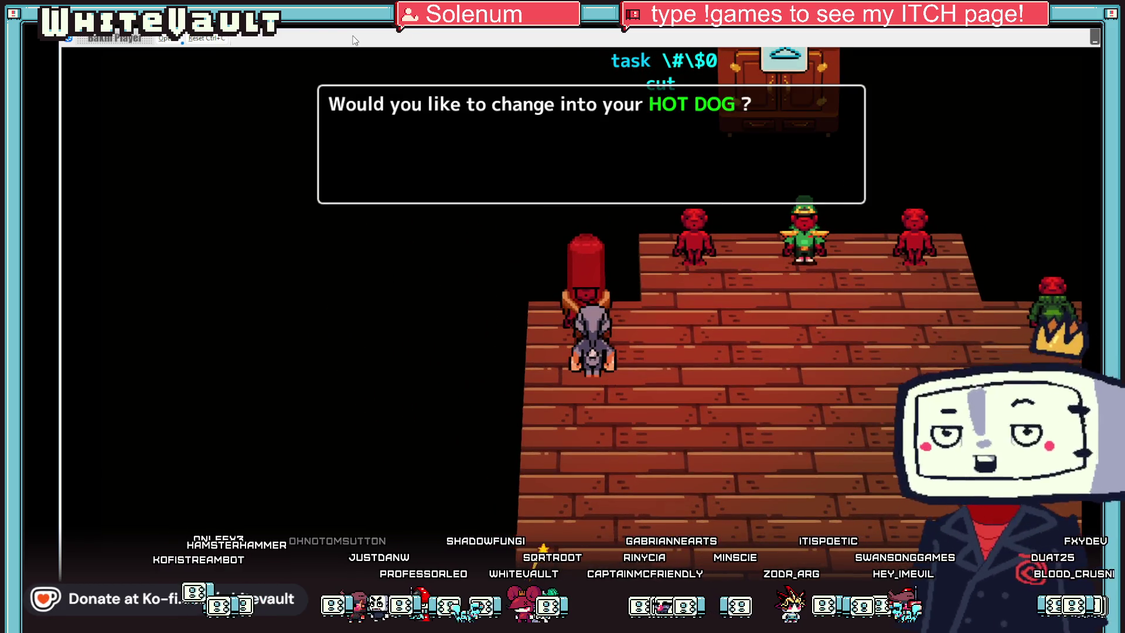
key("Return")
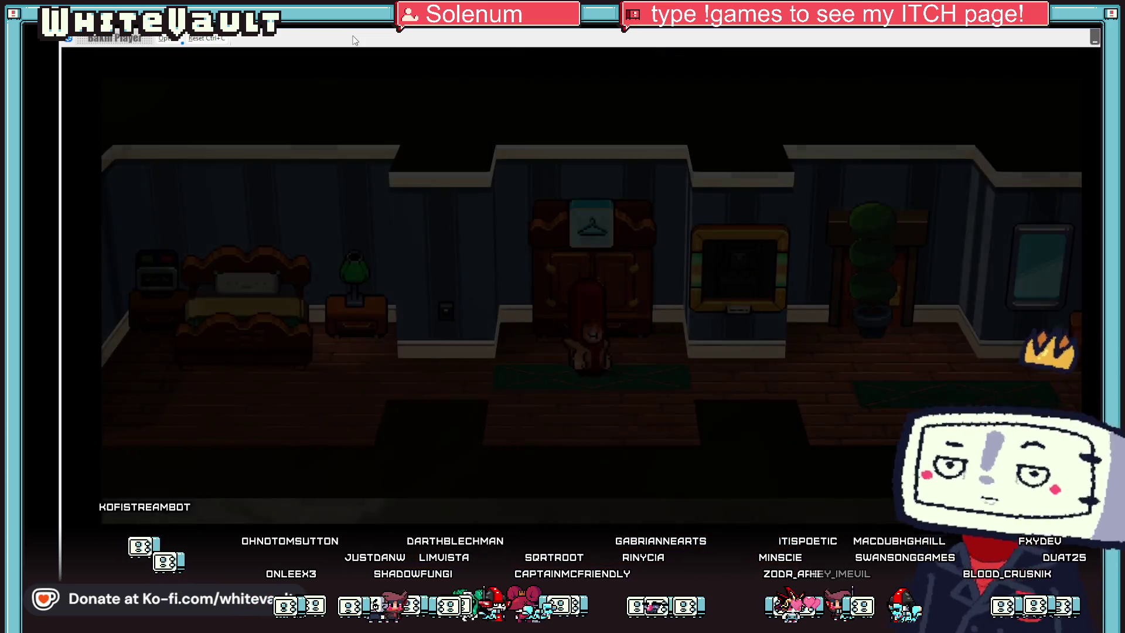
Step: Walk the hot dog to the apartment door and dismiss the uniform hint dialog
key("Right")
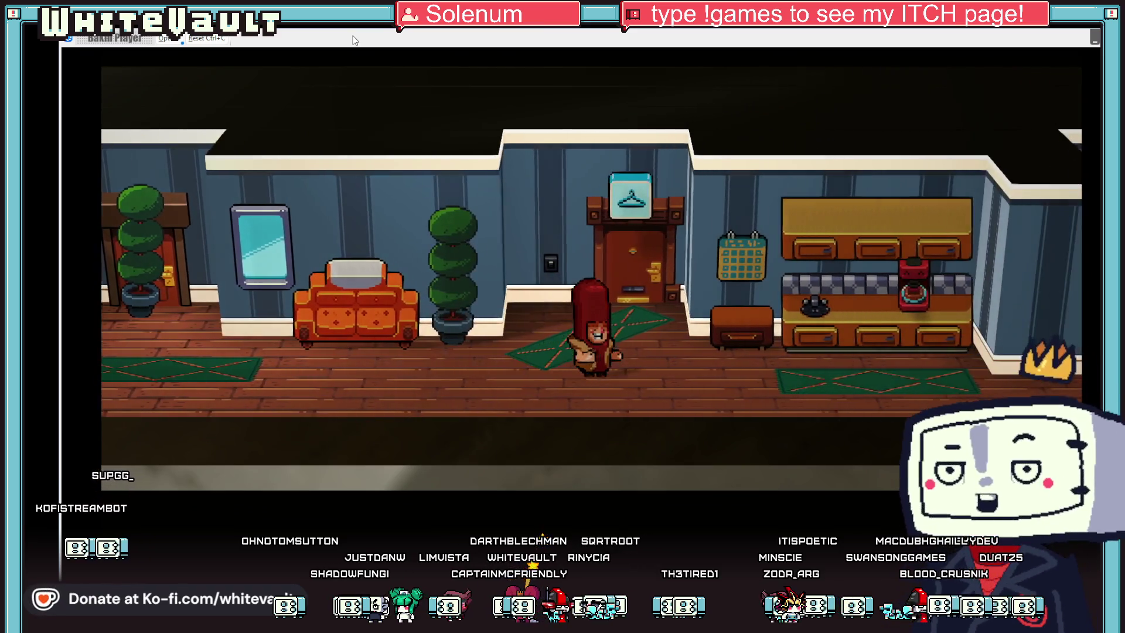
key("Up")
key("Return")
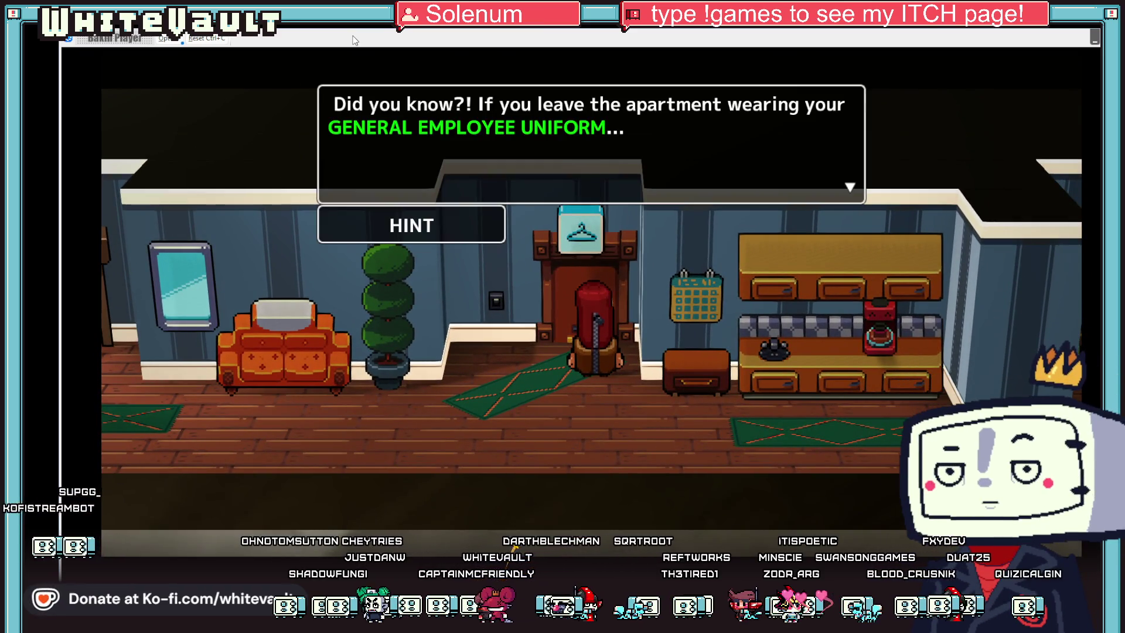
key("Return")
key("Return")
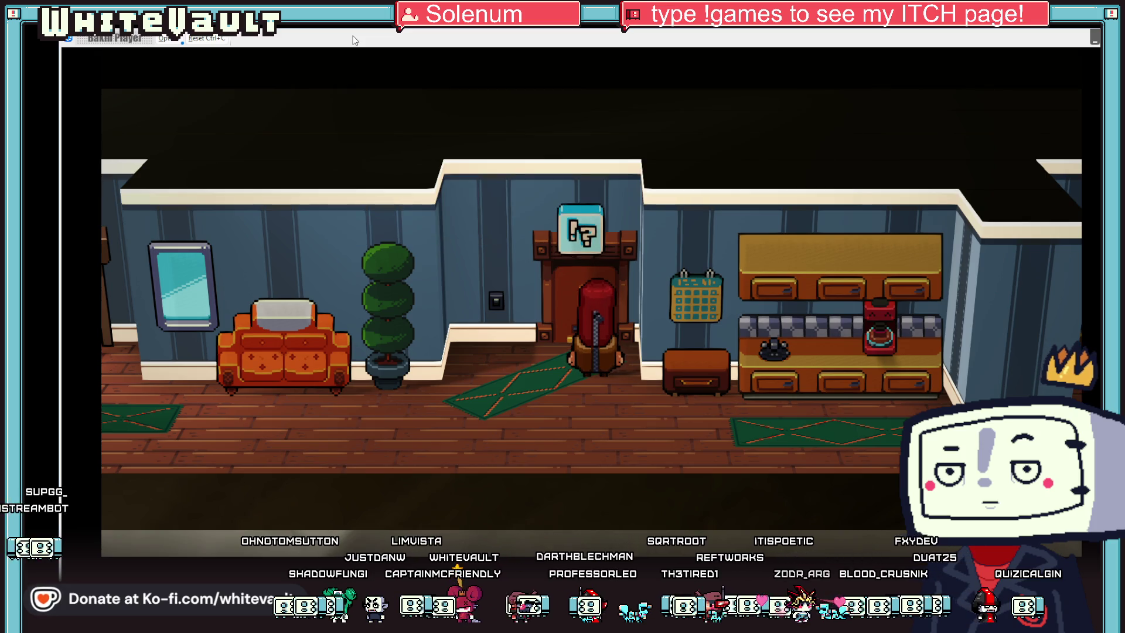
key("Return")
key("Return")
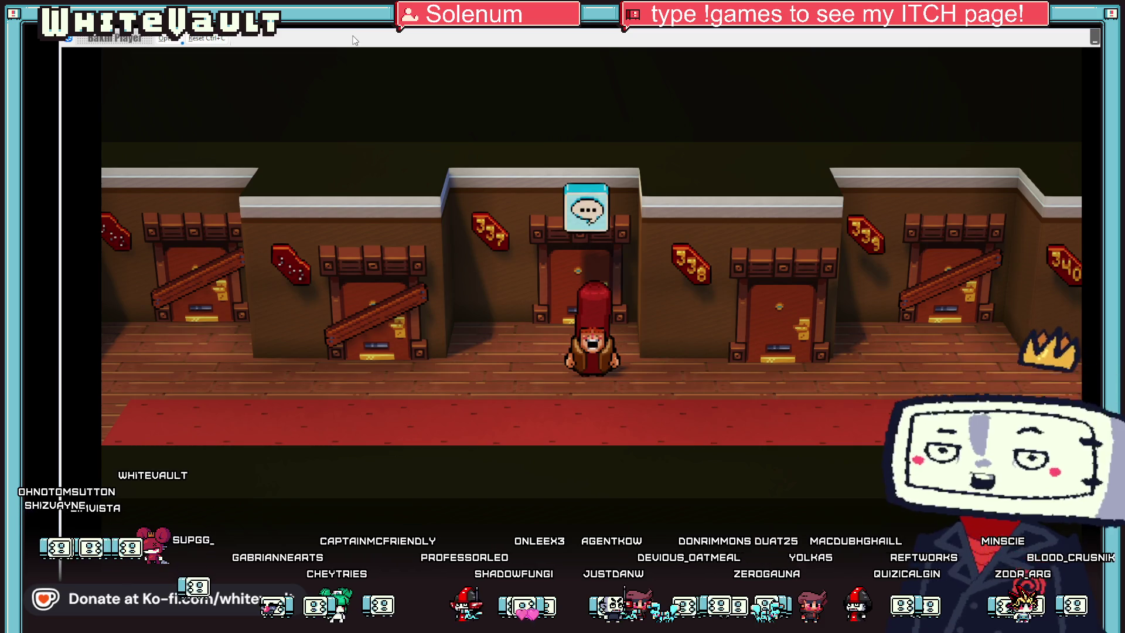
Step: Take the hallway elevator to the 2nd floor, then ride it down to the Lobby
key("Right")
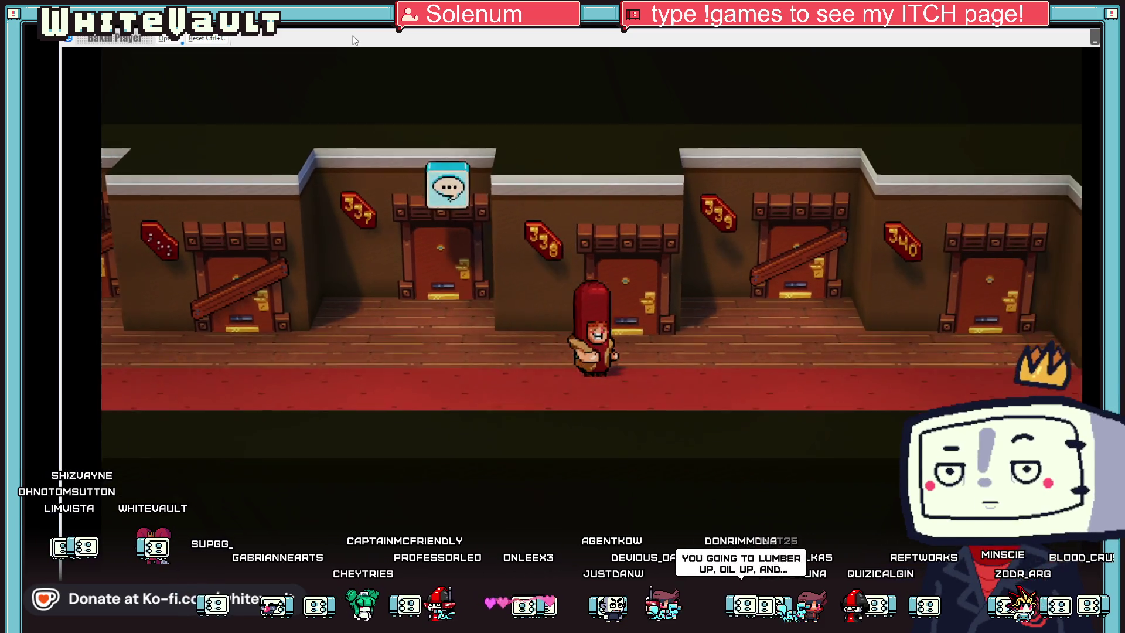
key("Right")
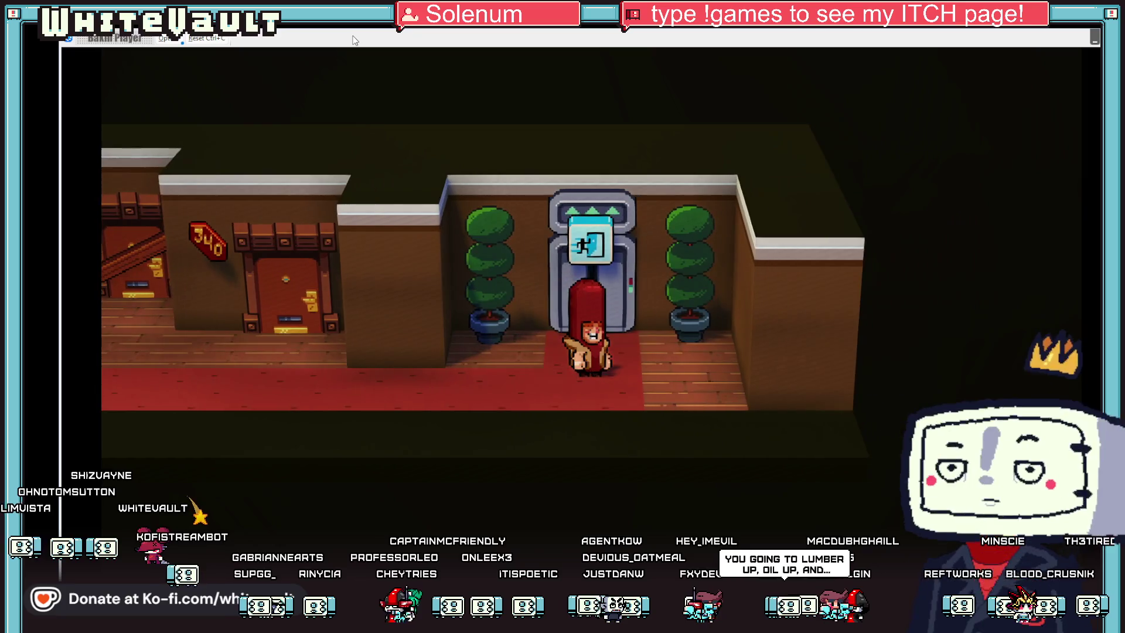
key("Up")
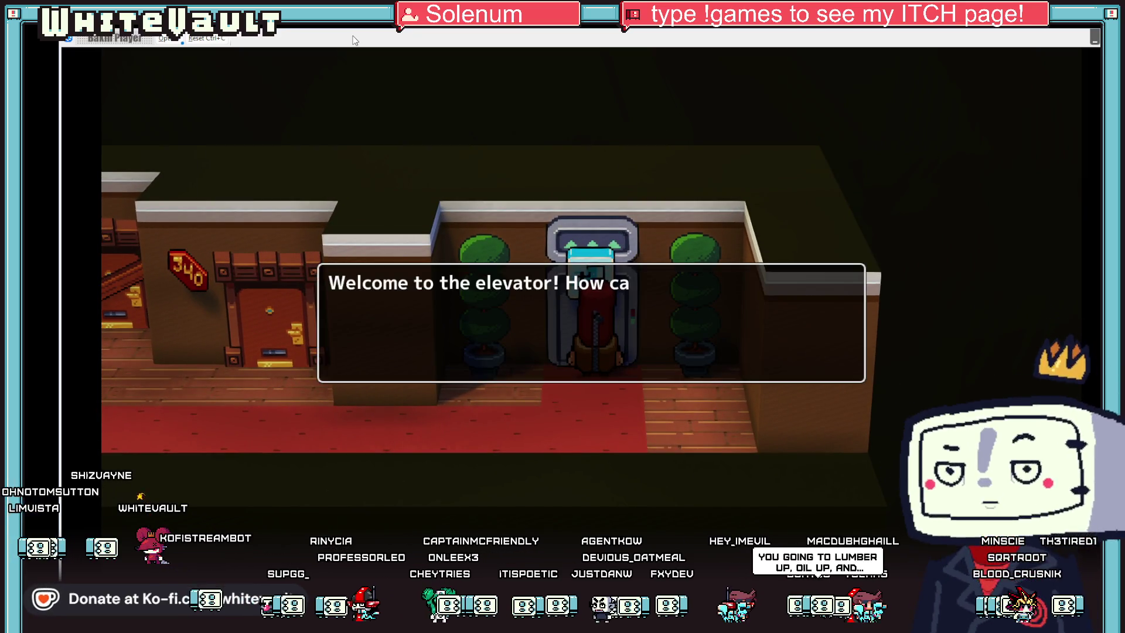
key("Return")
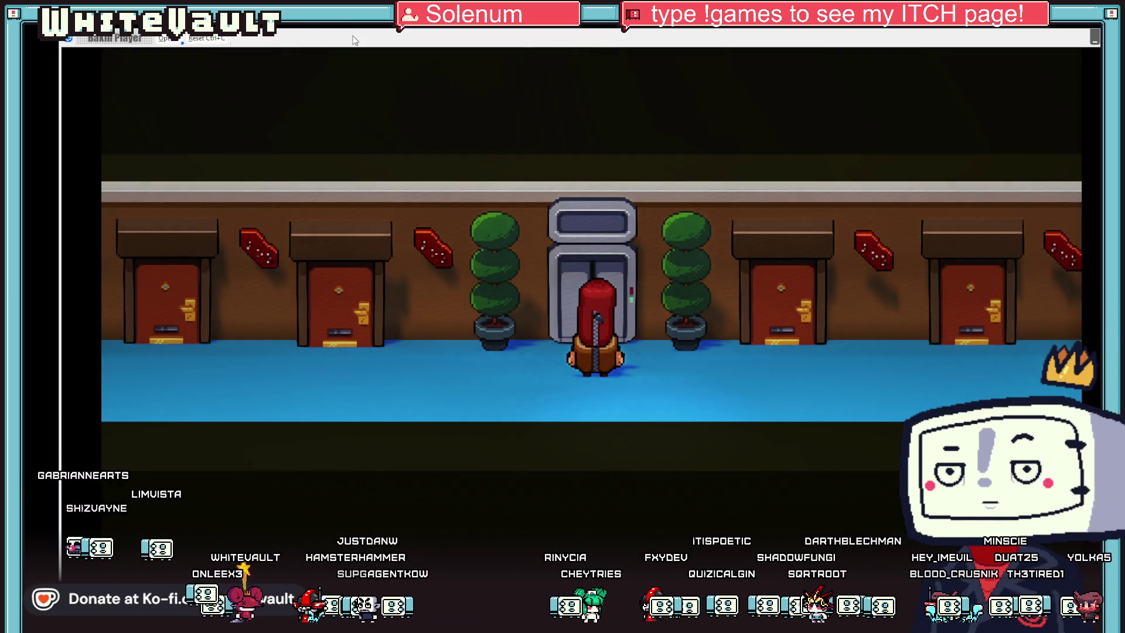
key("Right")
key("Left")
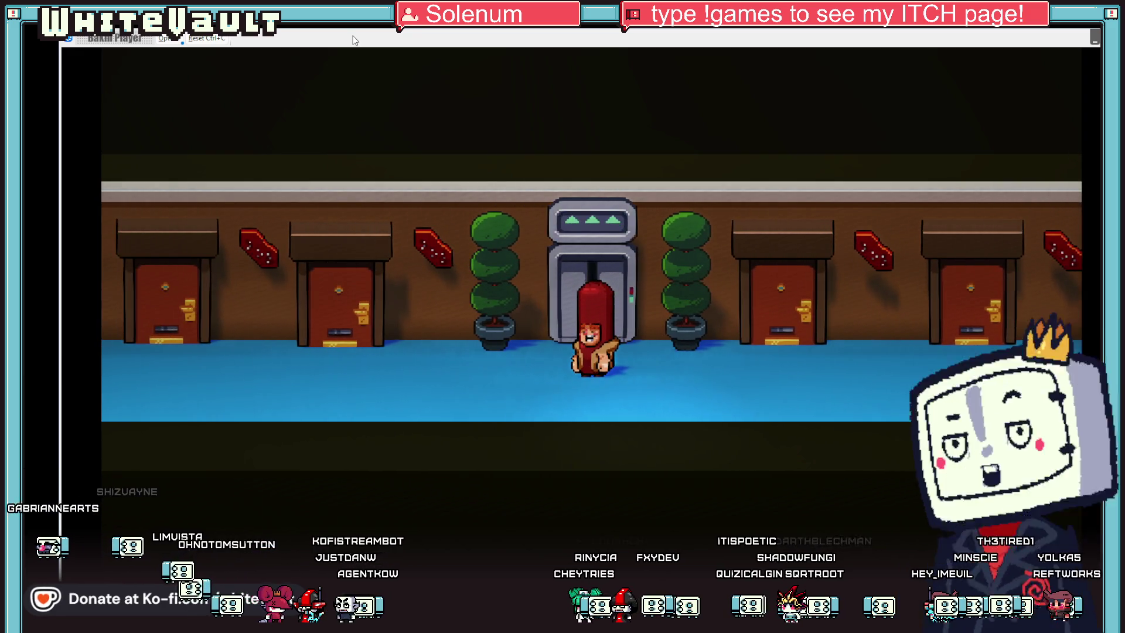
key("Up")
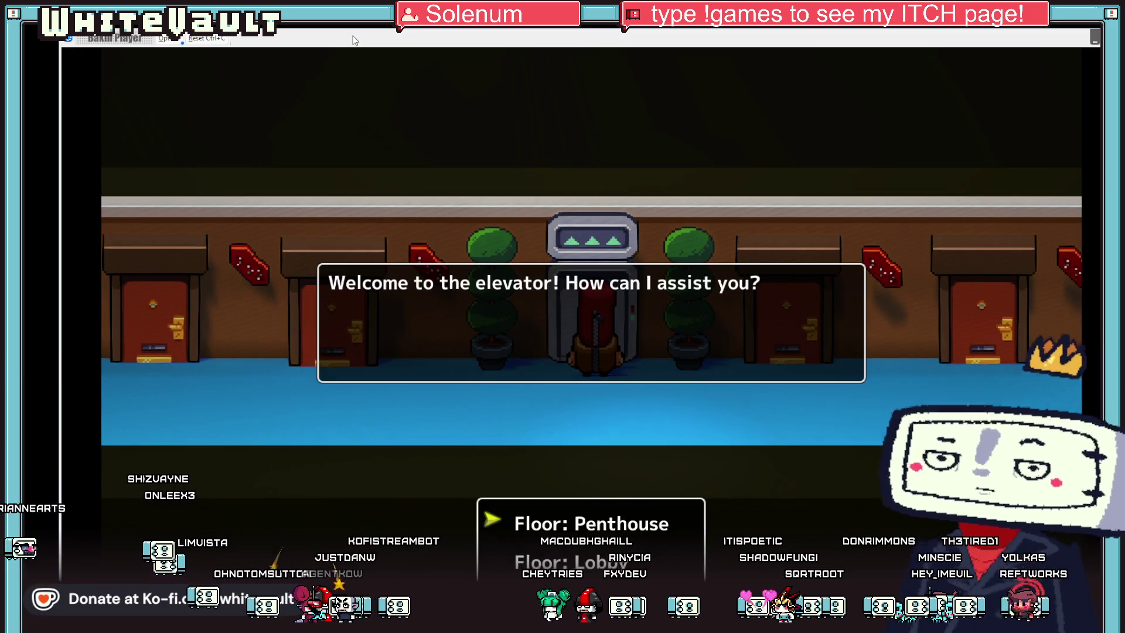
key("Return")
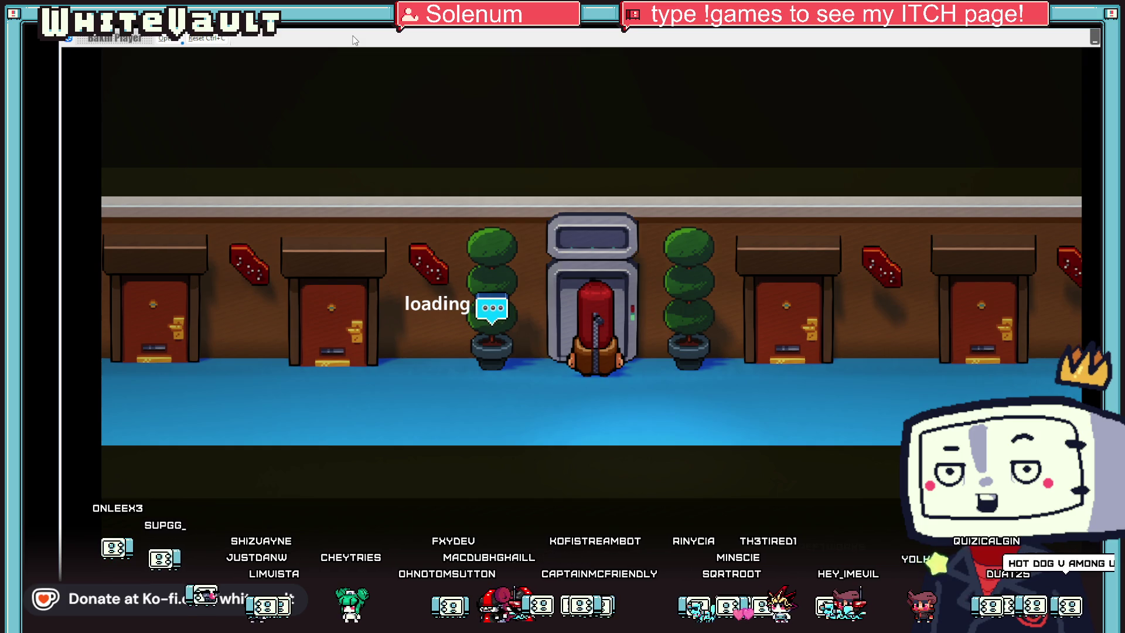
key("Left")
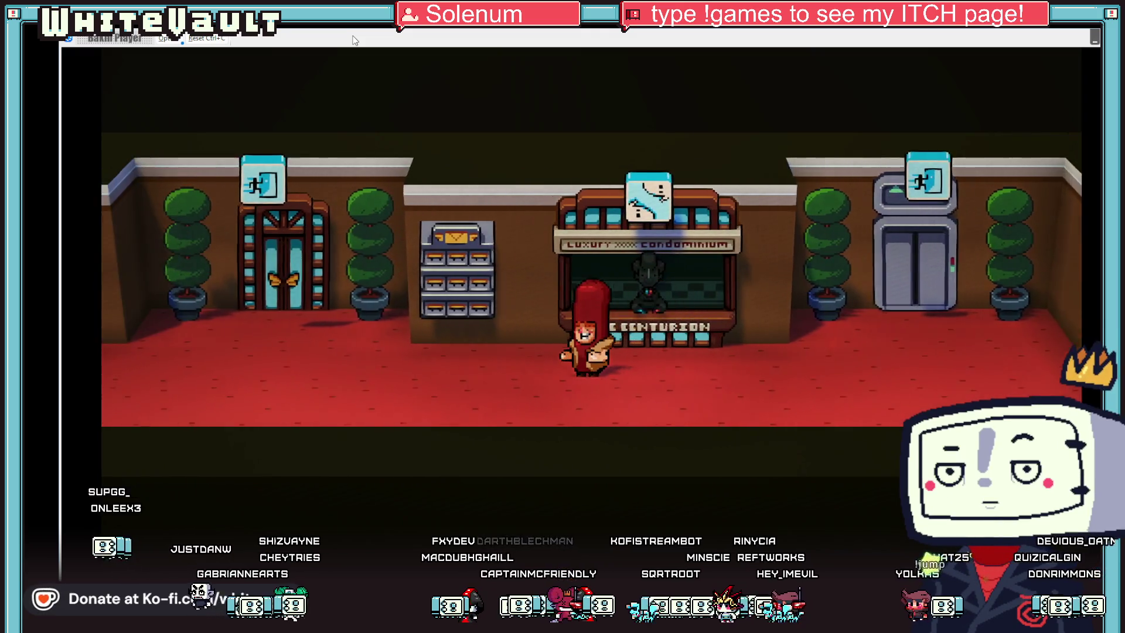
Step: Walk the hot dog out of the lobby onto the street, then switch to Aseprite
key("Left")
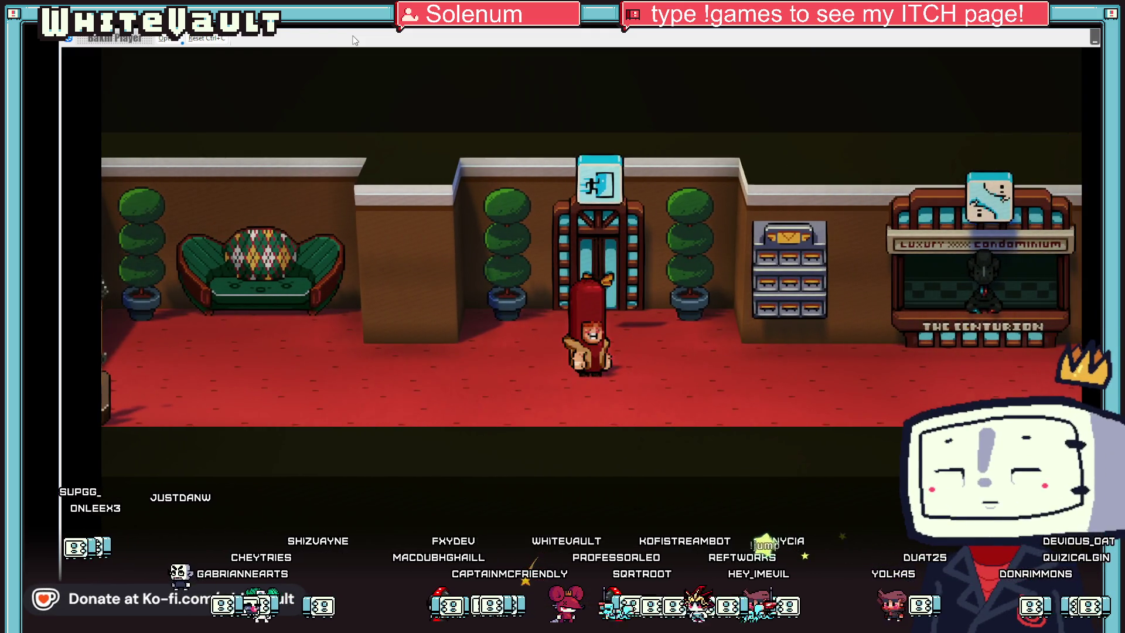
key("Up")
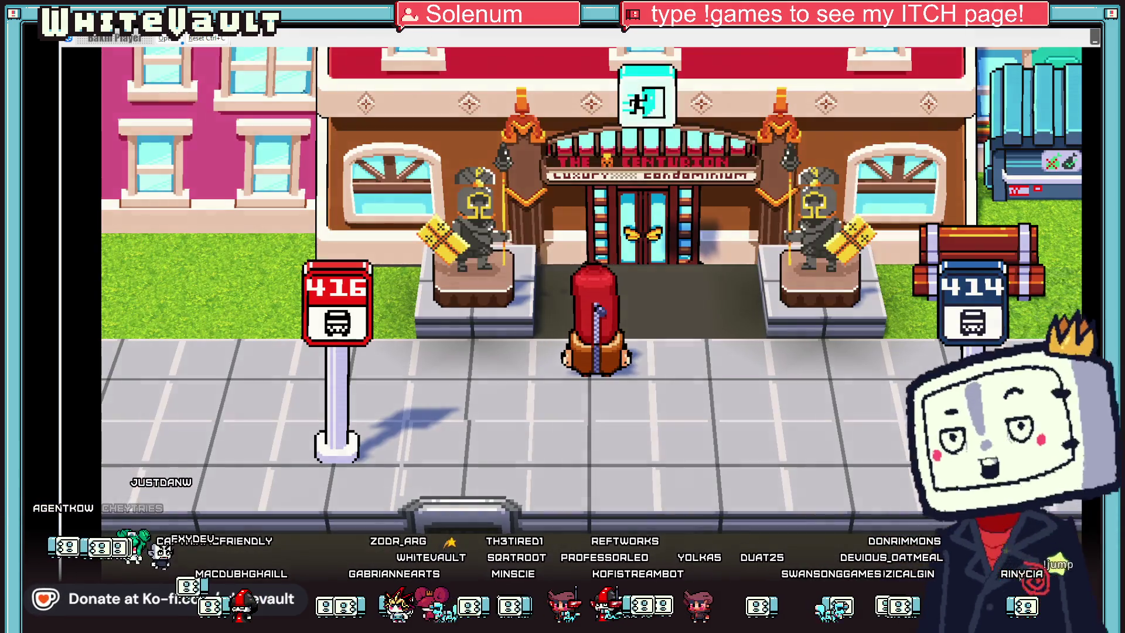
key("alt+Tab")
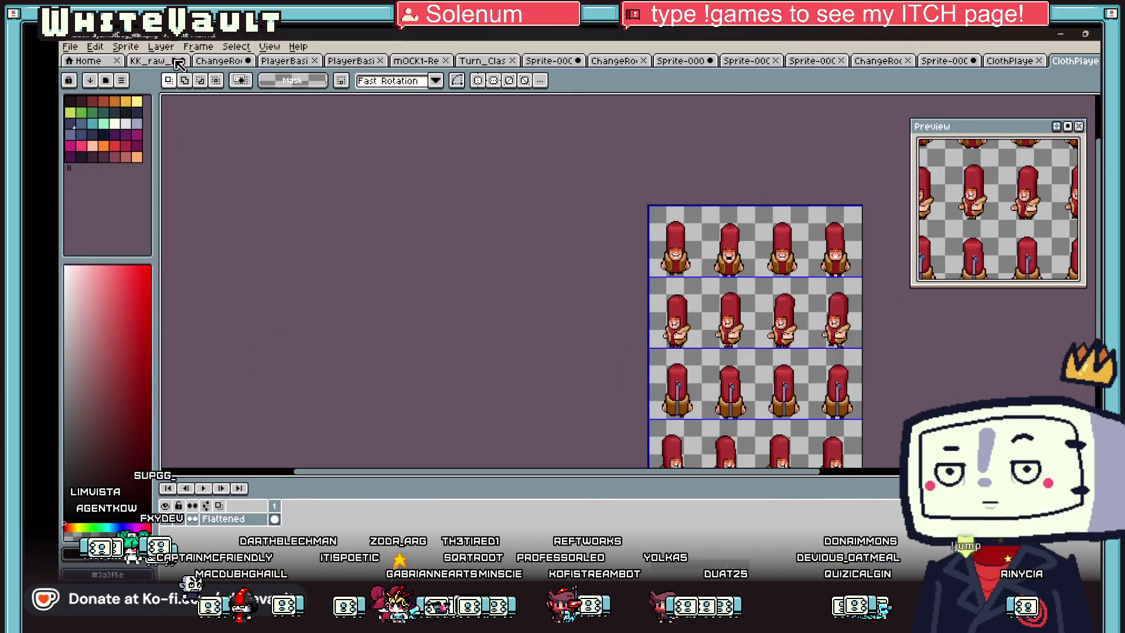
Step: Open the KK_raw_P sprite sheet and navigate to the three hot-dog costume characters
left_click(154, 61)
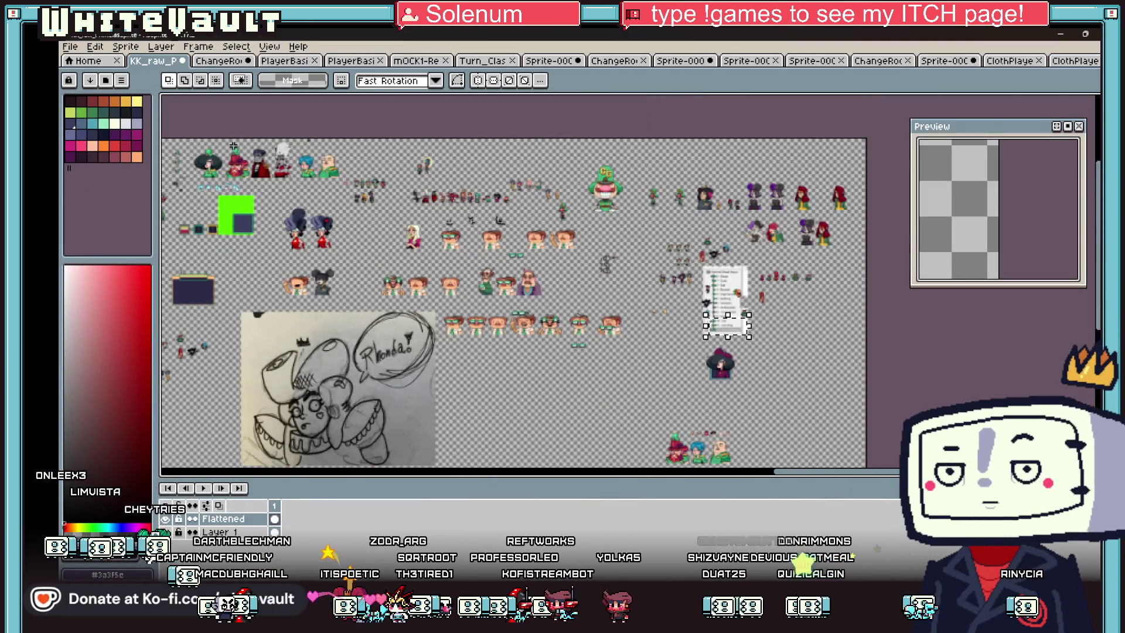
mouse_move(1014, 472)
left_mouse_down()
mouse_move(796, 473)
mouse_move(856, 474)
left_mouse_up()
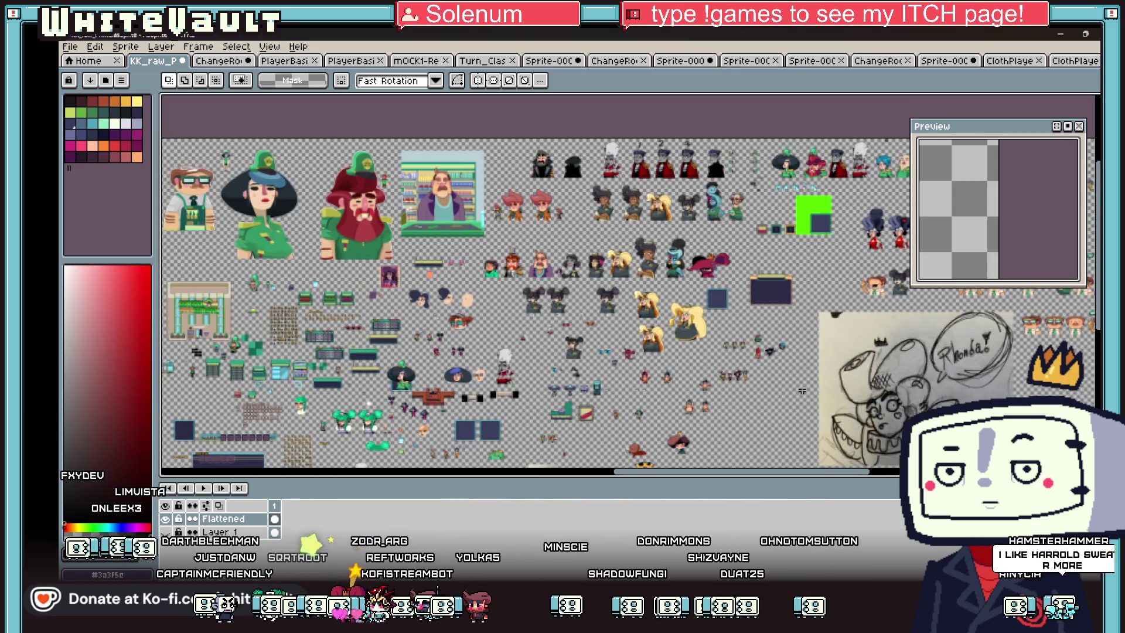
scroll(801, 391, "up", 2)
scroll(507, 124, "down", 2)
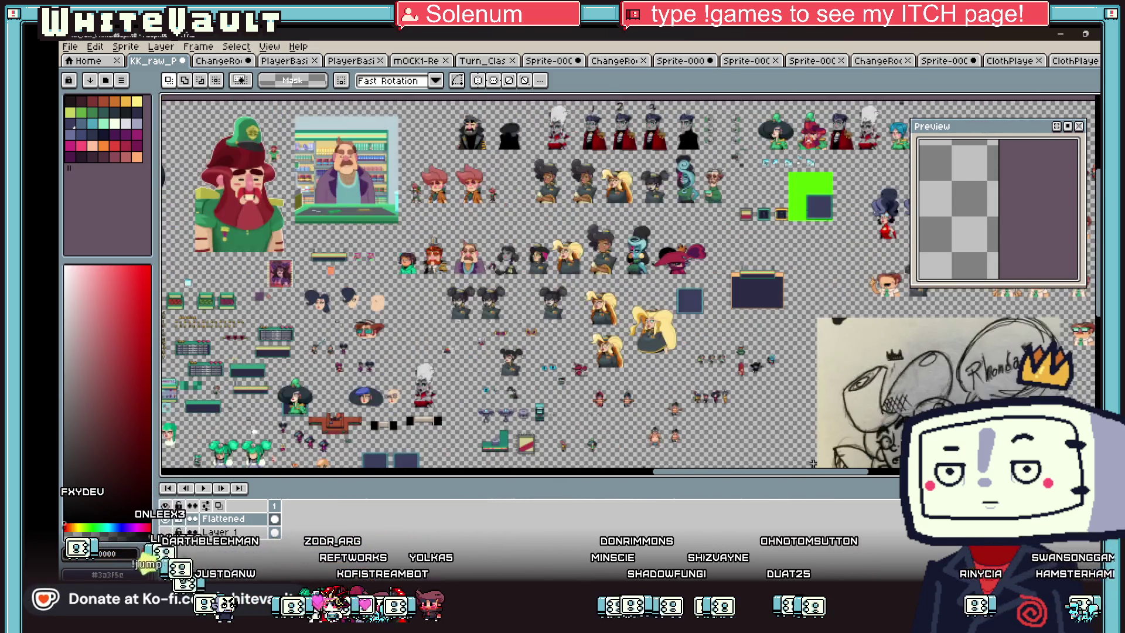
scroll(507, 124, "up", 1)
mouse_move(761, 473)
left_mouse_down()
mouse_move(662, 470)
mouse_move(608, 449)
left_mouse_up()
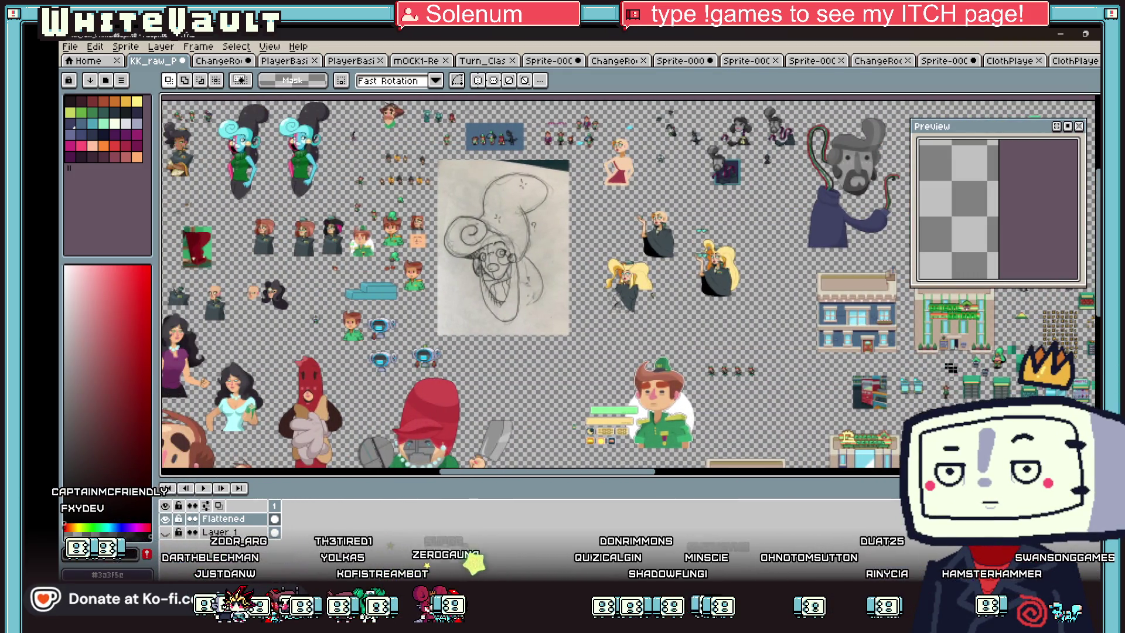
scroll(492, 135, "up", 2)
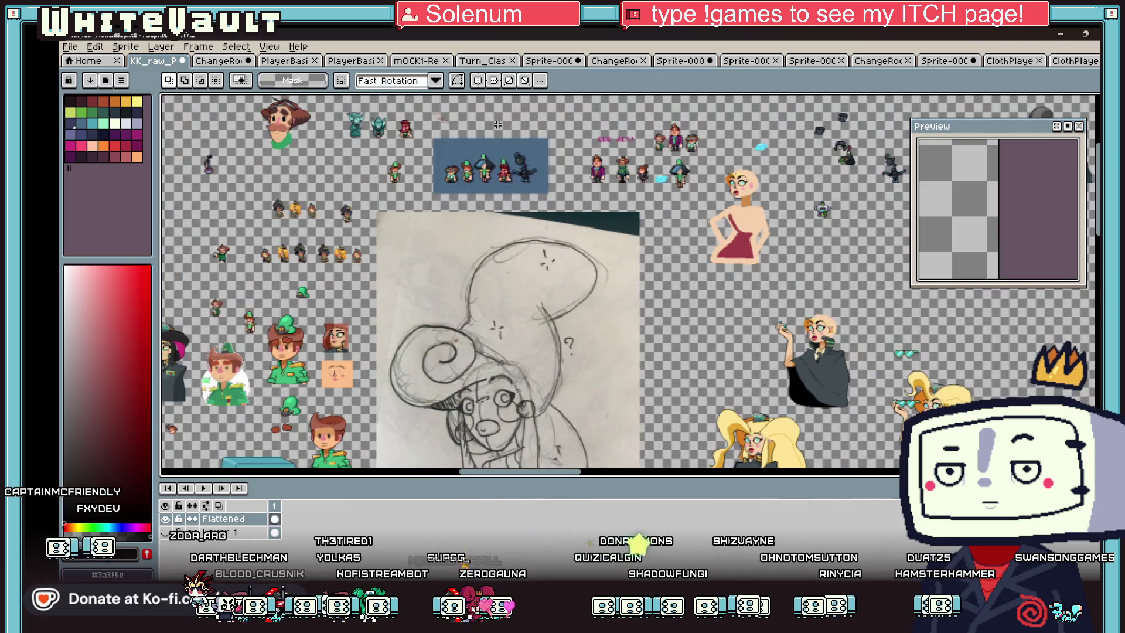
scroll(490, 139, "down", 1)
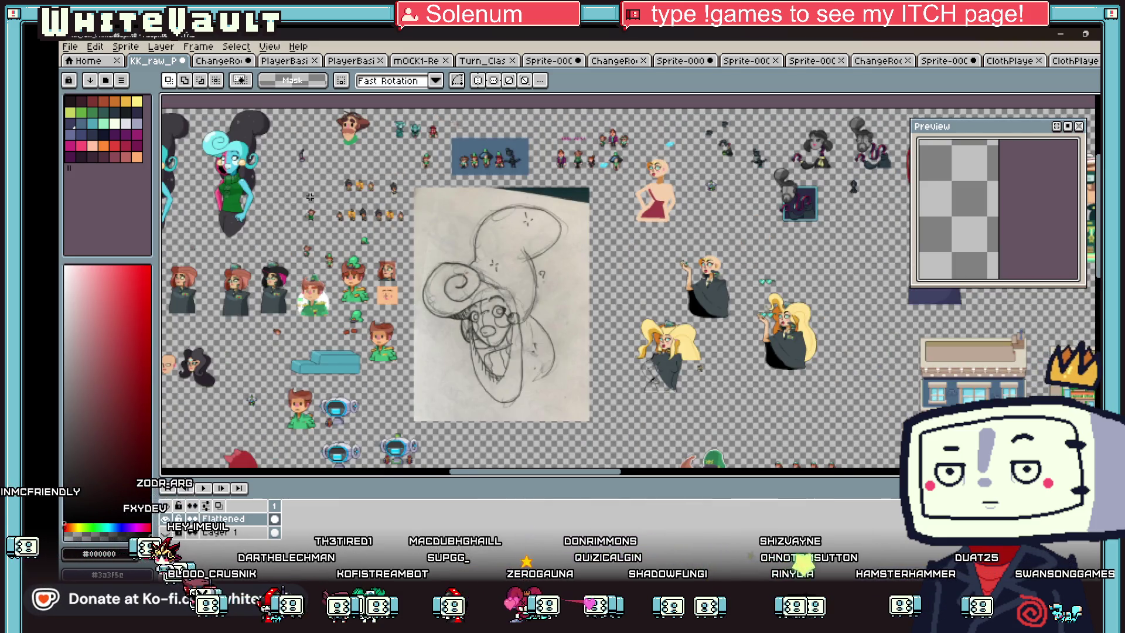
scroll(562, 317, "down", 3)
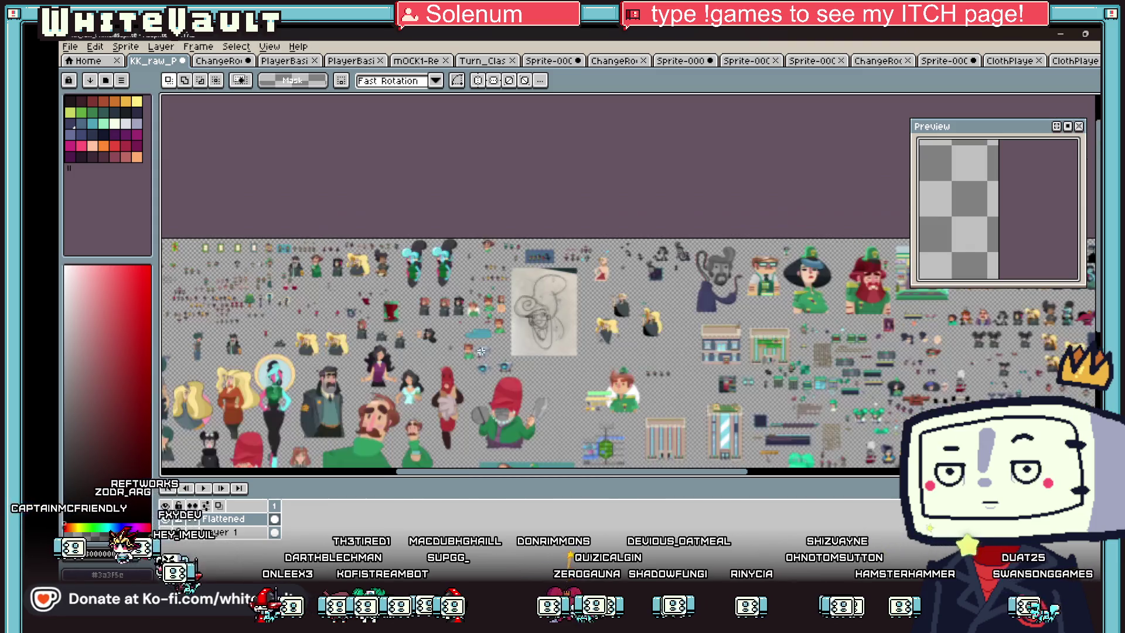
scroll(199, 299, "up", 6)
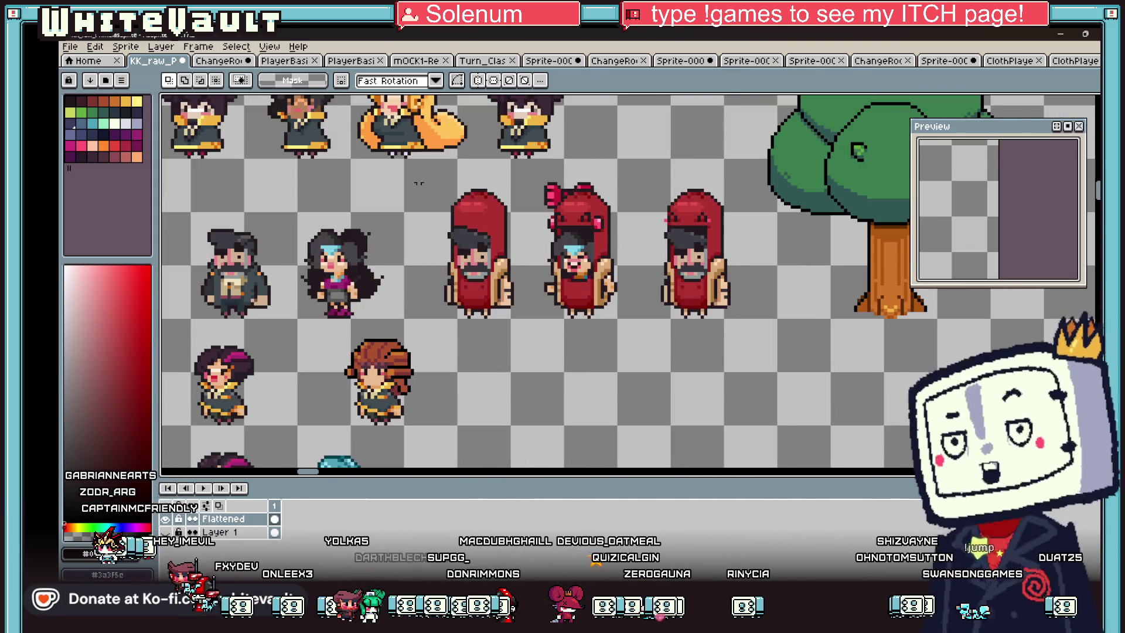
Step: Marquee-select the left red-hooded hot-dog sprite
left_click_drag(408, 174, 527, 331)
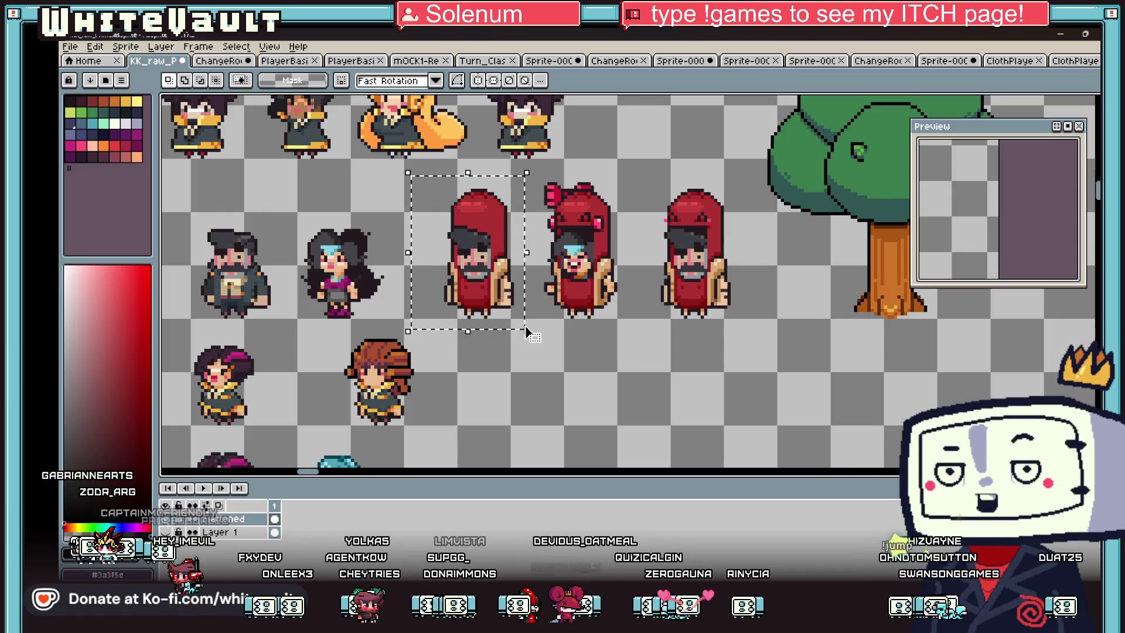
left_click(648, 353)
scroll(644, 352, "down", 1)
left_click_drag(504, 231, 573, 353)
left_click(586, 369)
scroll(645, 357, "down", 1)
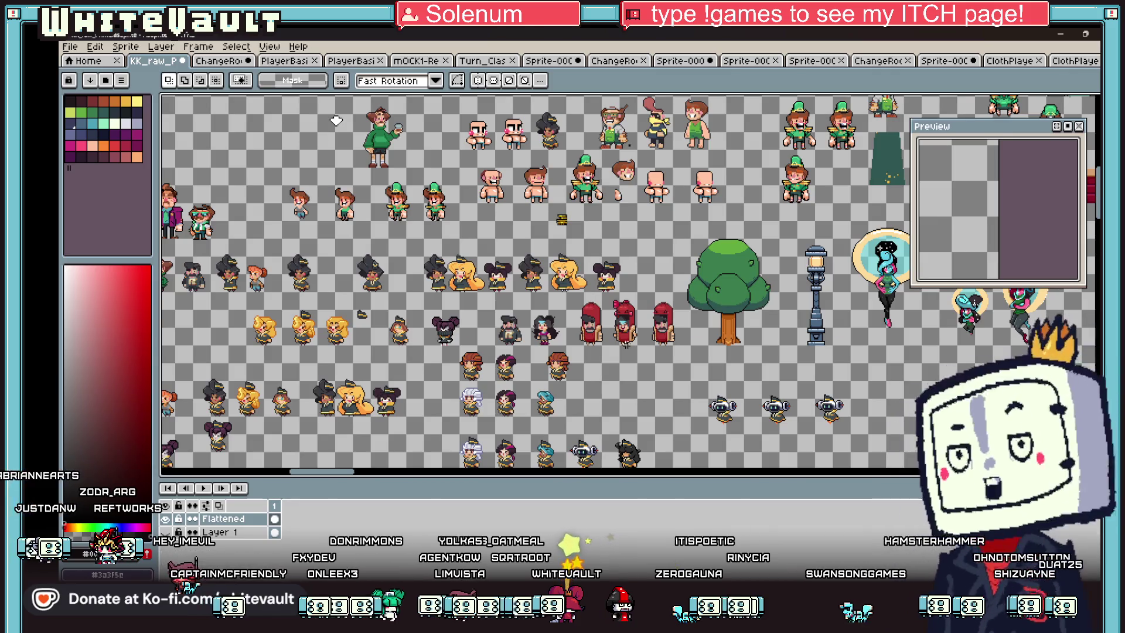
scroll(625, 345, "up", 1)
left_click_drag(509, 247, 594, 358)
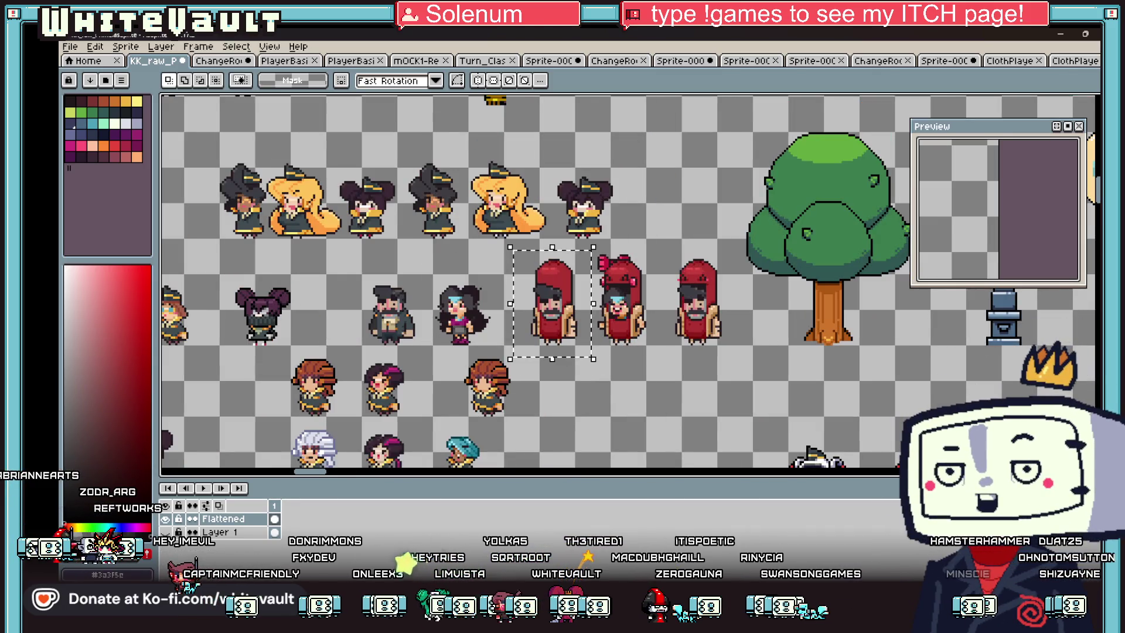
Step: Back in the playtest, walk left past the hot dog stand and enter the door by the Smile sign
key("alt+Tab")
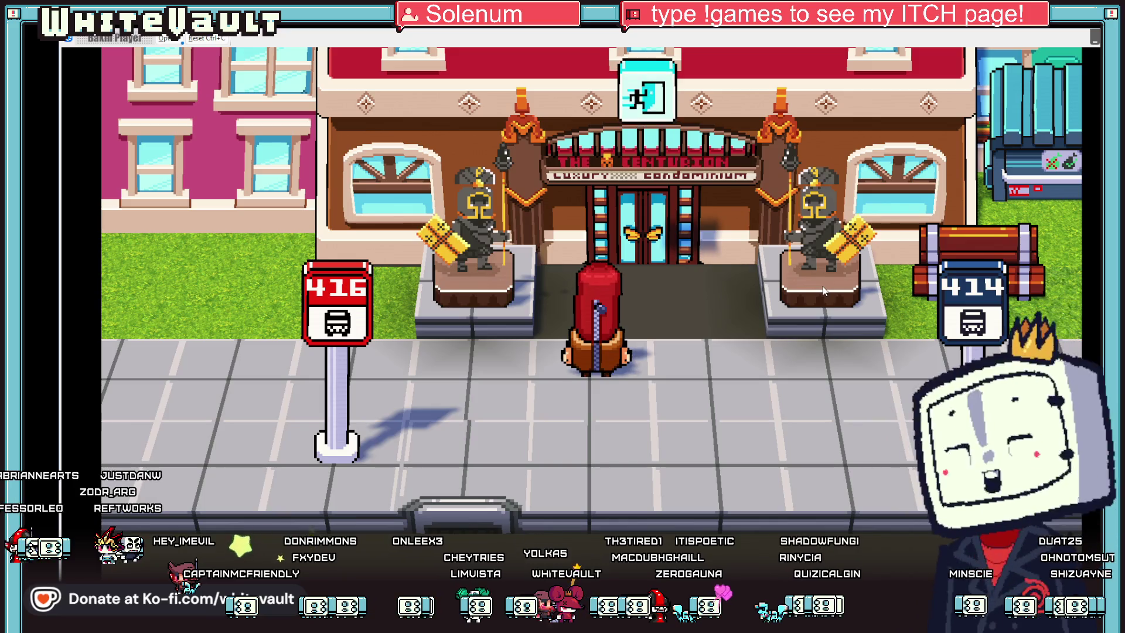
key("Right")
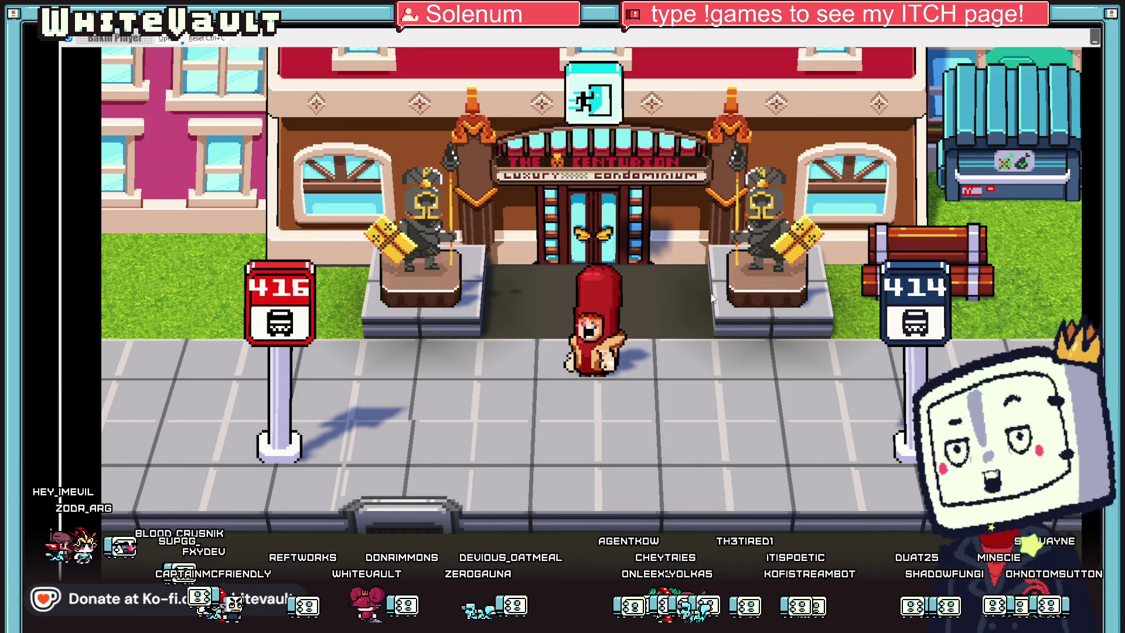
key("Left")
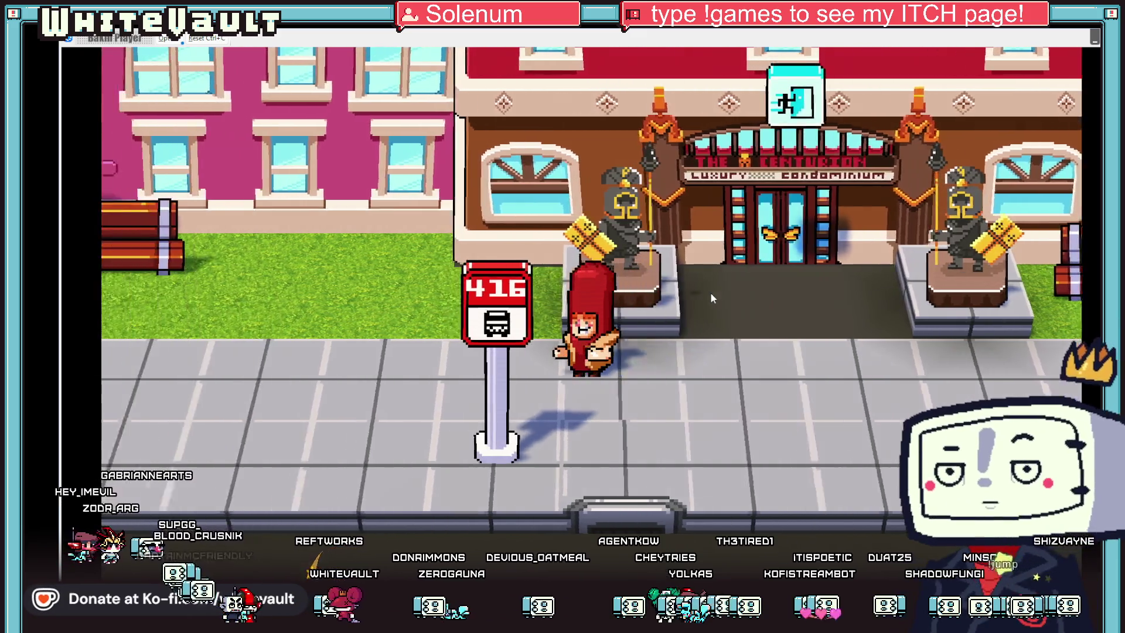
key("Left")
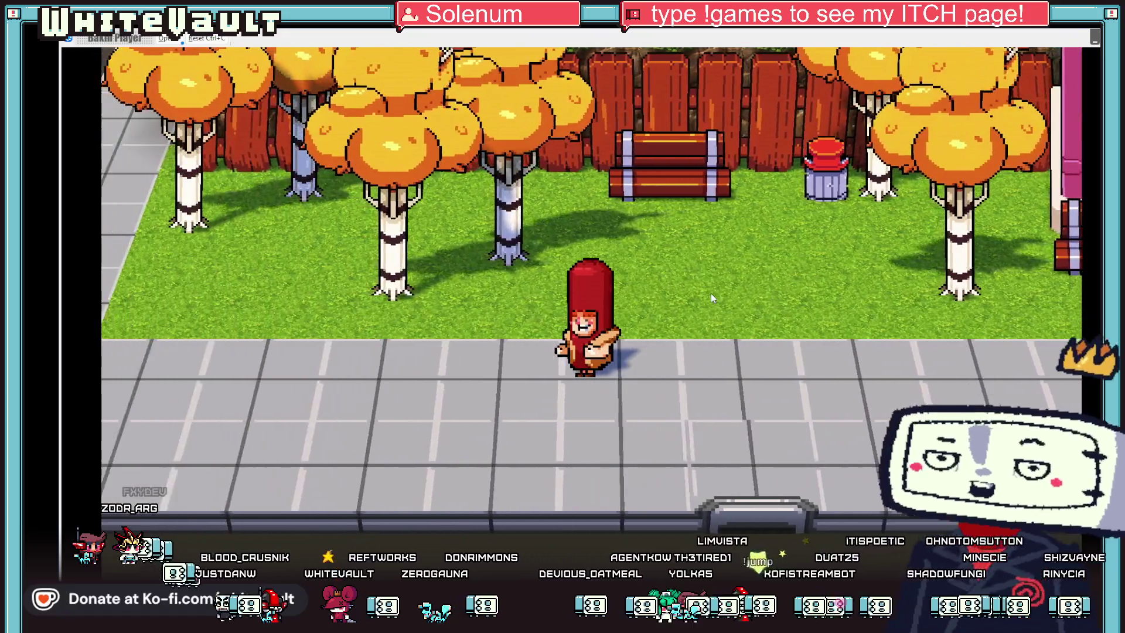
key("Left")
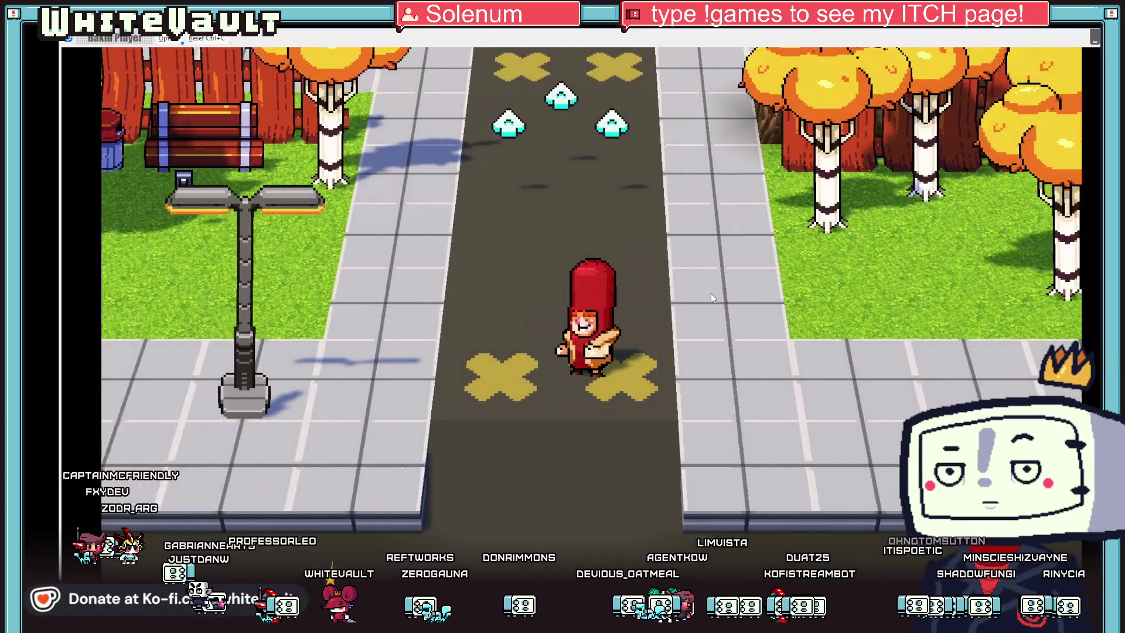
key("Left")
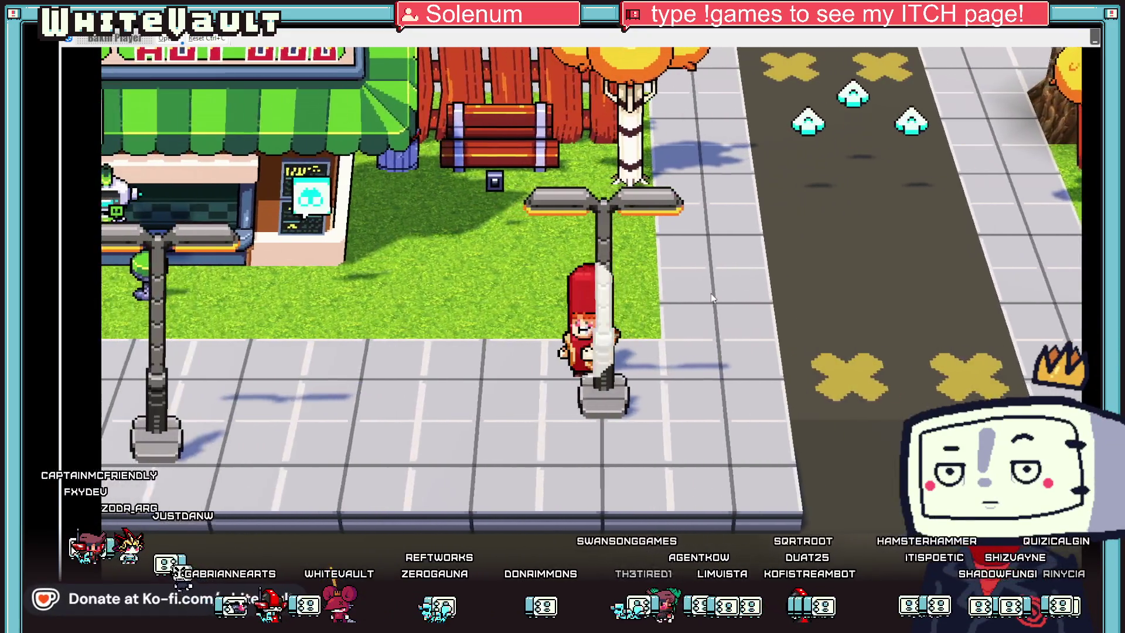
key("Left")
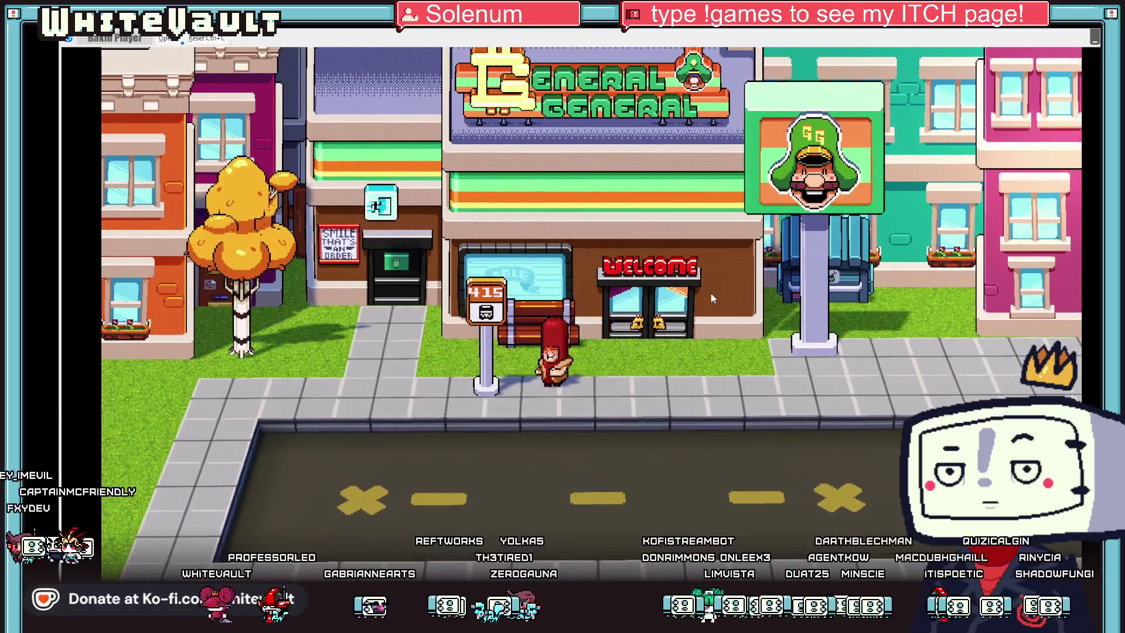
key("Up")
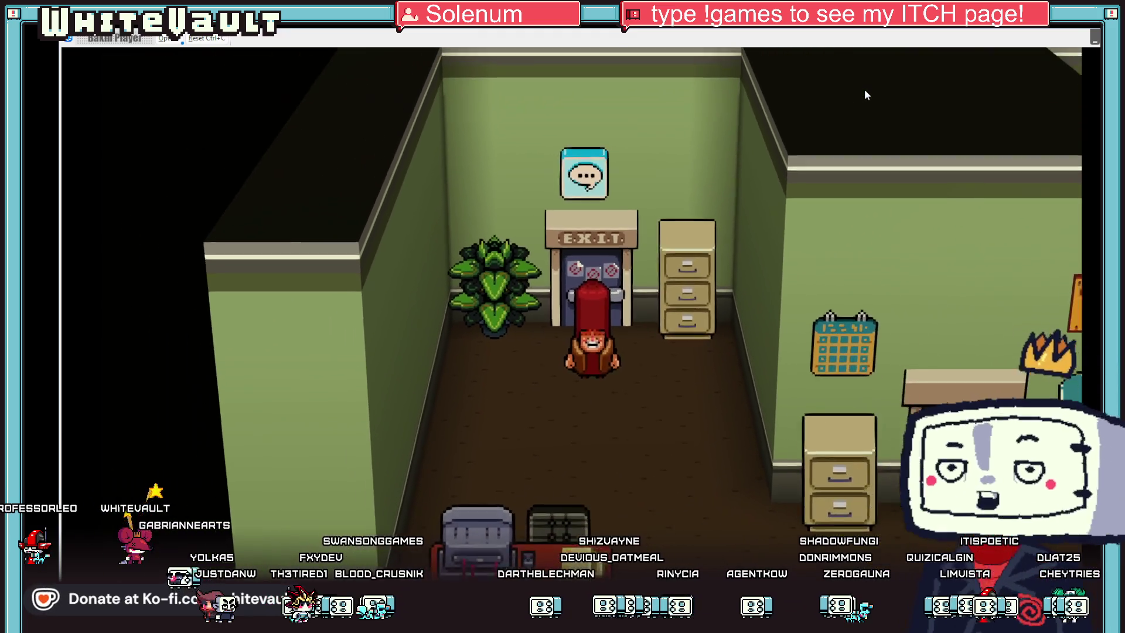
Step: Walk through the office to Larry, sit through his late-arrival scolding and agree to change
key("Down")
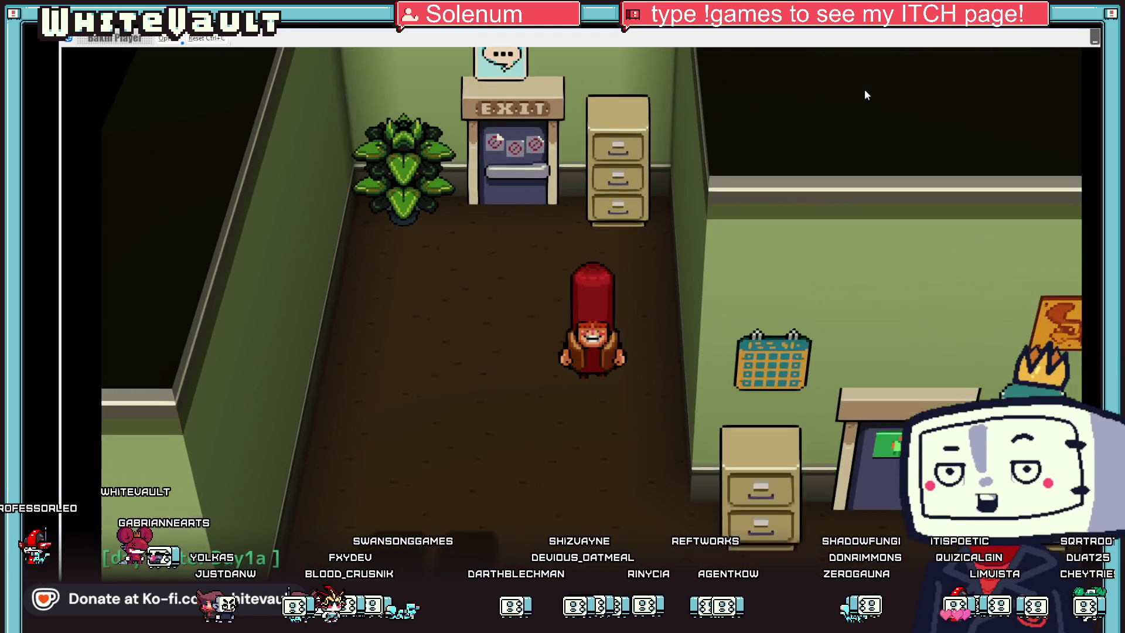
key("Right")
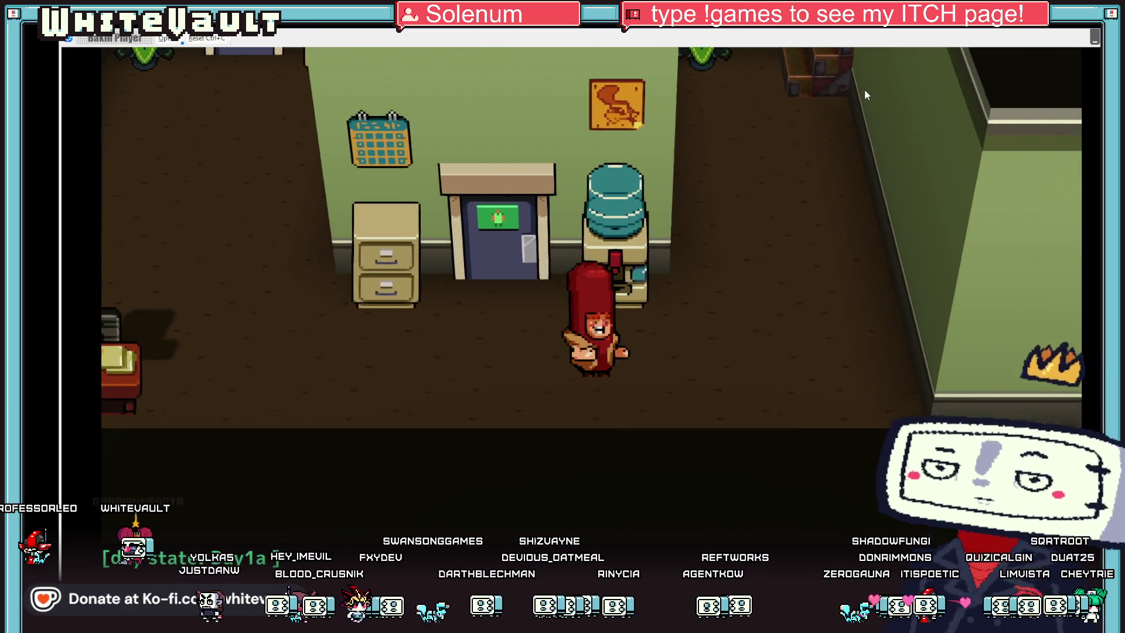
key("Up")
key("Up")
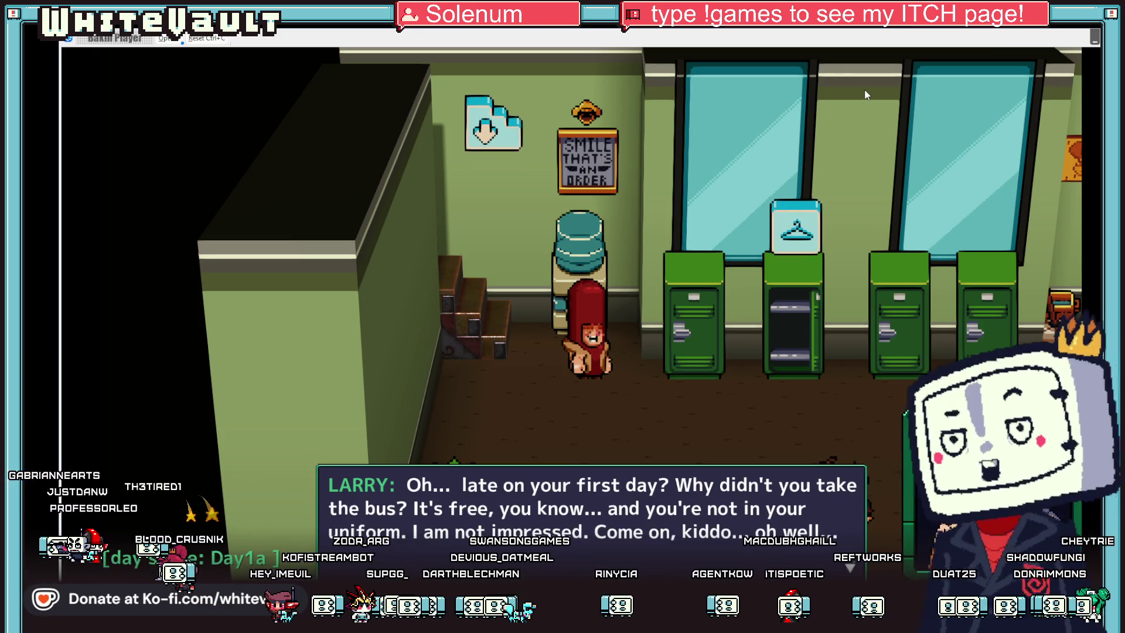
key("Return")
key("Return")
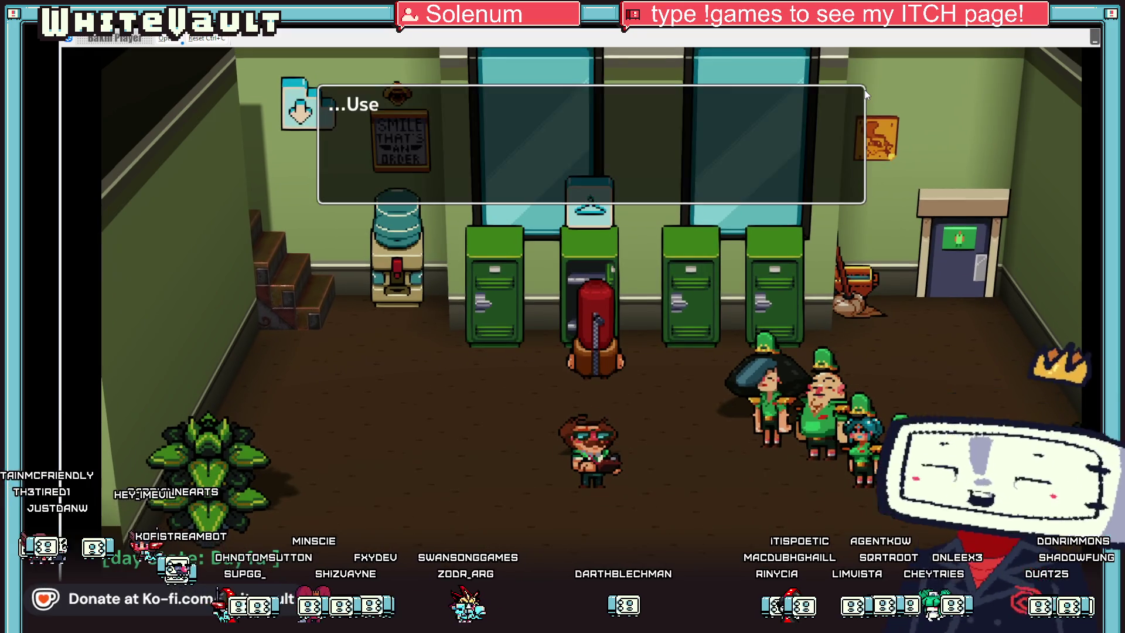
key("Return")
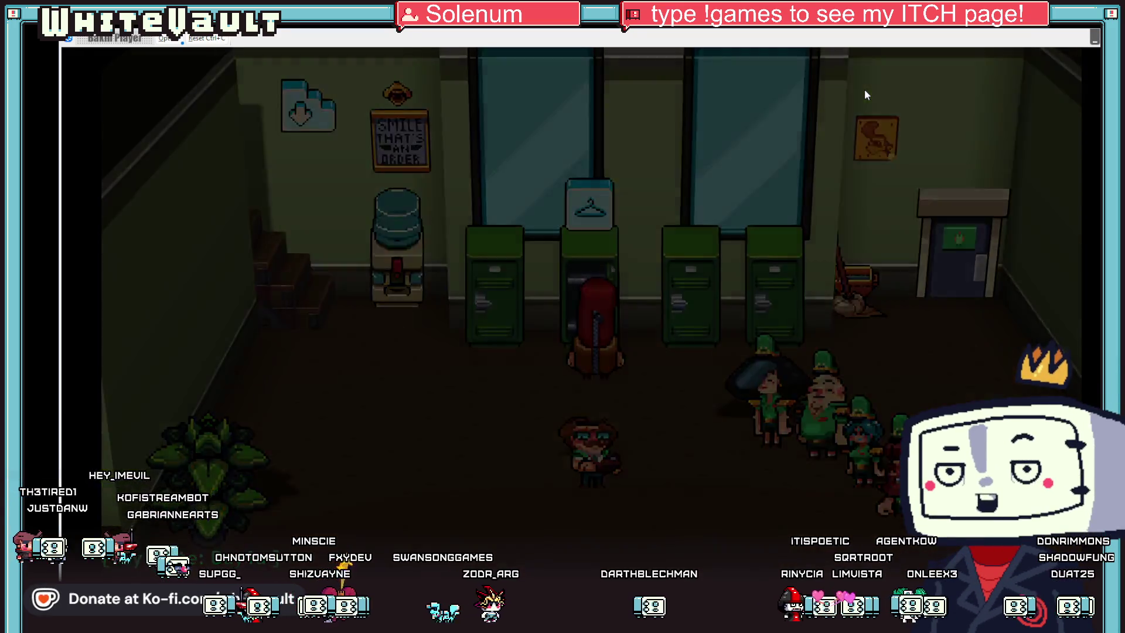
Step: Use the wardrobe to change into the green employee uniform
key("Up")
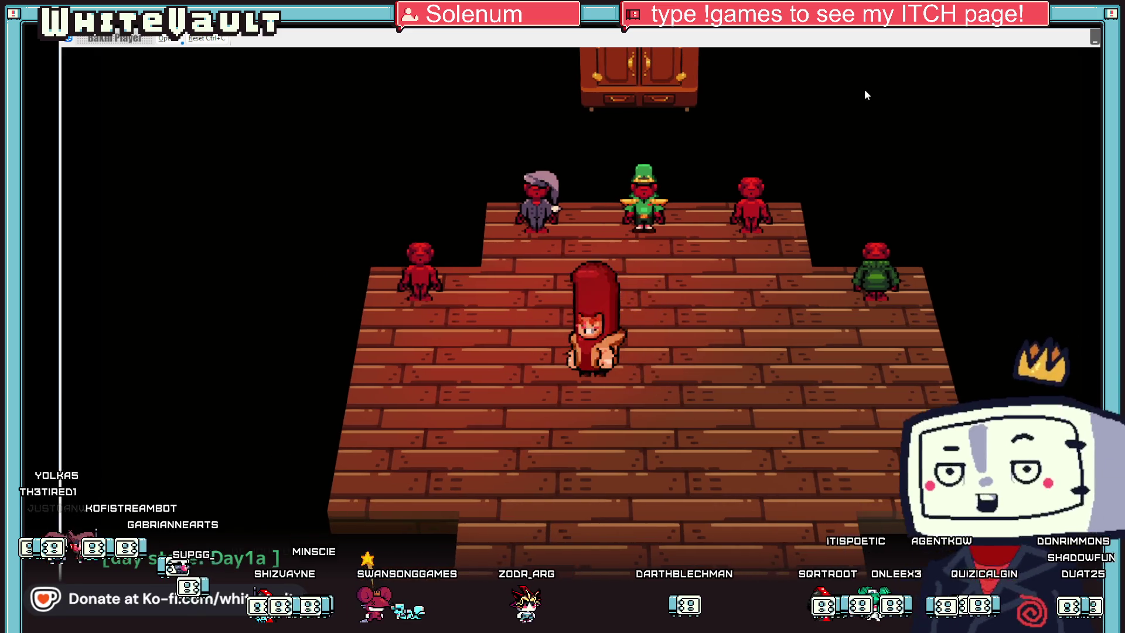
key("Up")
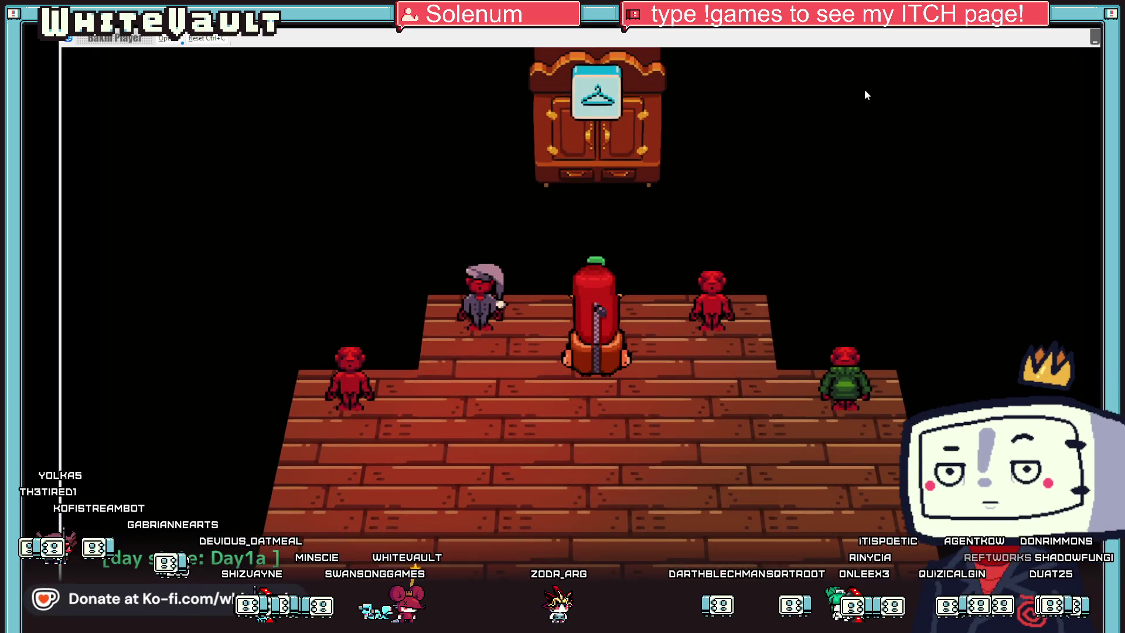
key("Return")
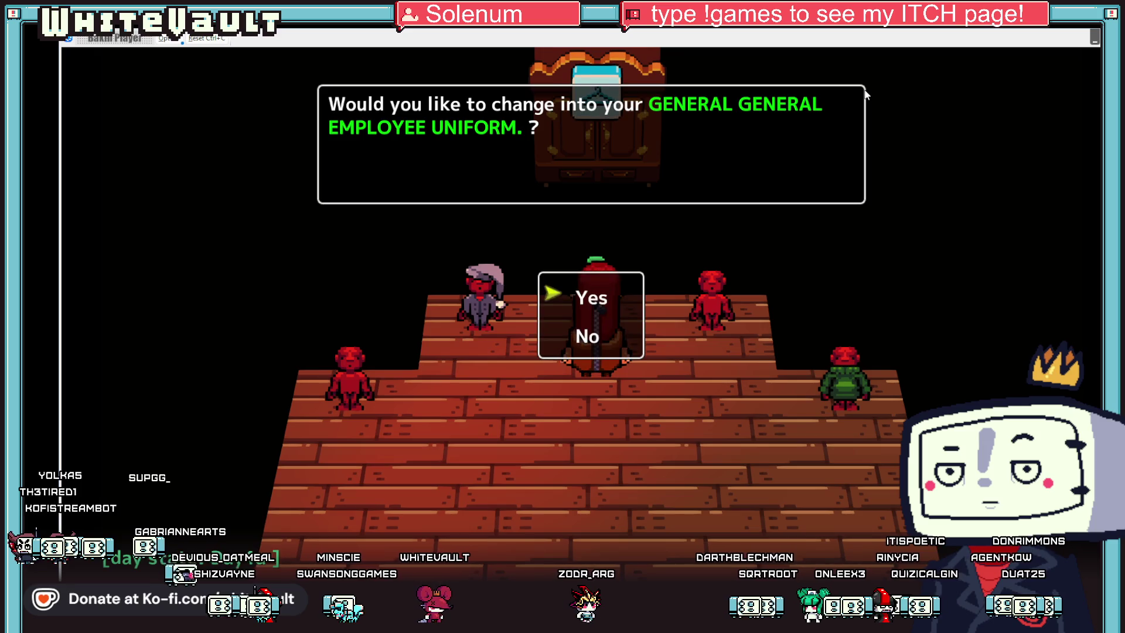
key("Return")
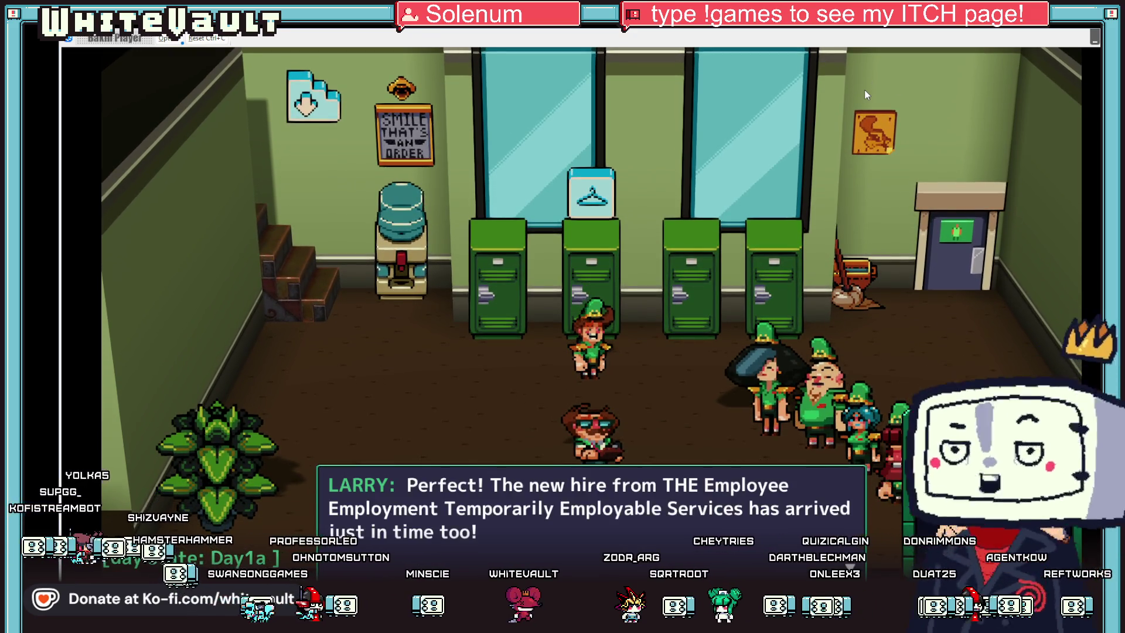
Step: Advance through Larry's lines and choose 'nah i want to start my shift'
key("Return")
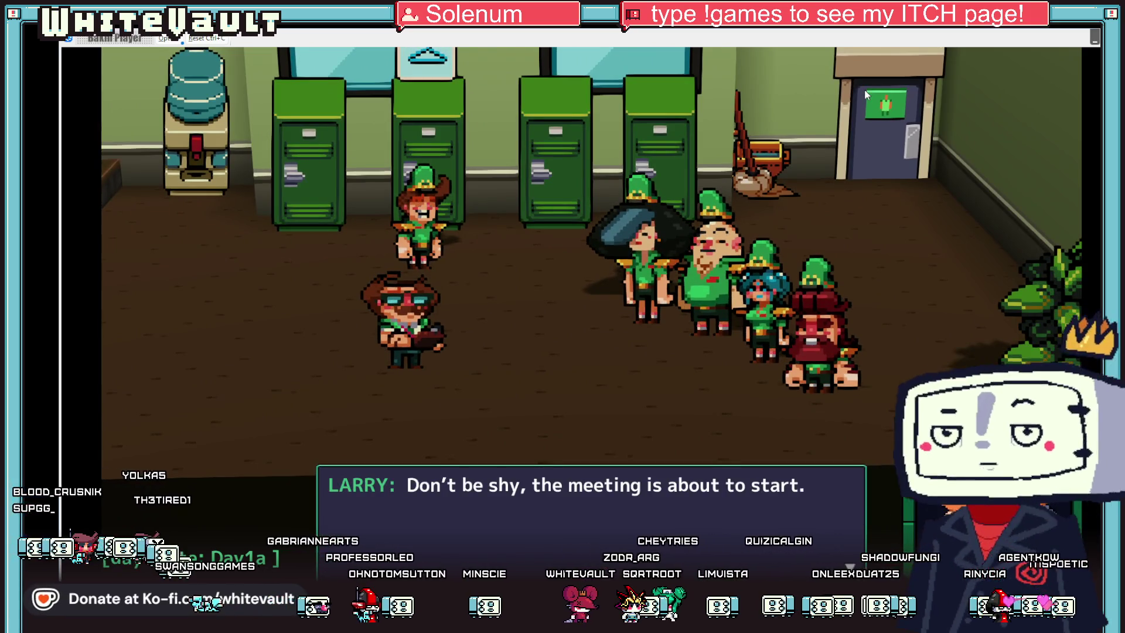
key("Return")
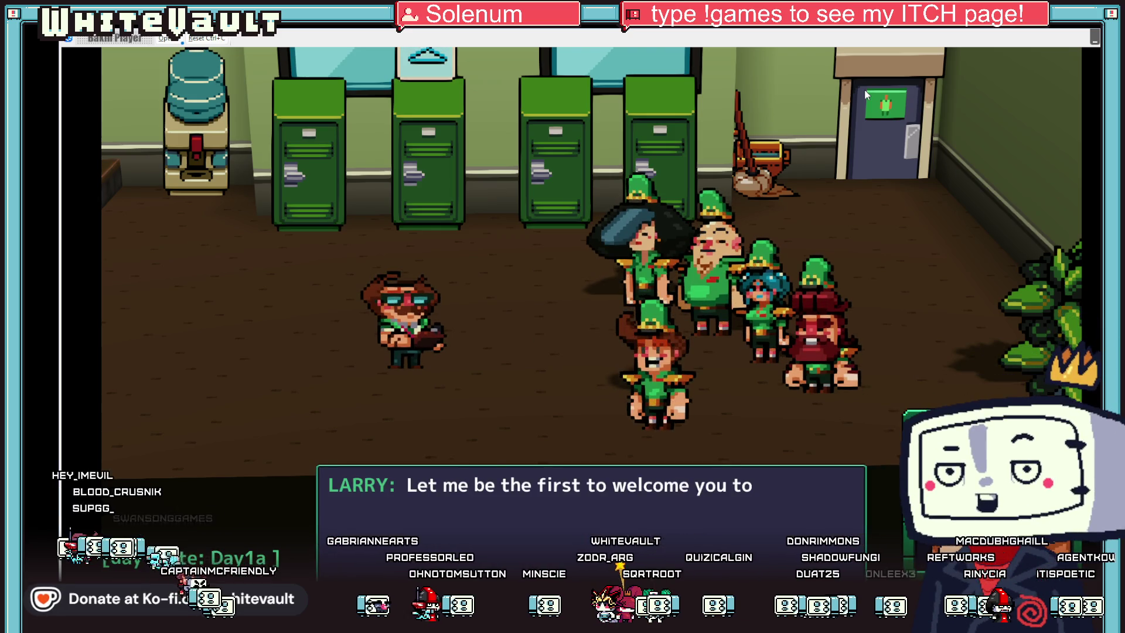
key("Return")
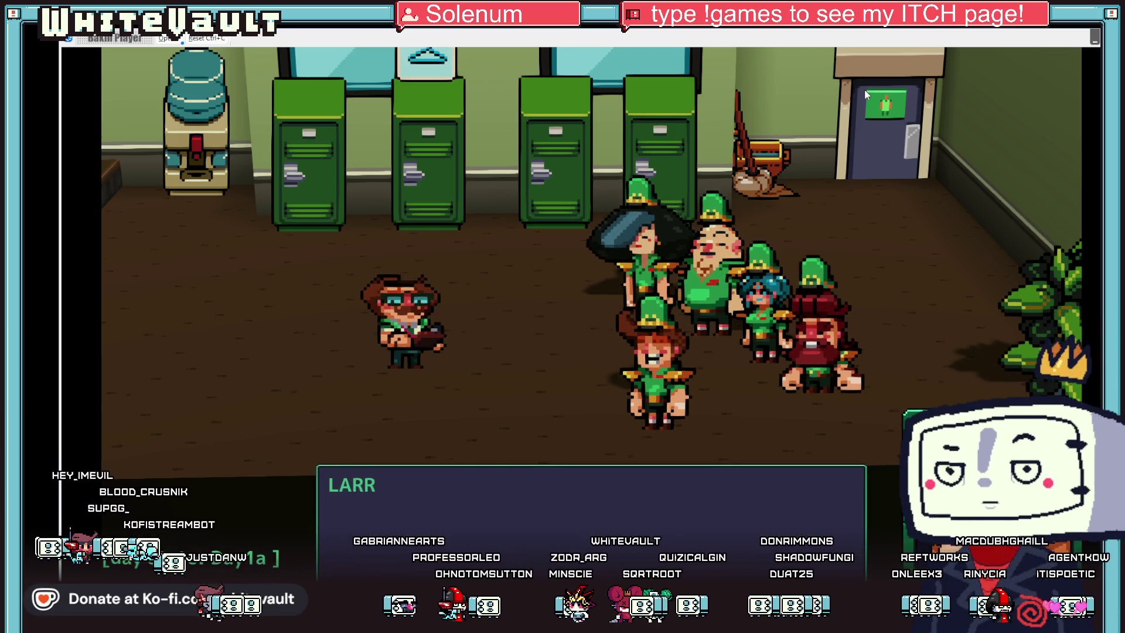
key("Return")
key("Return")
key("Return")
key("Return")
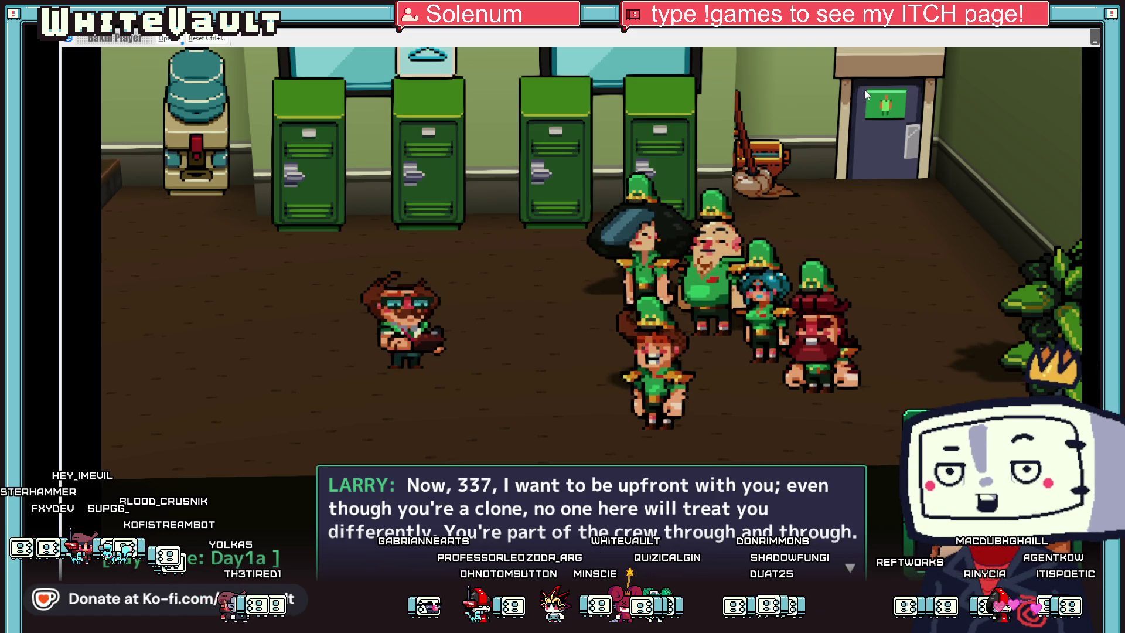
key("Return")
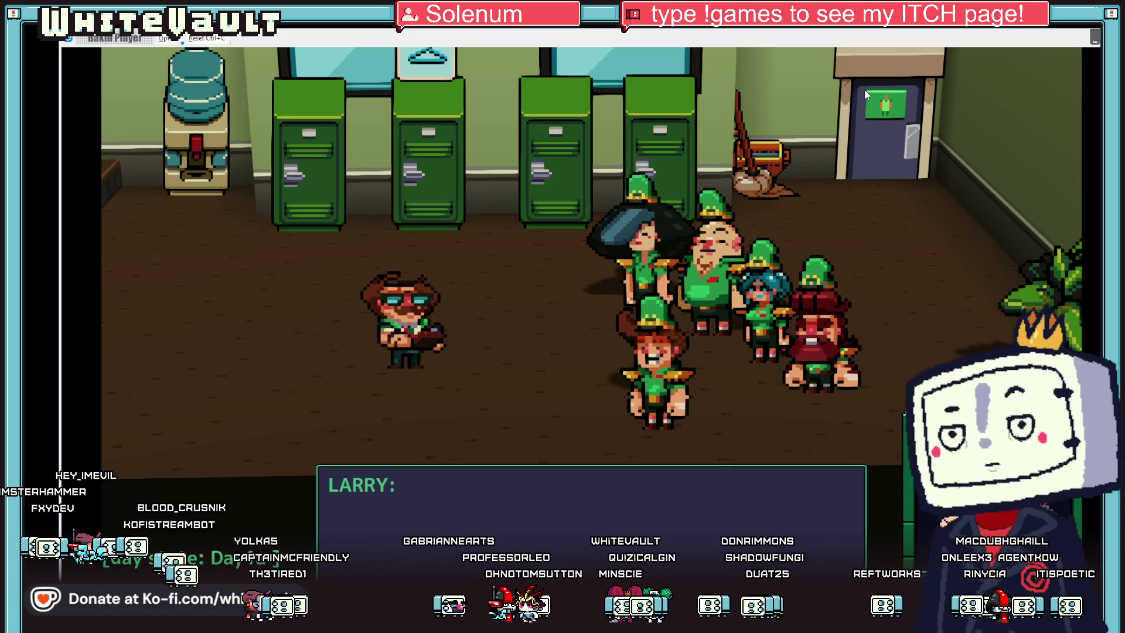
key("Down")
key("Return")
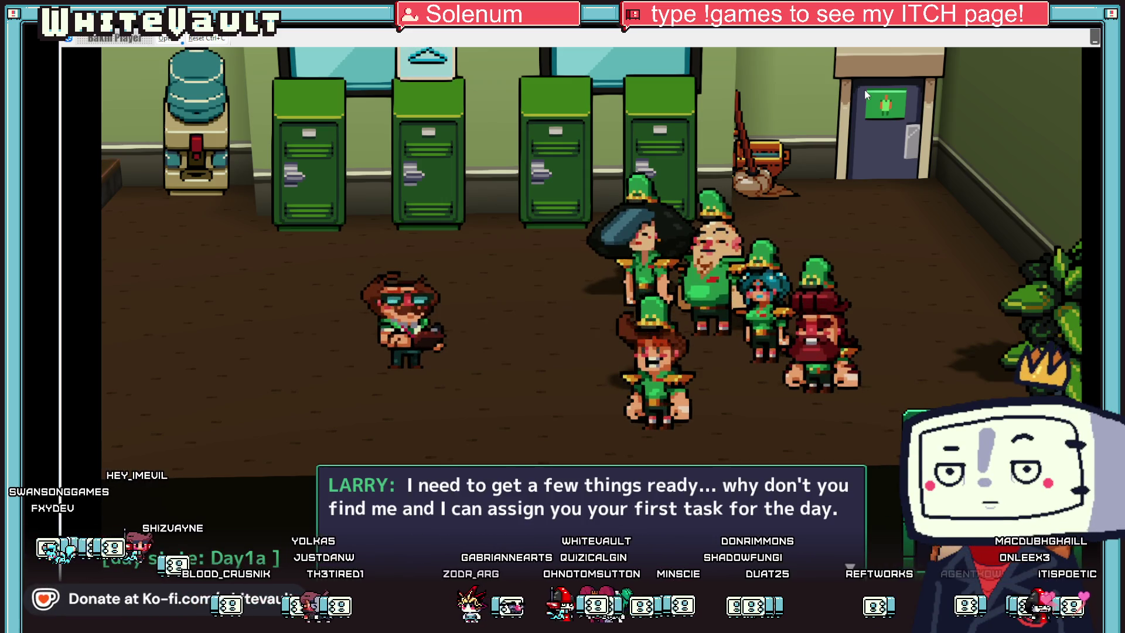
key("Return")
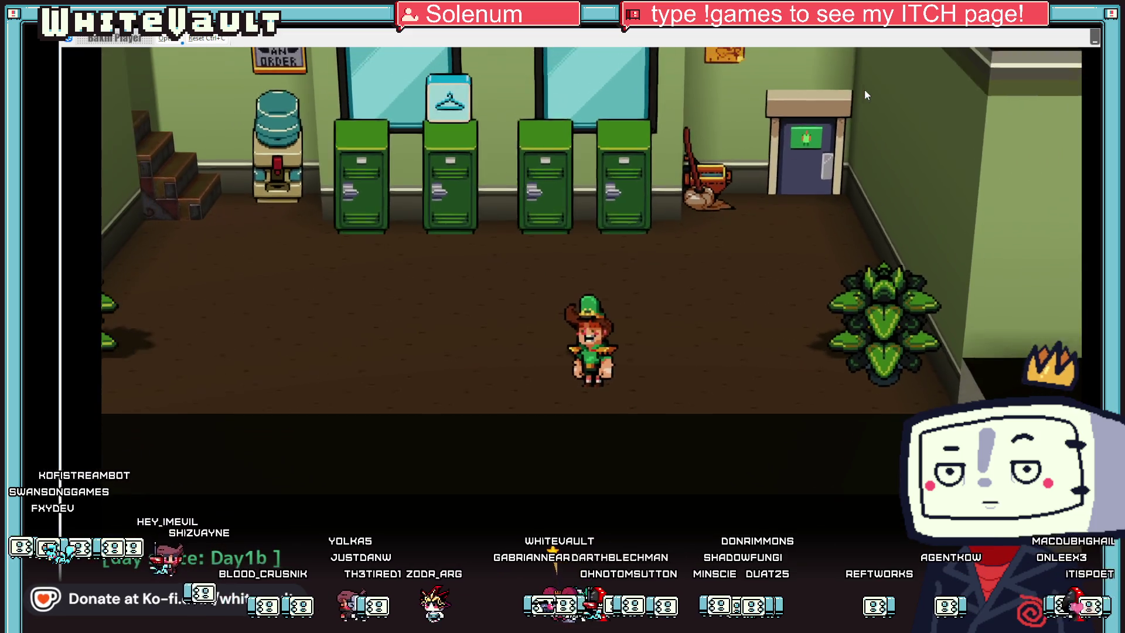
Step: Walk to Harvey by the water cooler and take the mopping task from his instructions
key("Left")
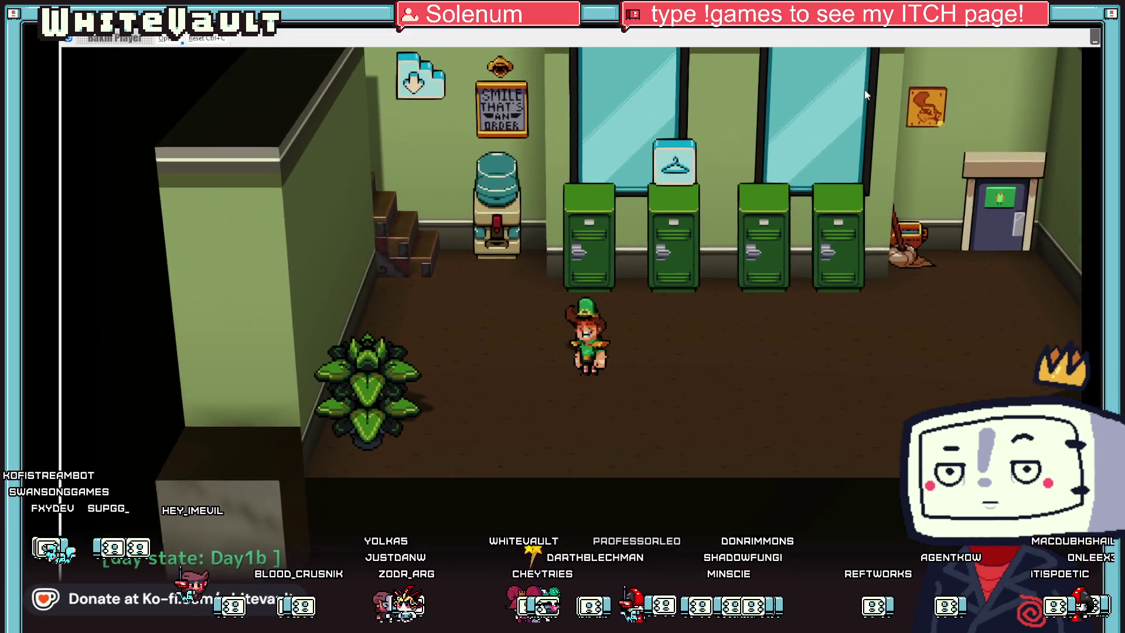
key("Up")
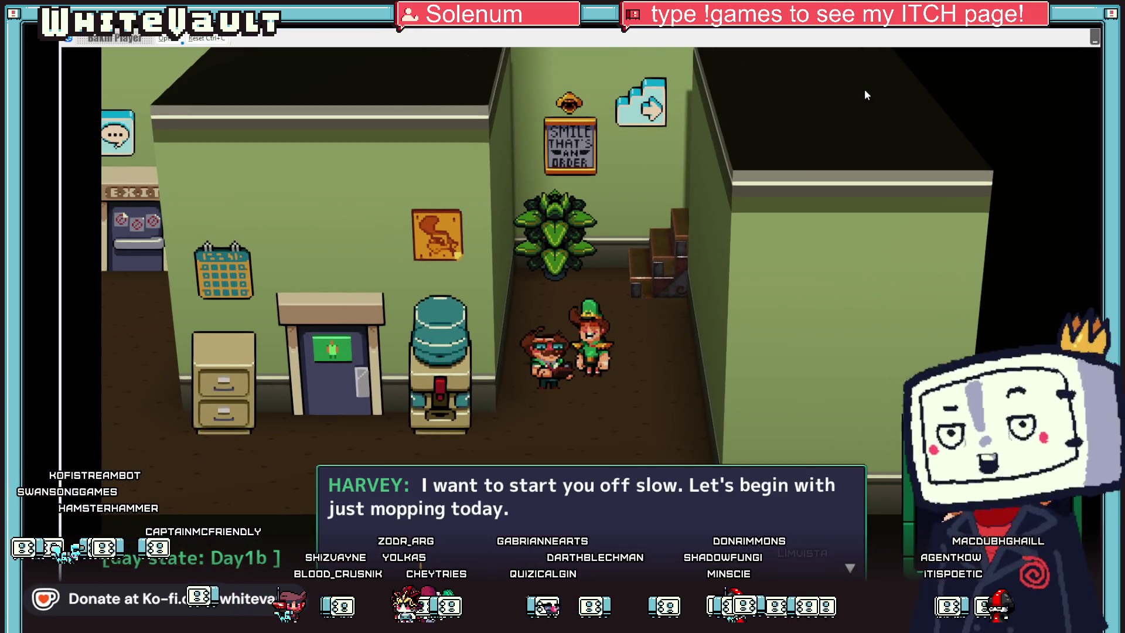
key("Return")
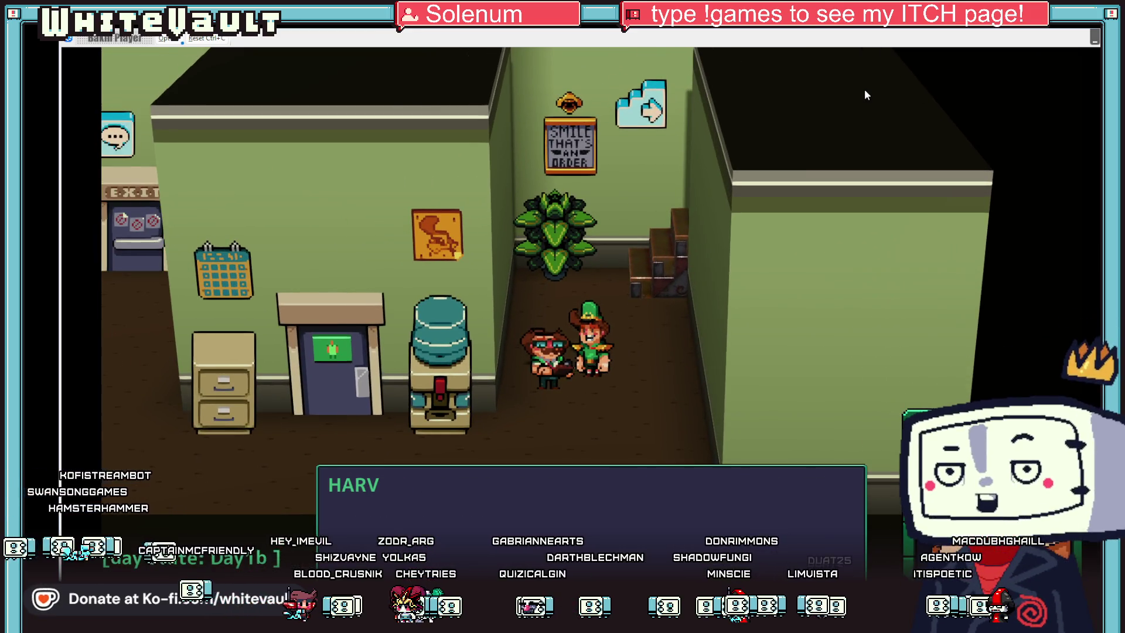
key("Return")
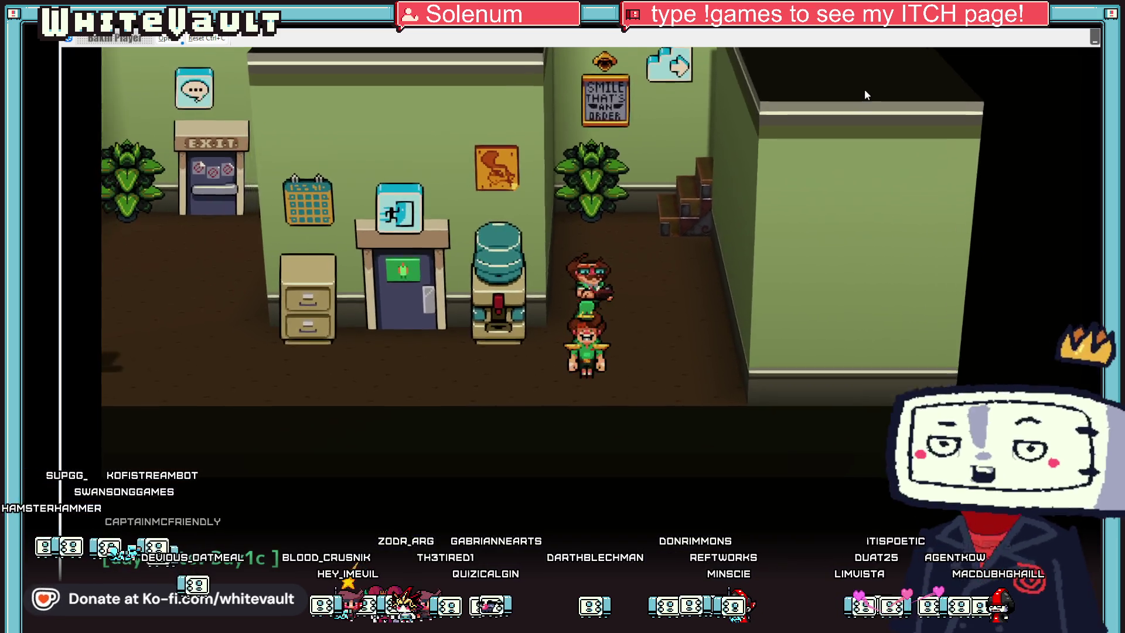
Step: Walk through the door and storage room onto the shop floor by the purple-haired girl
key("Left")
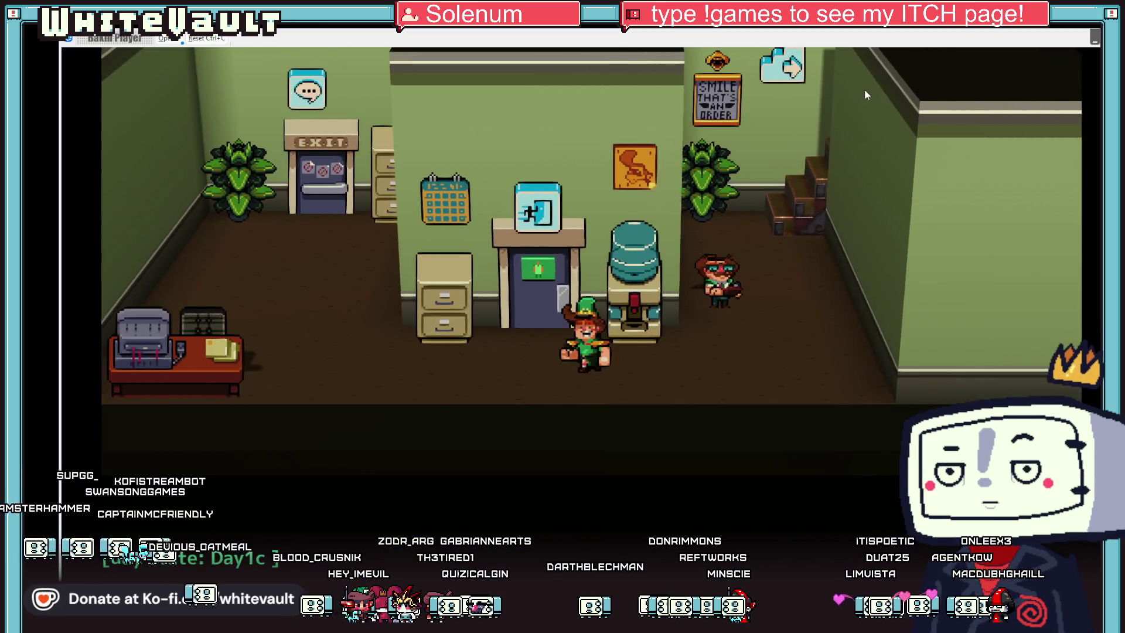
key("Up")
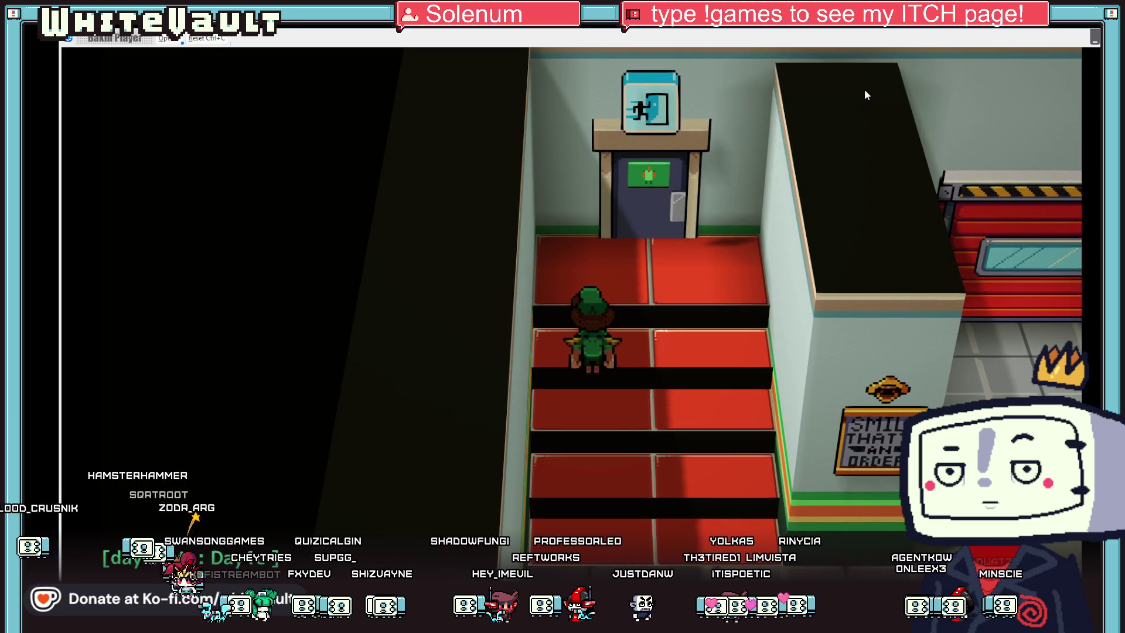
key("Down")
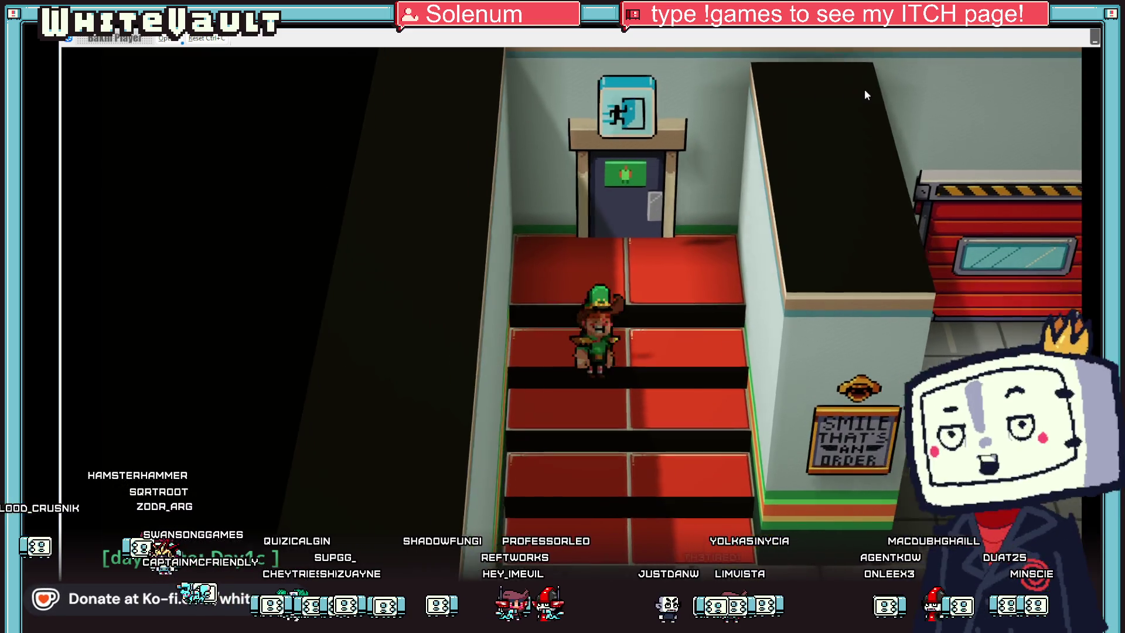
key("Right")
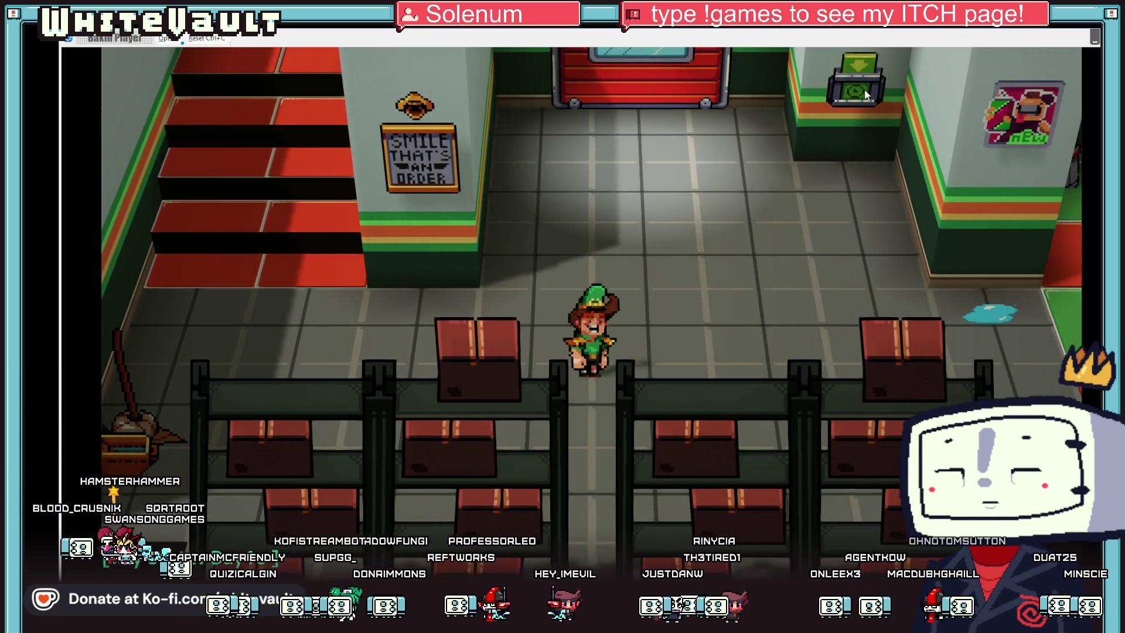
key("Right")
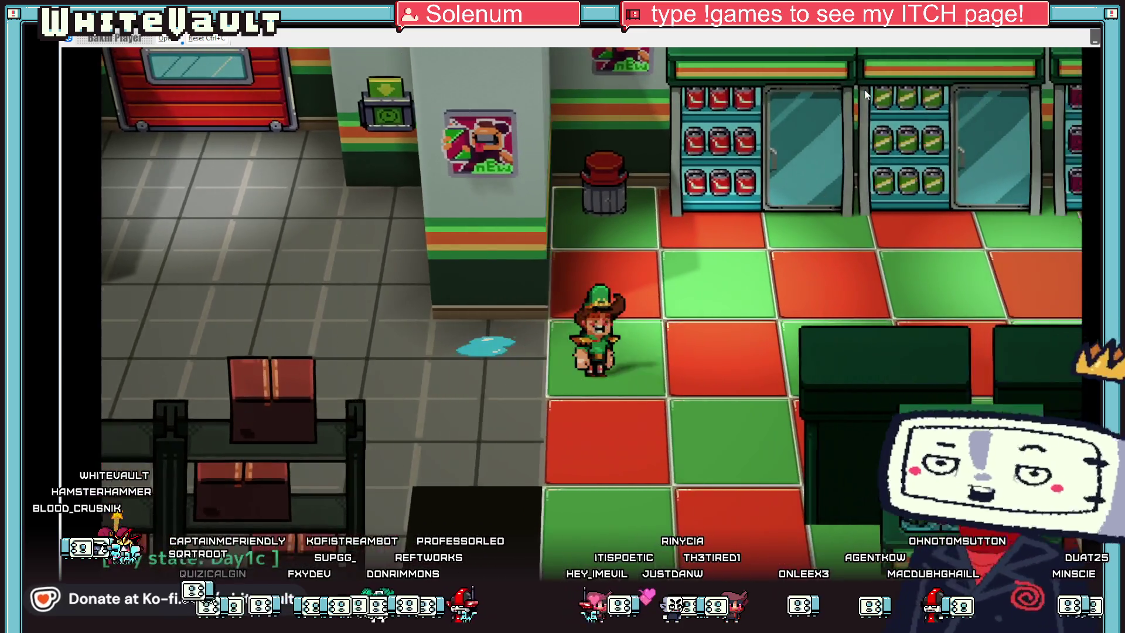
key("Right")
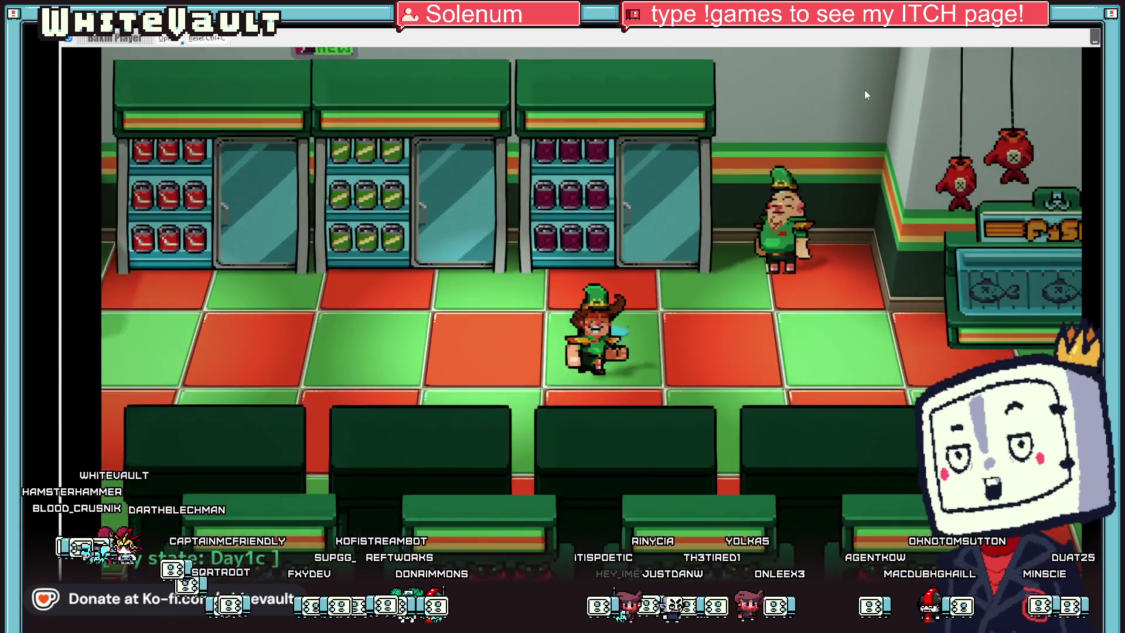
key("Right")
key("Down")
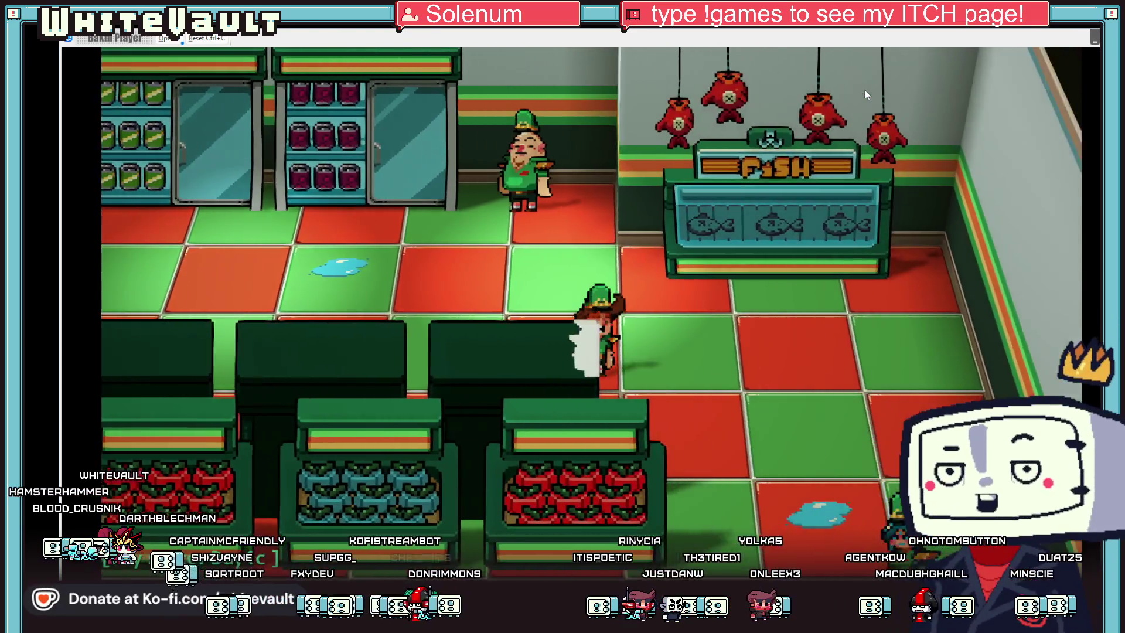
key("Down")
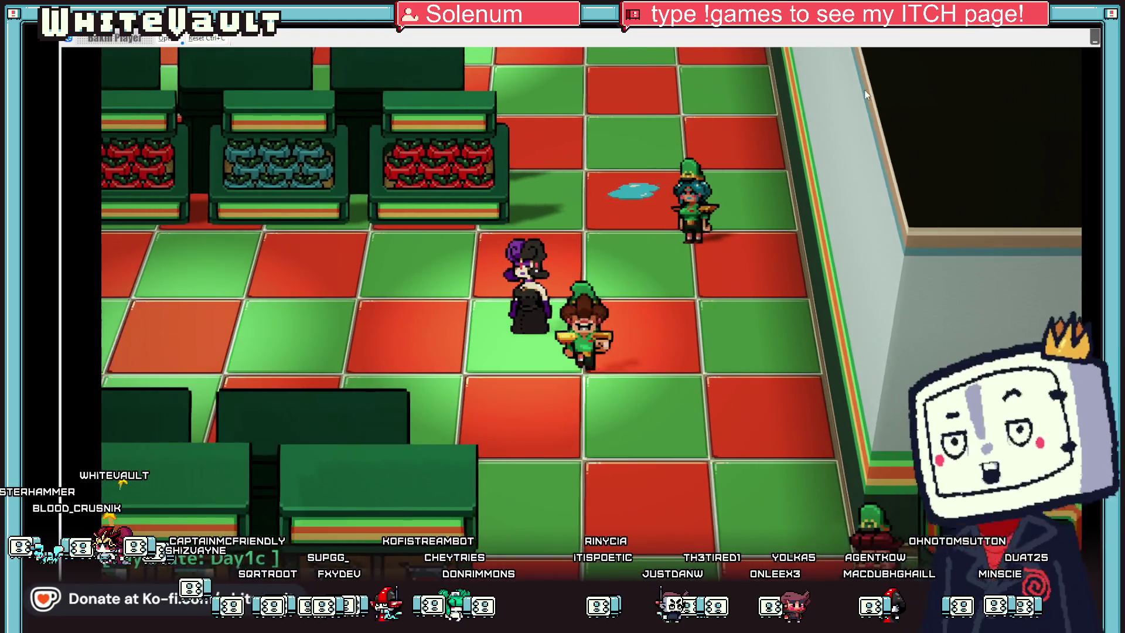
key("Up")
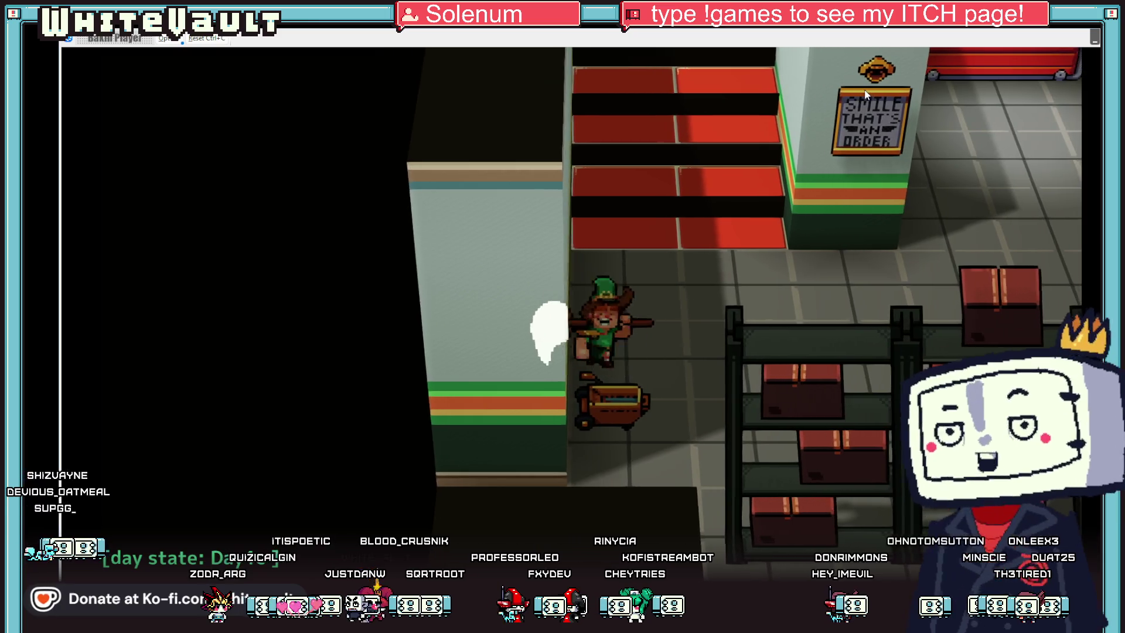
Step: Mop the puddles on the tiled floor and past the fish counter
key("Right")
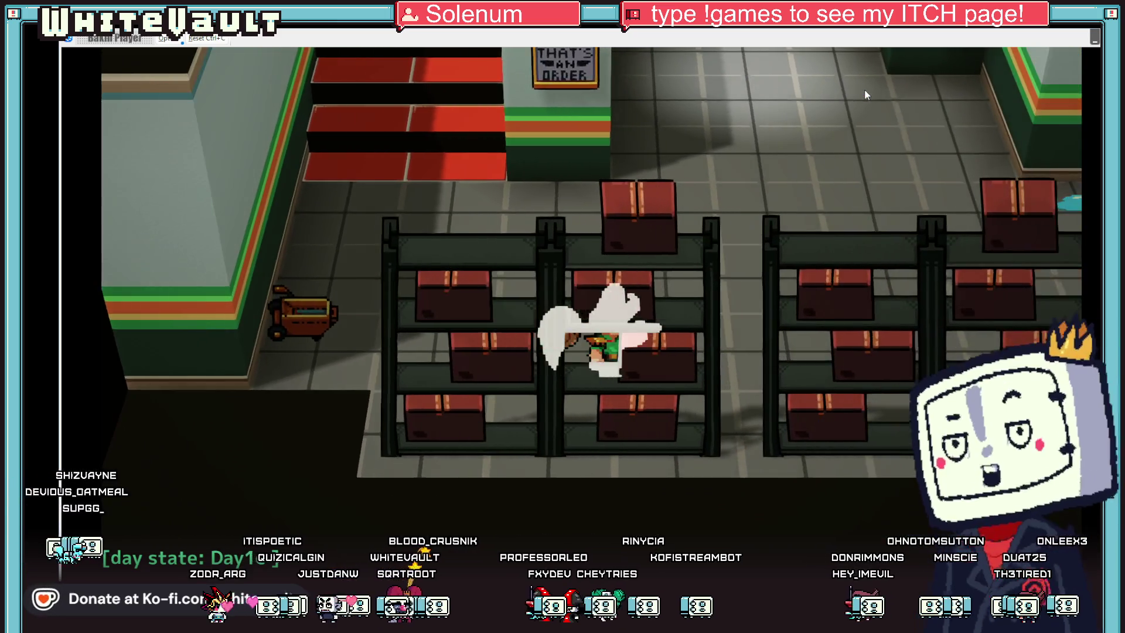
key("Right")
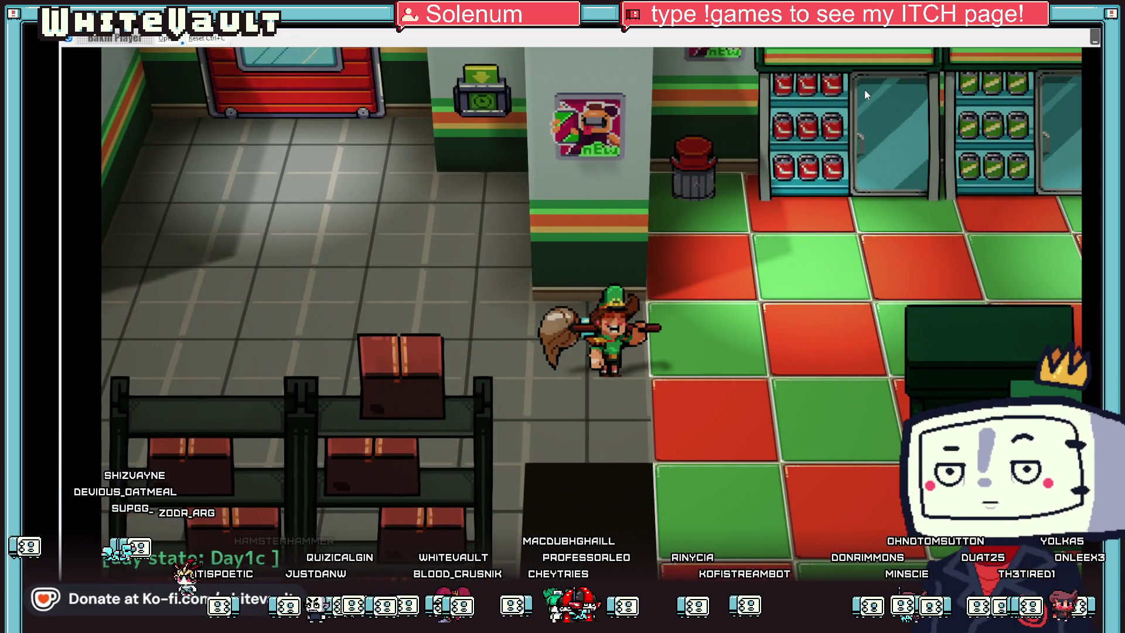
key("Up")
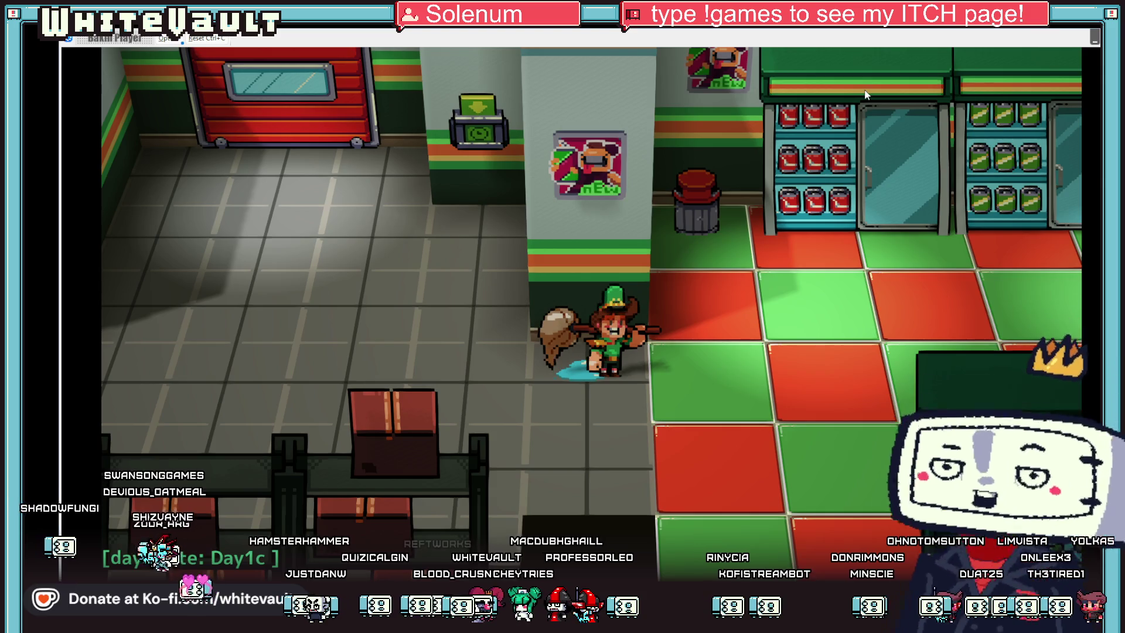
key("Left")
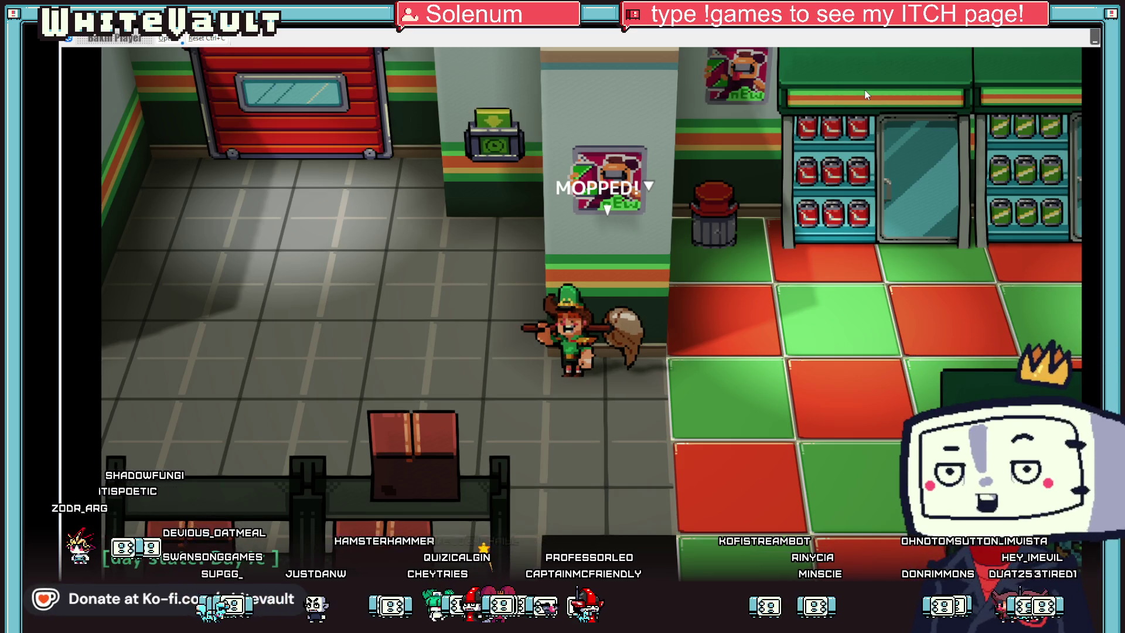
key("Right")
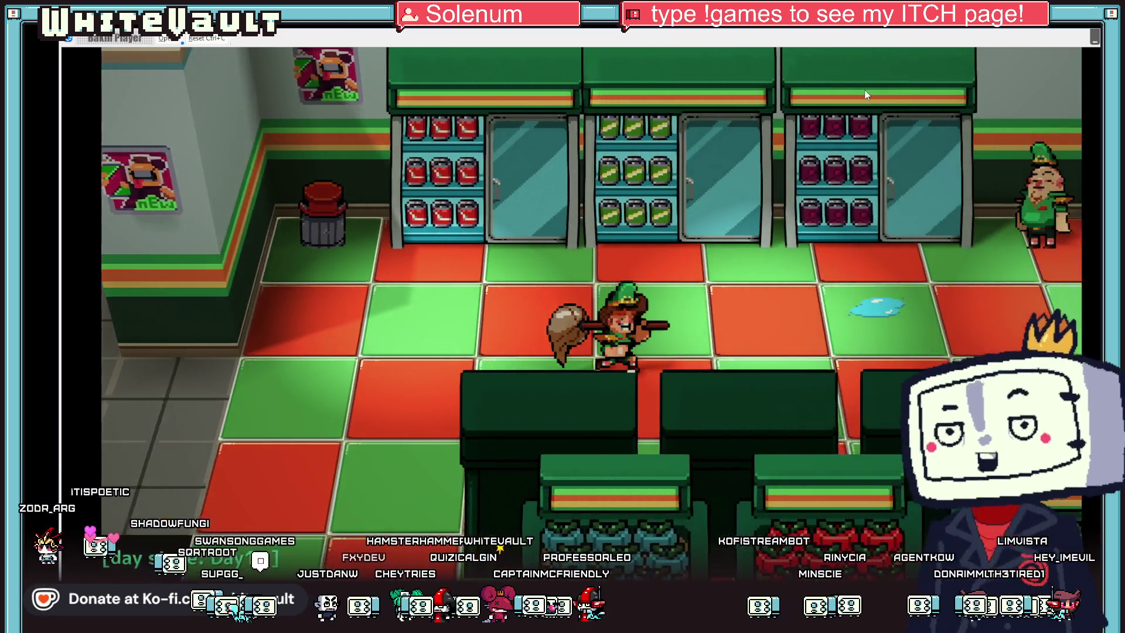
key("Up")
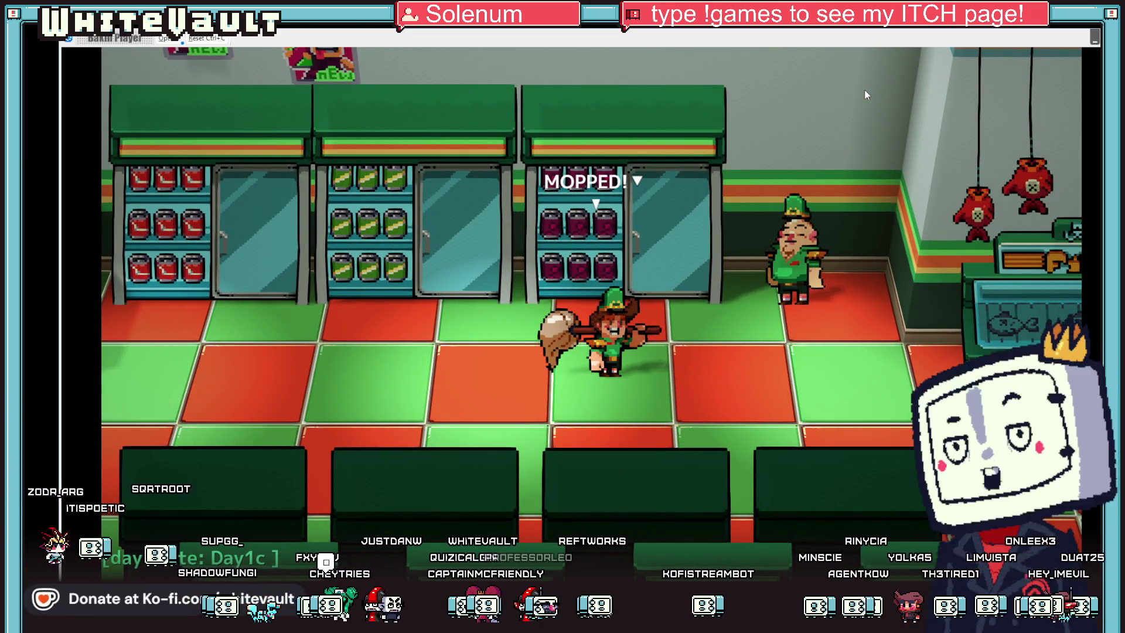
key("Down")
key("Right")
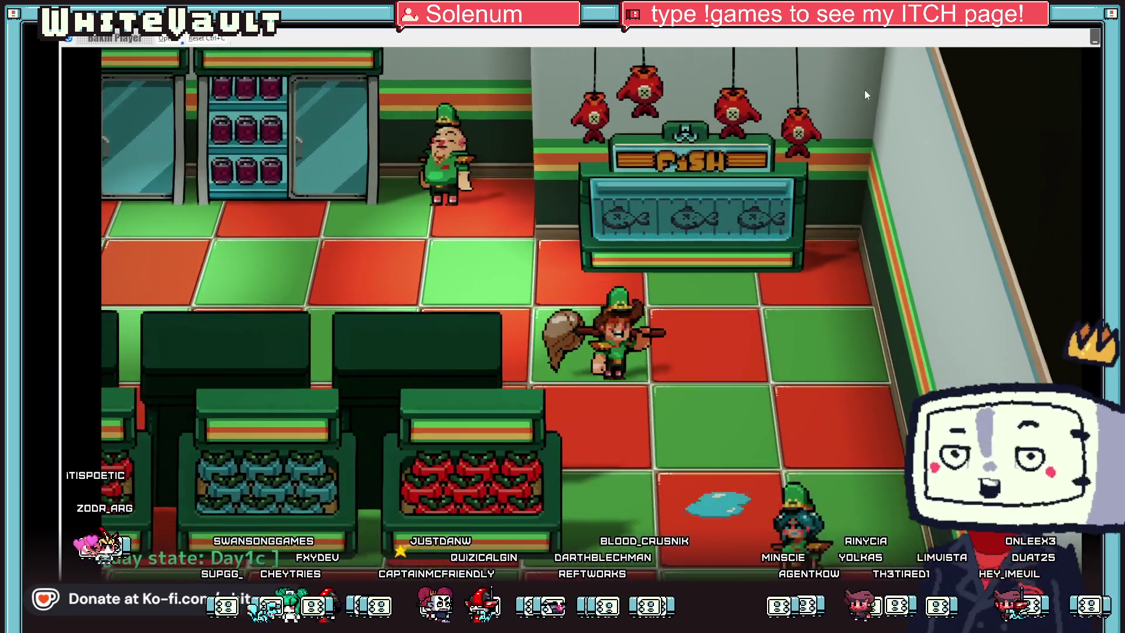
key("Down")
key("Right")
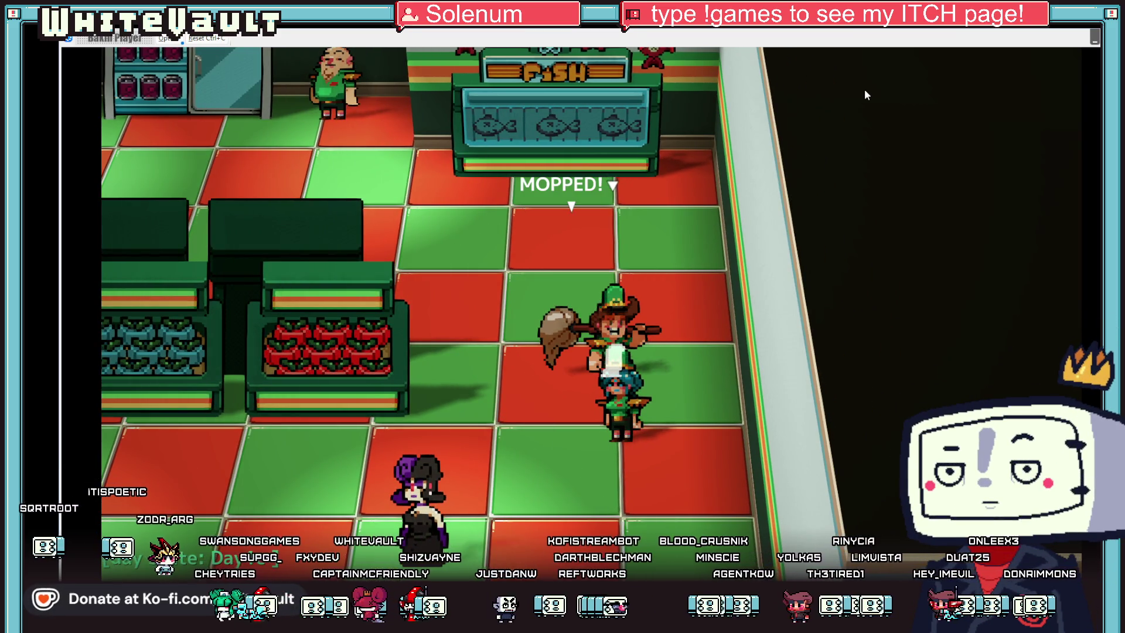
Step: Walk through the store aisles toward the coffee machine
key("Left")
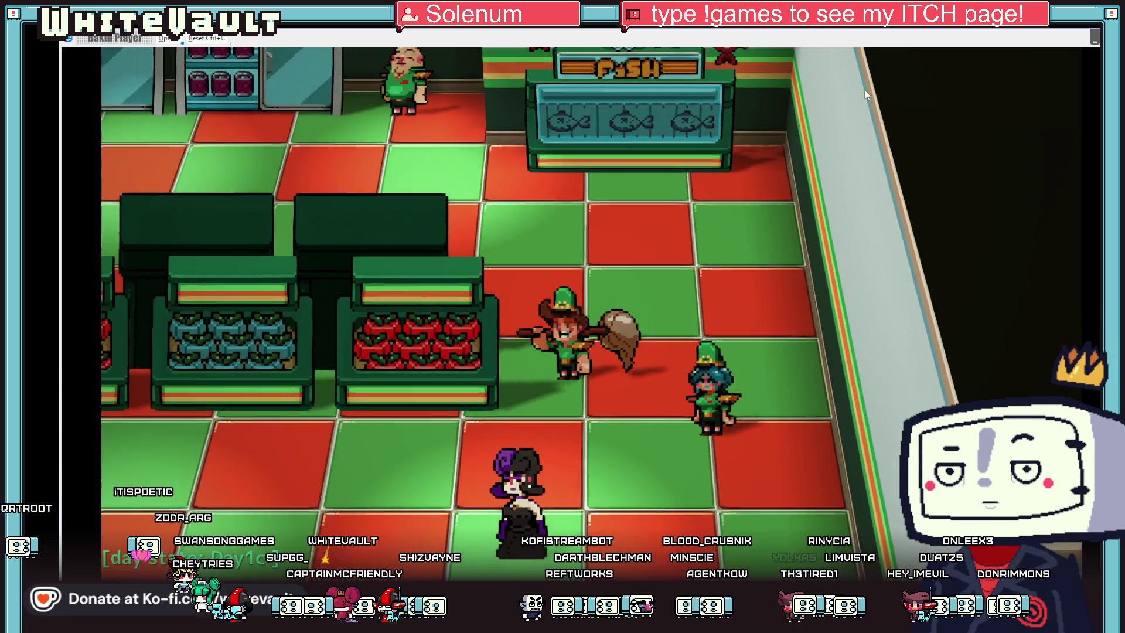
key("Down")
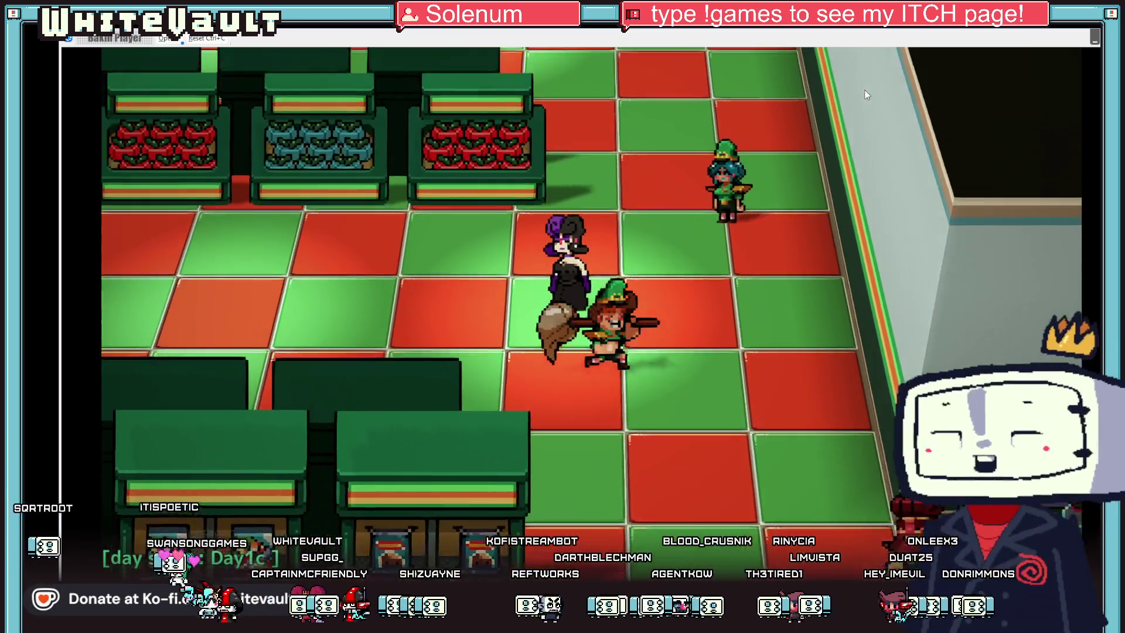
key("Left")
key("Right")
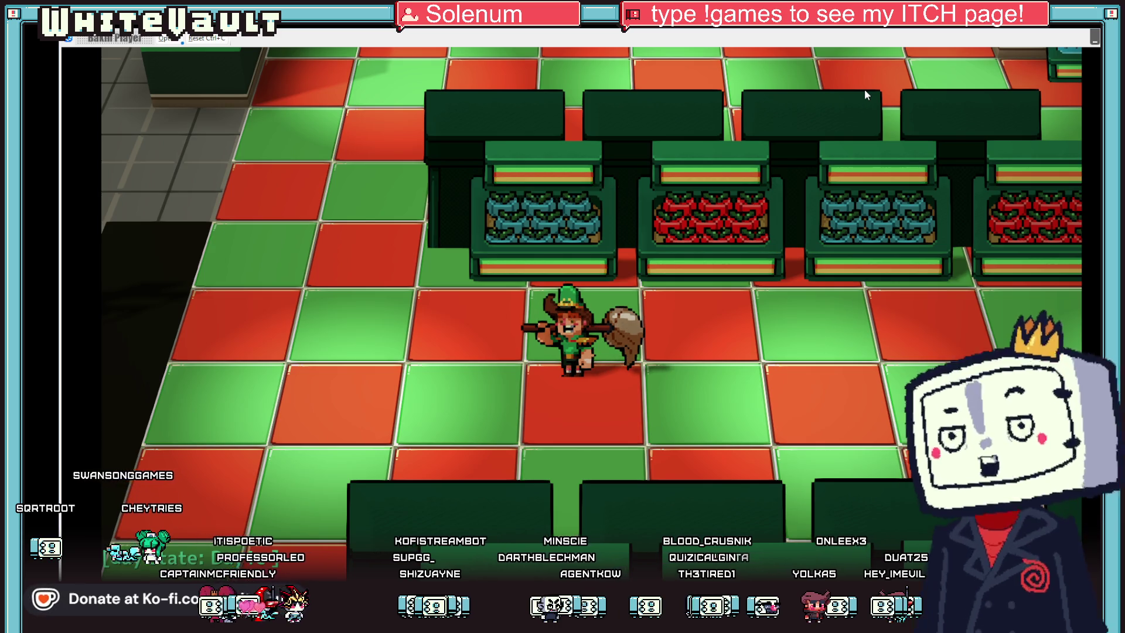
key("Left")
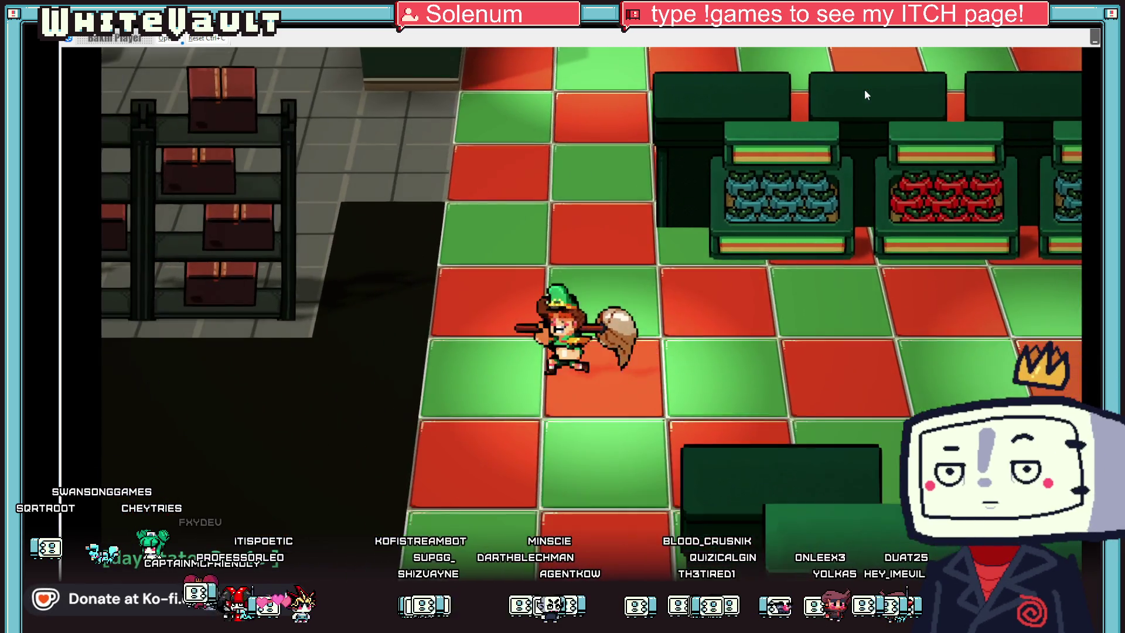
key("Down")
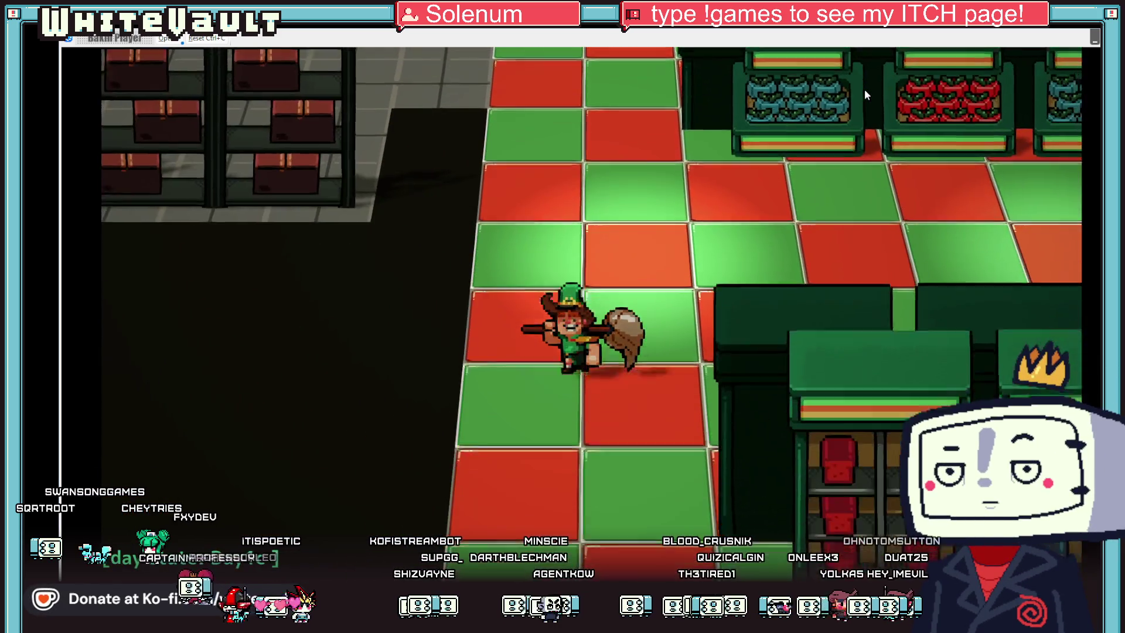
key("Right")
key("Right")
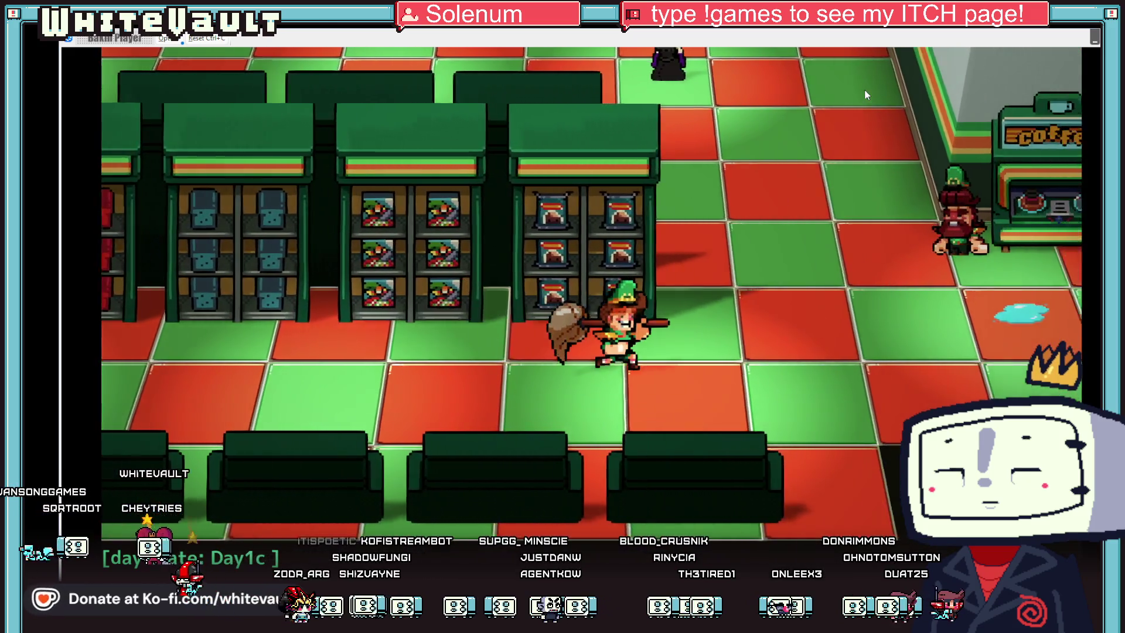
key("Right")
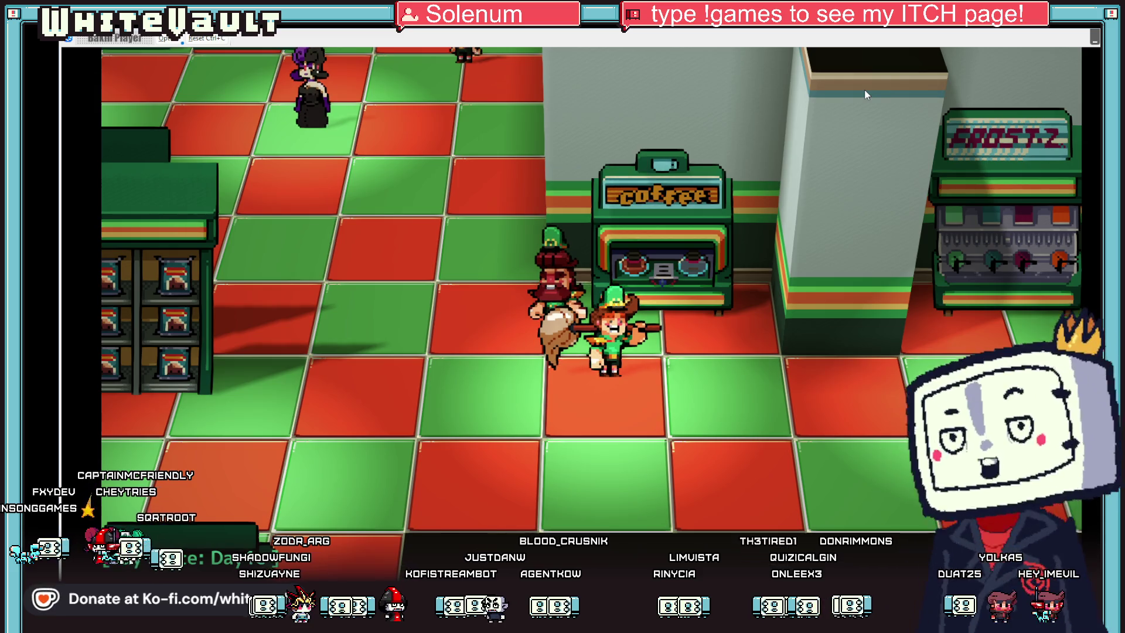
Step: Mop the puddle by the glass entrance doors, then head left past the cashier to the back office
key("Down")
key("Left")
key("Right")
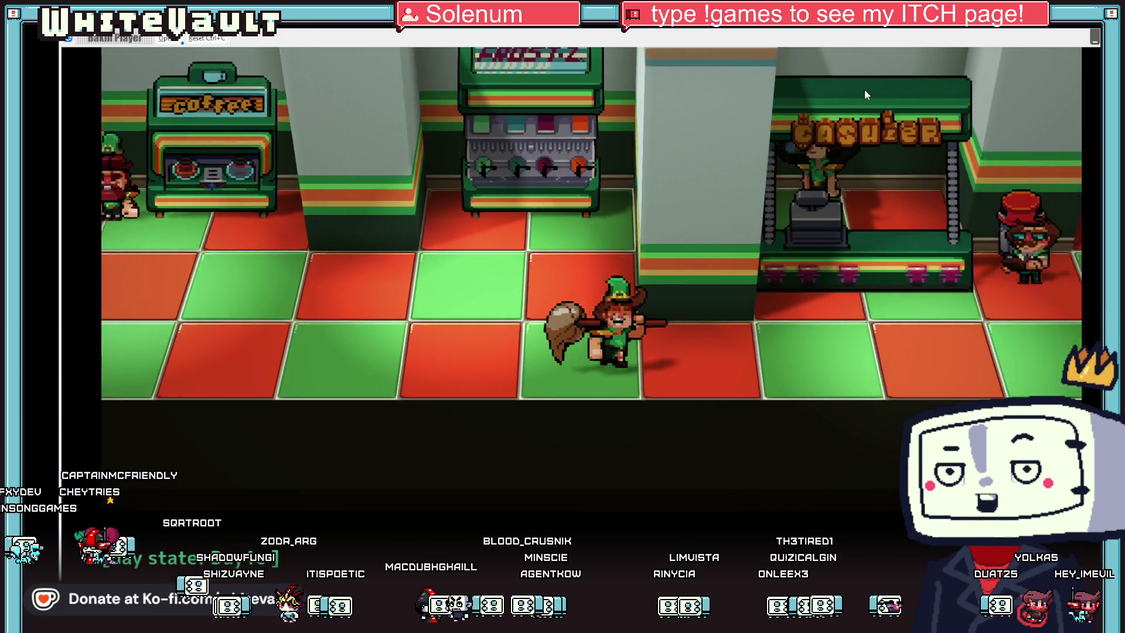
key("Right")
key("Up")
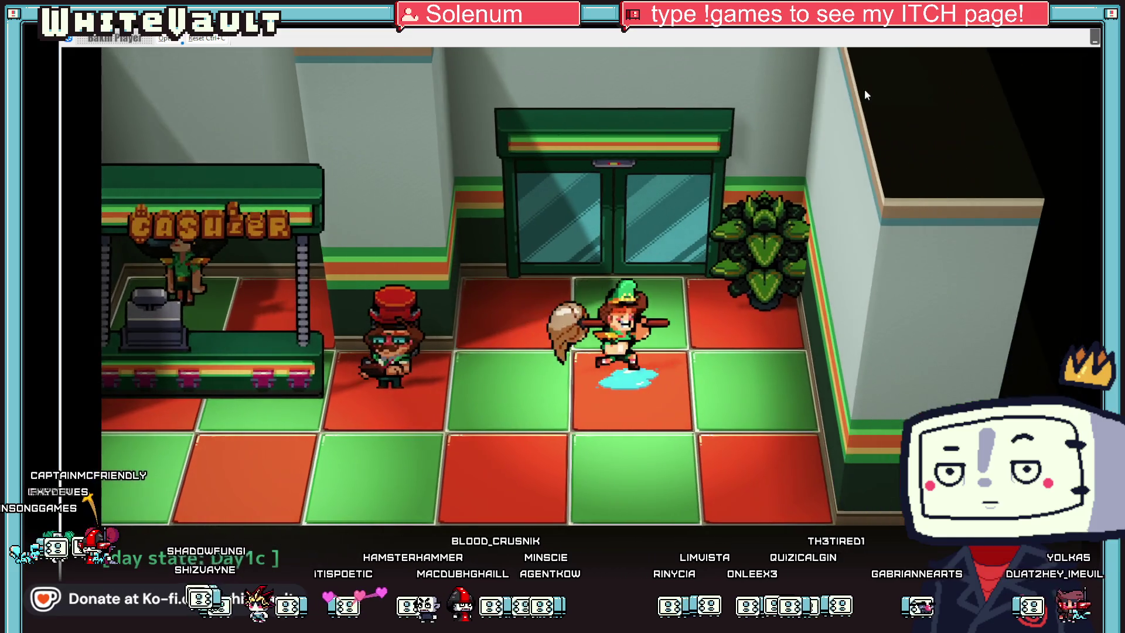
key("Up")
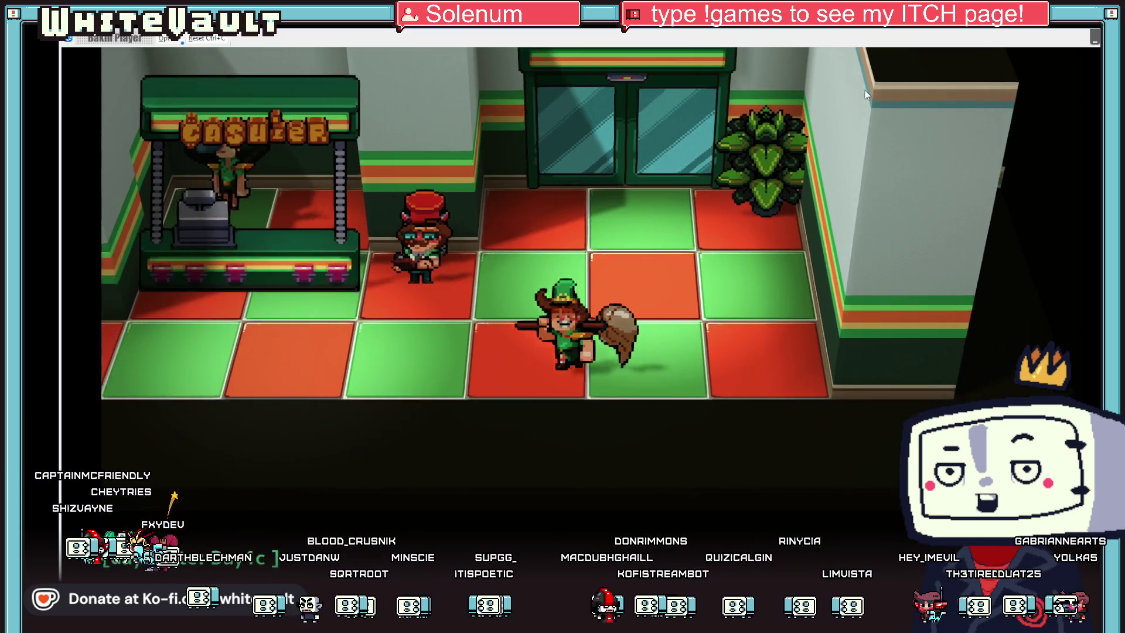
key("Left")
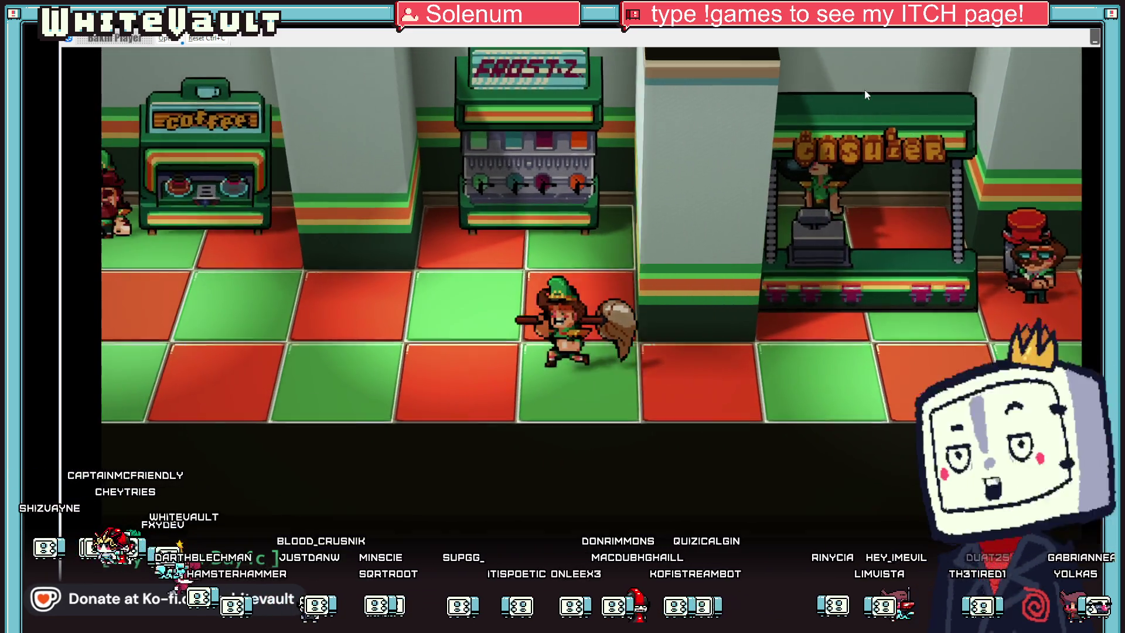
key("Left")
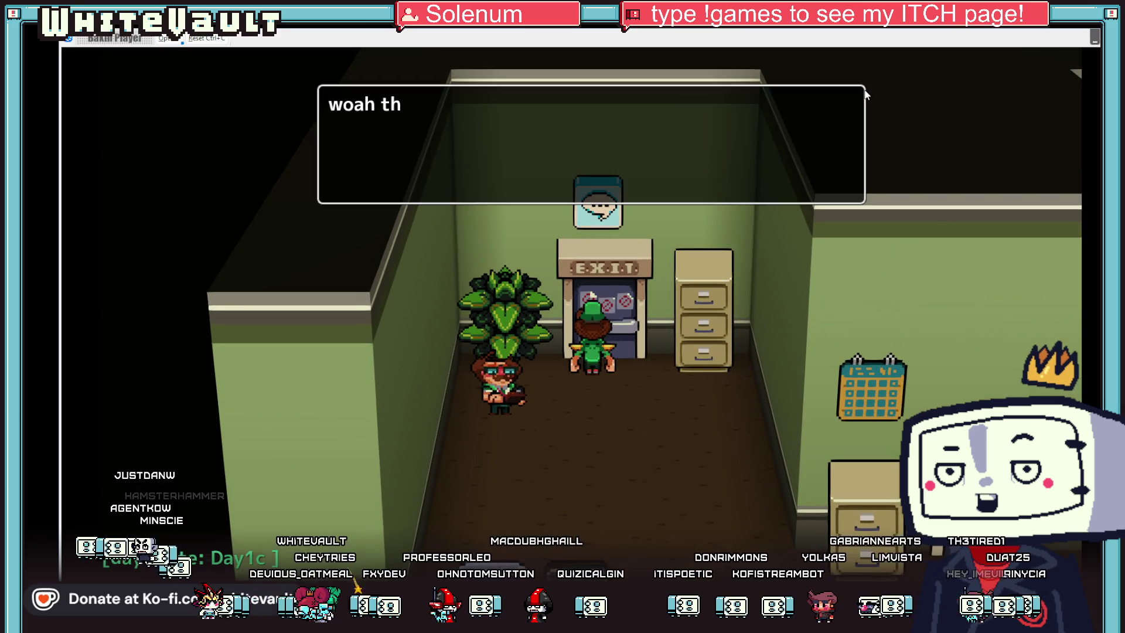
Step: Read through and dismiss the manager's message about today's pay
key("Return")
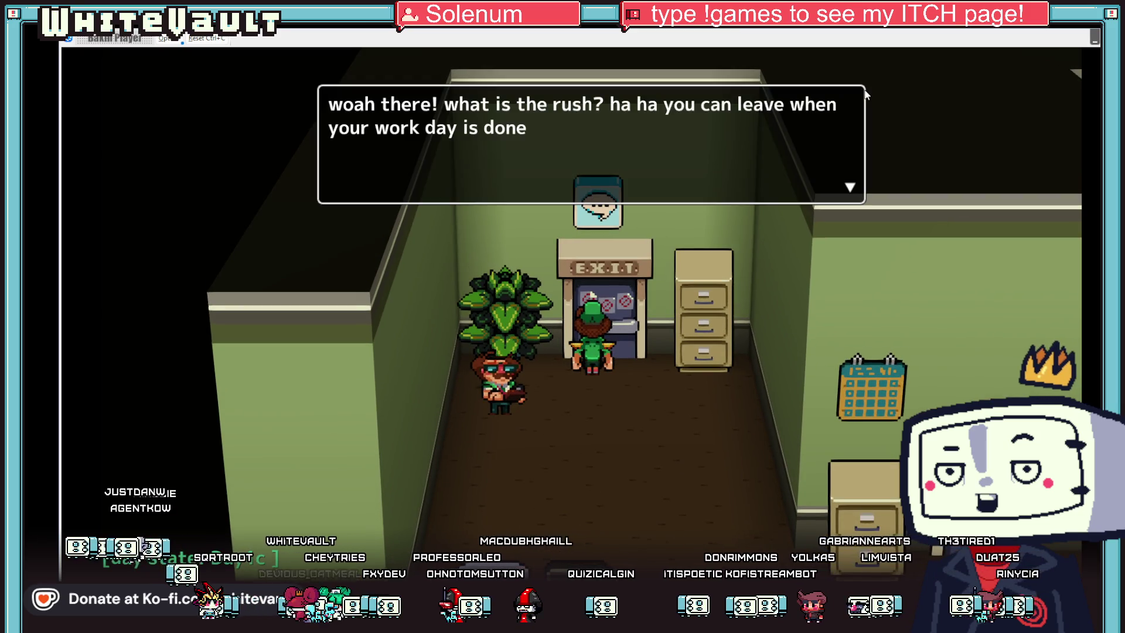
key("Return")
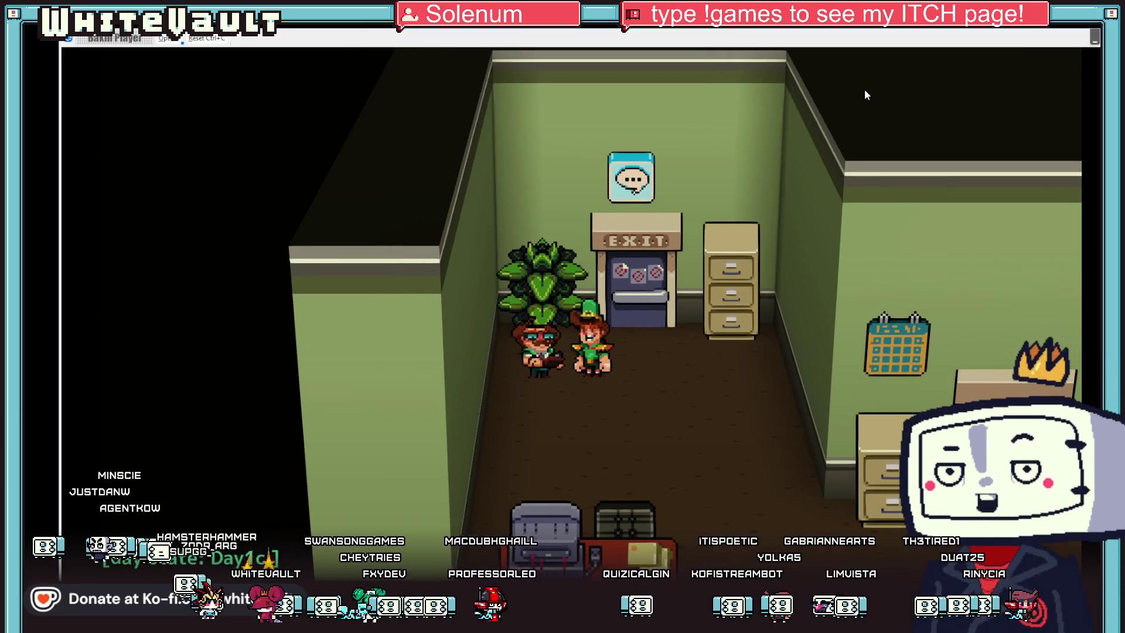
key("Return")
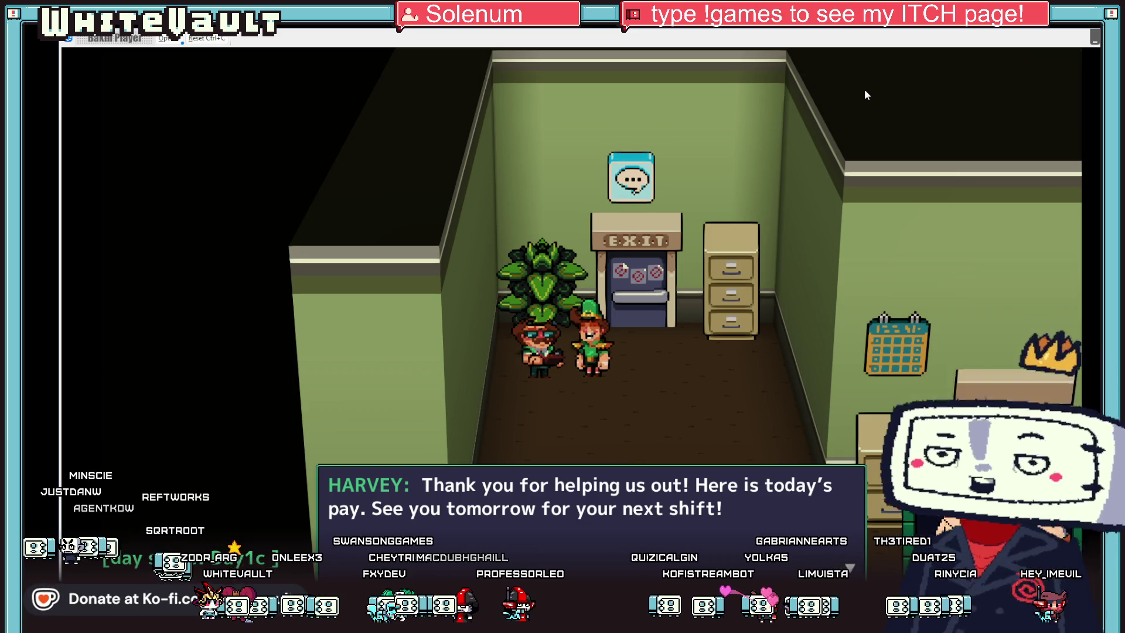
key("Return")
Step: Walk upstairs into the locker room and face the wardrobe locker
key("Up")
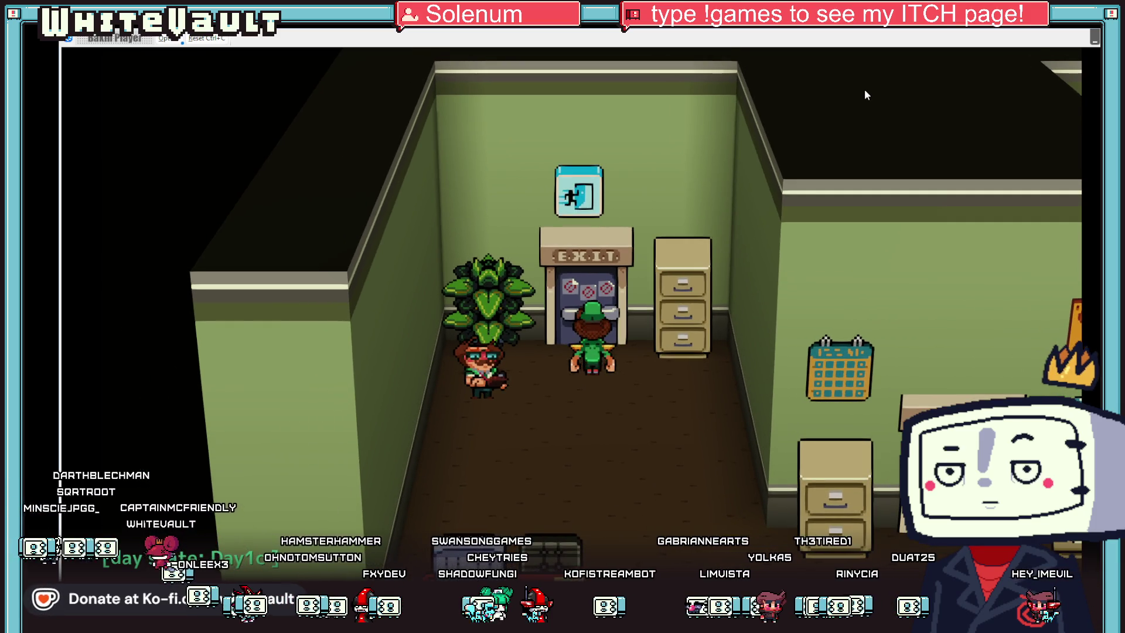
key("Down")
key("Right")
key("Right")
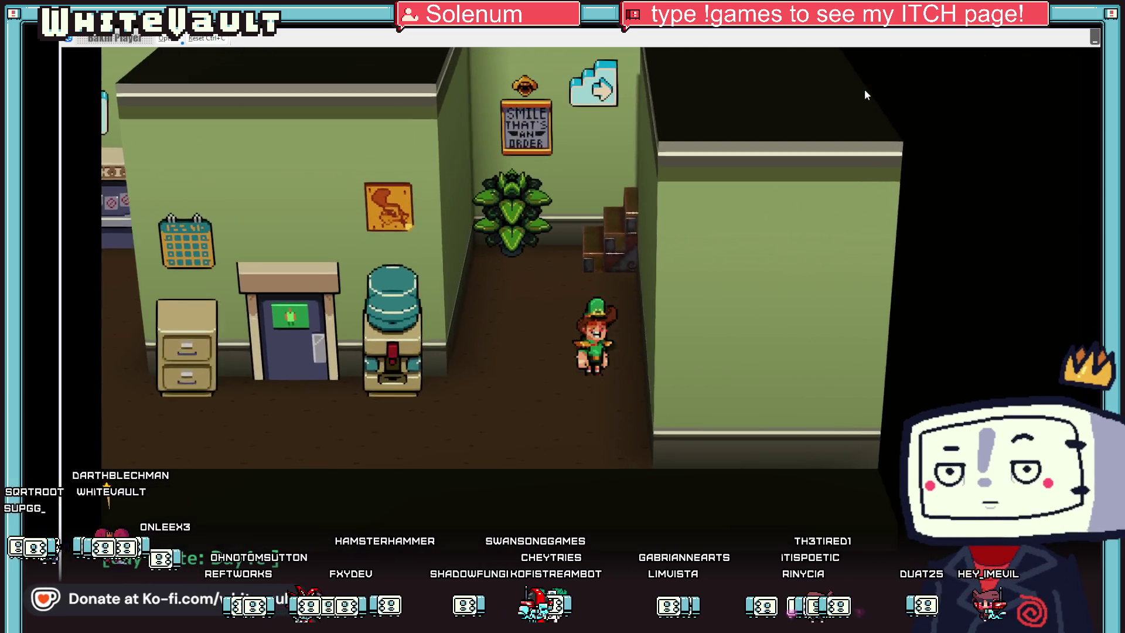
key("Up")
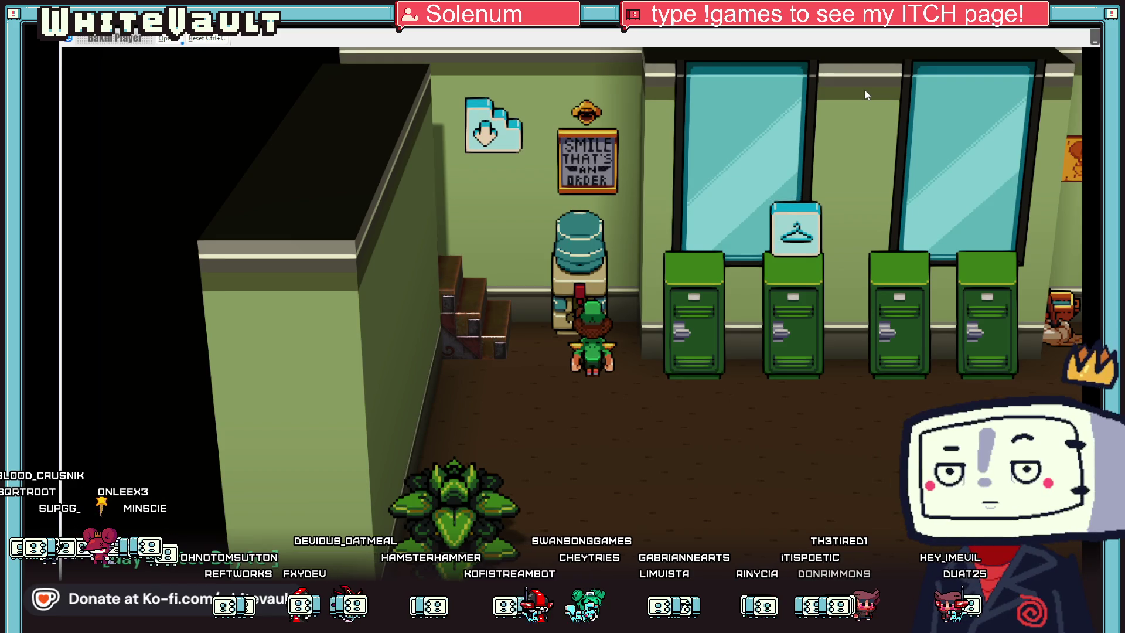
key("Down")
key("Right")
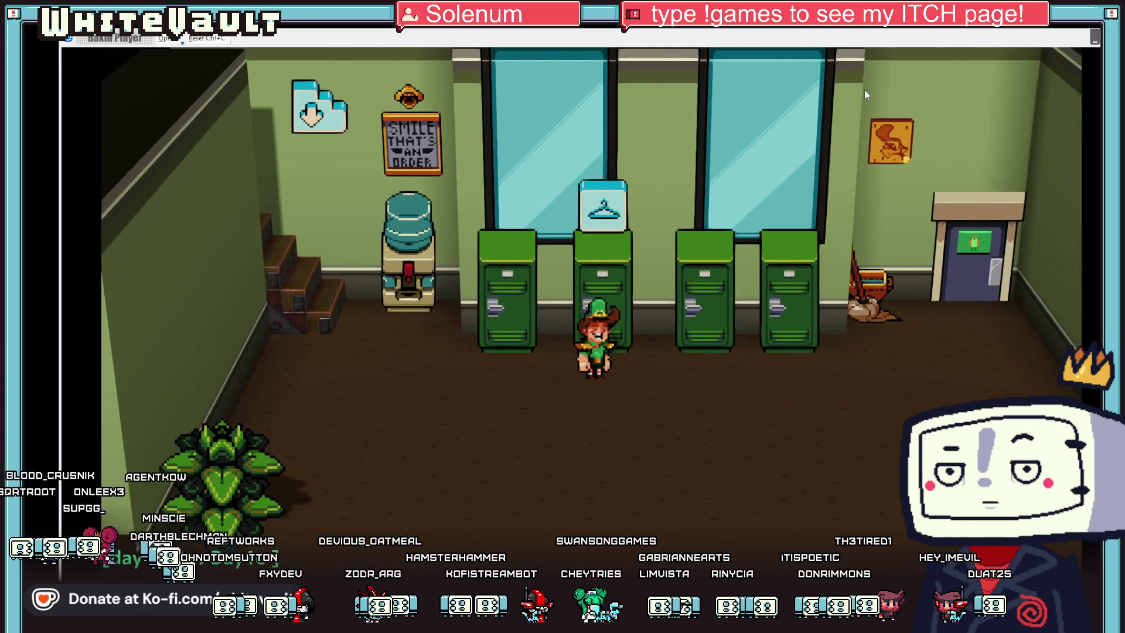
key("Right")
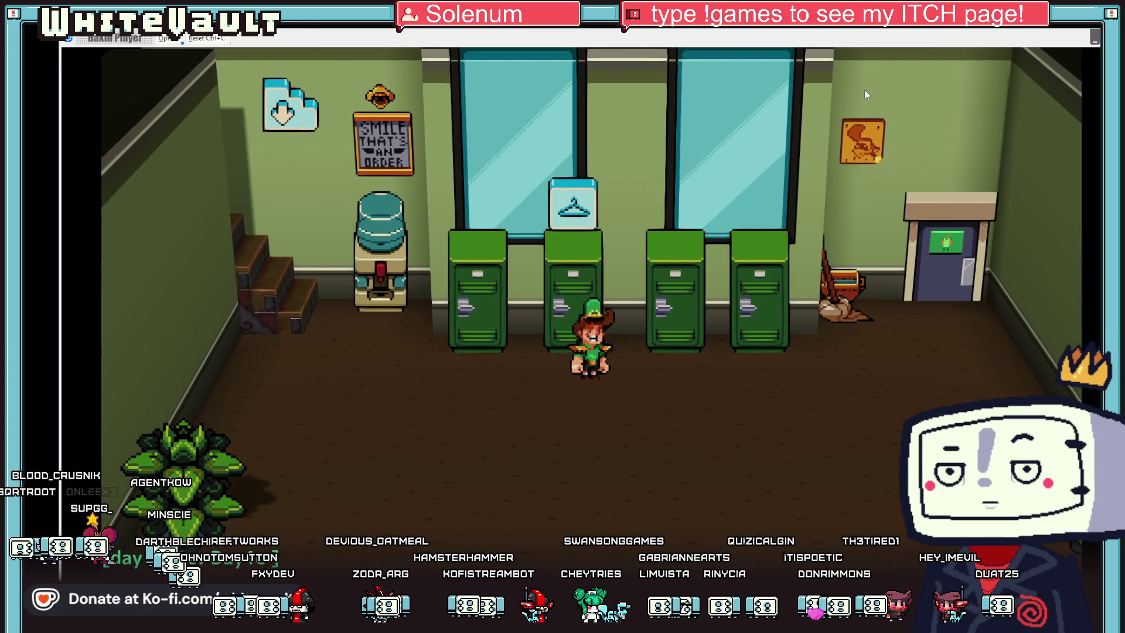
key("Up")
Step: Confirm the clothes change, then walk to the dressing-room wardrobe and use it
key("z")
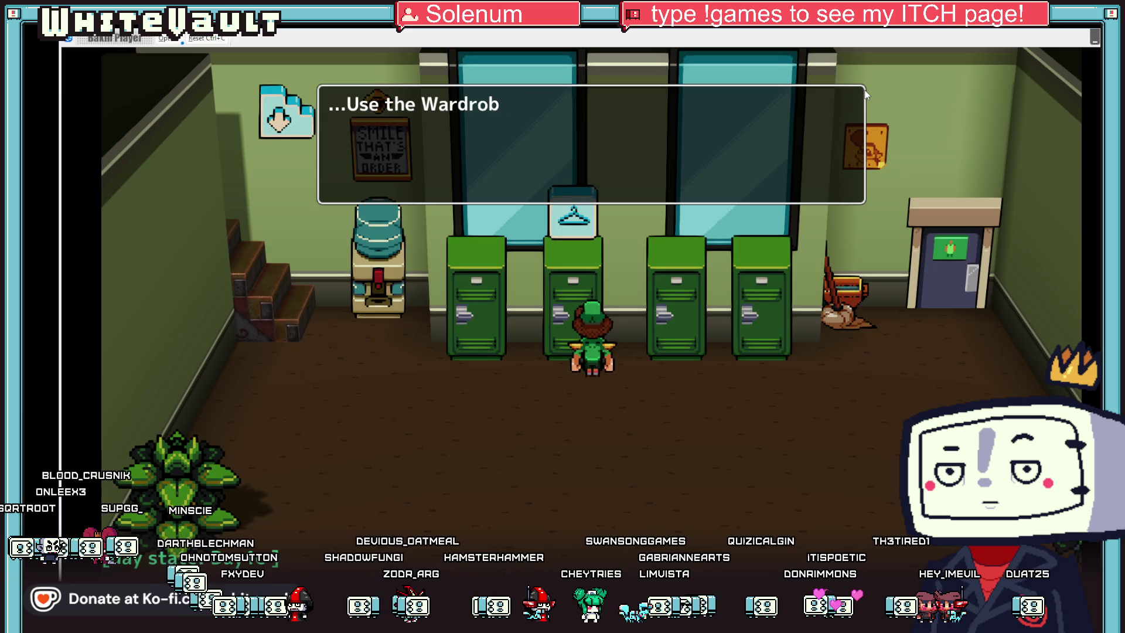
key("z")
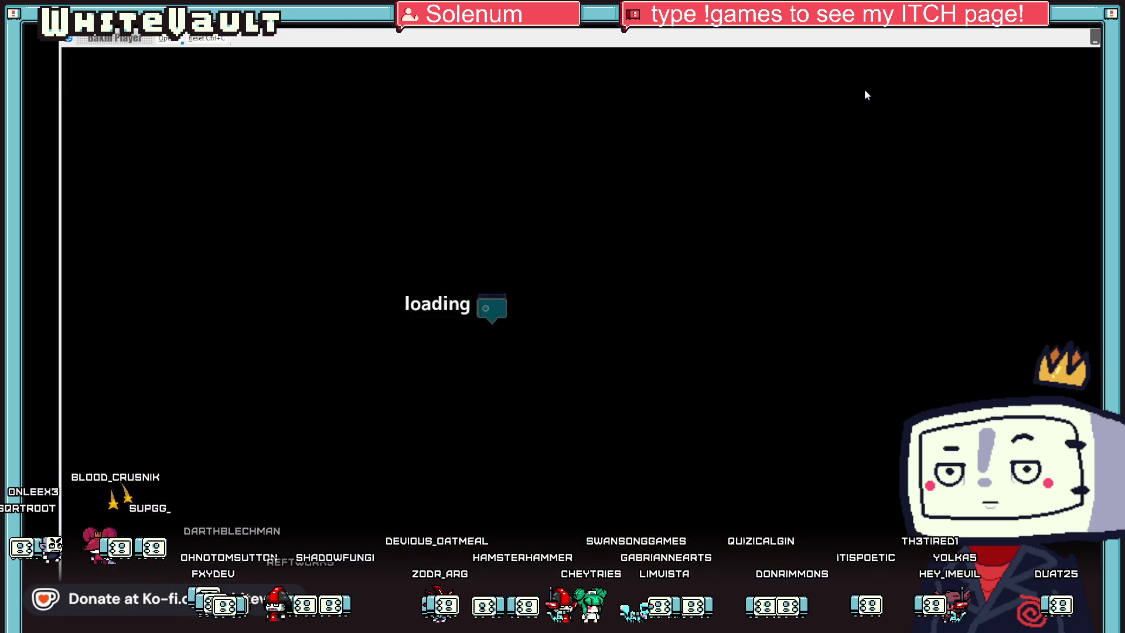
key("Left")
key("Up")
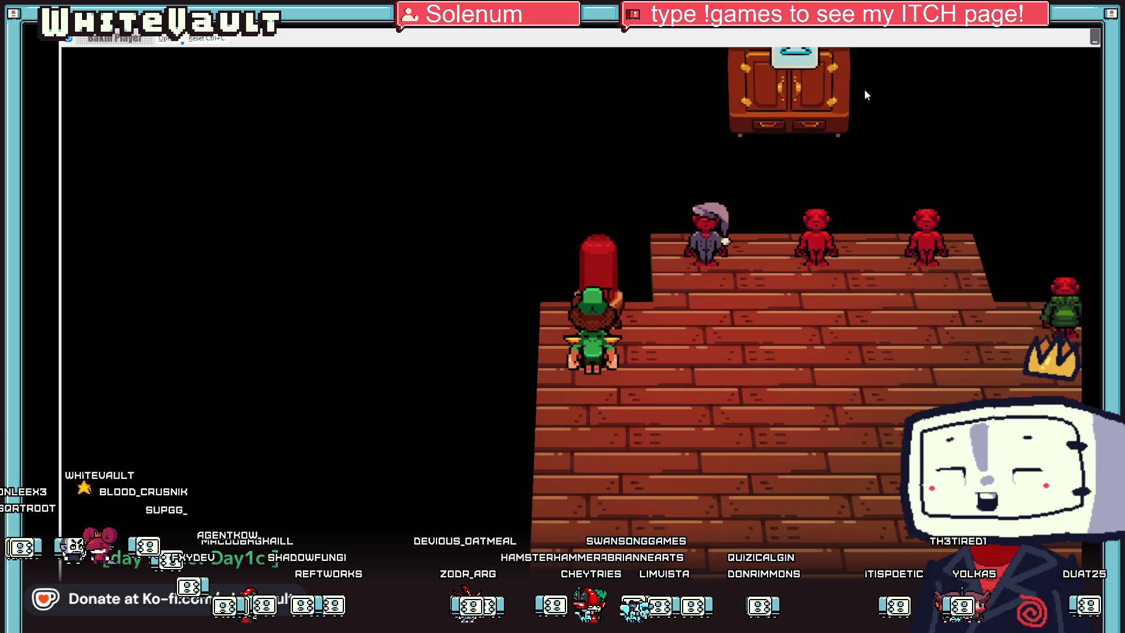
key("z")
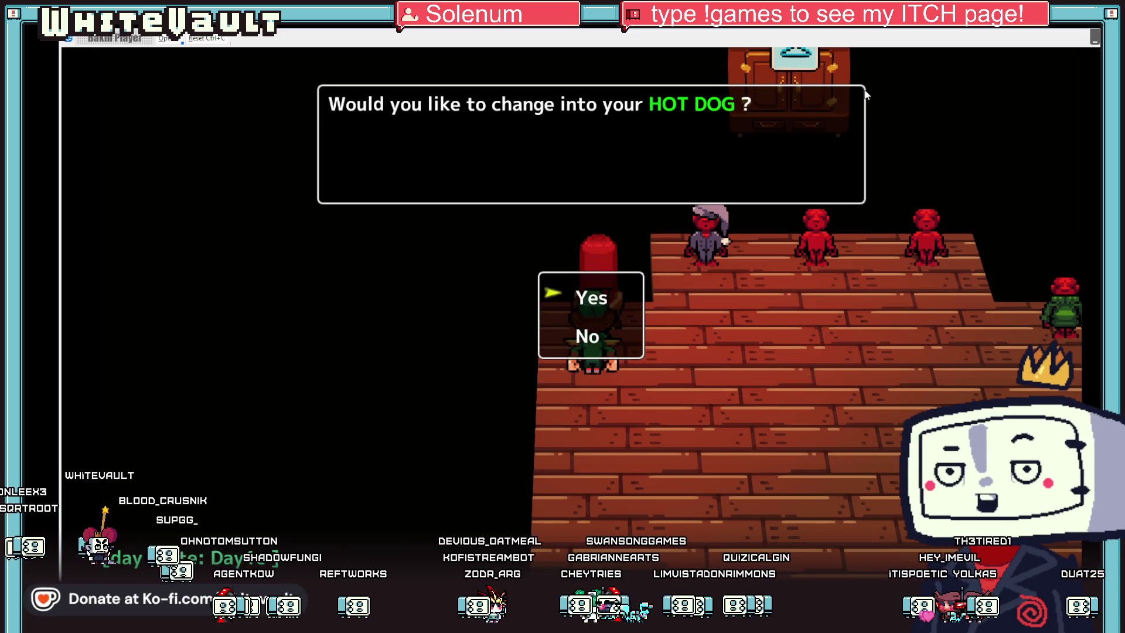
key("z")
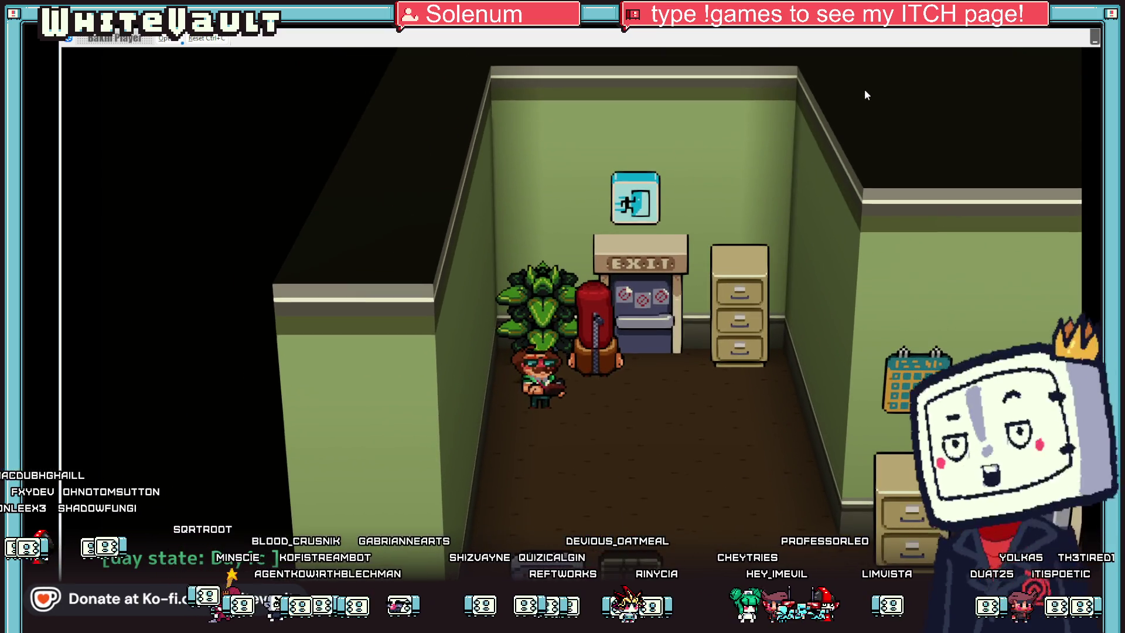
Step: Use the EXIT machine, choose to walk home, then end the test play
key("Return")
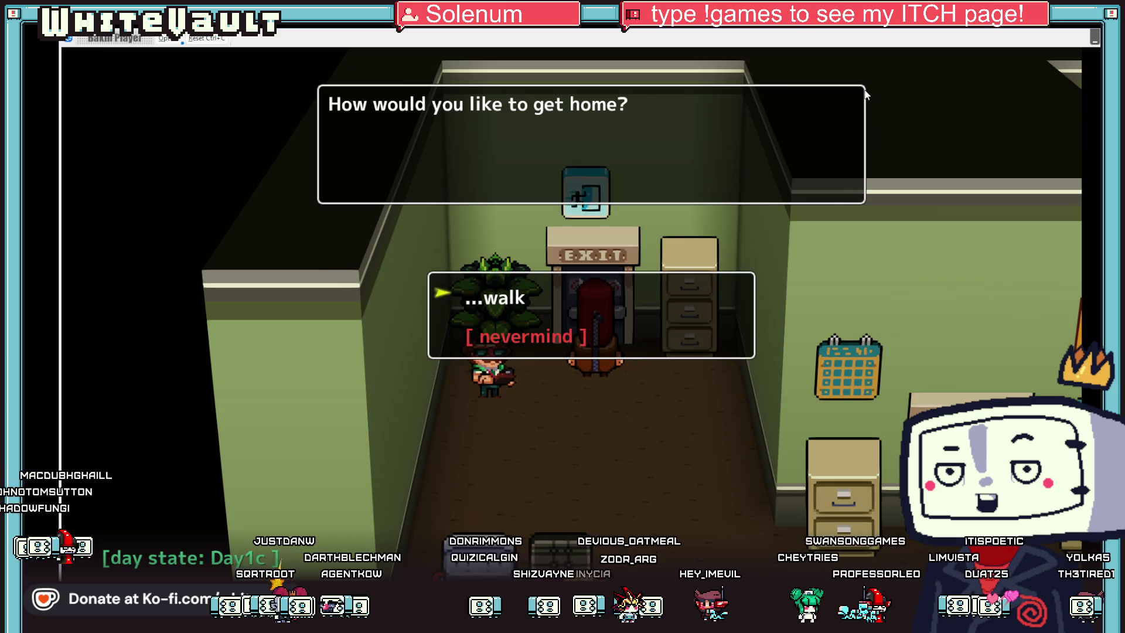
key("Return")
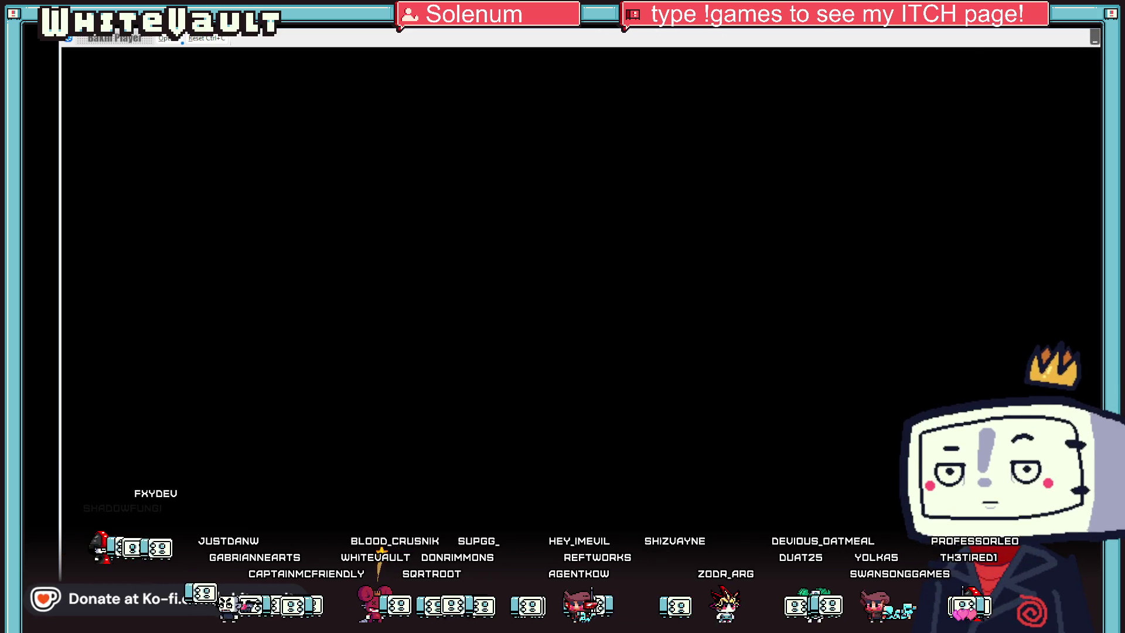
key("alt+F4")
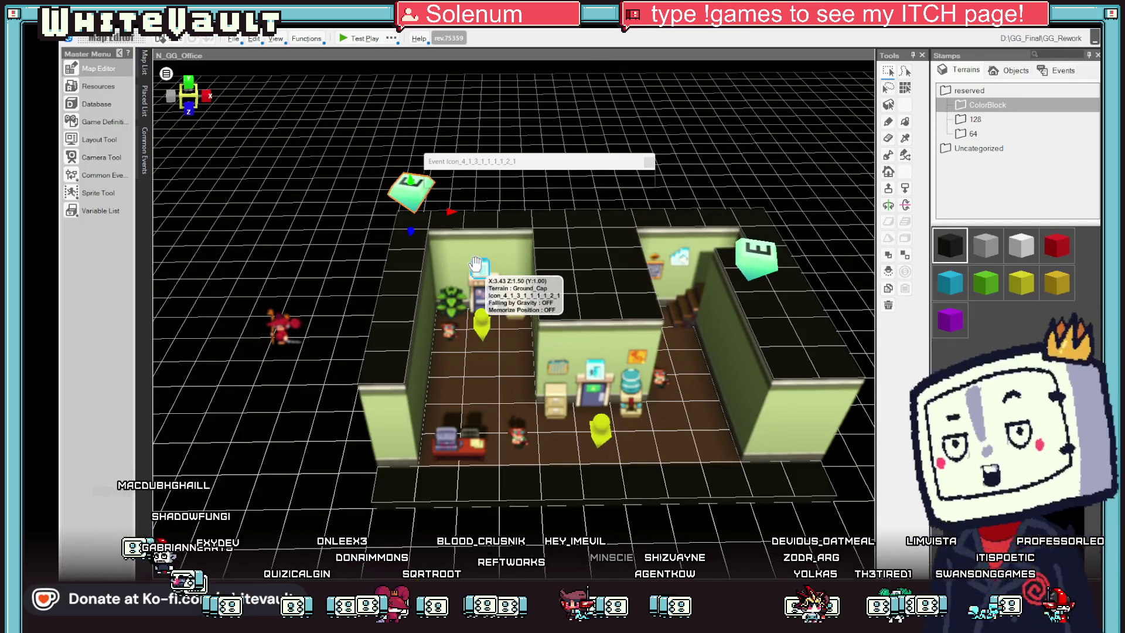
Step: Inspect the exit event's Brighten/Darken screen command, then close the event
double_click(488, 279)
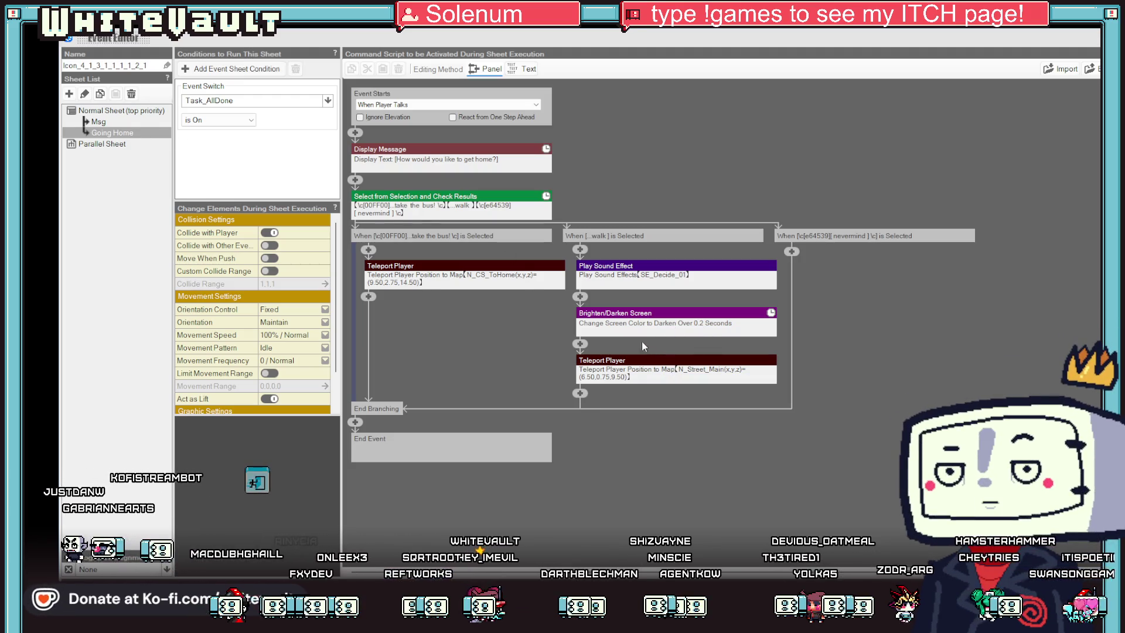
left_click(648, 315)
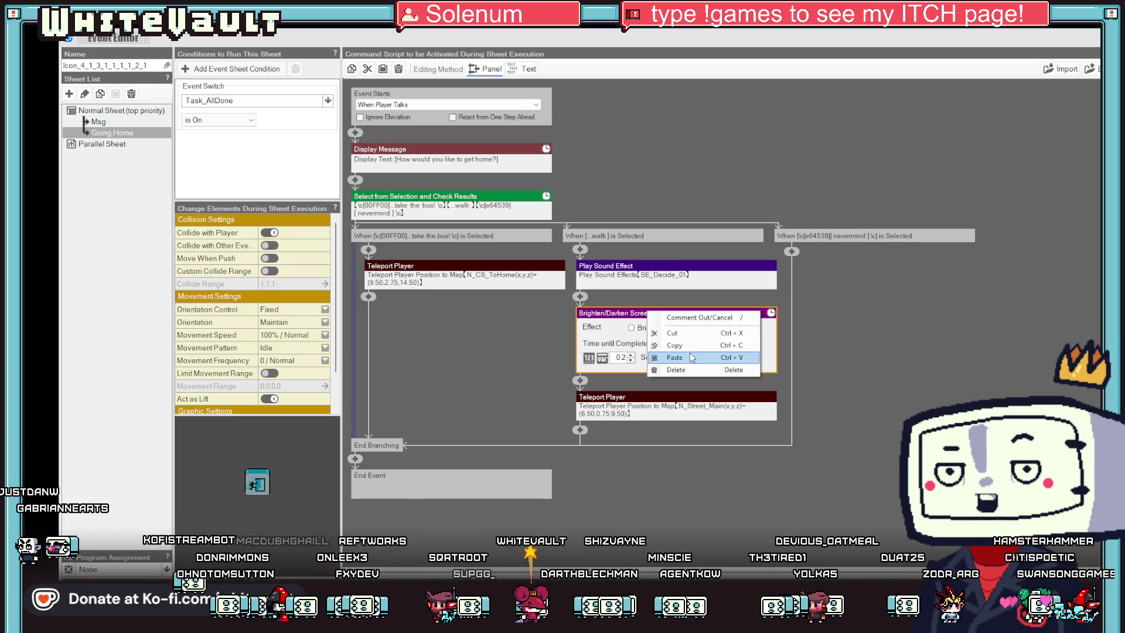
left_click(55, 113)
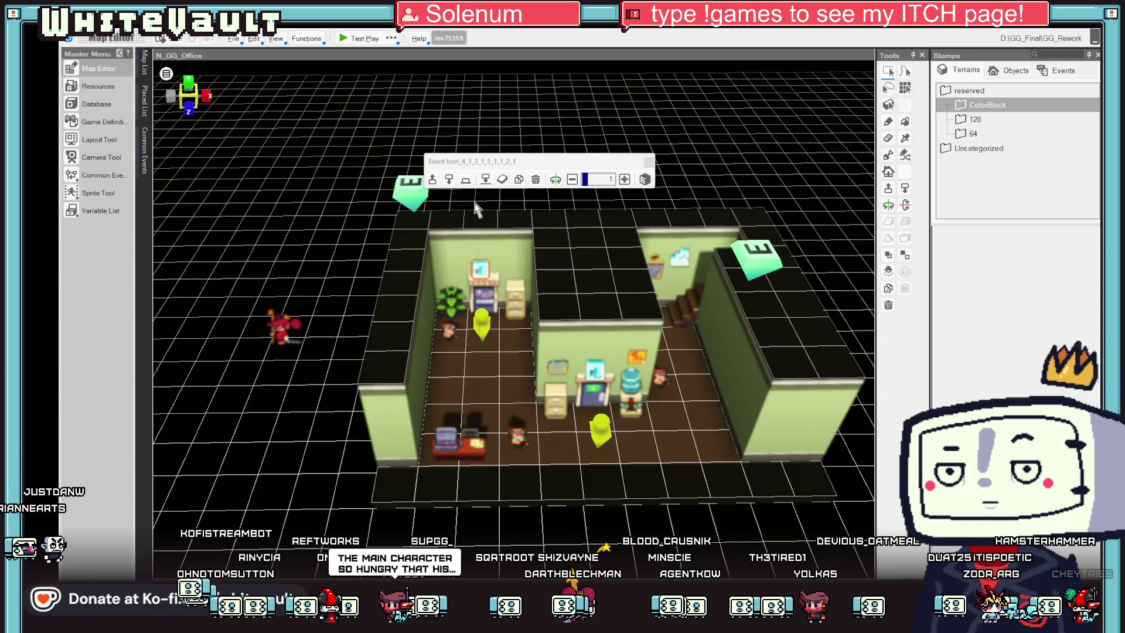
Step: Open the N_Street_Main map from the map list
left_click(144, 63)
scroll(267, 129, "up", 3)
scroll(270, 141, "down", 3)
scroll(274, 155, "up", 3)
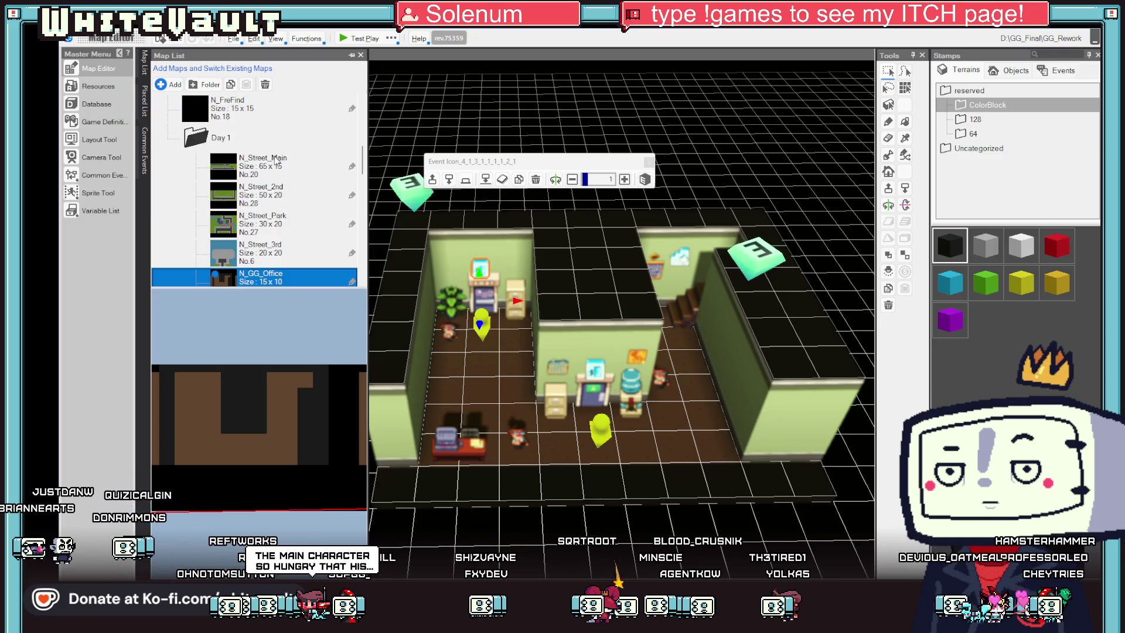
double_click(276, 161)
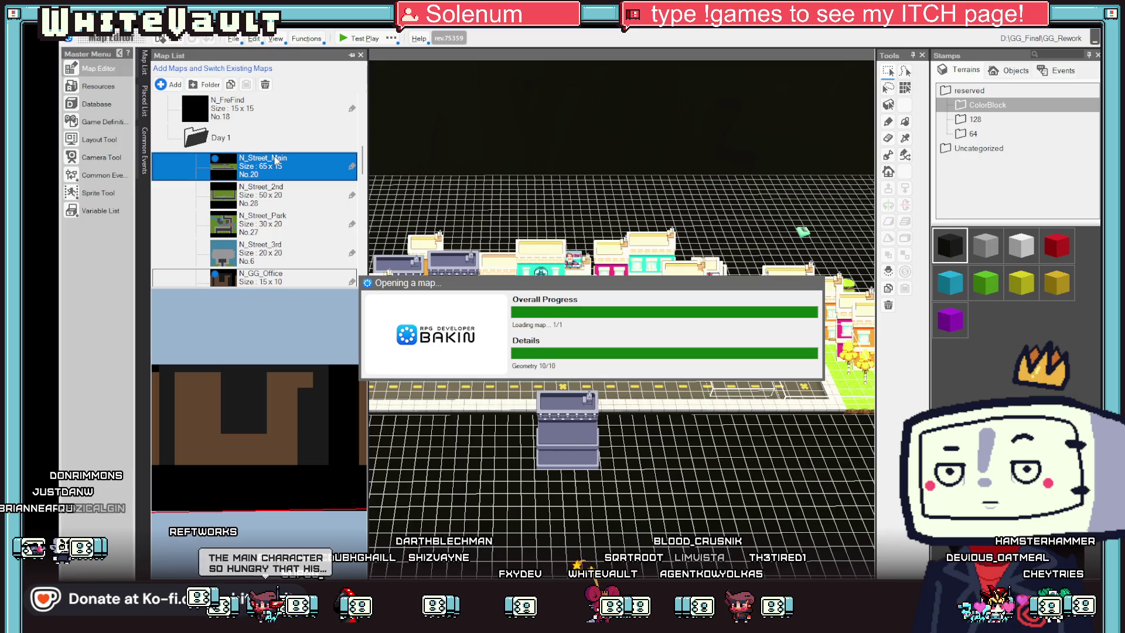
Step: Add a Brighten Screen command of 0.5 seconds before Start Player Falling in the fall event
double_click(809, 231)
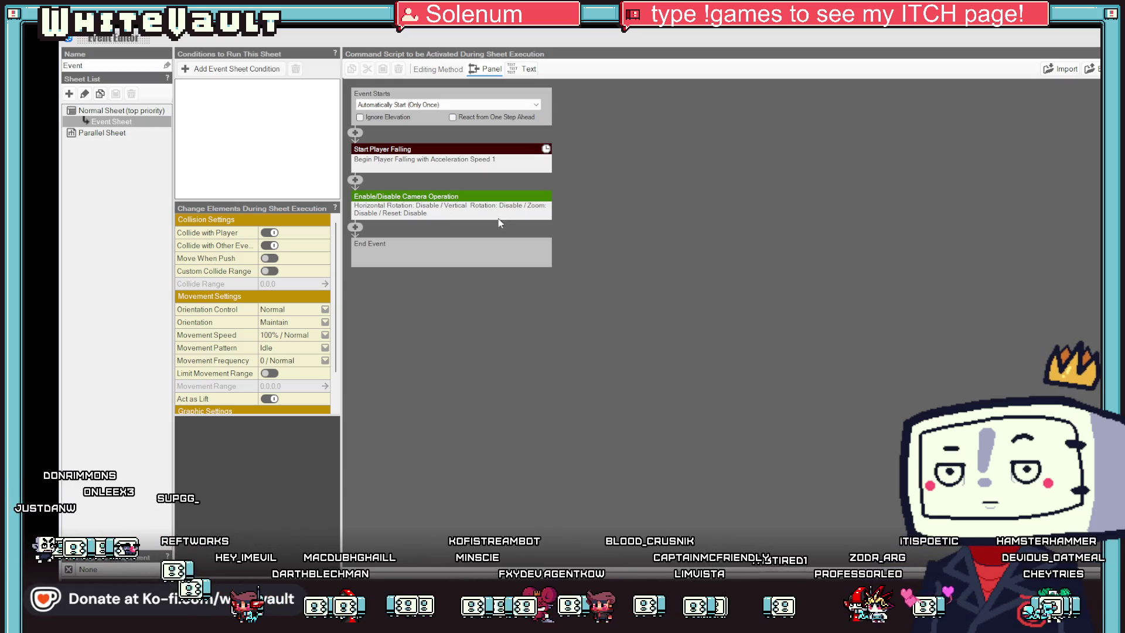
left_click(464, 198)
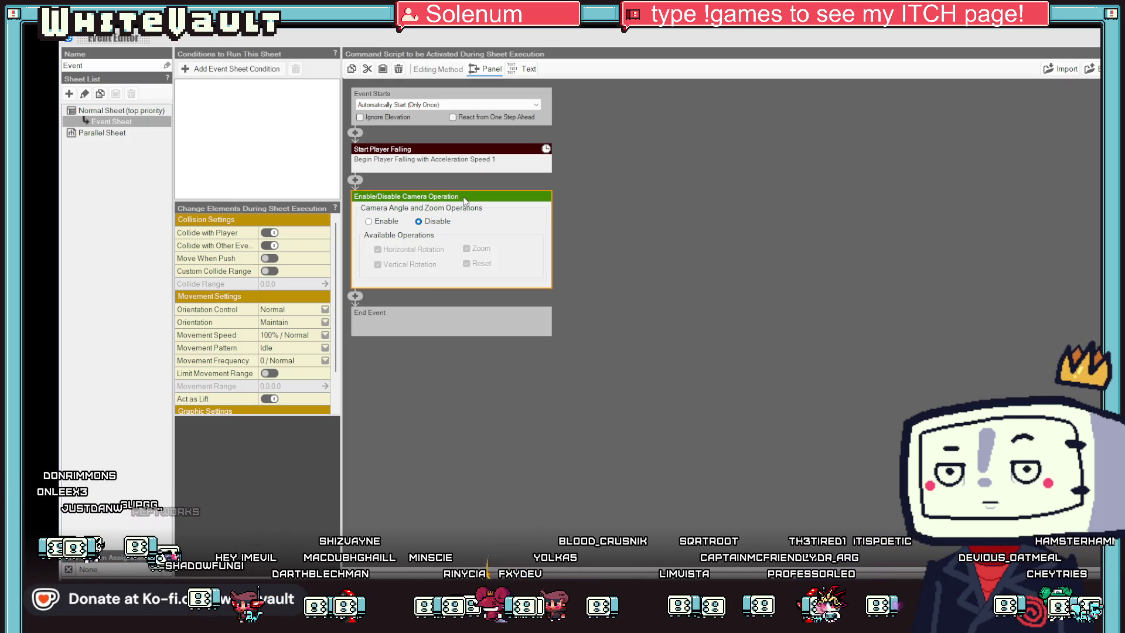
left_click(366, 135)
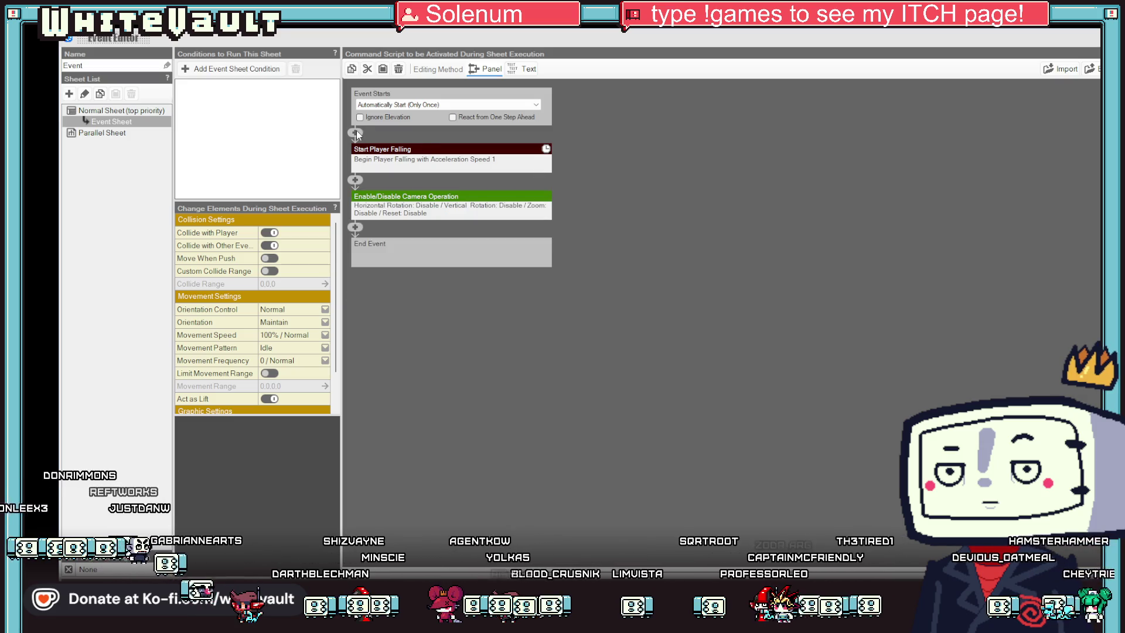
left_click(355, 133)
left_click(438, 191)
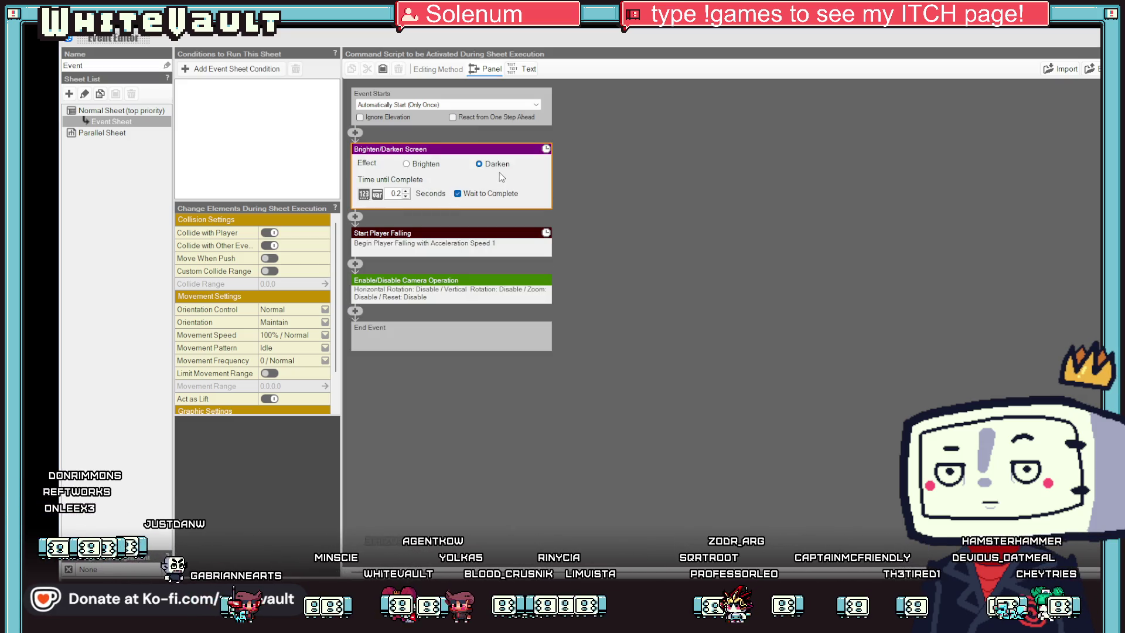
double_click(406, 192)
left_click(406, 191)
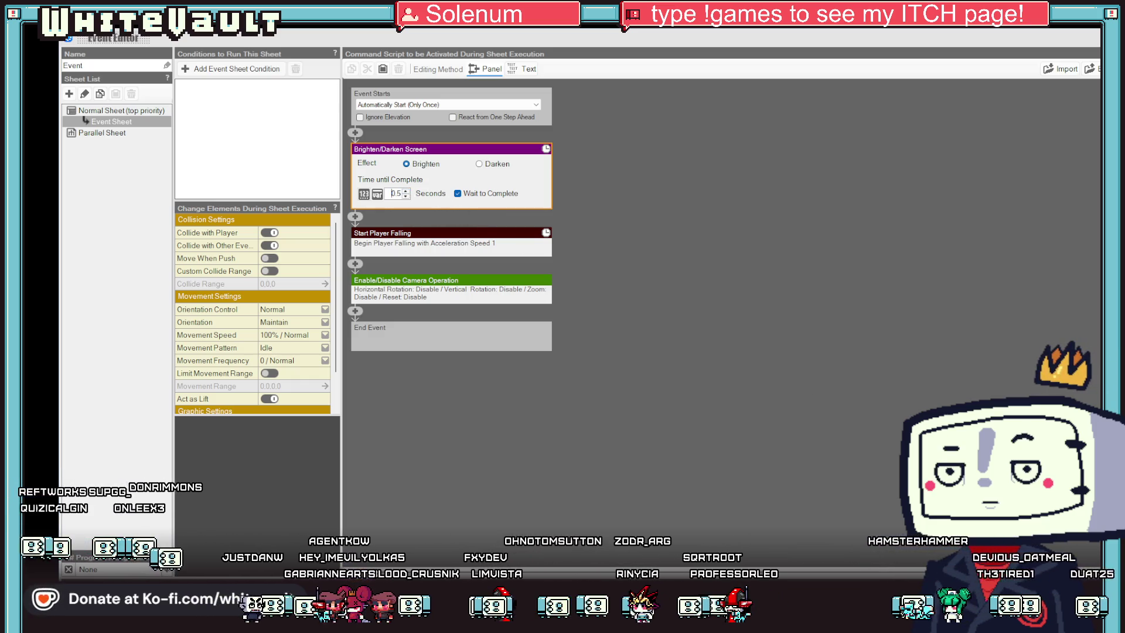
key("Return")
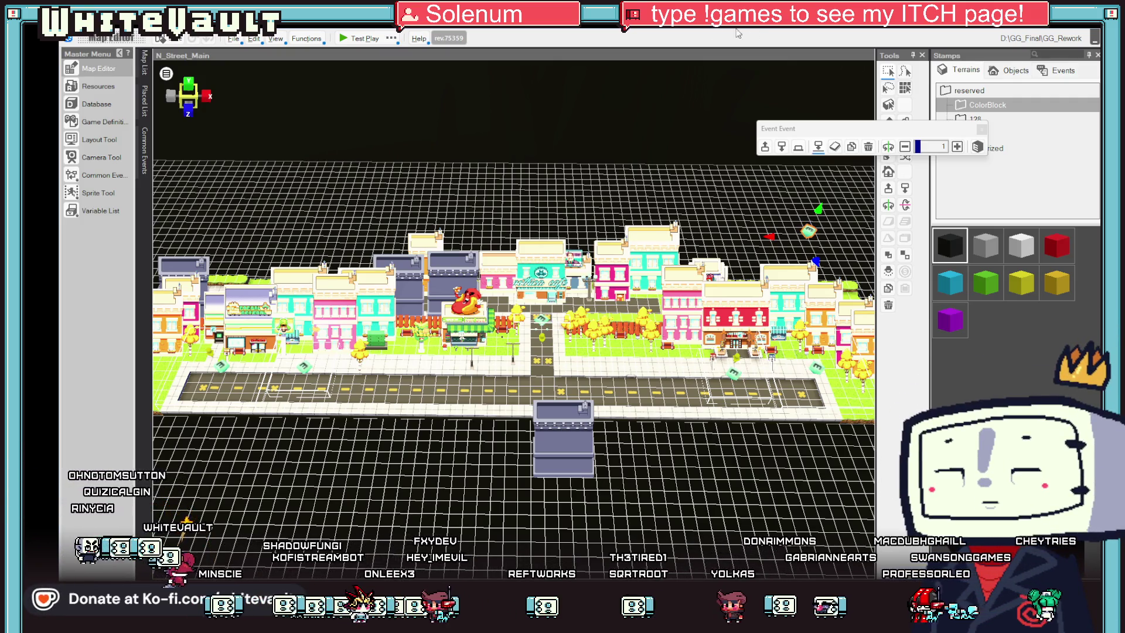
Step: Delete the building below the road and switch over to Aseprite
left_click(569, 421)
key("Delete")
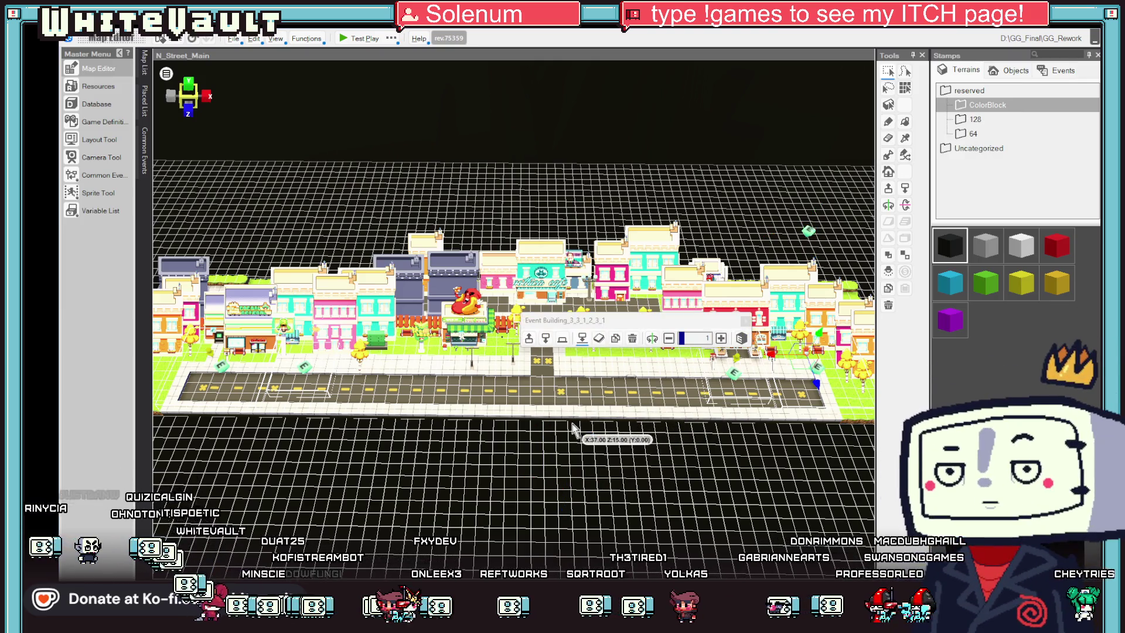
scroll(544, 433, "up", 2)
scroll(545, 433, "up", 3)
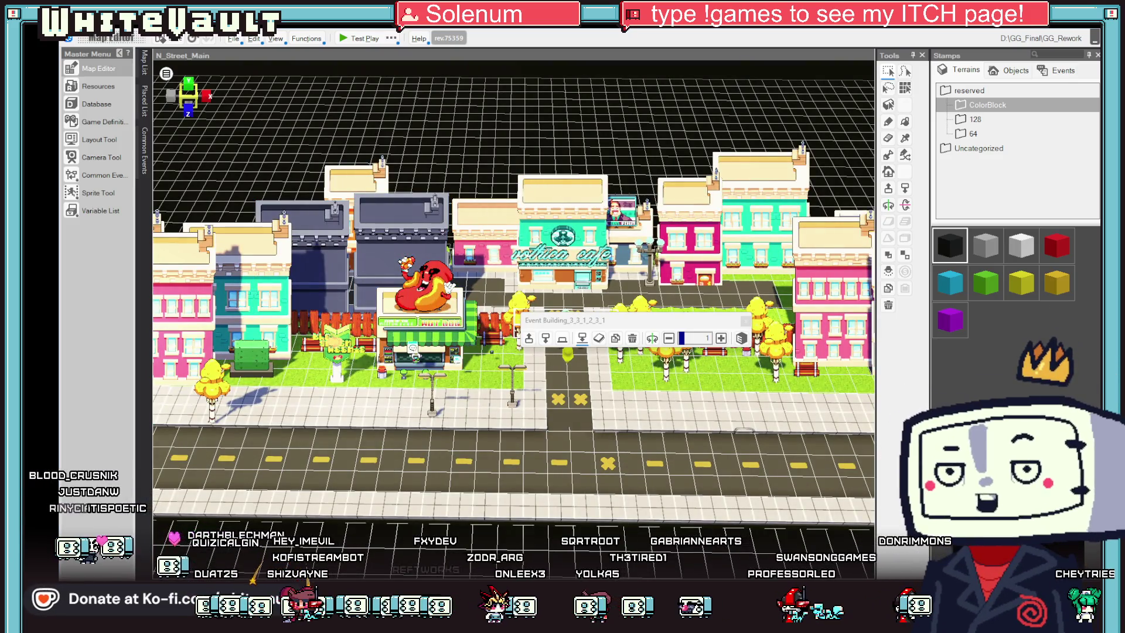
key("alt+Tab")
scroll(679, 351, "down", 2)
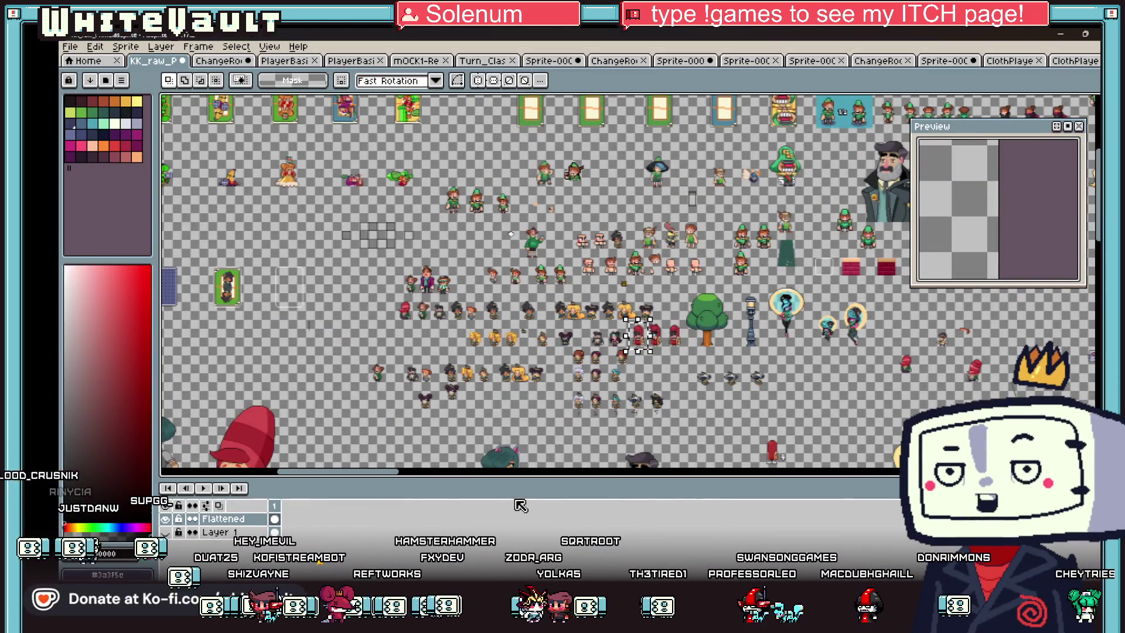
Step: Pan and zoom across the KK_raw sheet to close in on the red-hooded hot dog sprite
left_click_drag(387, 475, 1101, 475)
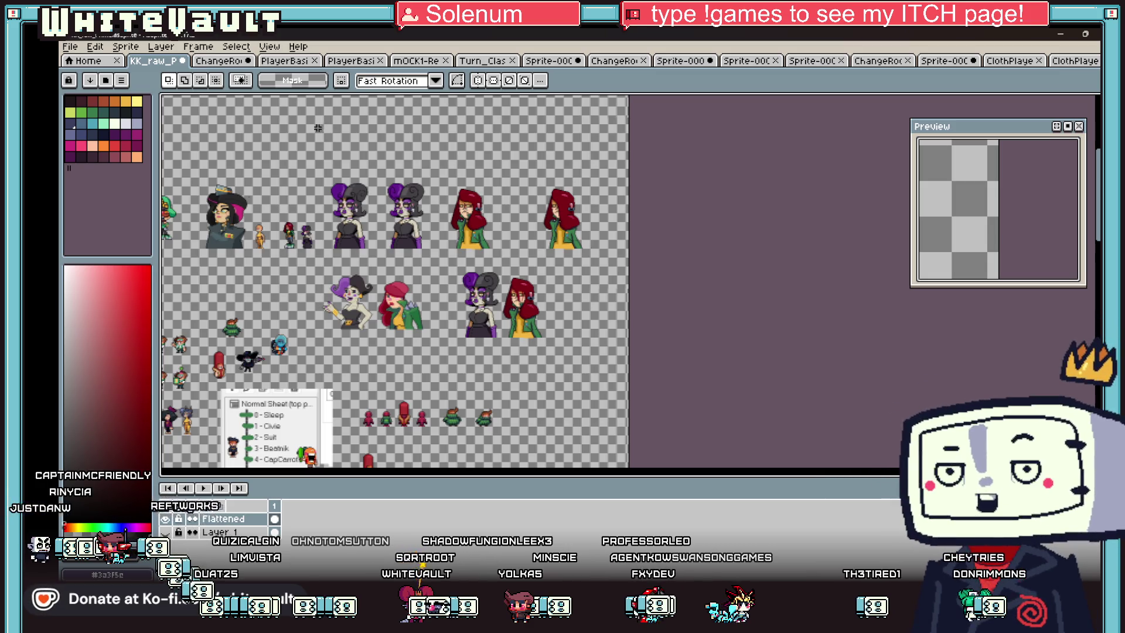
scroll(224, 243, "down", 1)
scroll(182, 277, "up", 1)
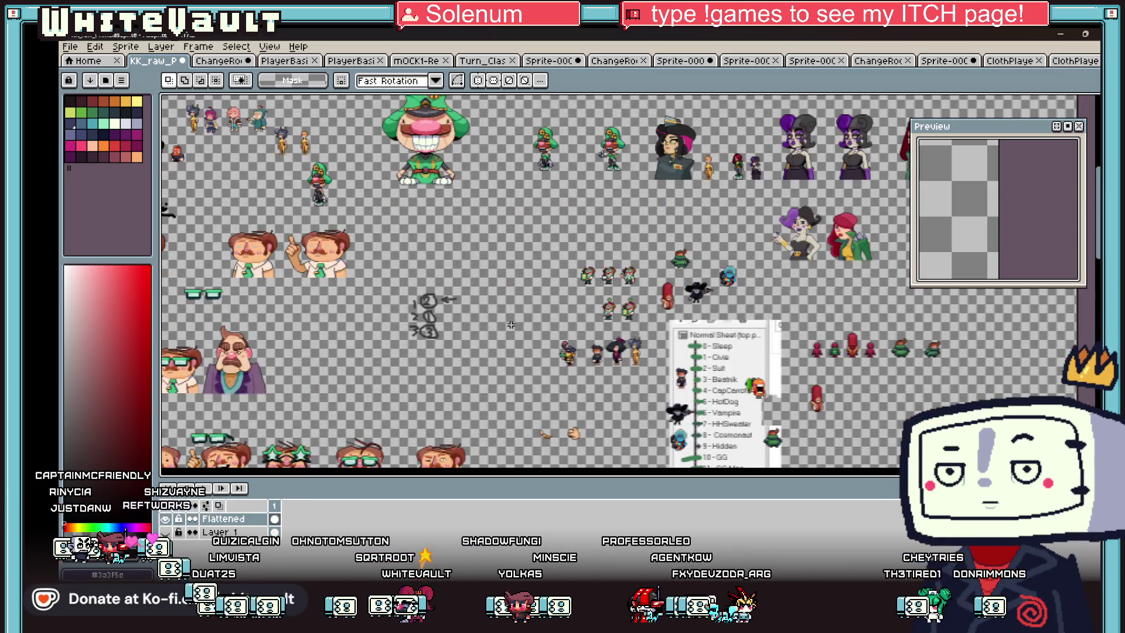
scroll(708, 353, "up", 1)
scroll(708, 353, "down", 1)
scroll(610, 428, "up", 2)
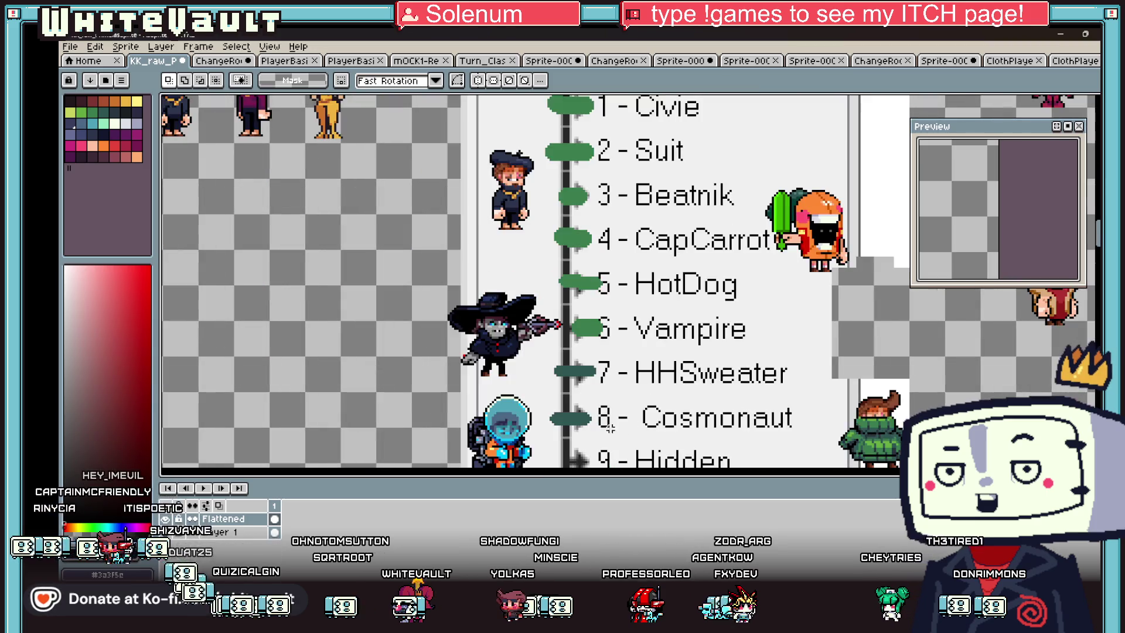
left_click_drag(427, 263, 595, 398)
scroll(574, 384, "down", 1)
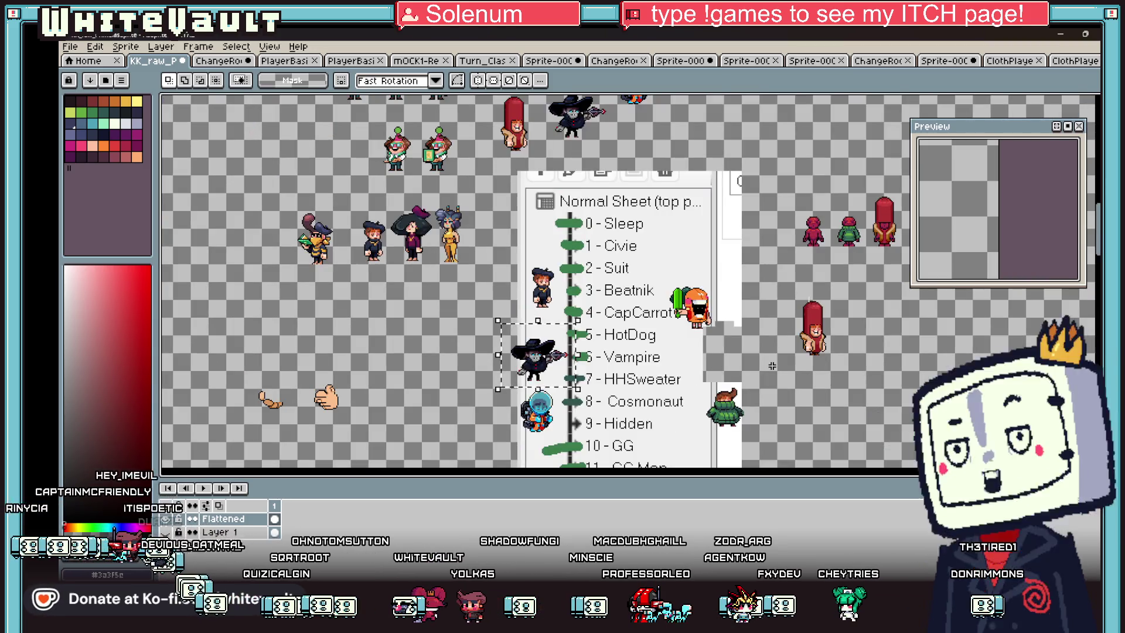
scroll(773, 366, "right", 1)
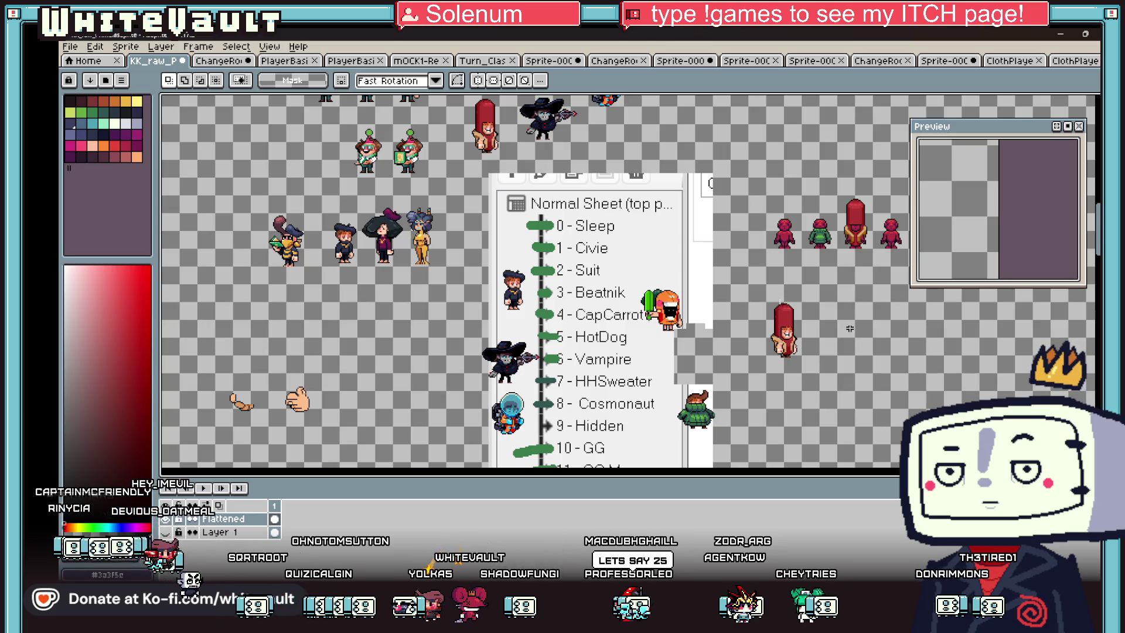
scroll(785, 328, "up", 3)
scroll(645, 328, "up", 1)
Step: Draw a black pixel letter B beside the hot dog
key("i")
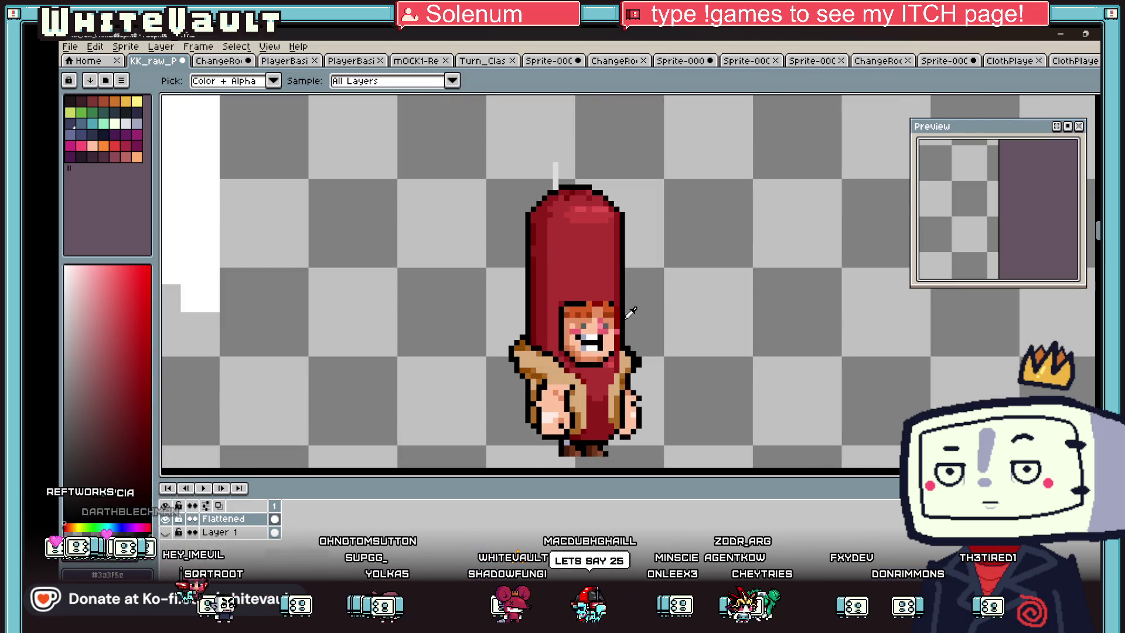
key("b")
scroll(630, 315, "up", 2)
mouse_move(666, 258)
left_mouse_down()
mouse_move(666, 319)
mouse_move(676, 309)
left_mouse_up()
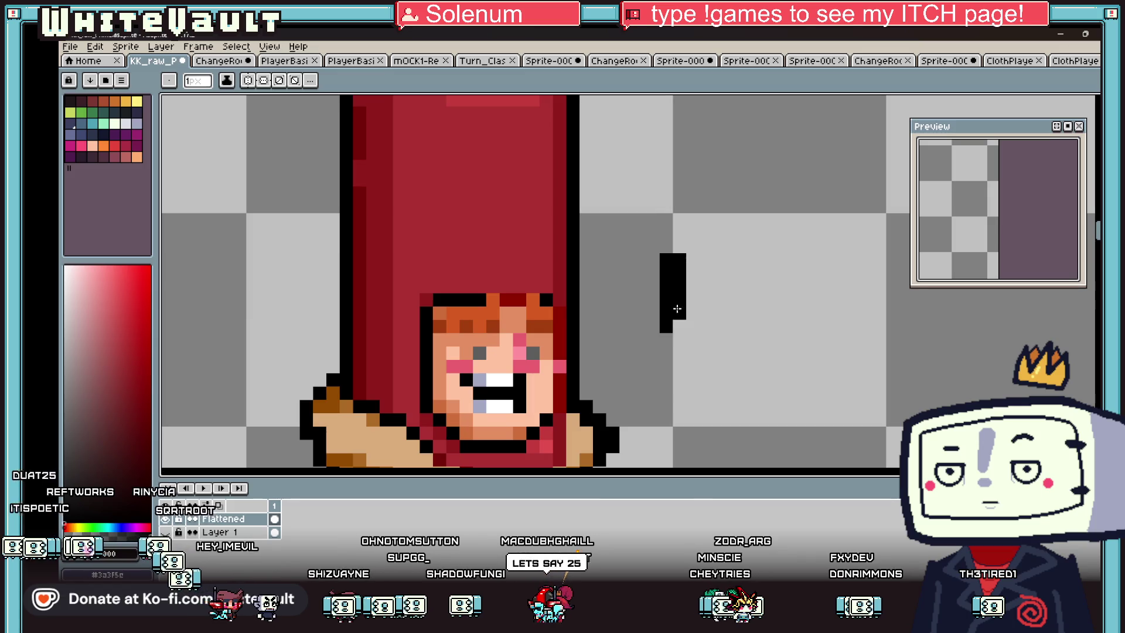
left_click(695, 260)
mouse_move(718, 275)
left_mouse_down()
mouse_move(719, 287)
mouse_move(690, 297)
left_mouse_up()
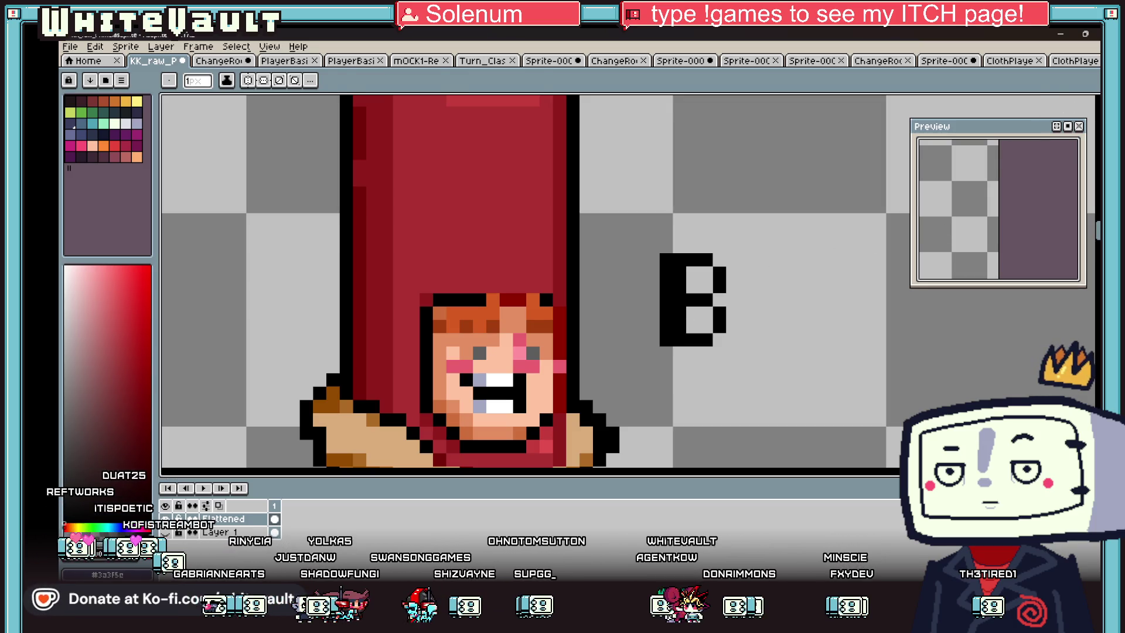
Step: Select the B and place a copy of it further right
key("m")
mouse_move(616, 223)
left_mouse_down()
mouse_move(754, 375)
mouse_move(808, 321)
mouse_move(797, 325)
left_mouse_up()
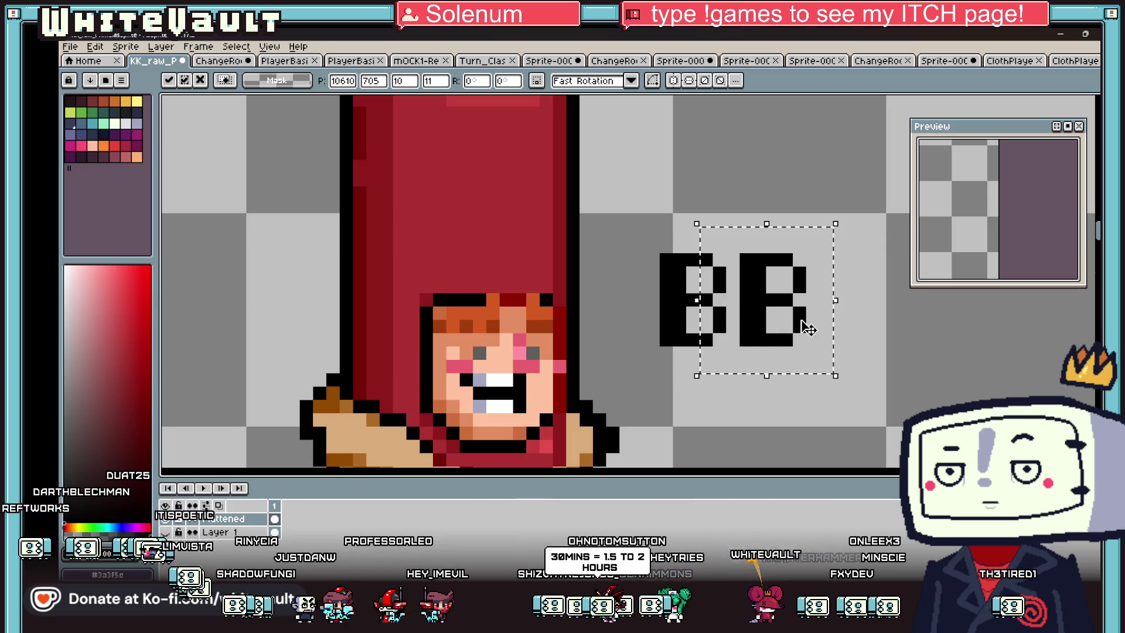
left_click_drag(725, 316, 886, 315)
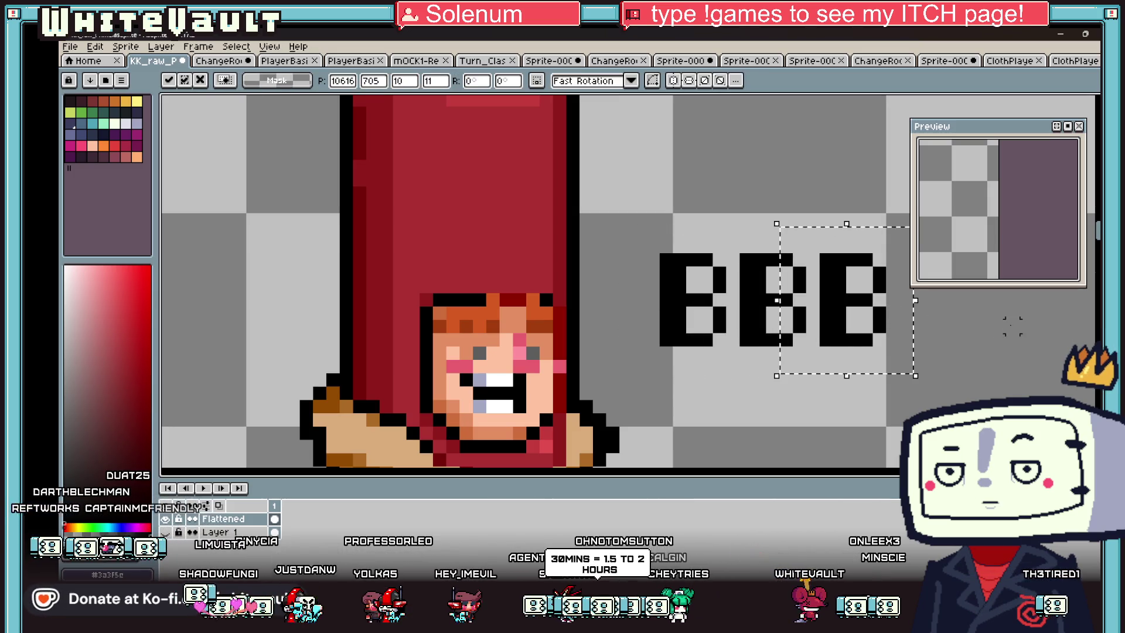
left_click(885, 316)
scroll(908, 325, "up", 1)
Step: Erase the middle B's bottom bar so it becomes an R, reading BRB
key("b")
key("e")
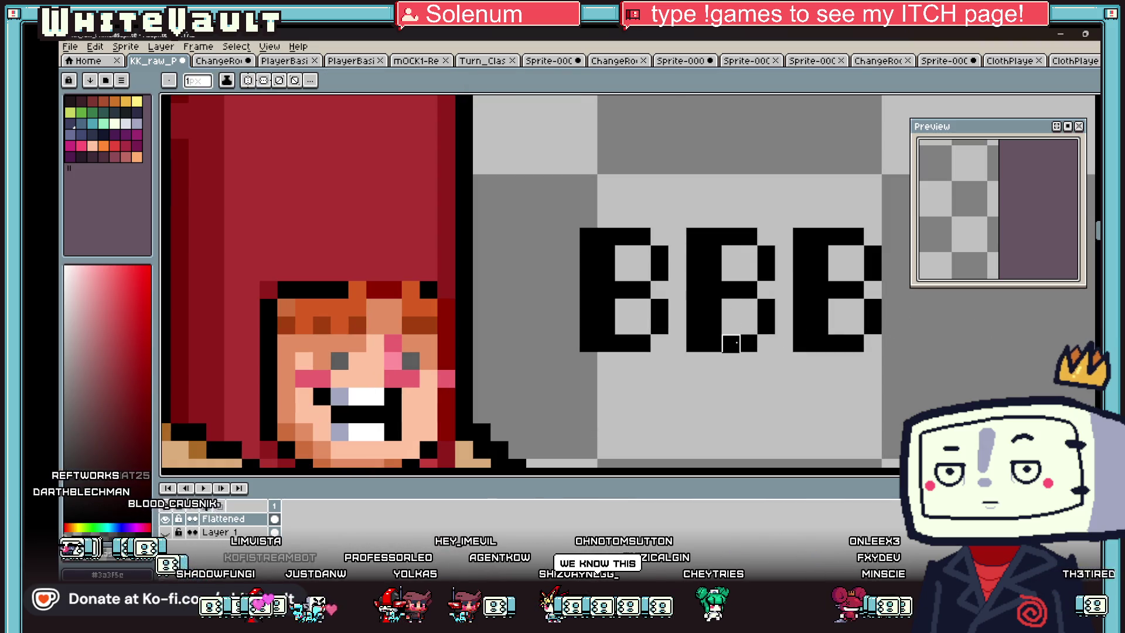
left_click_drag(756, 343, 709, 343)
key("i")
key("b")
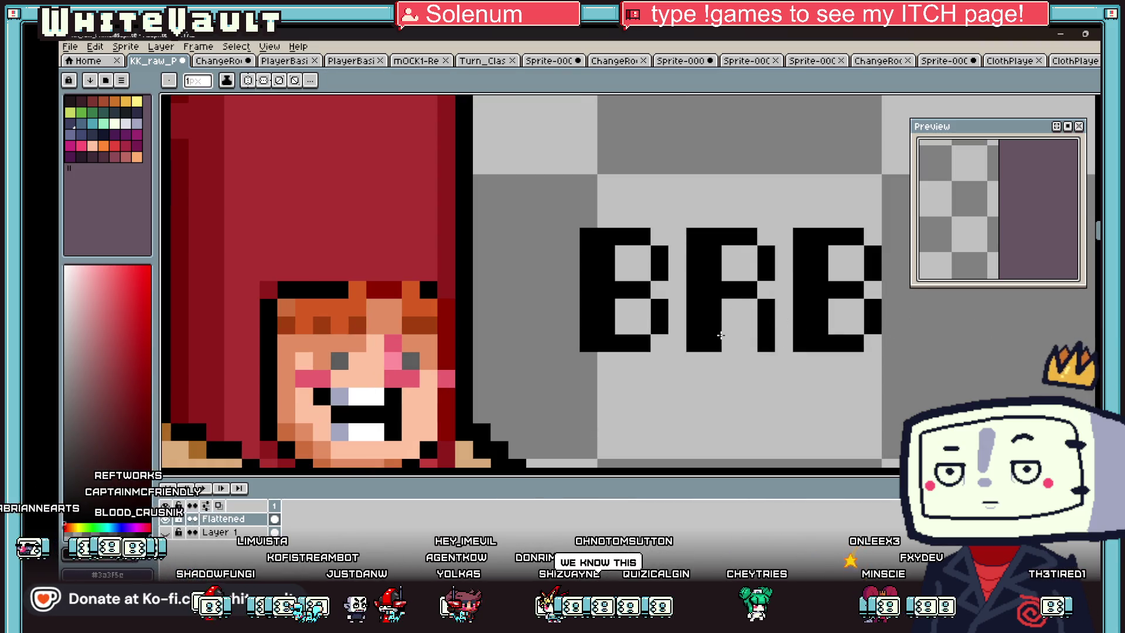
scroll(579, 404, "down", 1)
scroll(578, 404, "up", 1)
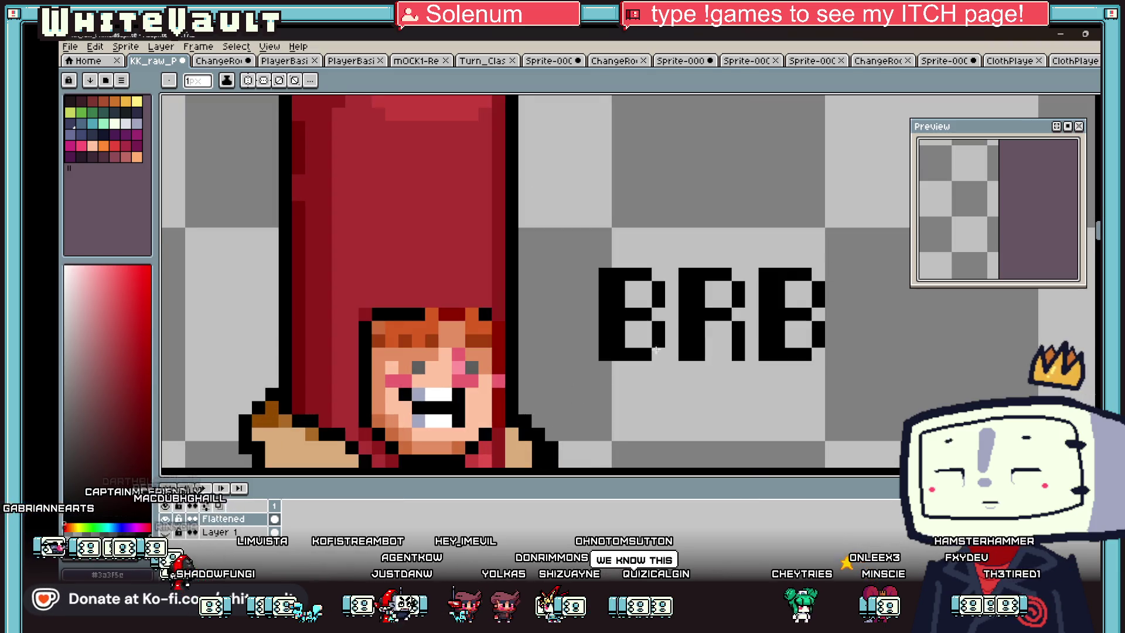
Step: Draw an elliptical marquee selection around the BRB text
key("m")
left_click(1048, 101)
mouse_move(572, 215)
left_mouse_down()
mouse_move(828, 353)
mouse_move(871, 420)
left_mouse_up()
left_click(537, 194)
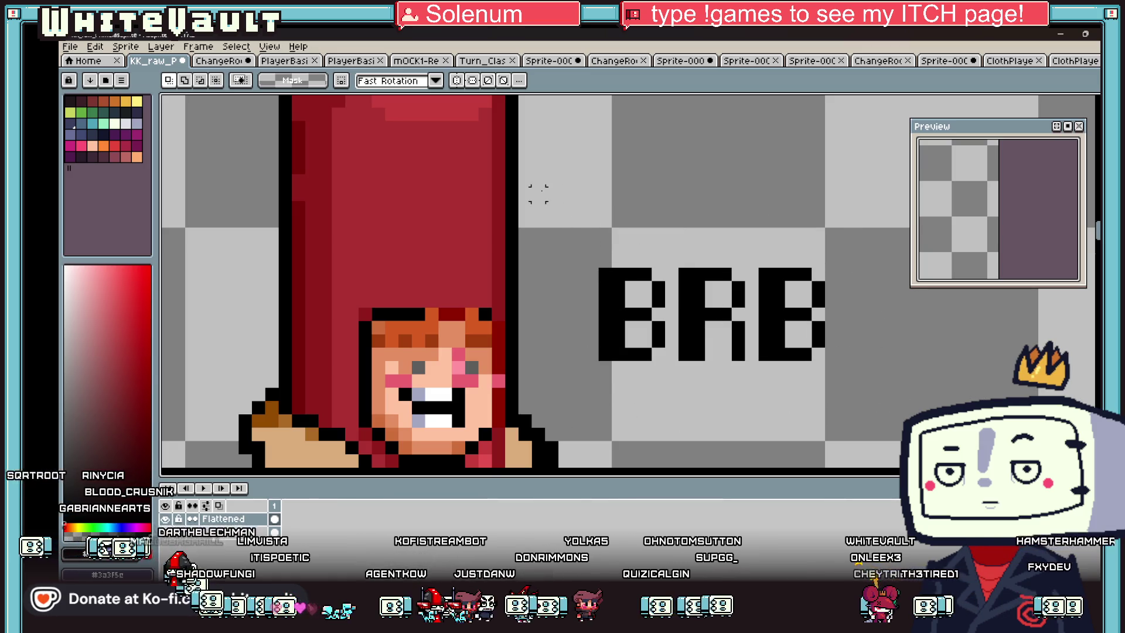
left_click_drag(559, 202, 859, 421)
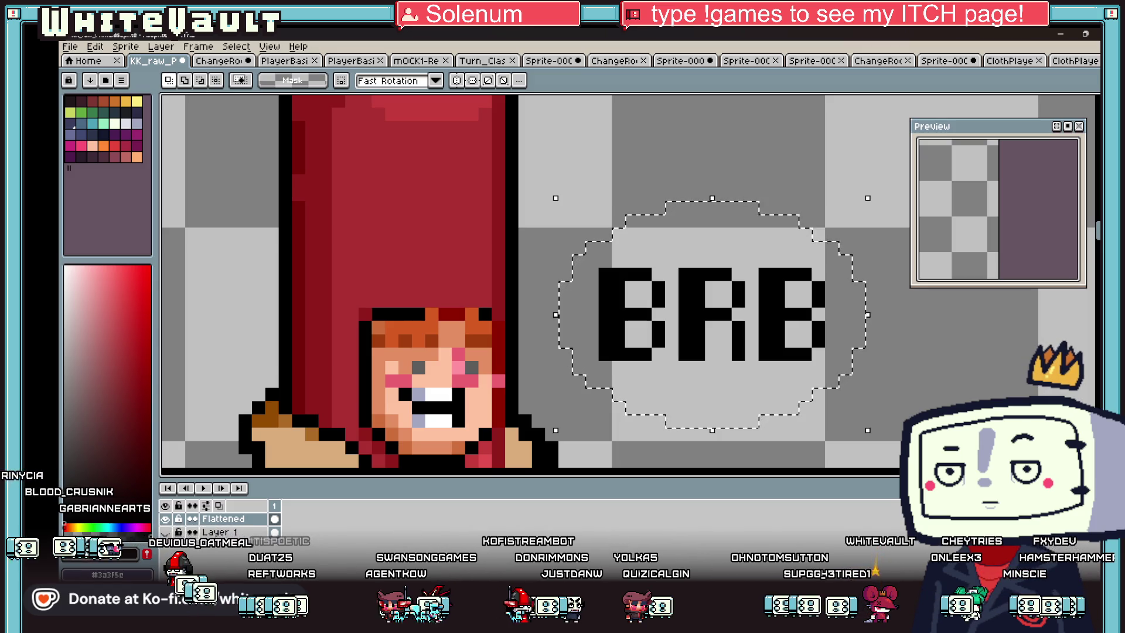
Step: Fill the oval bubble around BRB pale yellow, with Contiguous off to reach the letter gaps
right_click(226, 518)
mouse_move(273, 517)
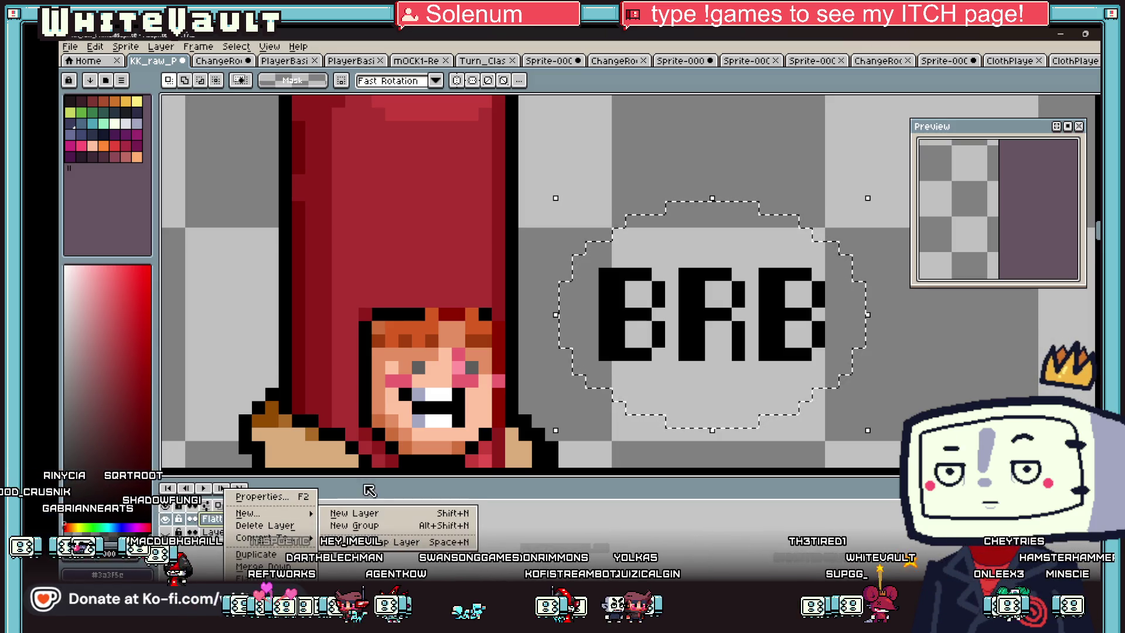
left_click(134, 102)
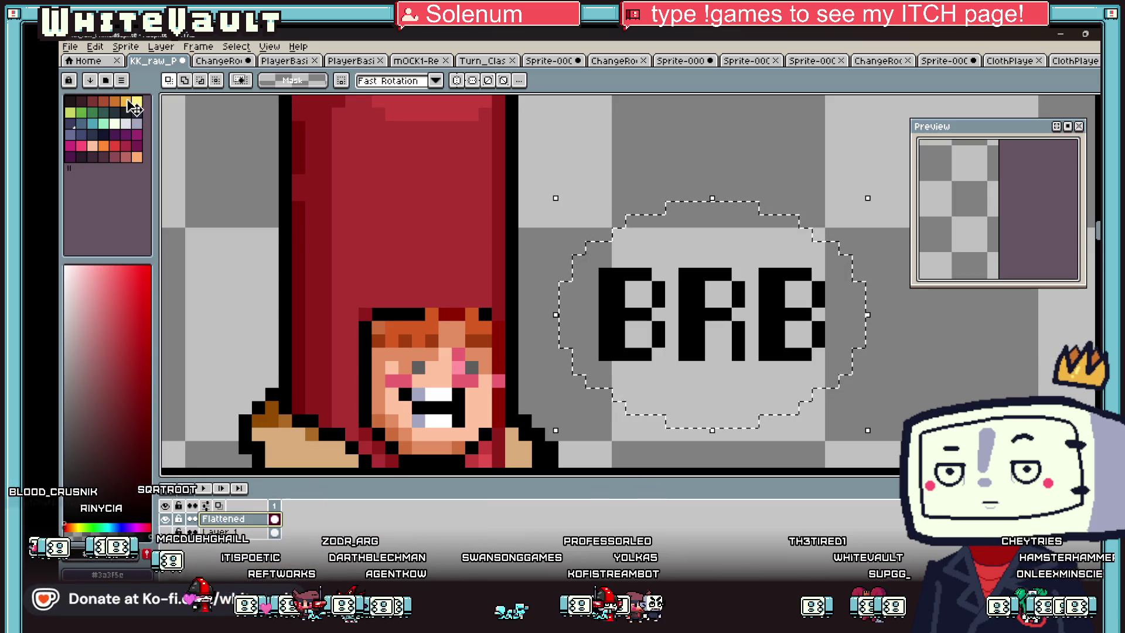
left_click(125, 101)
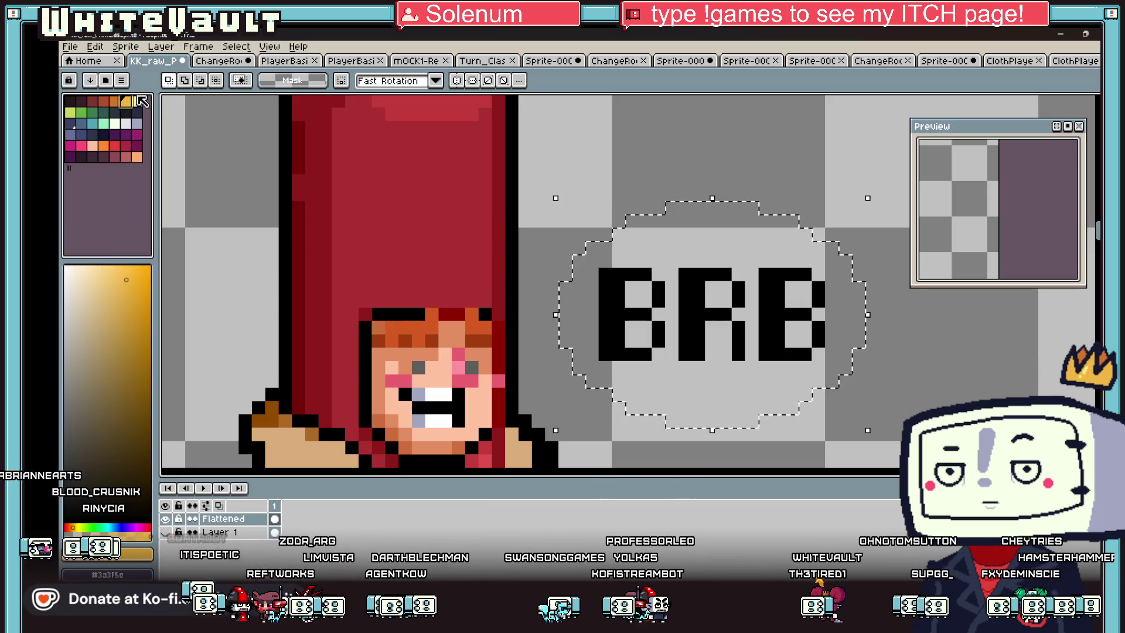
left_click(137, 101)
key("g")
left_click(655, 273)
left_click(279, 80)
left_click(639, 293)
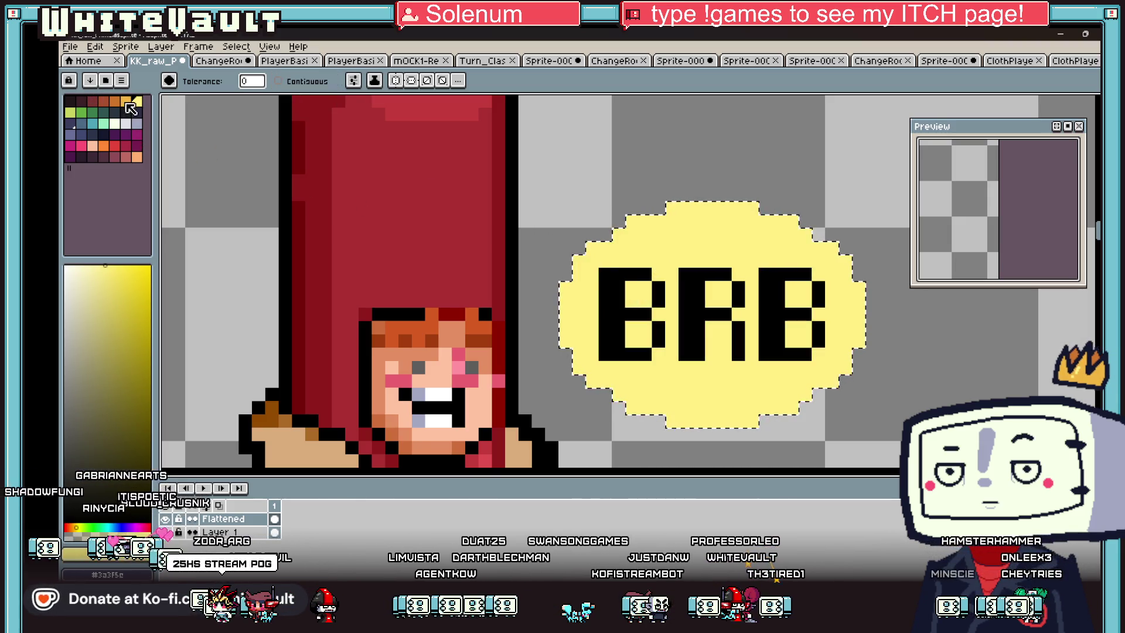
Step: Recolour the BRB letters orange and offset the black lettering one pixel up-left as a shadow
left_click(115, 101)
left_click(620, 273)
key("v")
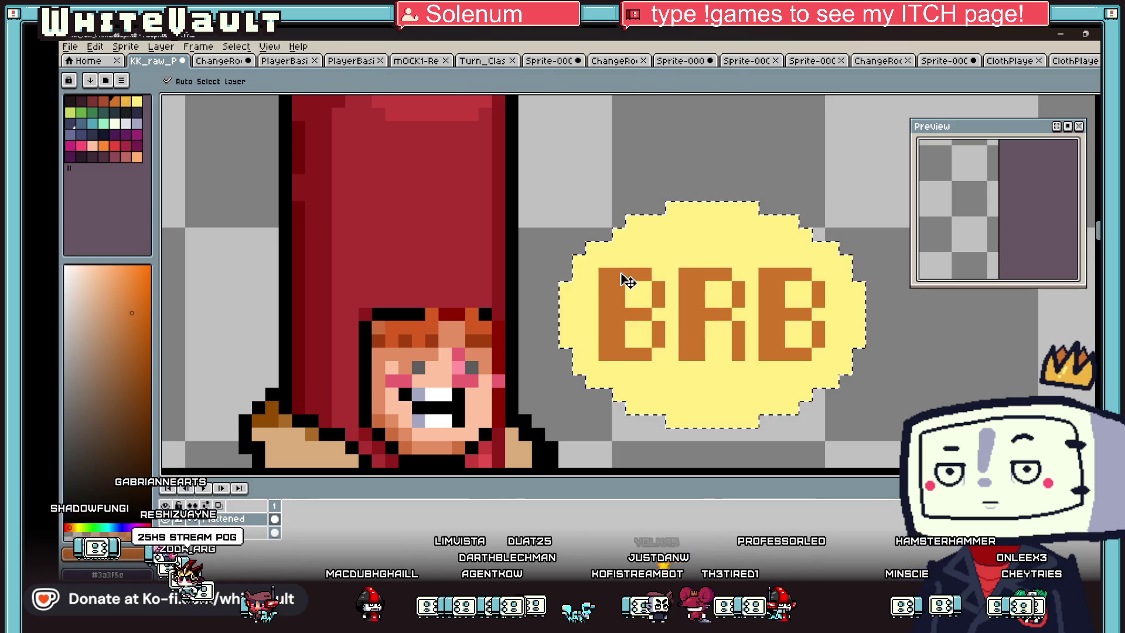
key("ctrl+z")
key("Up")
key("Left")
key("ctrl+d")
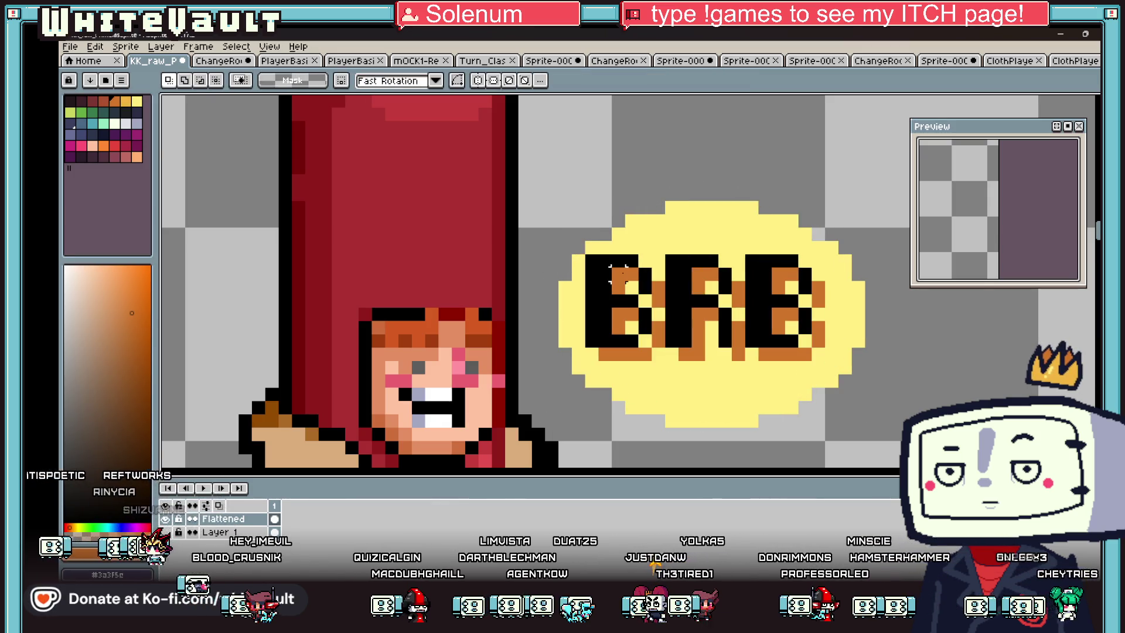
scroll(696, 374, "down", 2)
scroll(696, 375, "up", 2)
Step: Pencil a pale yellow tail at the bubble's lower-left, pointing toward the hot dog
key("i")
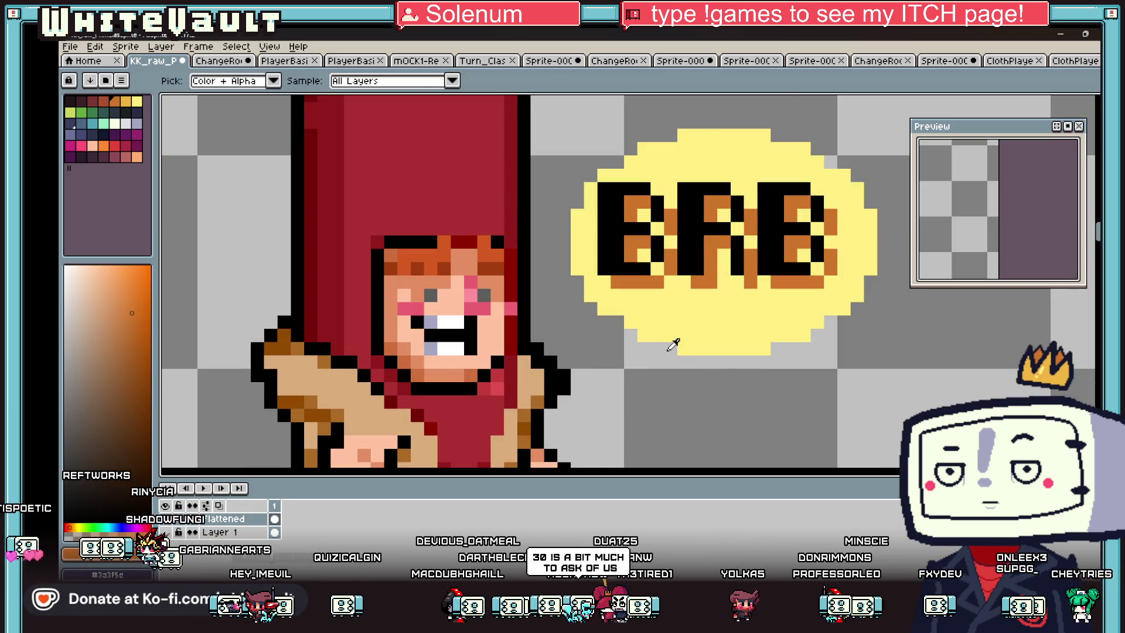
left_click(644, 328)
key("b")
mouse_move(617, 334)
left_mouse_down()
mouse_move(603, 348)
mouse_move(604, 335)
left_mouse_up()
left_click(590, 349)
scroll(709, 343, "down", 2)
scroll(709, 344, "down", 2)
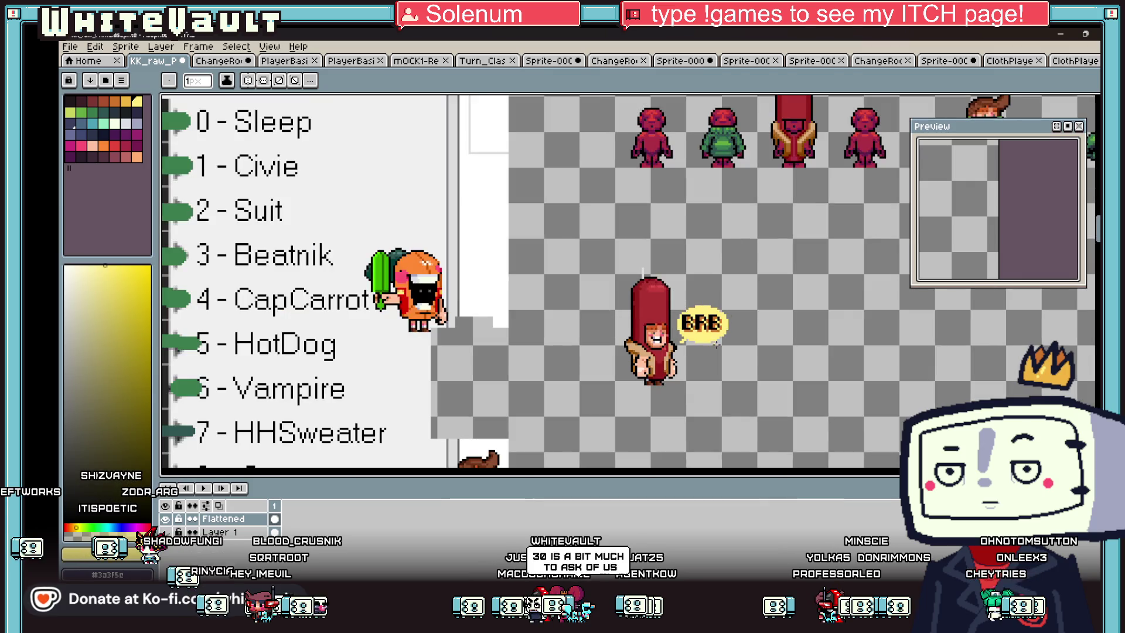
scroll(726, 369, "up", 2)
scroll(733, 379, "up", 1)
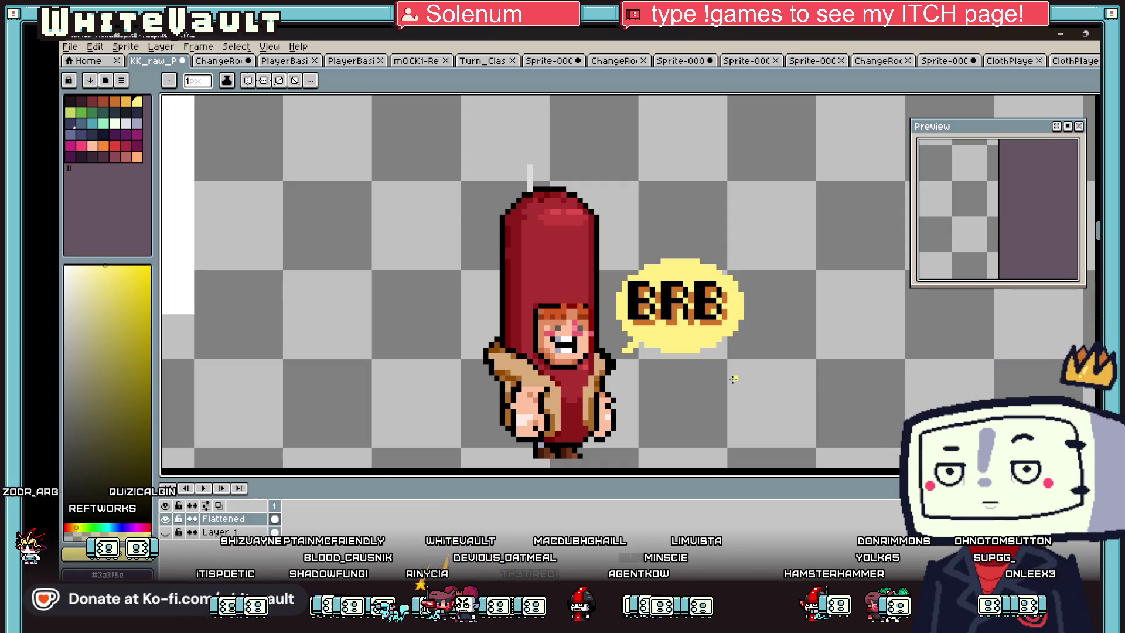
key("m")
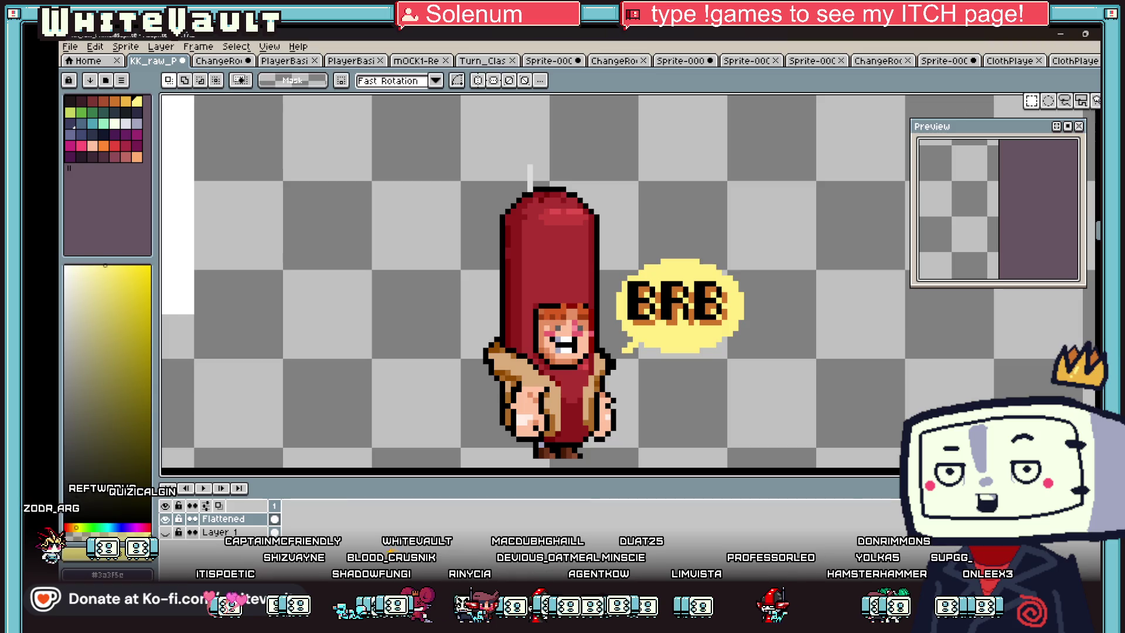
scroll(486, 174, "up", 1)
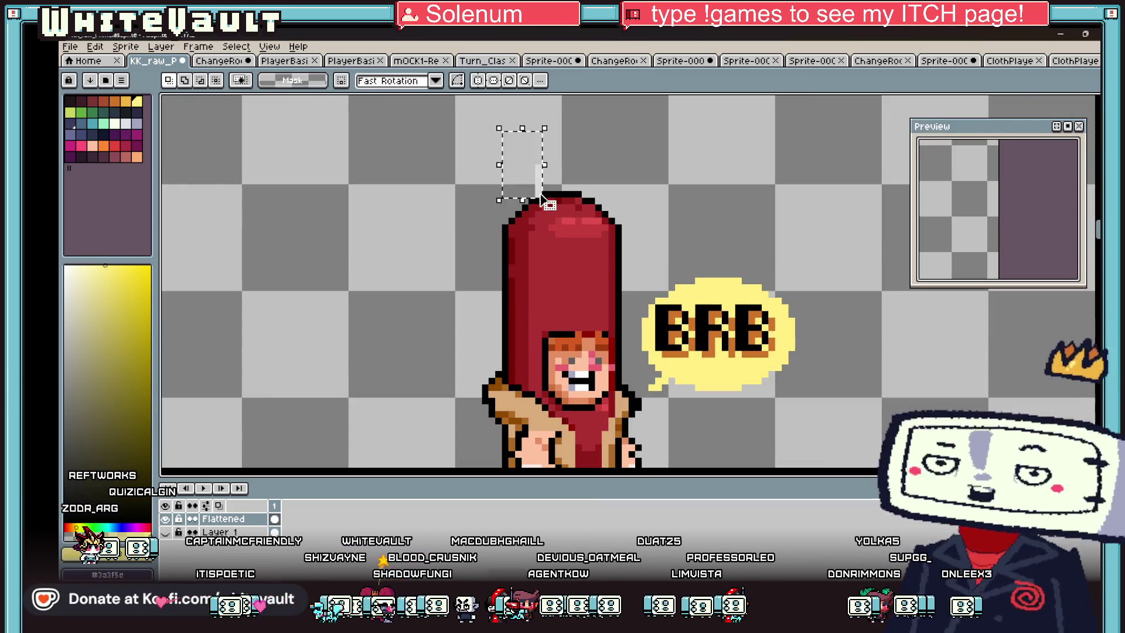
scroll(803, 387, "down", 1)
scroll(804, 388, "up", 1)
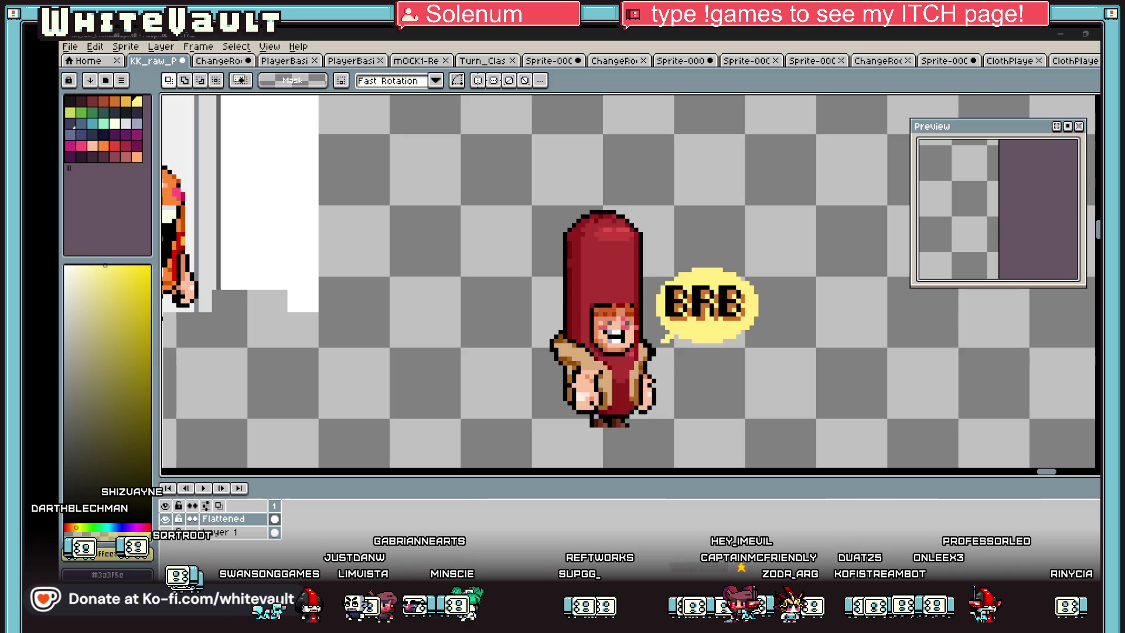
scroll(343, 230, "down", 3)
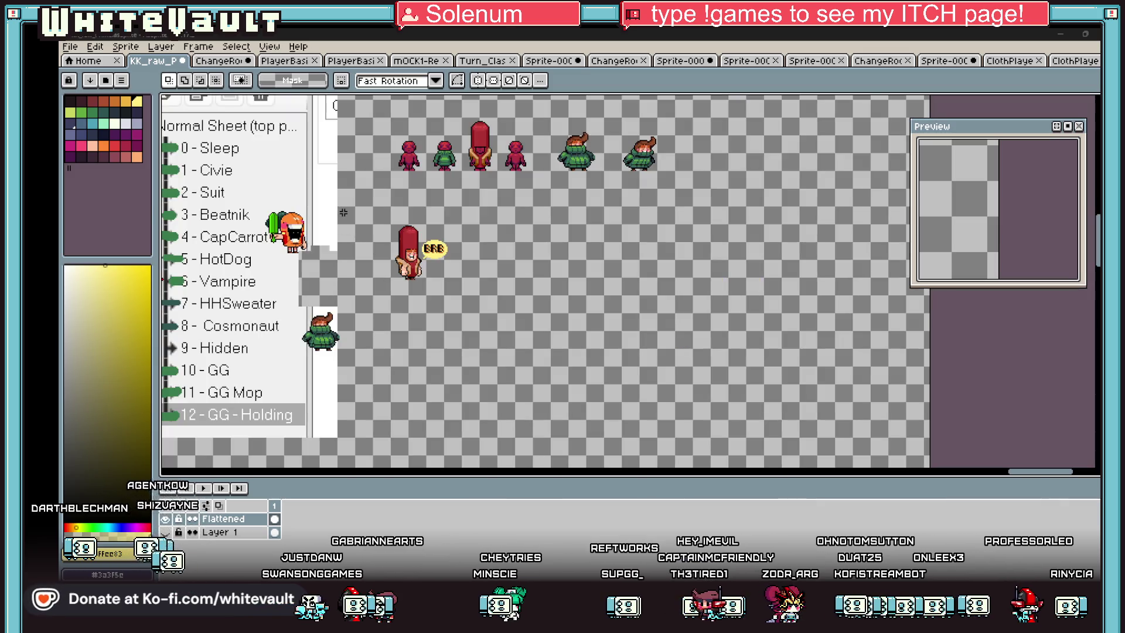
scroll(501, 216, "down", 1)
scroll(543, 153, "up", 1)
scroll(330, 239, "down", 1)
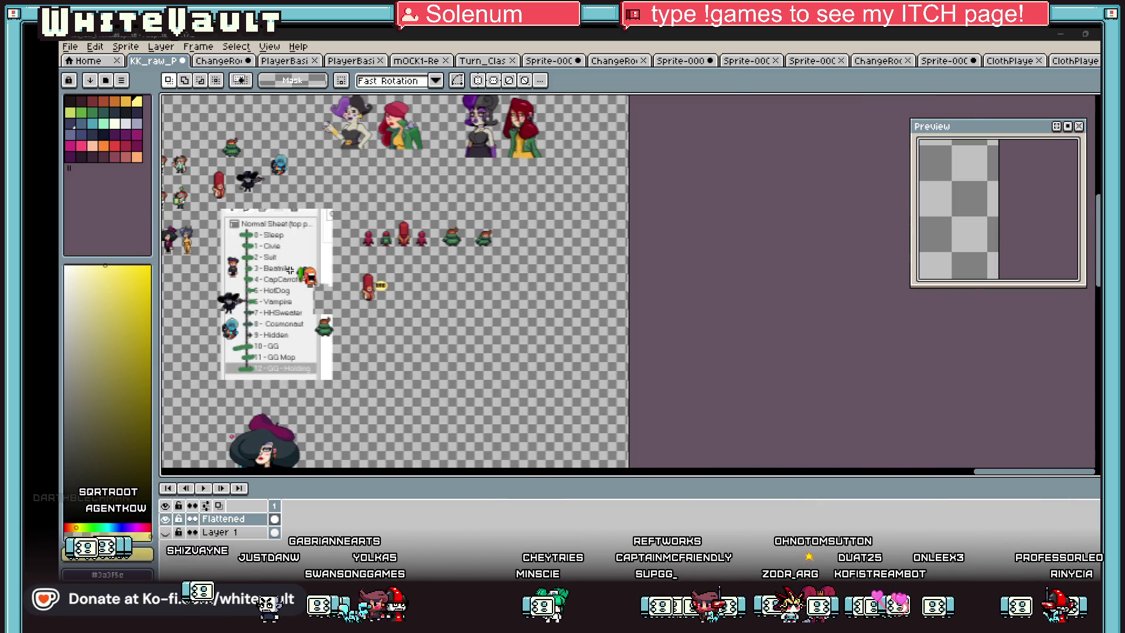
scroll(277, 268, "up", 1)
left_click_drag(167, 234, 208, 290)
left_click_drag(390, 401, 531, 402)
left_click_drag(266, 352, 353, 434)
scroll(555, 385, "down", 3)
scroll(621, 322, "up", 2)
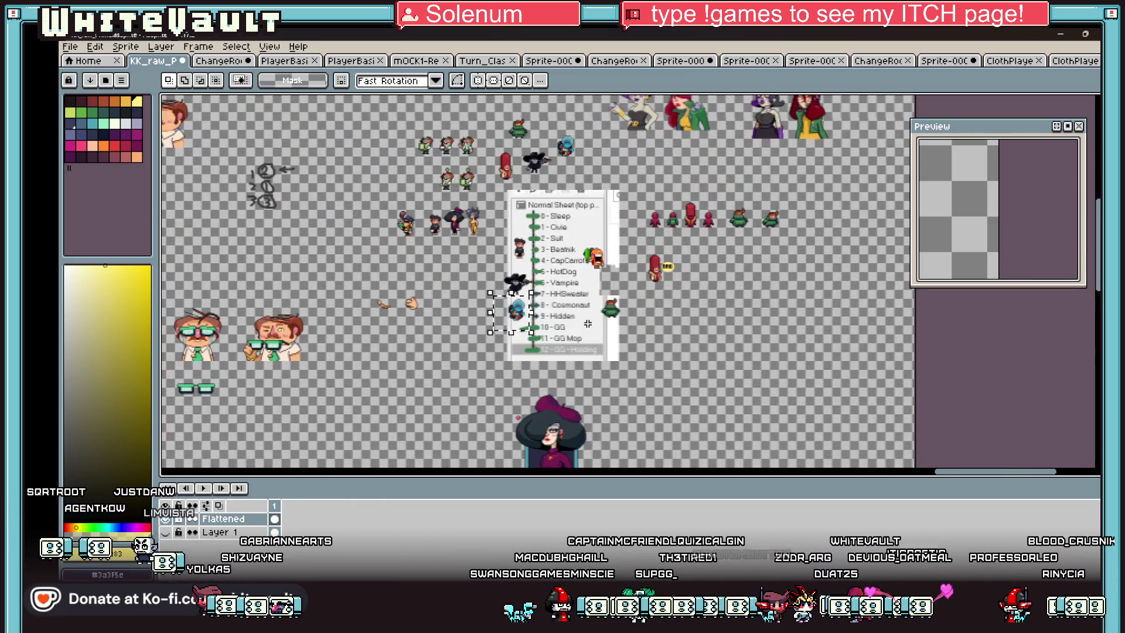
scroll(538, 219, "up", 1)
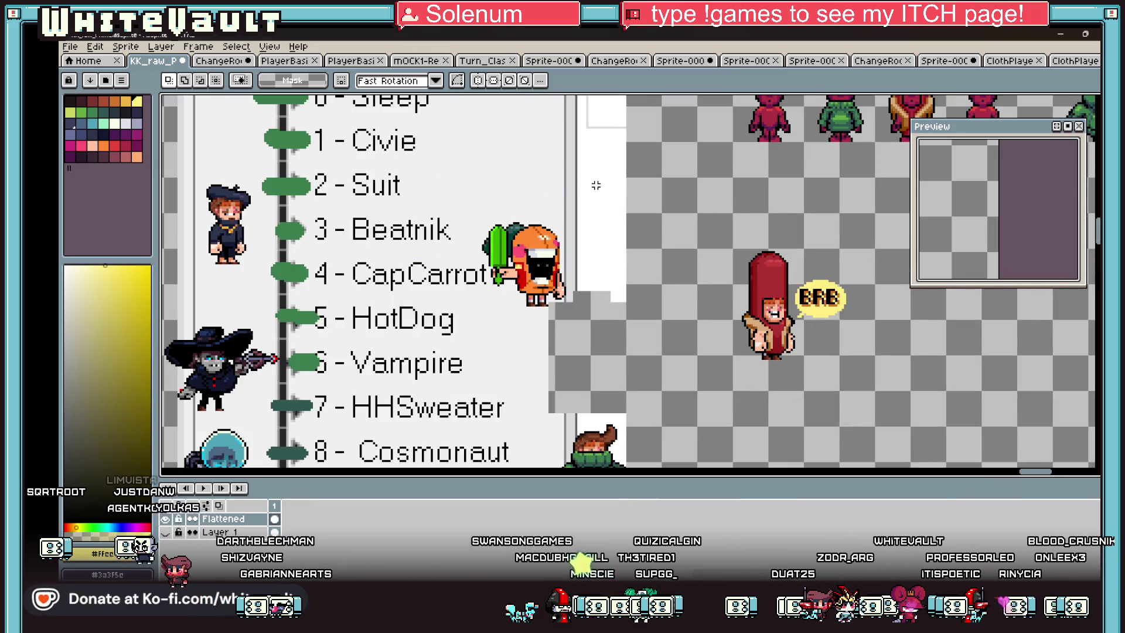
left_click_drag(613, 181, 468, 329)
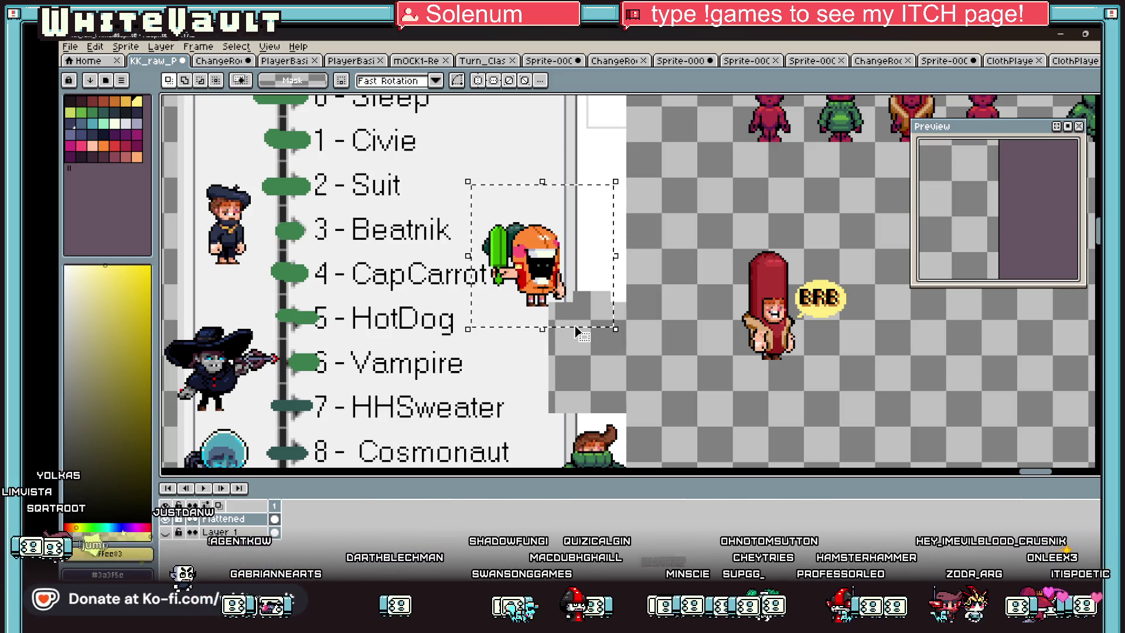
scroll(420, 315, "down", 2)
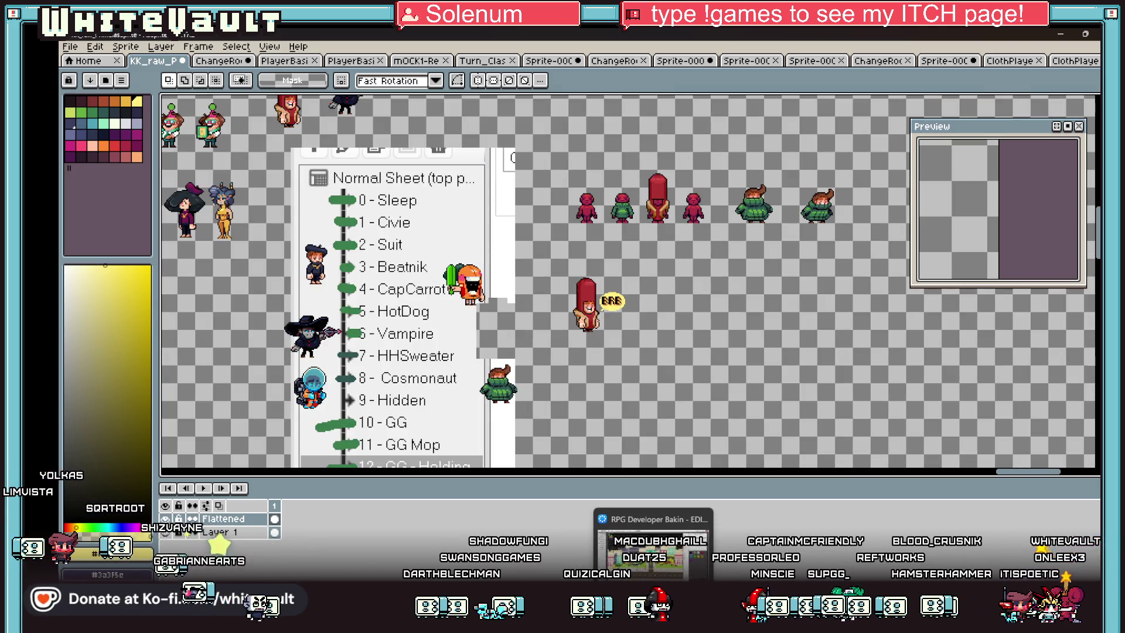
left_click(650, 592)
Step: Open the Ending_CC map from the Map List's Old > Day-1 folder
left_click(144, 61)
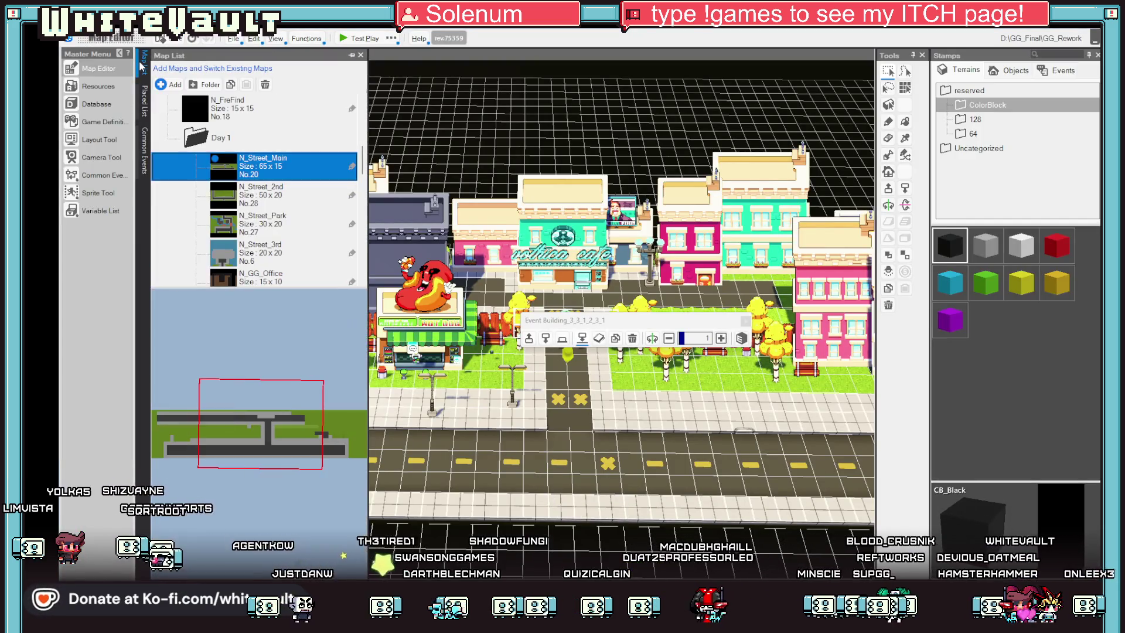
scroll(261, 217, "down", 3)
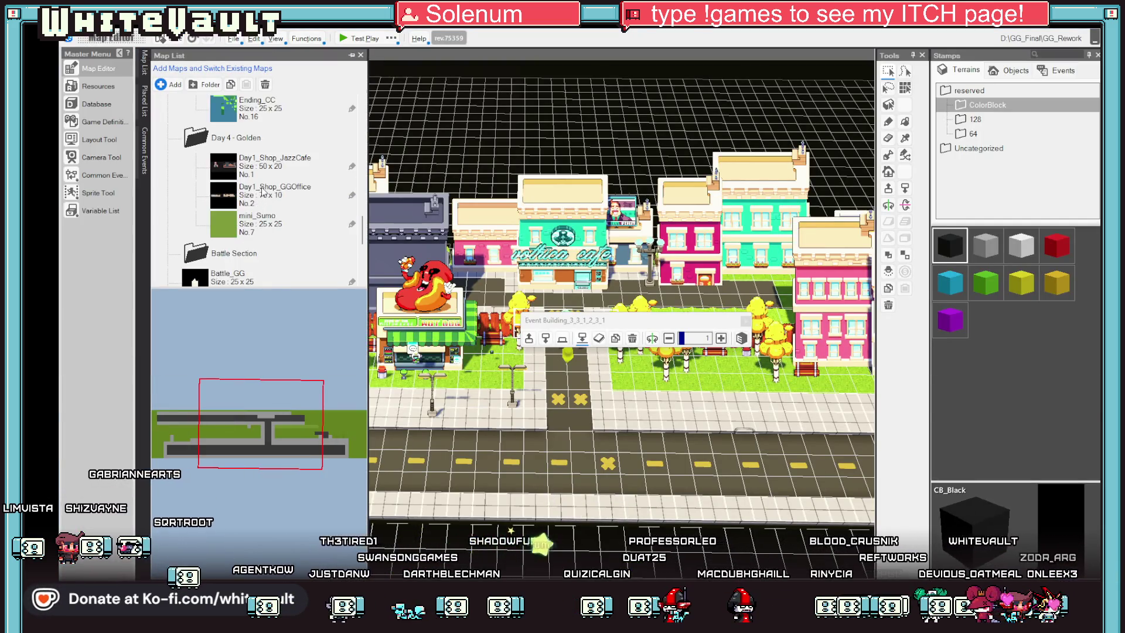
left_click(276, 196)
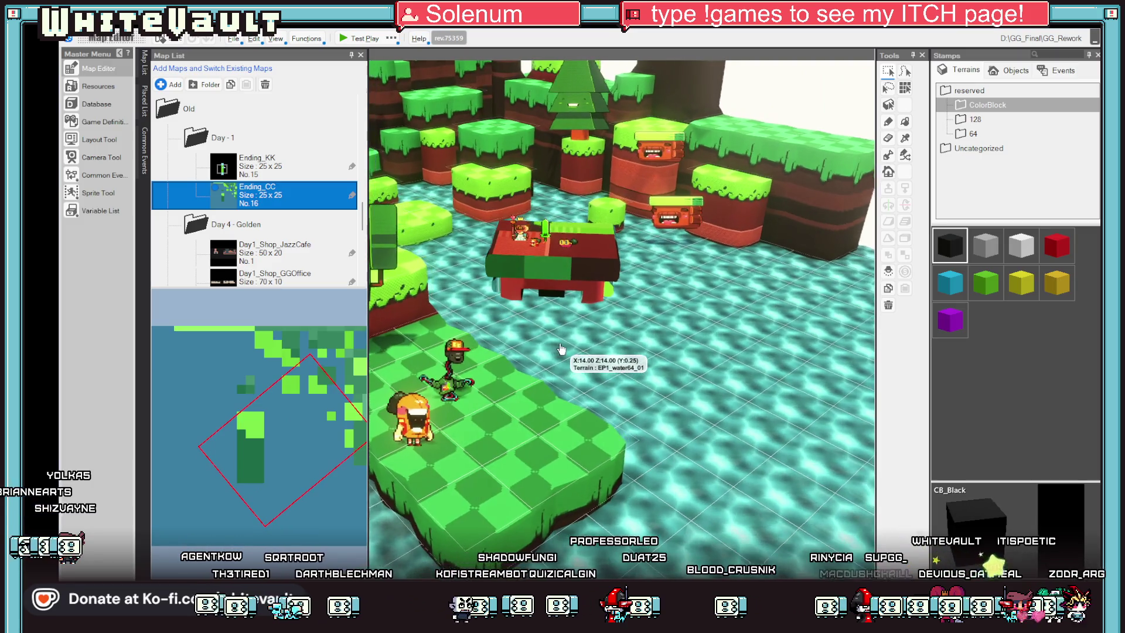
Step: Select the dirt-block event, focus the camera on it, and pick the orange character event
right_click(509, 235)
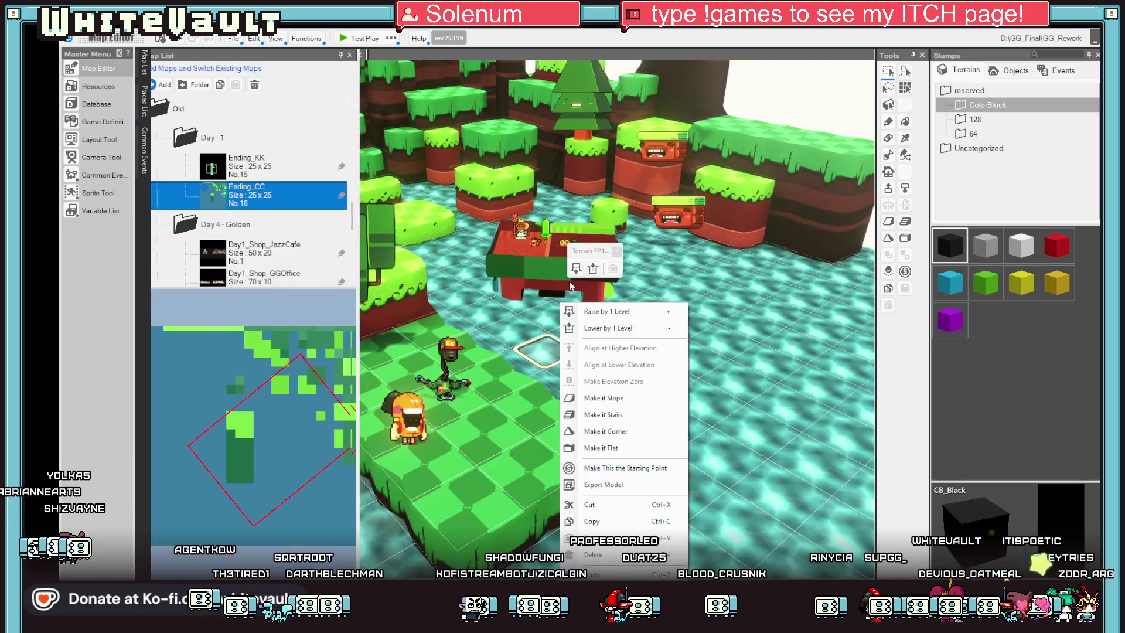
left_click(599, 332)
key("w")
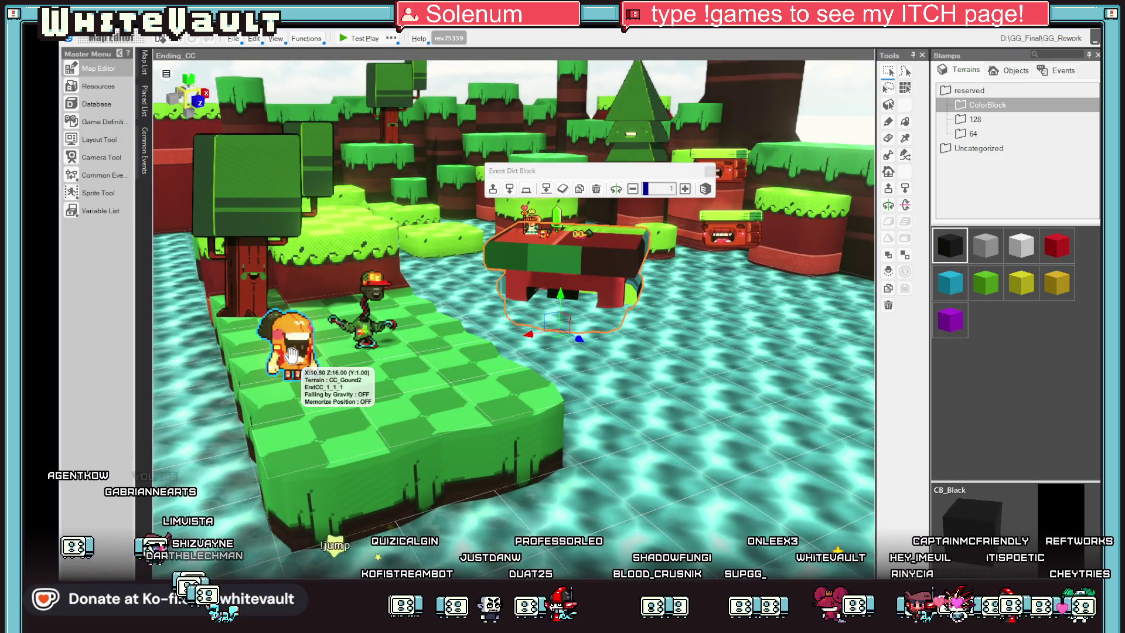
left_click(291, 354)
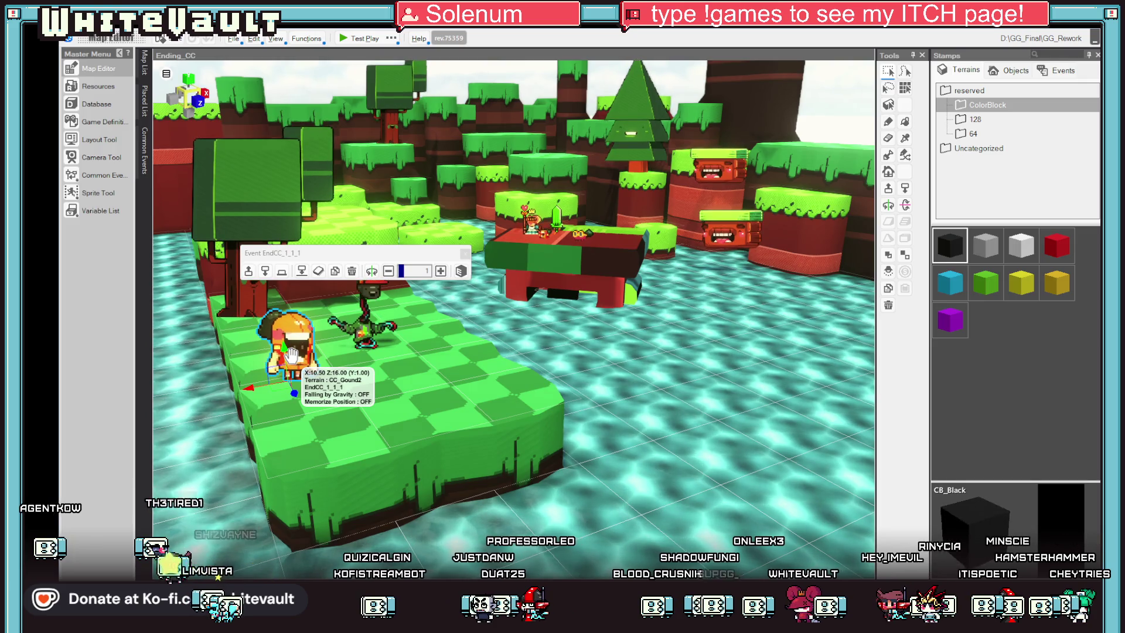
Step: Check the EndCC_1_1_1 event's Graphic Settings, close it, and return to Aseprite's KK_raw sheet
double_click(299, 354)
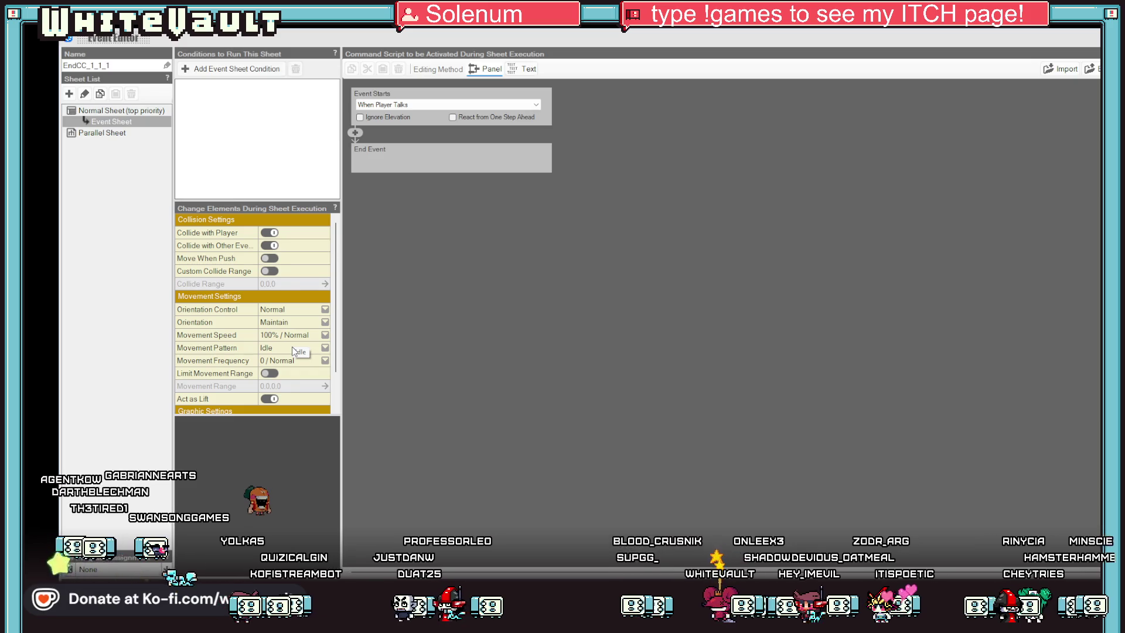
scroll(292, 346, "down", 2)
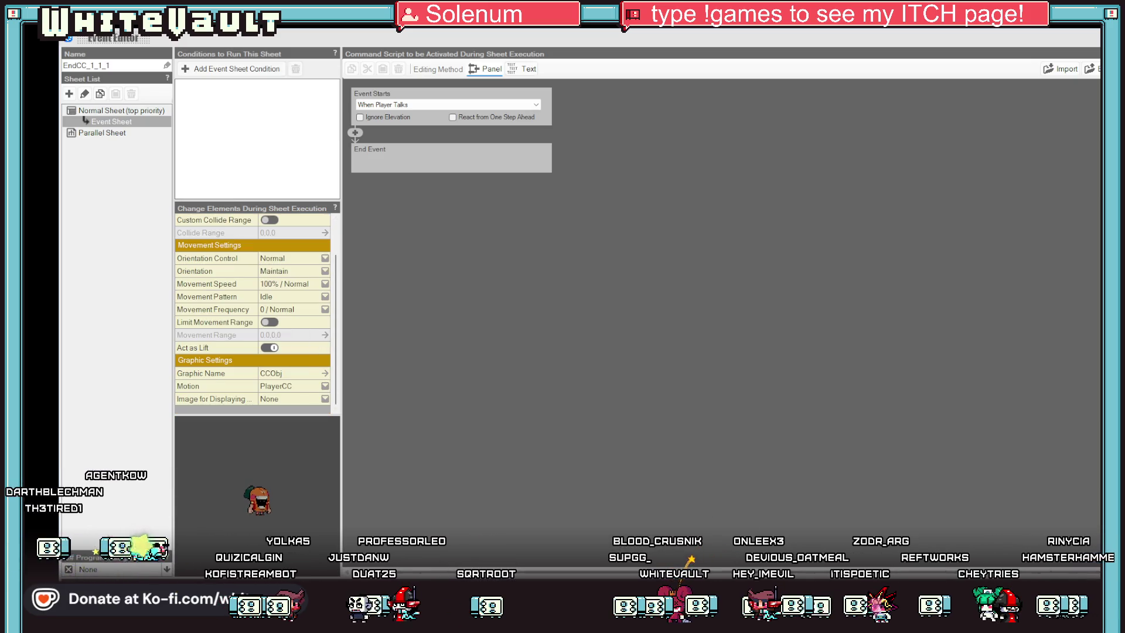
key("Escape")
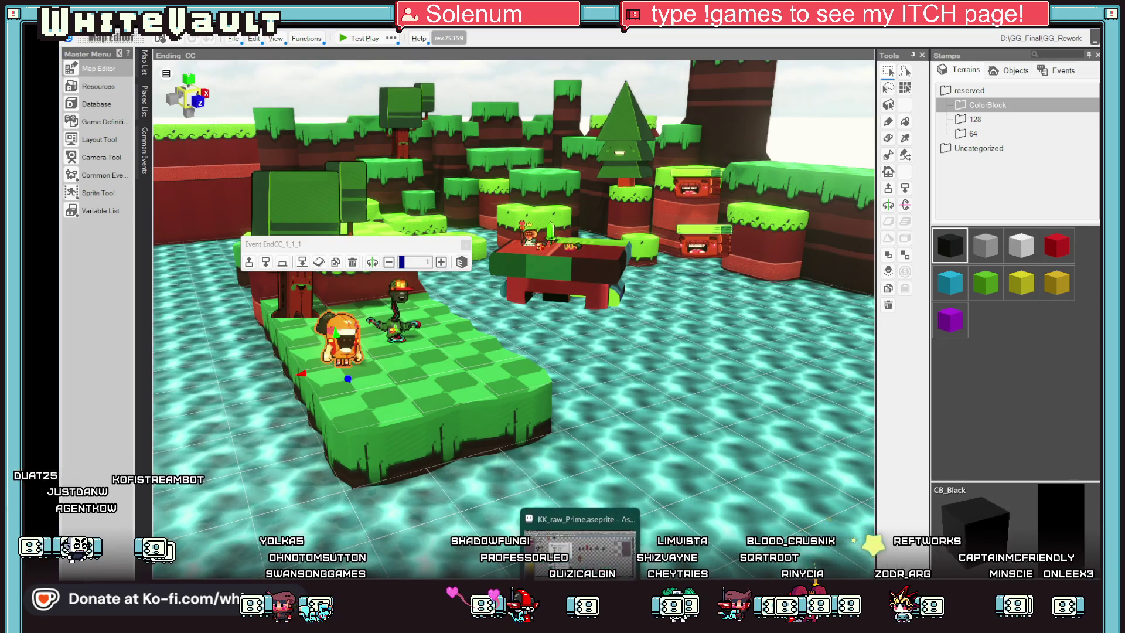
key("alt+Tab")
scroll(554, 289, "down", 2)
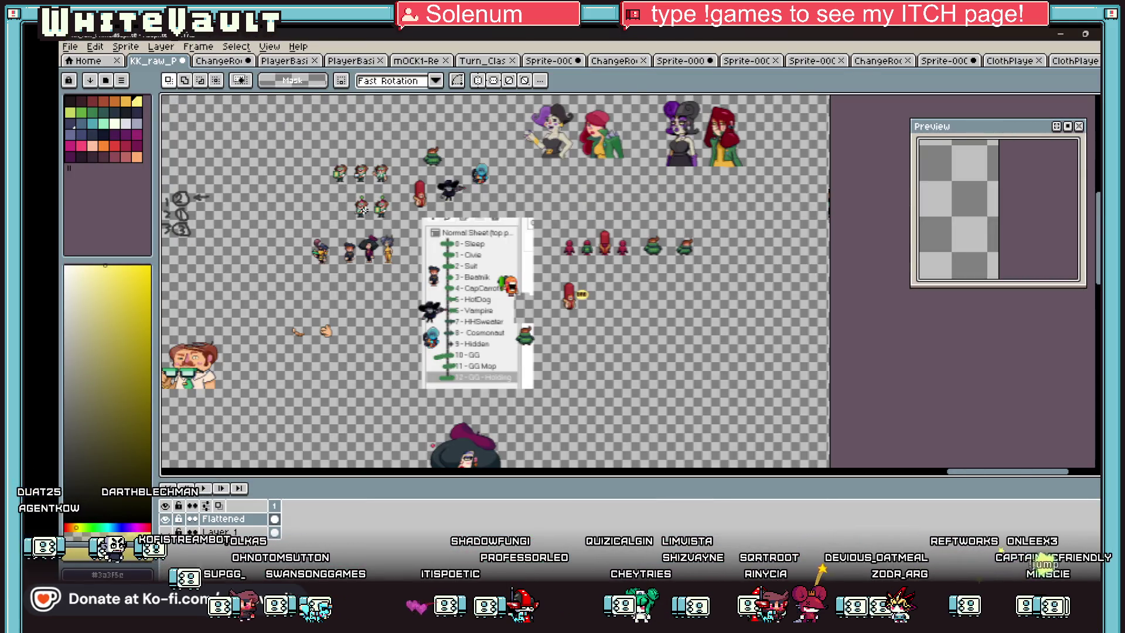
Step: Switch to the mOCK1 mock-up sheet and zoom around its contents
scroll(338, 221, "up", 2)
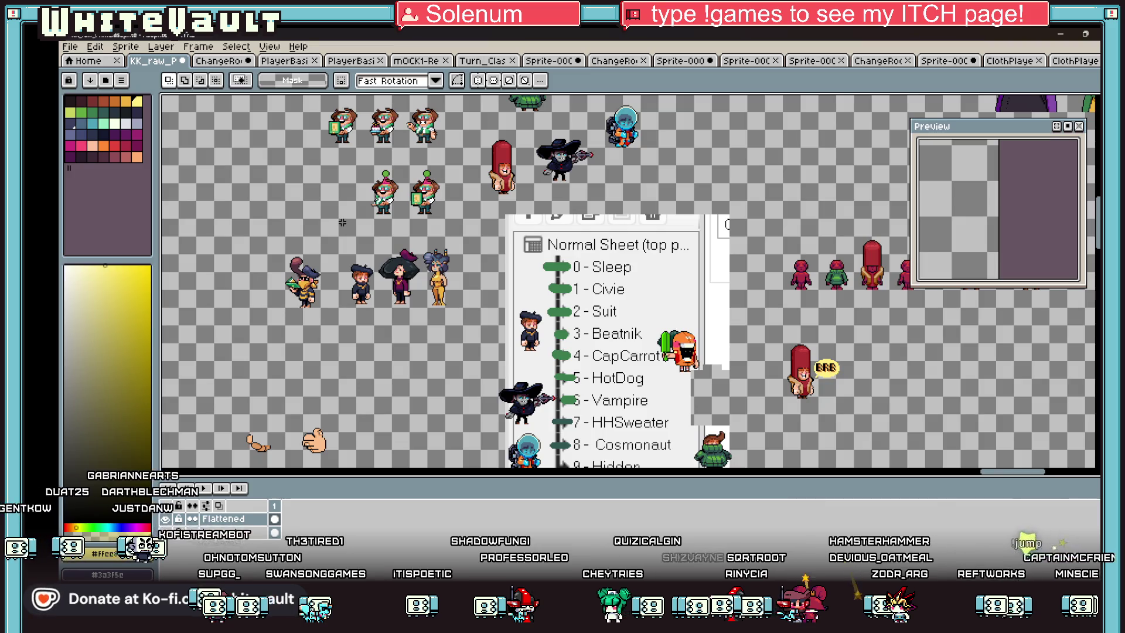
left_click(213, 59)
left_click(404, 62)
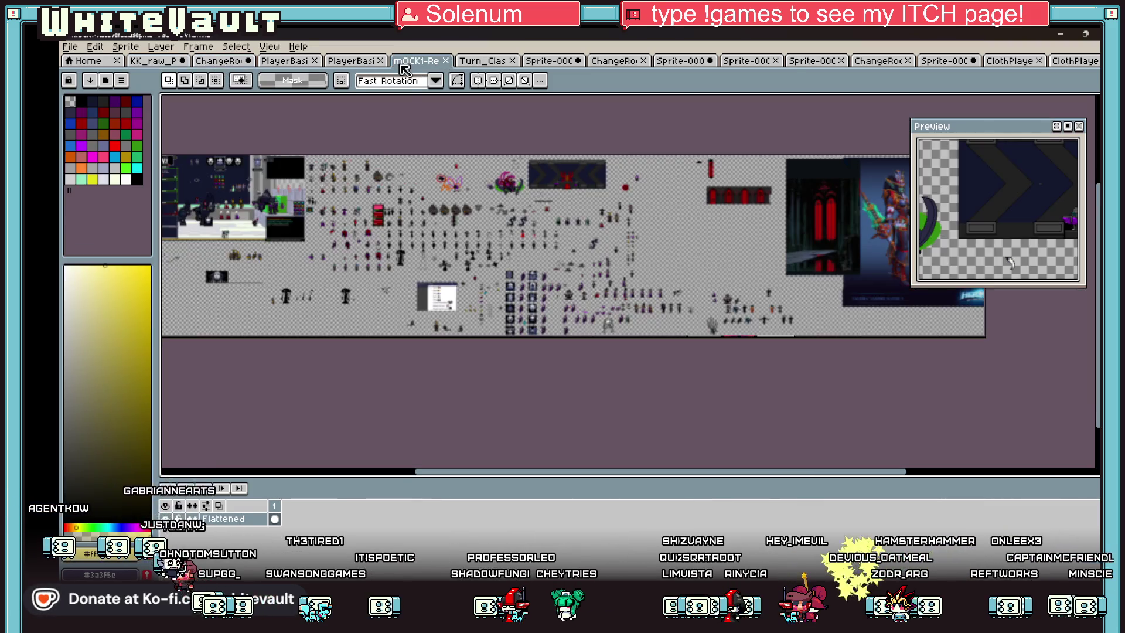
scroll(455, 204, "up", 4)
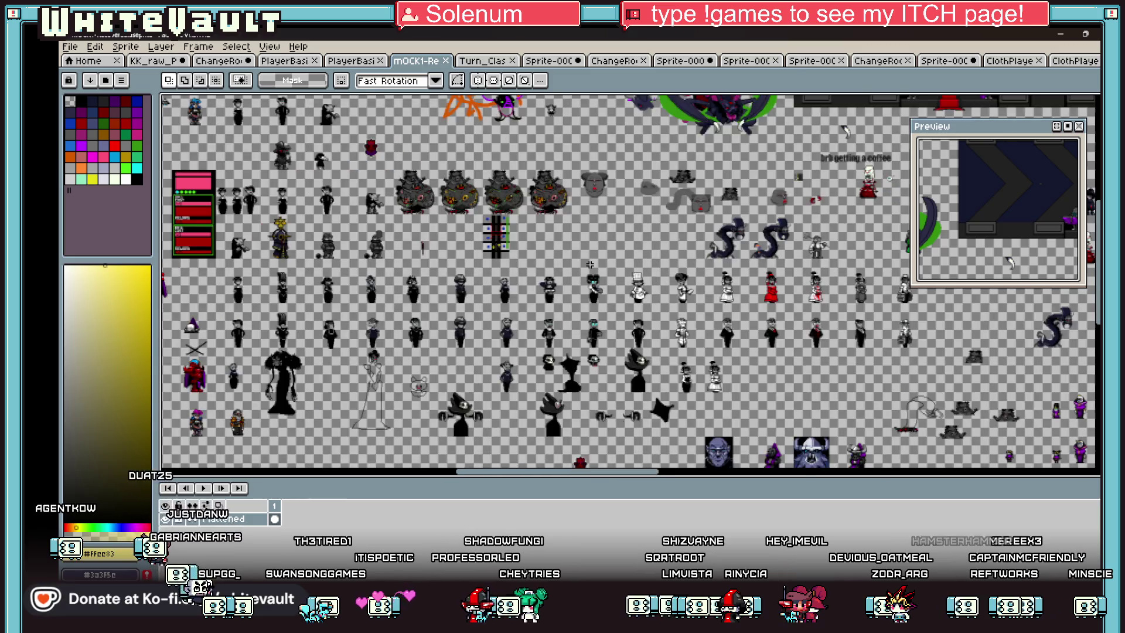
scroll(755, 309, "down", 1)
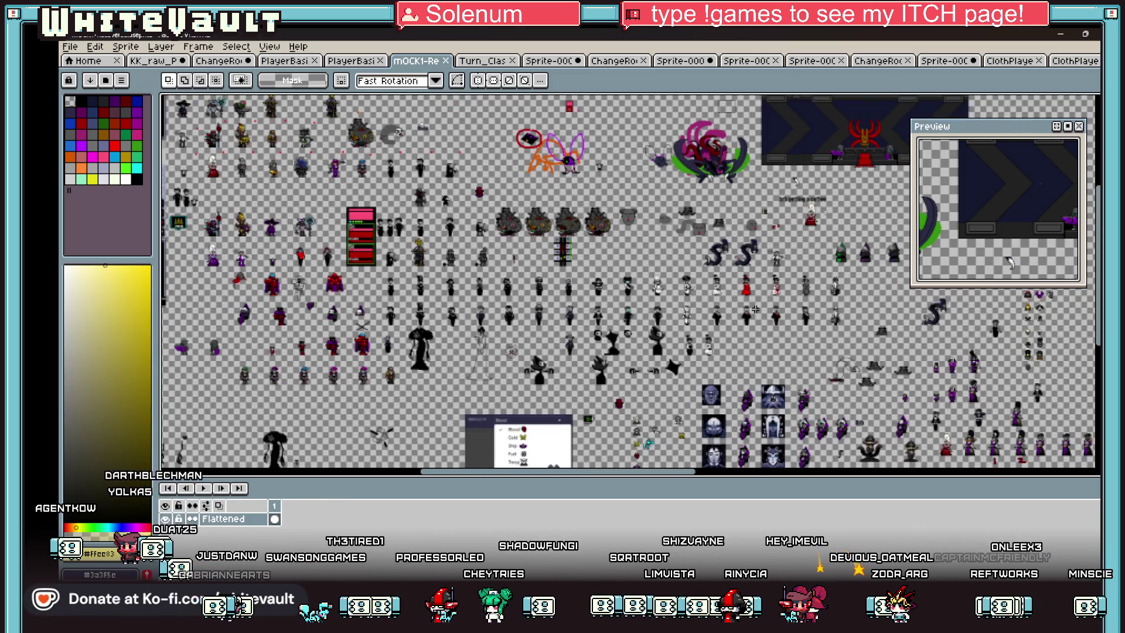
scroll(953, 427, "down", 2)
scroll(953, 426, "up", 3)
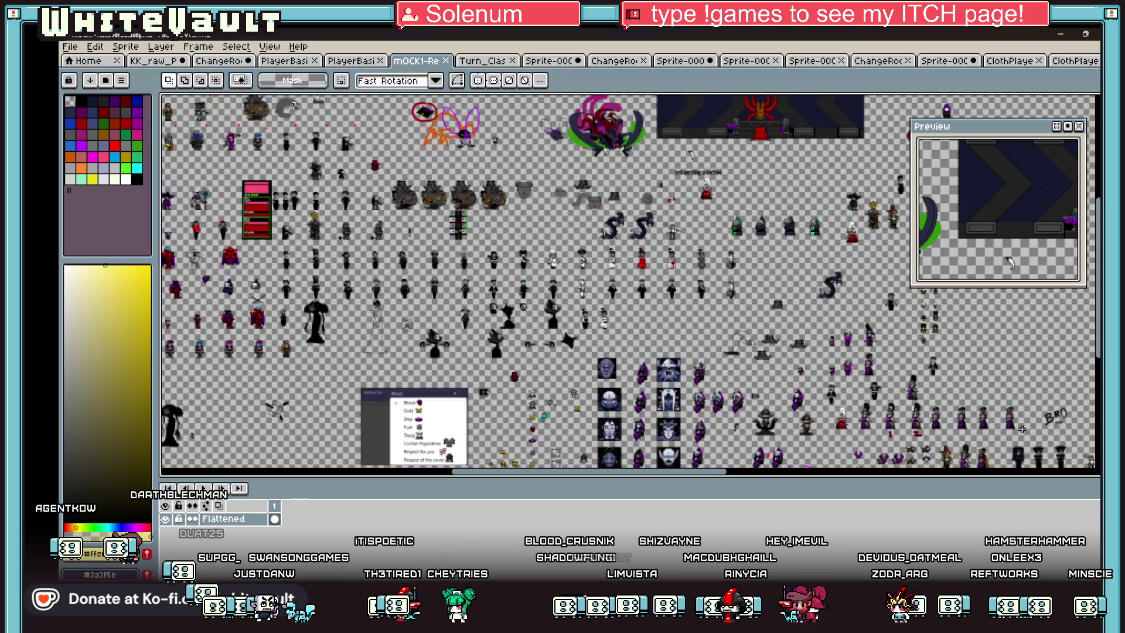
scroll(1009, 262, "down", 2)
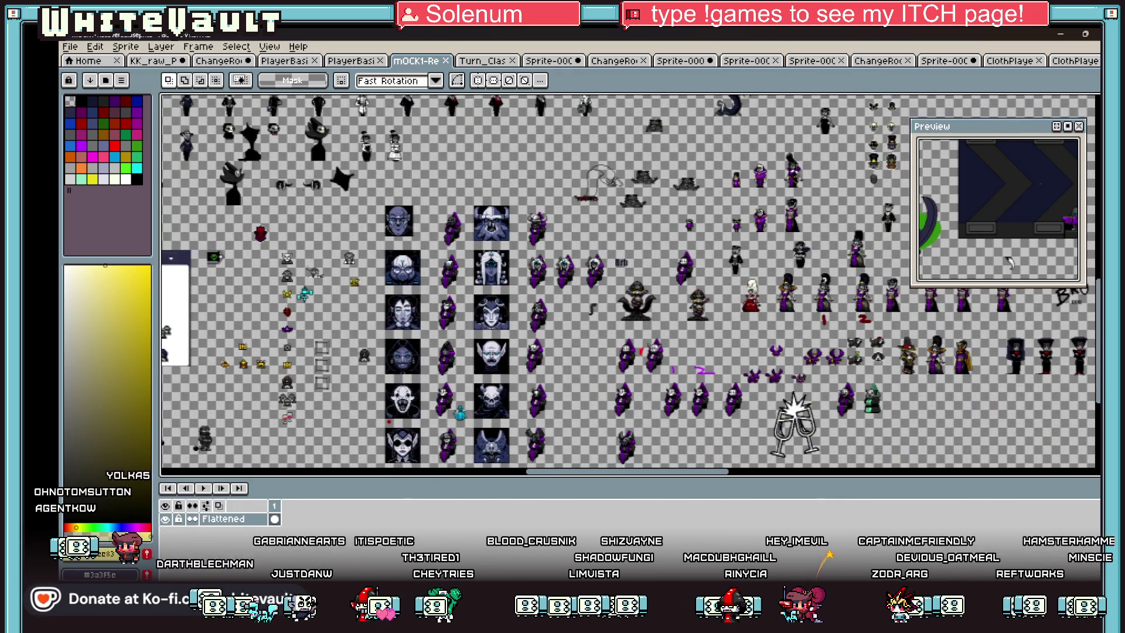
Step: Pan to the 'brb getting a coffee' text, then bring up the Turn_Clas pink fighter sprite
left_click_drag(717, 472, 854, 477)
scroll(594, 406, "down", 2)
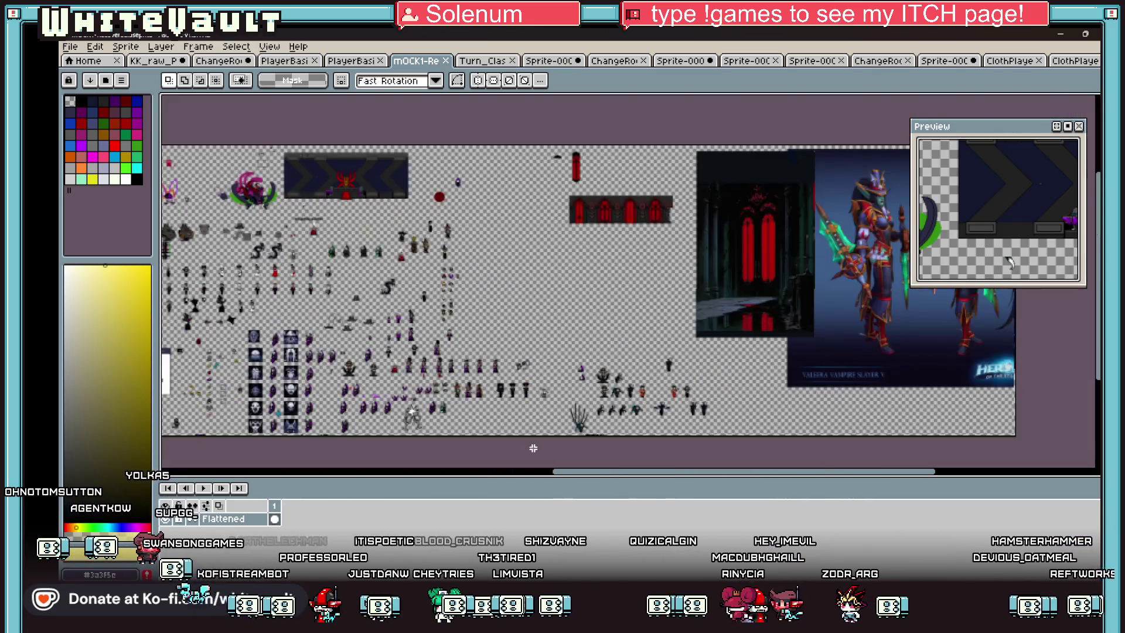
scroll(471, 439, "up", 2)
scroll(469, 397, "down", 2)
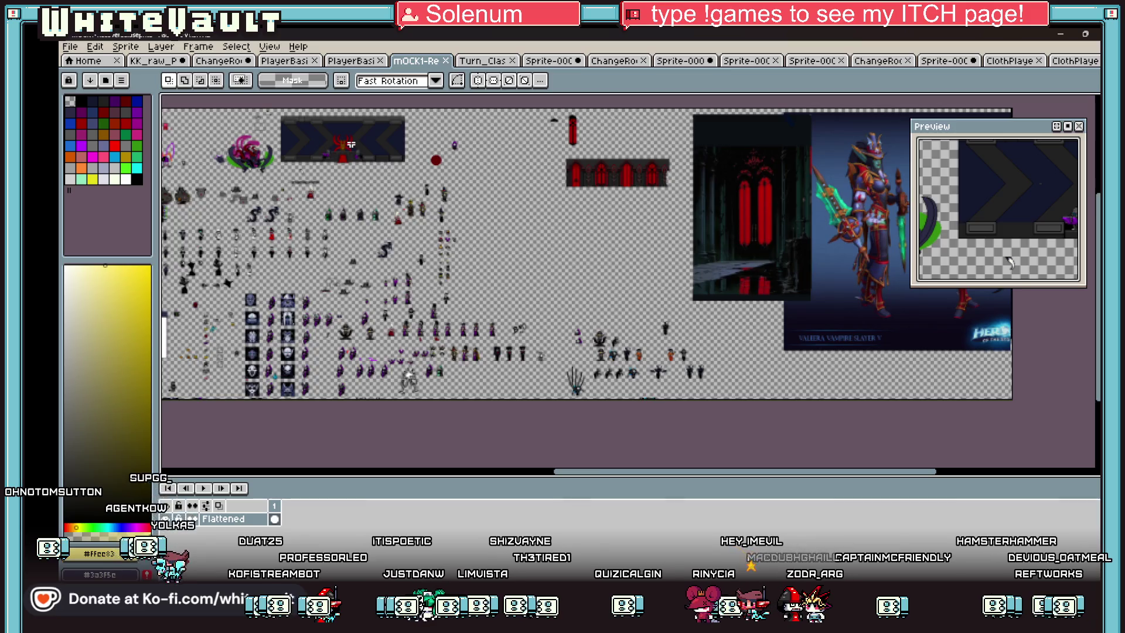
scroll(346, 141, "up", 1)
scroll(293, 182, "up", 1)
scroll(274, 204, "up", 1)
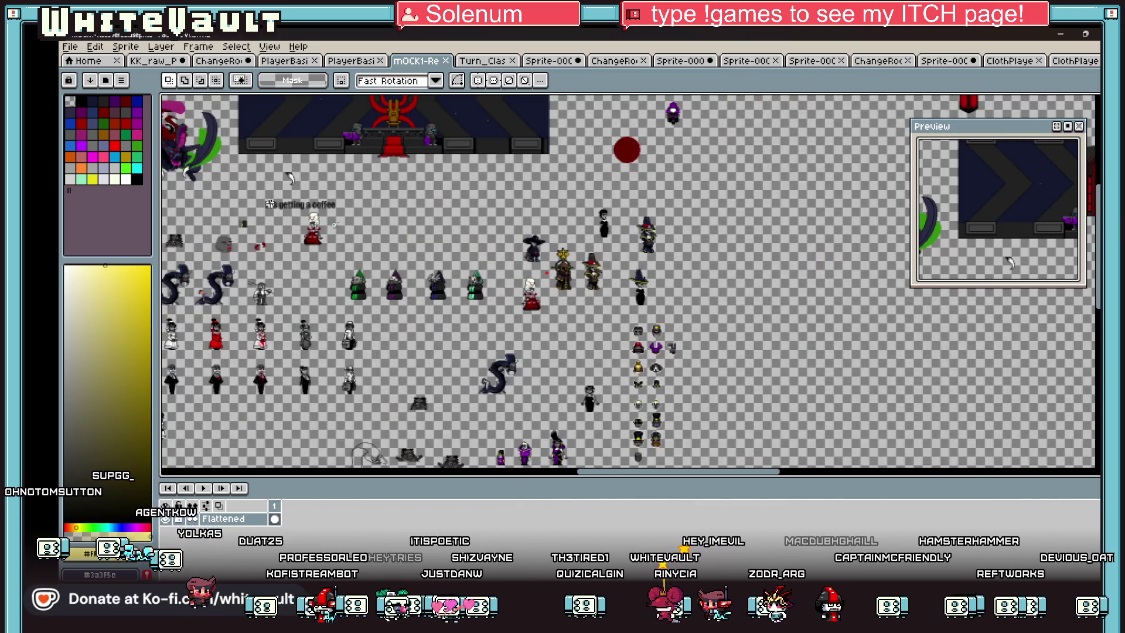
scroll(278, 199, "up", 1)
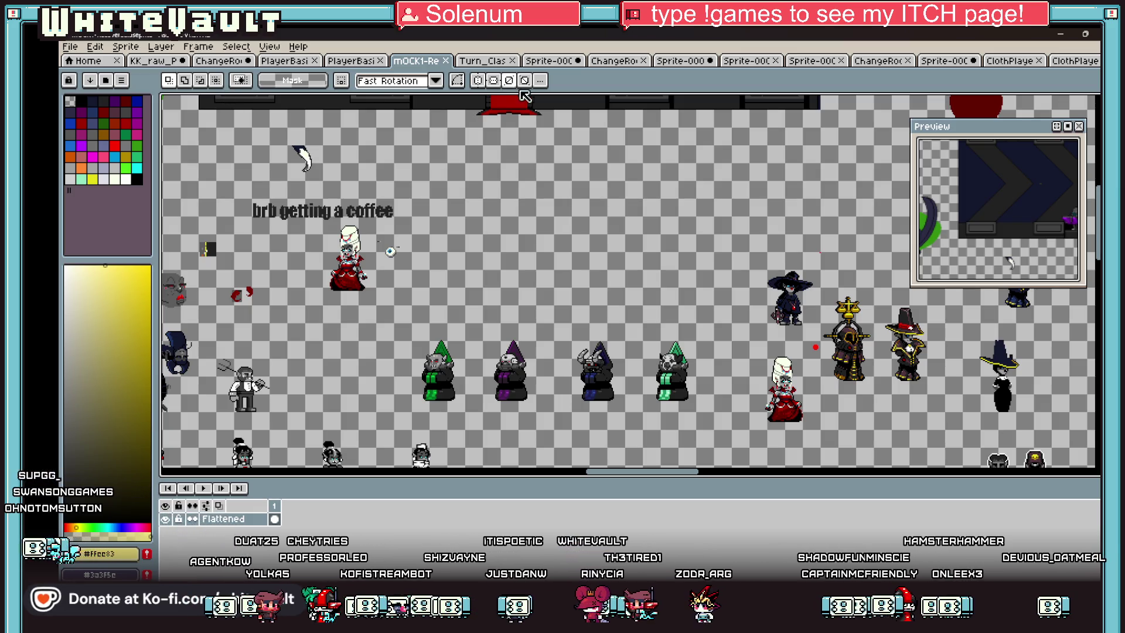
left_click(472, 62)
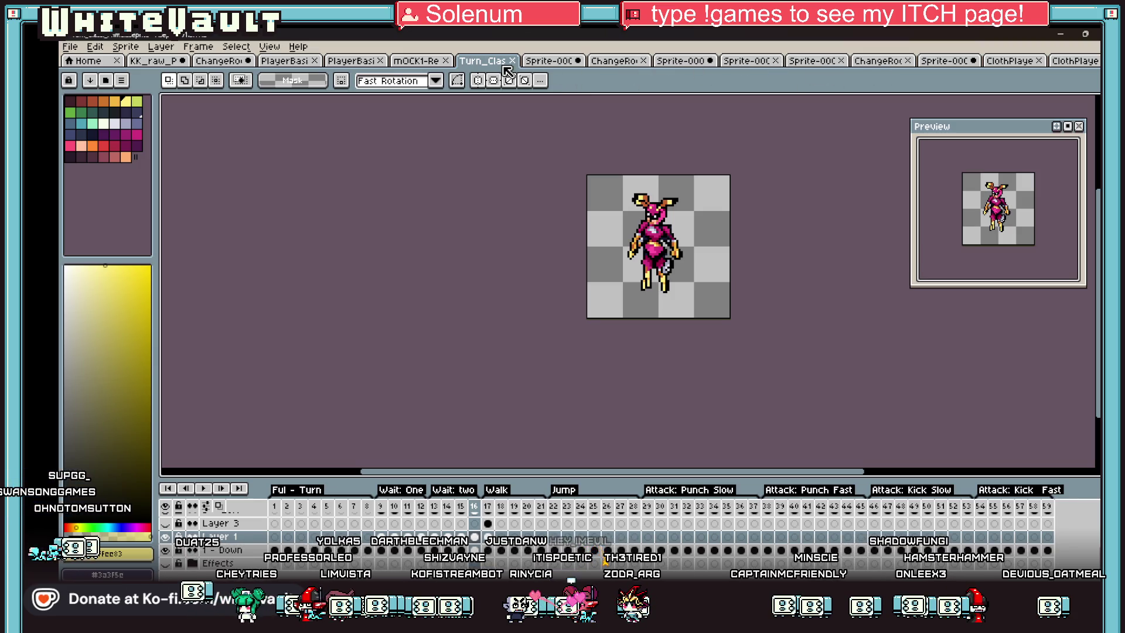
Step: Close ChangeRoom_1.png with Don't Save and return to the KK_raw sprite sheet
left_click(418, 62)
left_click(354, 62)
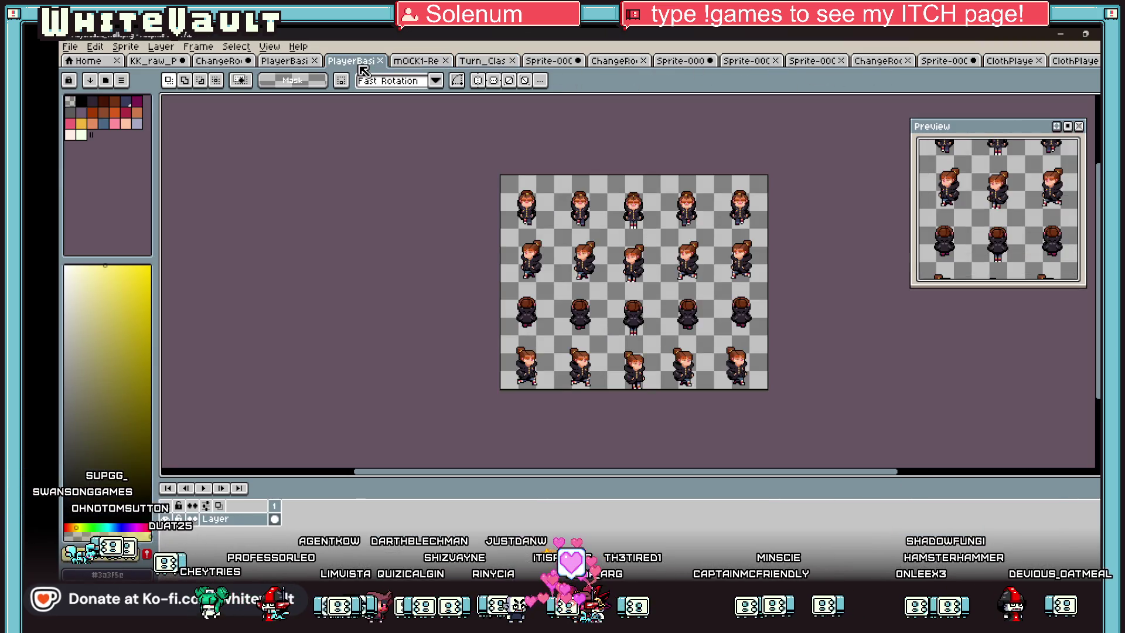
left_click(290, 61)
left_click(219, 61)
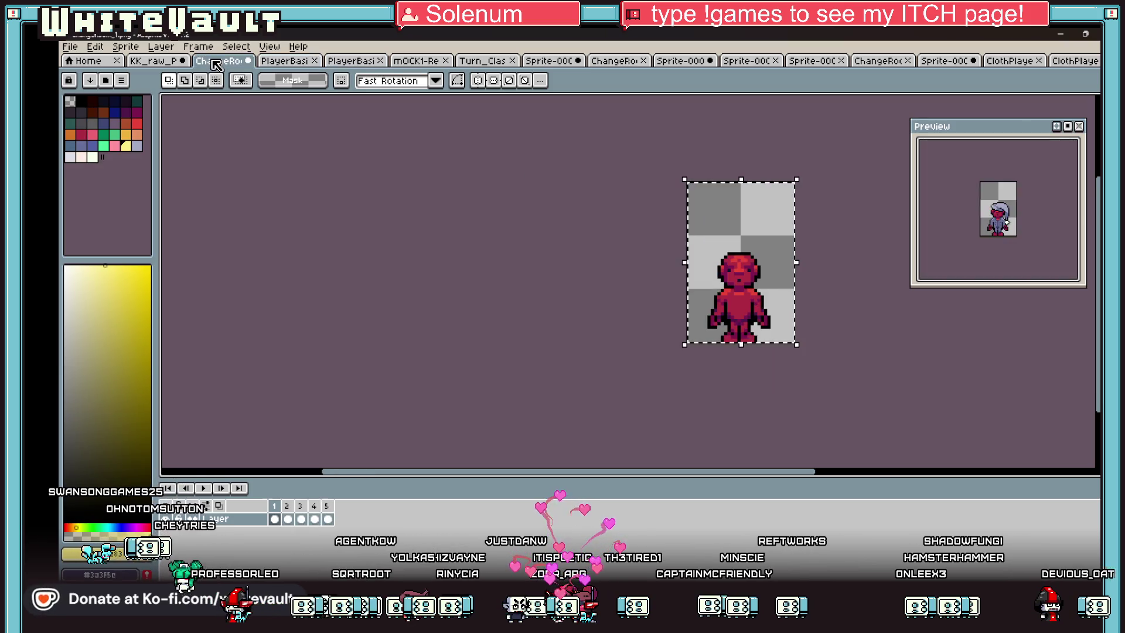
left_click(159, 62)
left_click(218, 62)
left_click(248, 60)
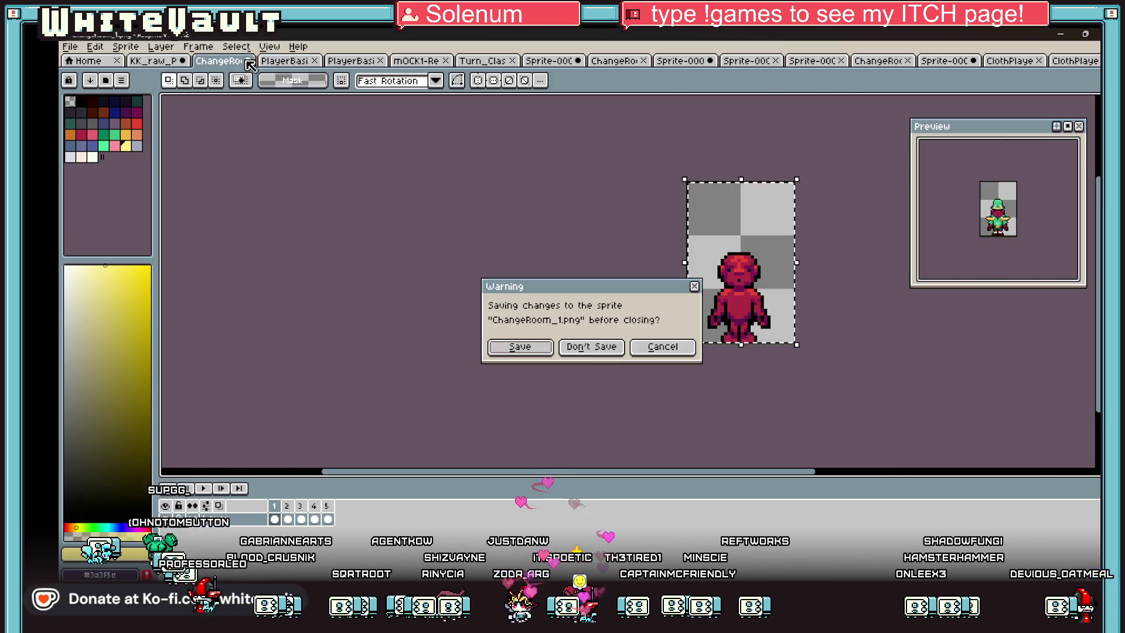
left_click(591, 346)
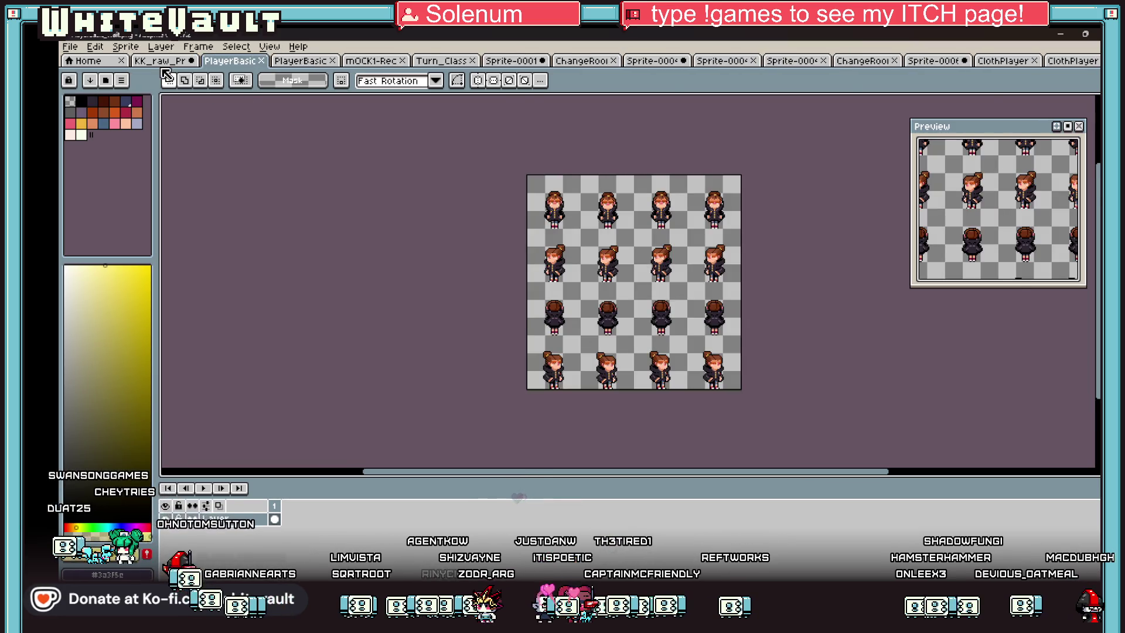
left_click(161, 62)
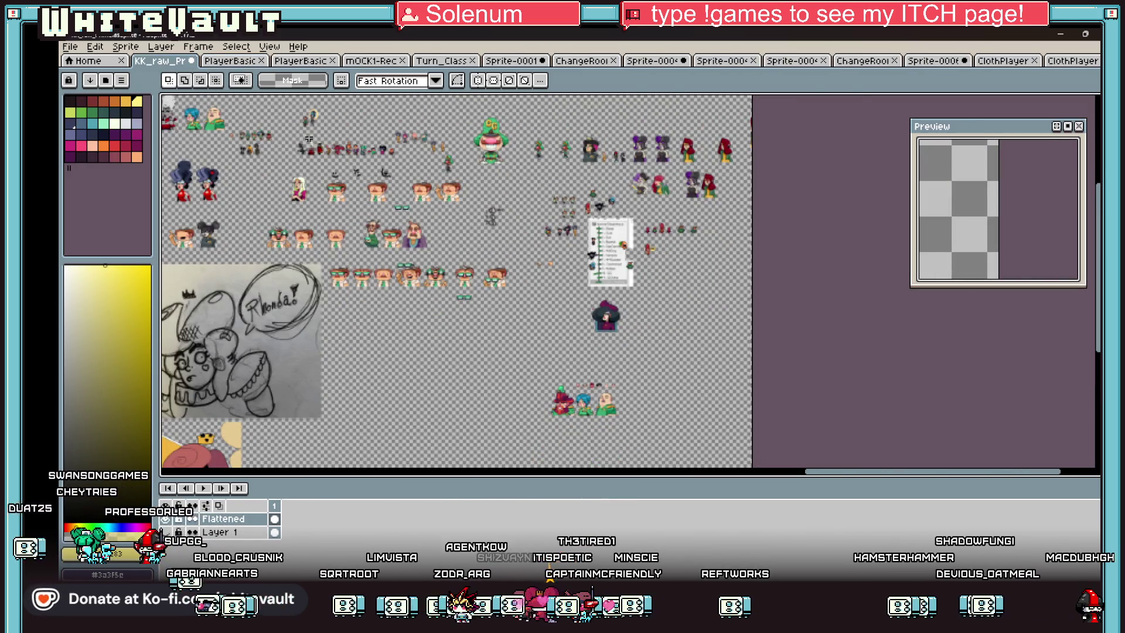
Step: Marquee-select the red-coated character on KK_raw and lift it into a movable selection
scroll(466, 305, "up", 4)
left_click_drag(430, 253, 513, 406)
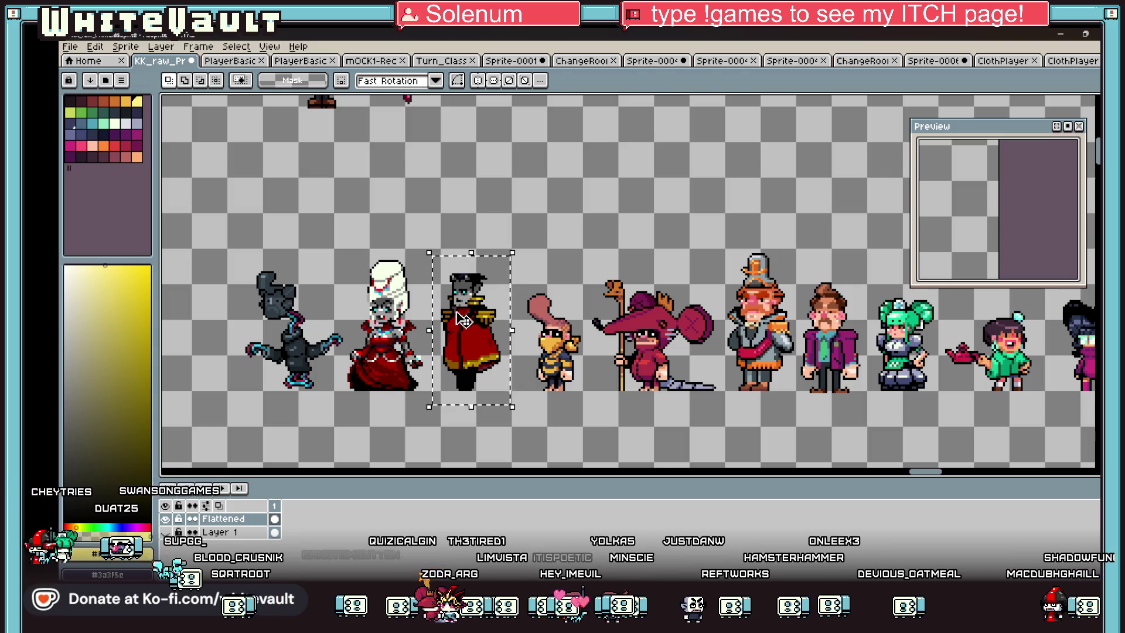
left_click(475, 331)
scroll(474, 329, "down", 3)
scroll(472, 329, "up", 3)
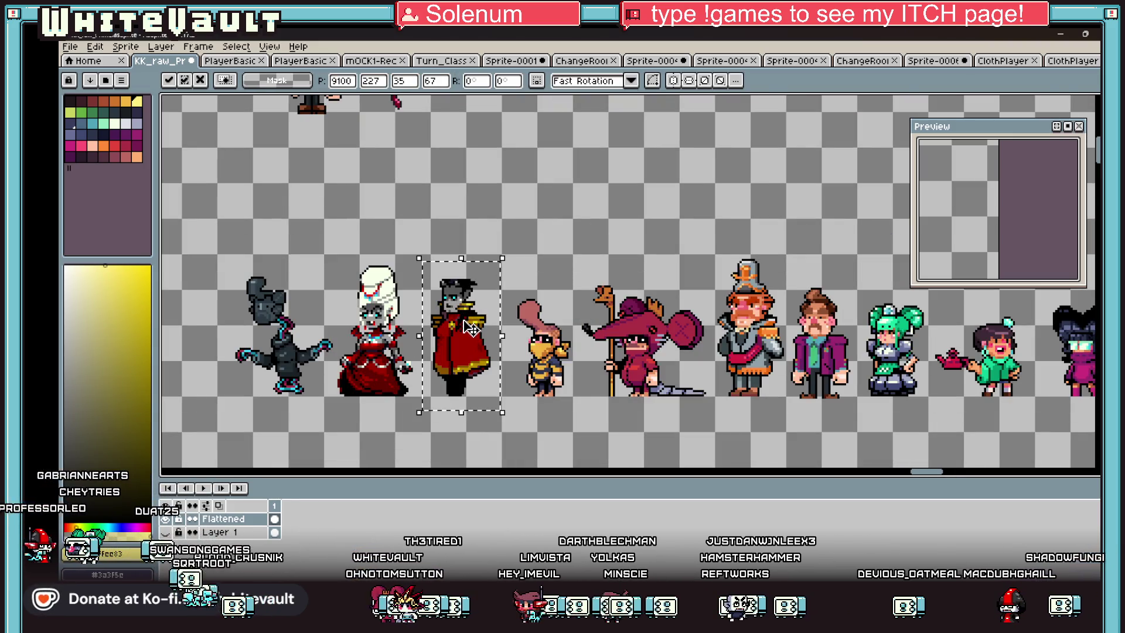
Step: Compare against the hot-dog and PlayerBasic sheets, then view the full KK_raw spread
left_click(1068, 61)
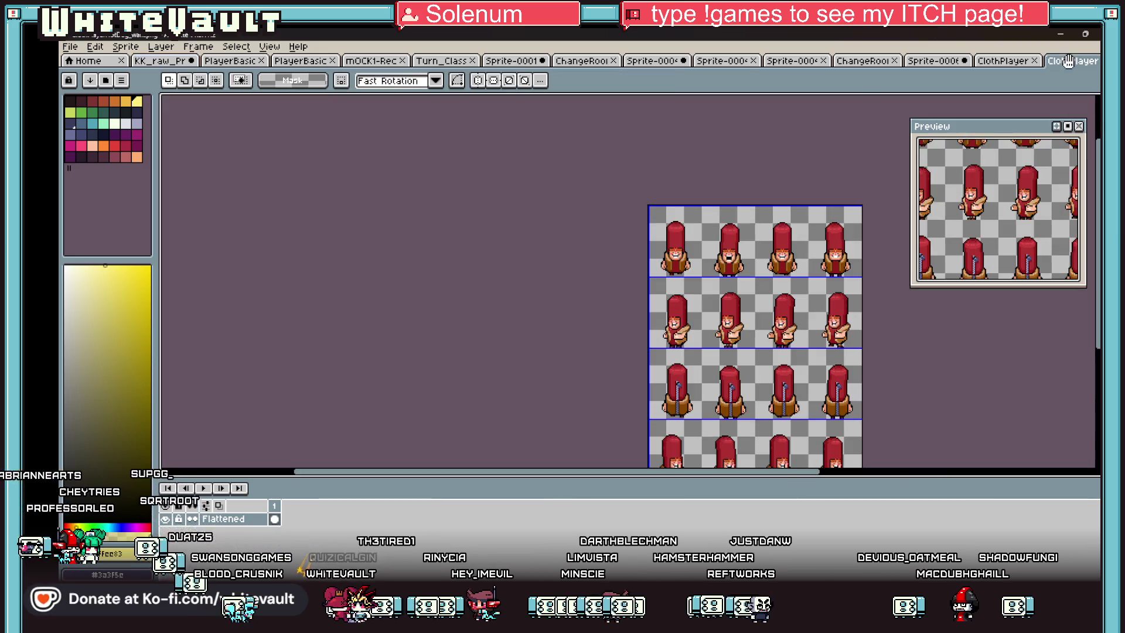
left_click(287, 62)
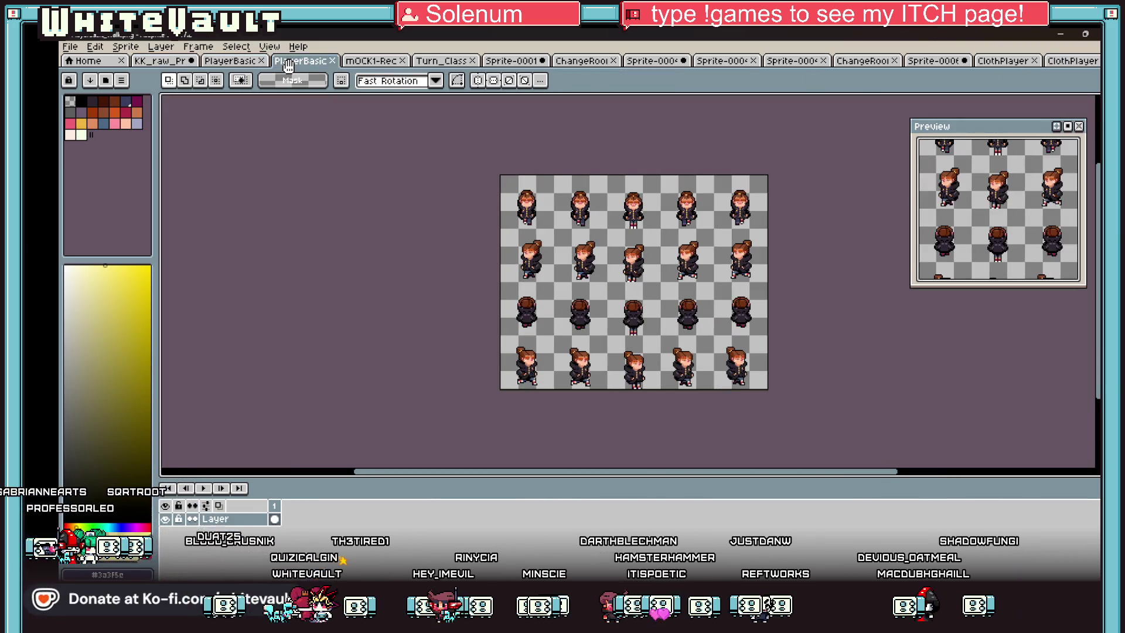
left_click(158, 61)
scroll(785, 312, "down", 2)
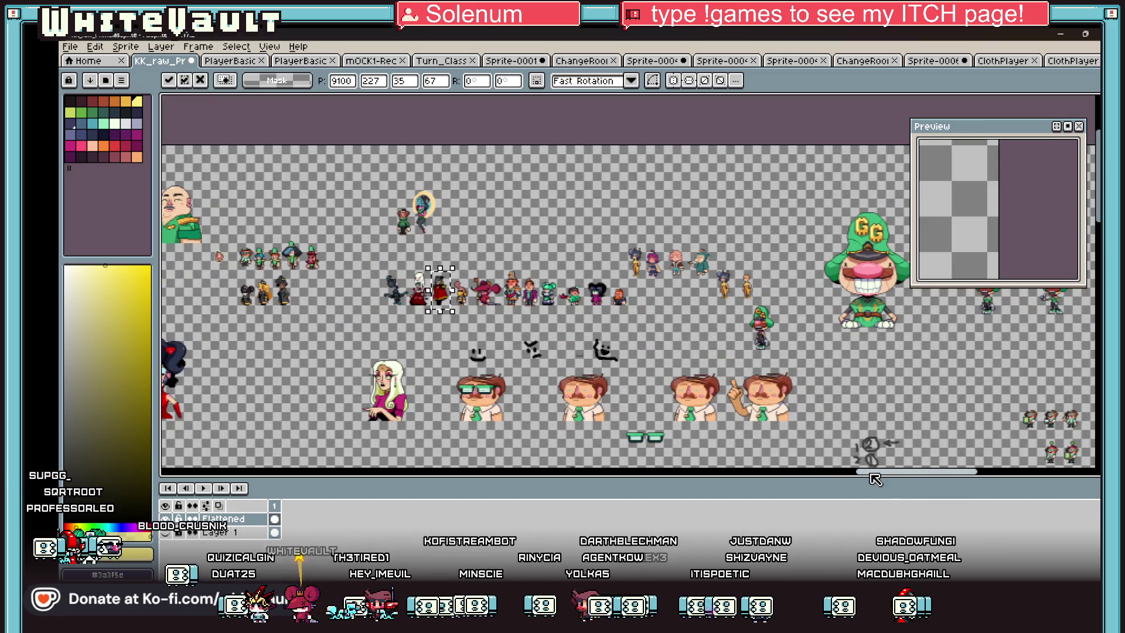
left_click_drag(861, 472, 1059, 477)
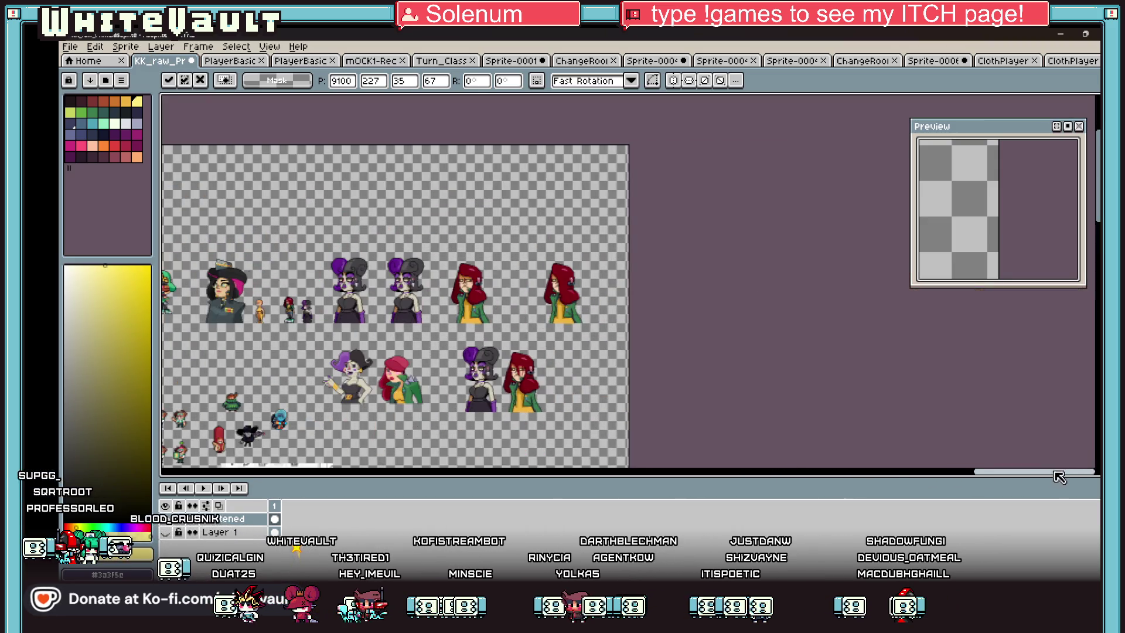
scroll(943, 432, "down", 3)
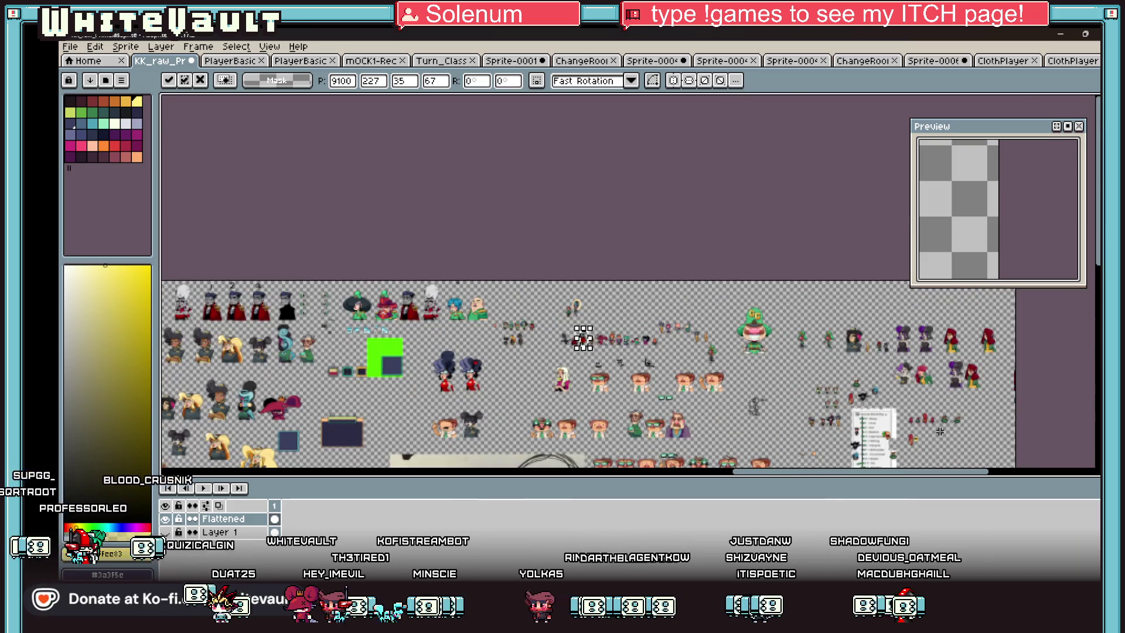